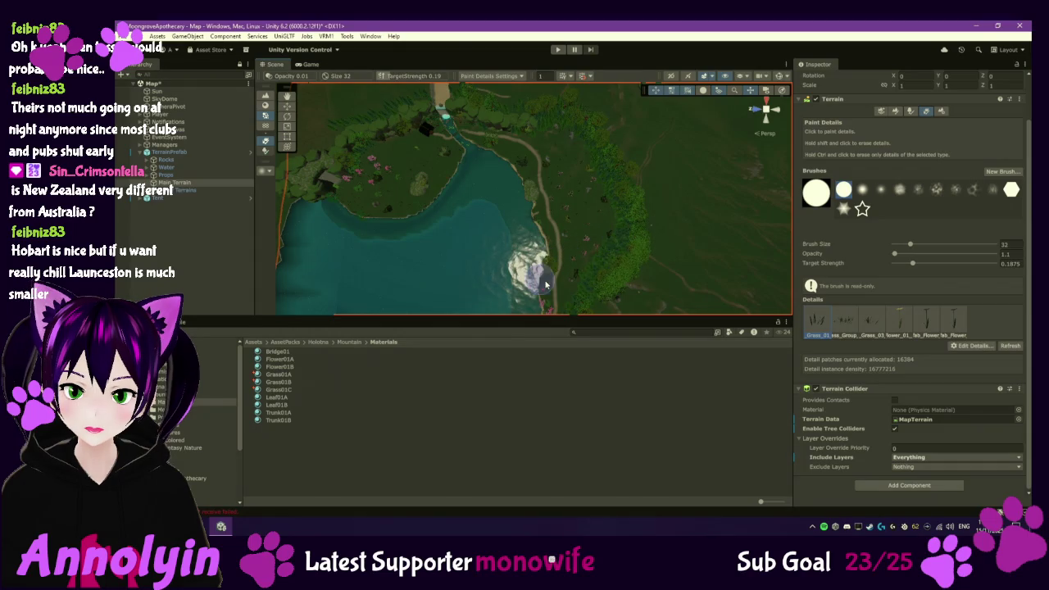
- Orbit around the player character, then select Main Terrain and switch it to Paint Trees
{"action": "scroll", "coordinate": [589, 283], "scroll_direction": "up", "scroll_amount": 3}
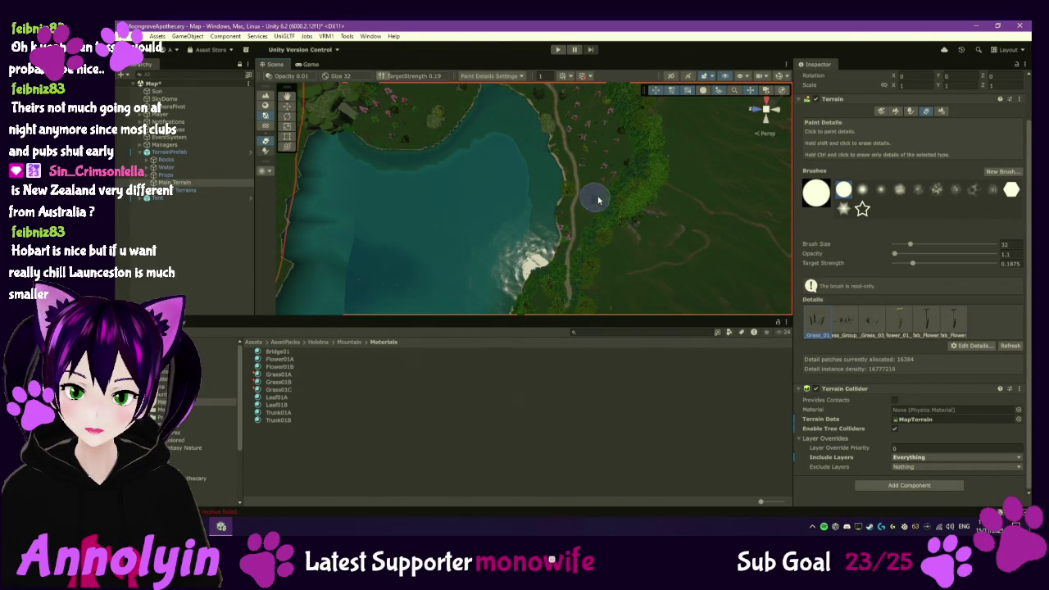
{"action": "left_click_drag", "start_coordinate": [584, 90], "coordinate": [588, 168]}
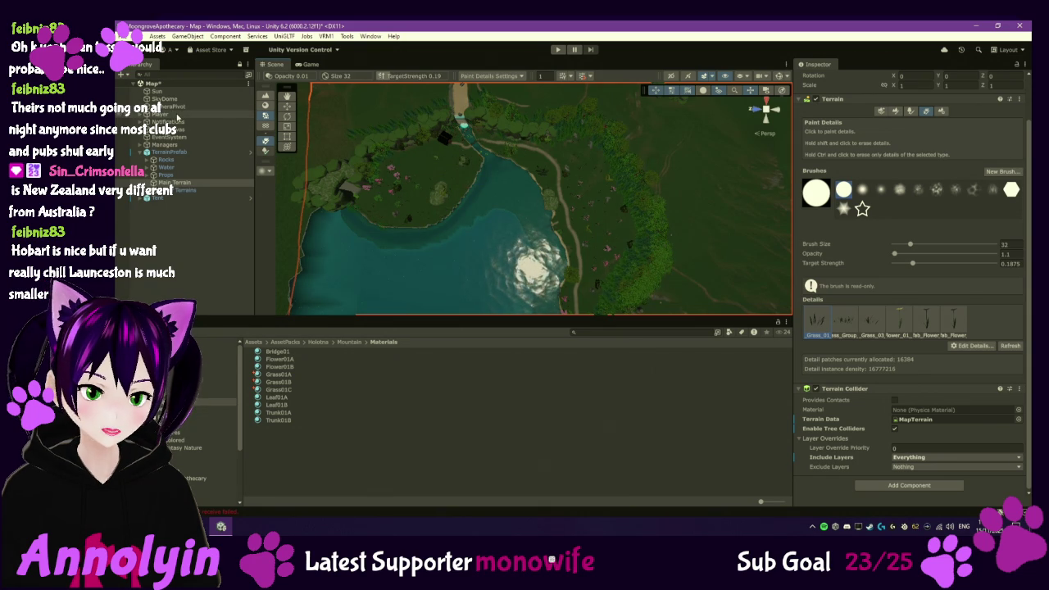
{"action": "double_click", "coordinate": [160, 113]}
{"action": "mouse_move", "coordinate": [456, 268]}
{"action": "left_mouse_down"}
{"action": "mouse_move", "coordinate": [549, 230]}
{"action": "mouse_move", "coordinate": [440, 201]}
{"action": "left_mouse_up"}
{"action": "key", "text": "f"}
{"action": "mouse_move", "coordinate": [553, 222]}
{"action": "left_mouse_down"}
{"action": "mouse_move", "coordinate": [607, 208]}
{"action": "mouse_move", "coordinate": [520, 214]}
{"action": "left_mouse_up"}
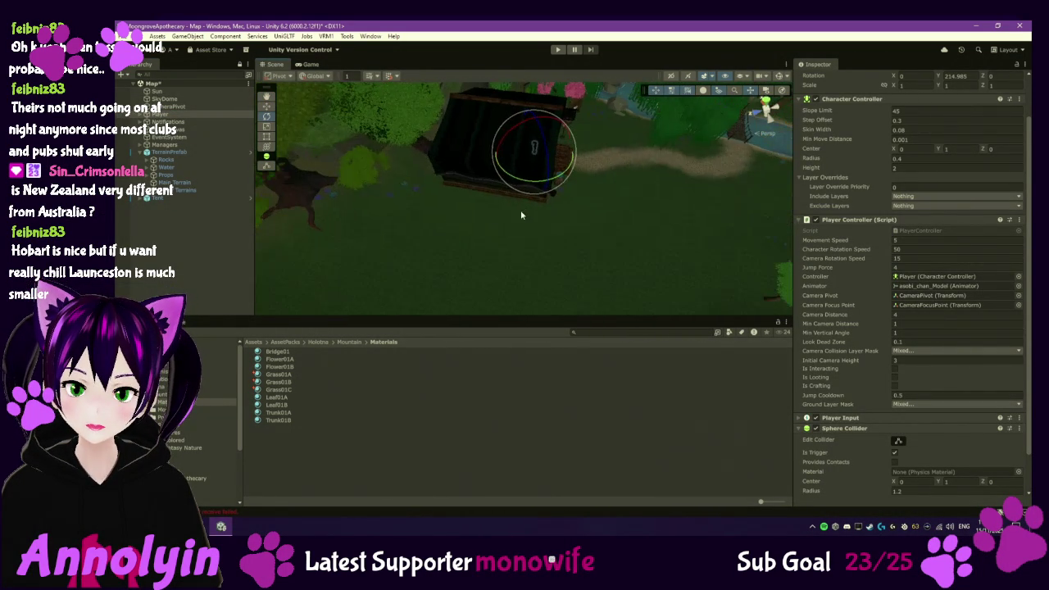
{"action": "mouse_move", "coordinate": [620, 251]}
{"action": "left_mouse_down"}
{"action": "mouse_move", "coordinate": [566, 211]}
{"action": "mouse_move", "coordinate": [636, 241]}
{"action": "left_mouse_up"}
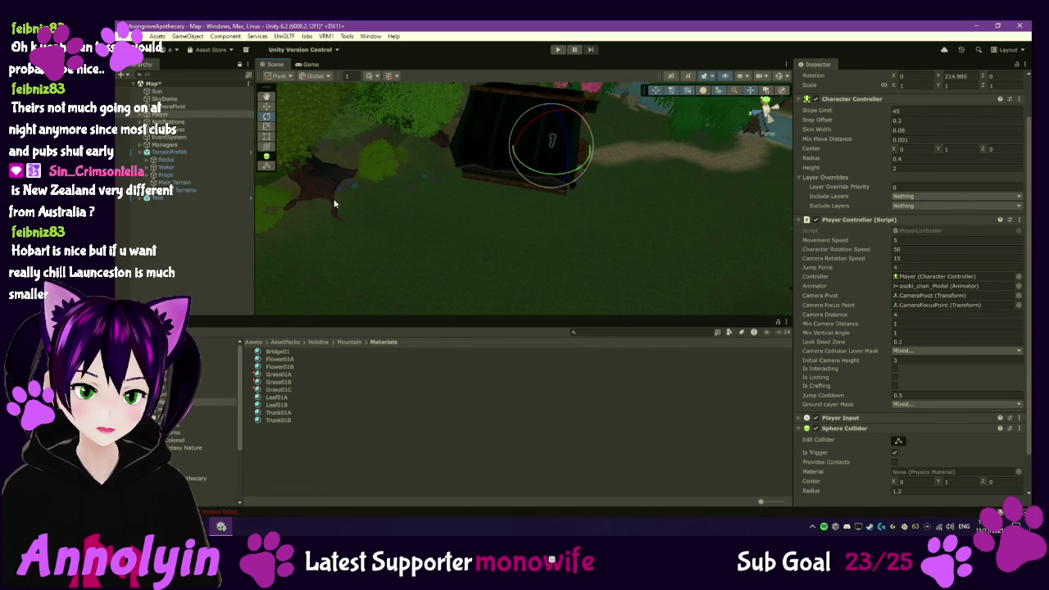
{"action": "mouse_move", "coordinate": [414, 238]}
{"action": "left_mouse_down"}
{"action": "mouse_move", "coordinate": [562, 206]}
{"action": "mouse_move", "coordinate": [604, 209]}
{"action": "mouse_move", "coordinate": [699, 103]}
{"action": "mouse_move", "coordinate": [602, 270]}
{"action": "mouse_move", "coordinate": [598, 246]}
{"action": "left_mouse_up"}
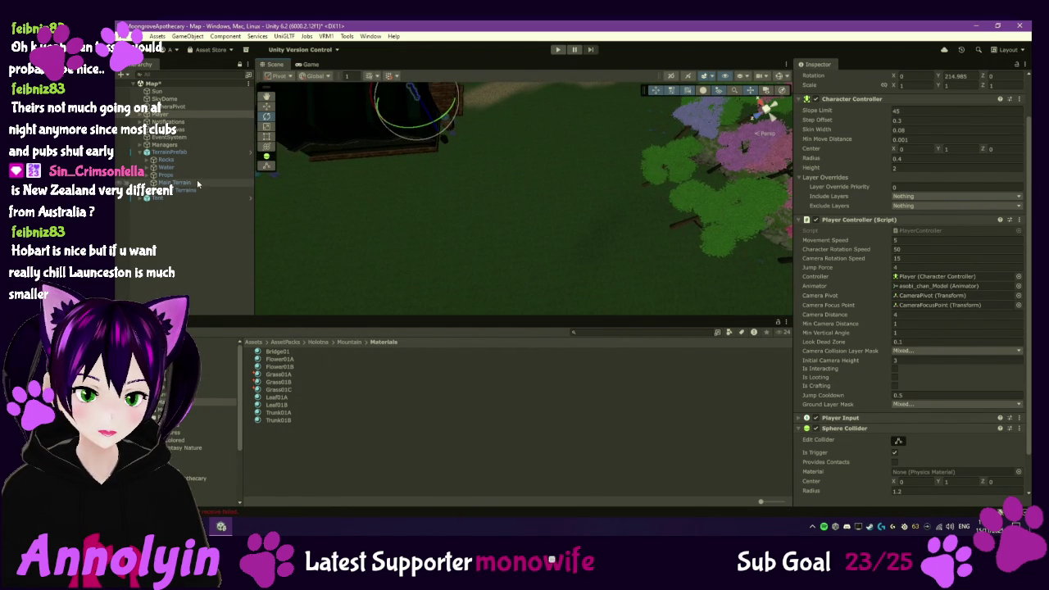
{"action": "left_click", "coordinate": [195, 183]}
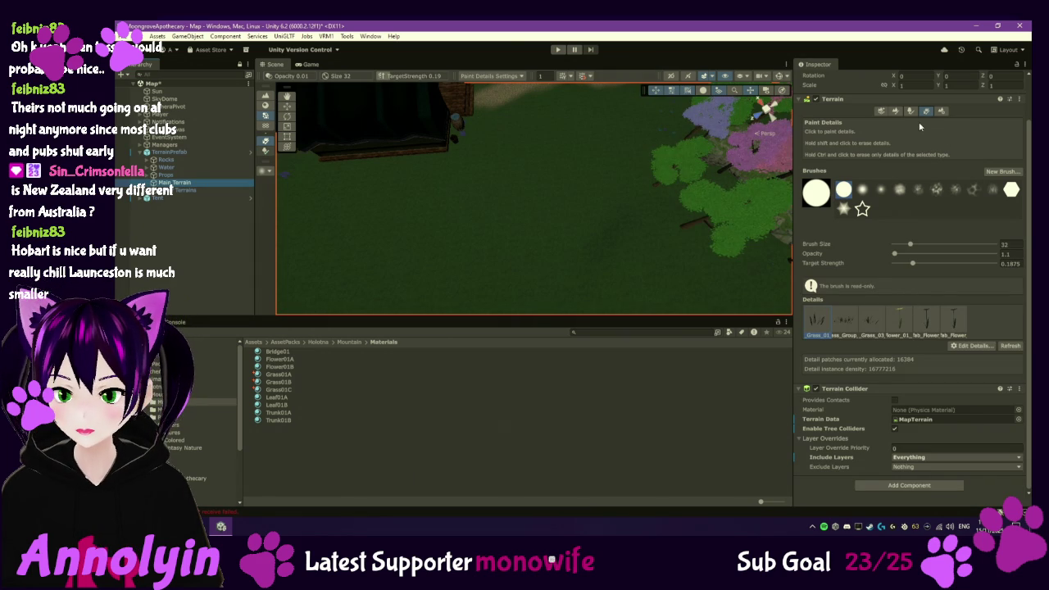
{"action": "left_click", "coordinate": [910, 112]}
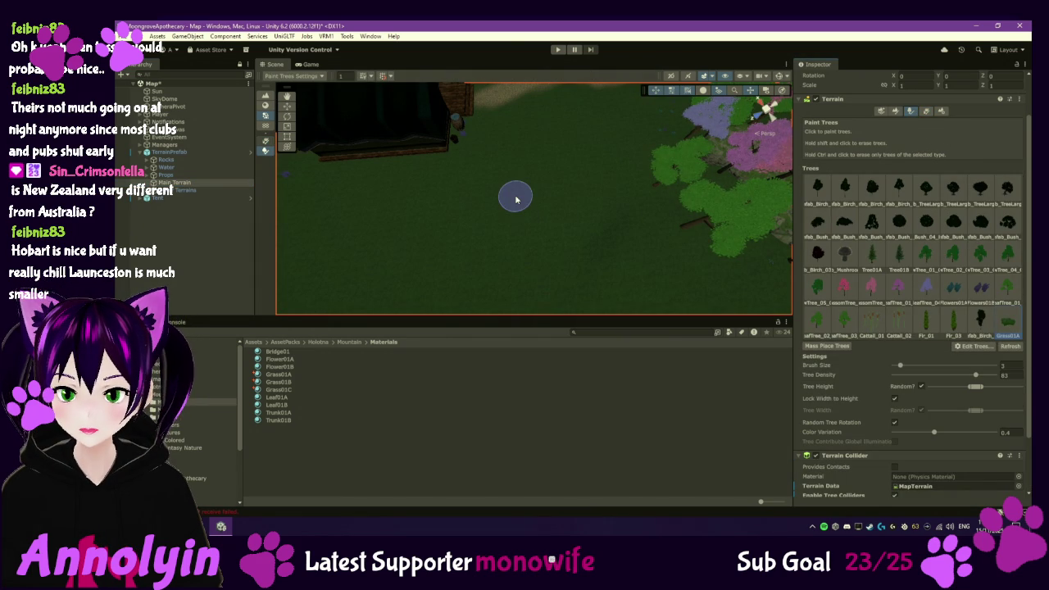
- Frame the Main Terrain and the player character, tilting the view to show the path
{"action": "scroll", "coordinate": [510, 168], "scroll_direction": "down", "scroll_amount": 10}
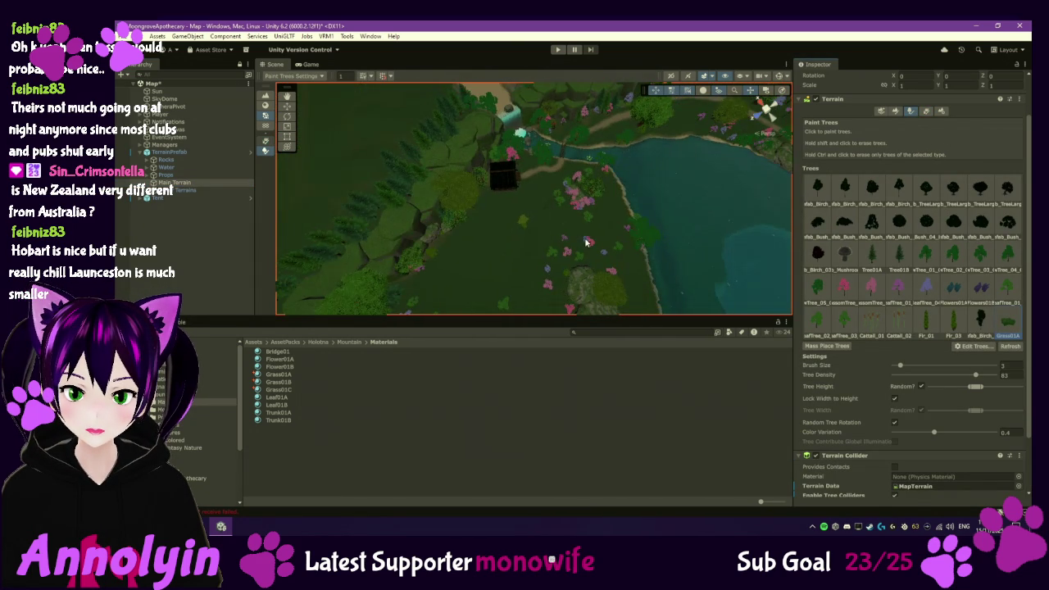
{"action": "scroll", "coordinate": [562, 239], "scroll_direction": "up", "scroll_amount": 5}
{"action": "left_click_drag", "start_coordinate": [562, 239], "coordinate": [576, 171]}
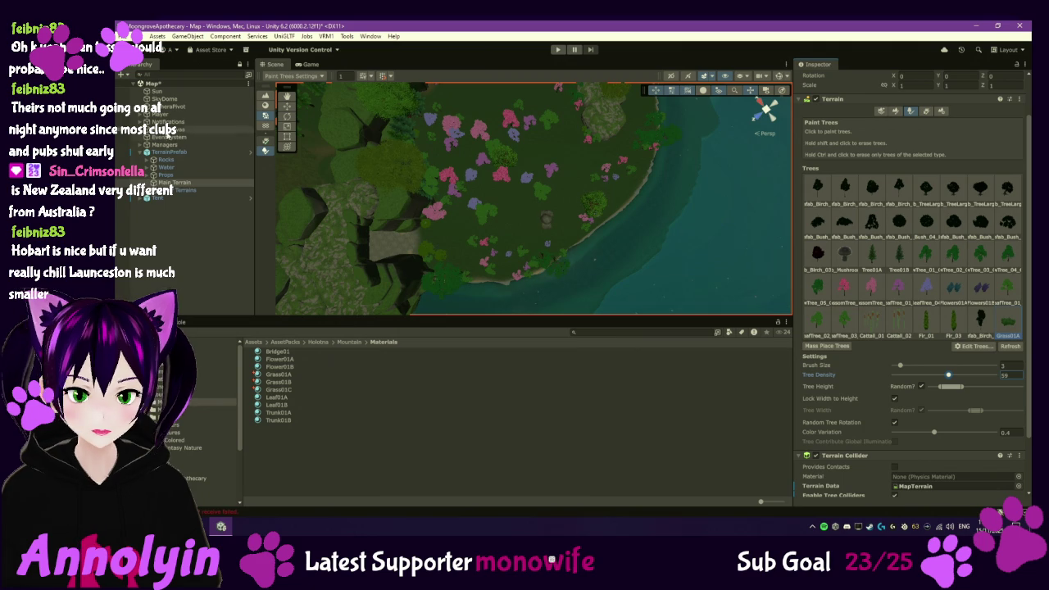
{"action": "left_click", "coordinate": [185, 182]}
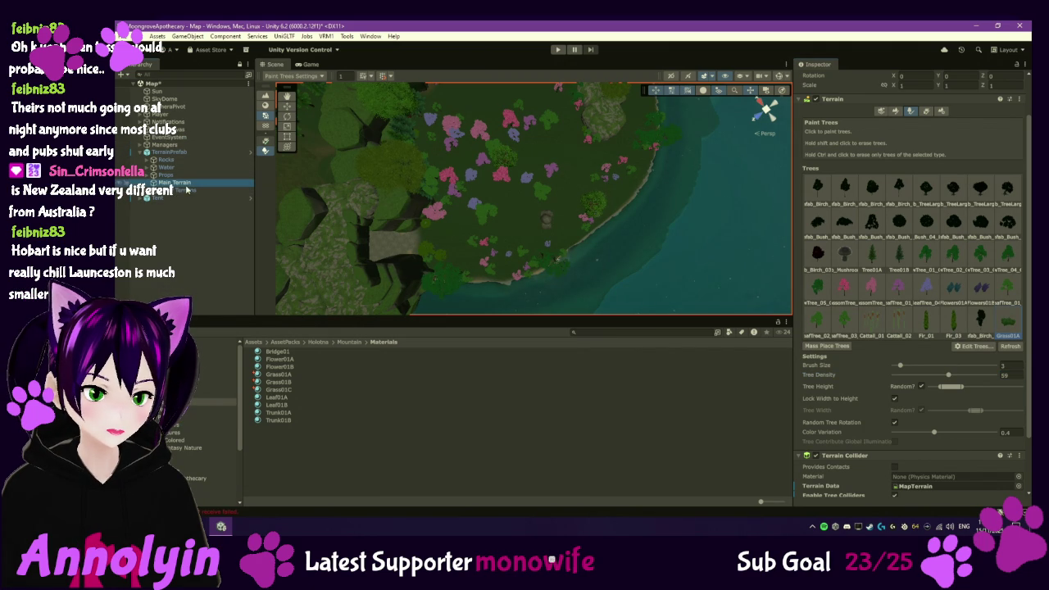
{"action": "double_click", "coordinate": [186, 182]}
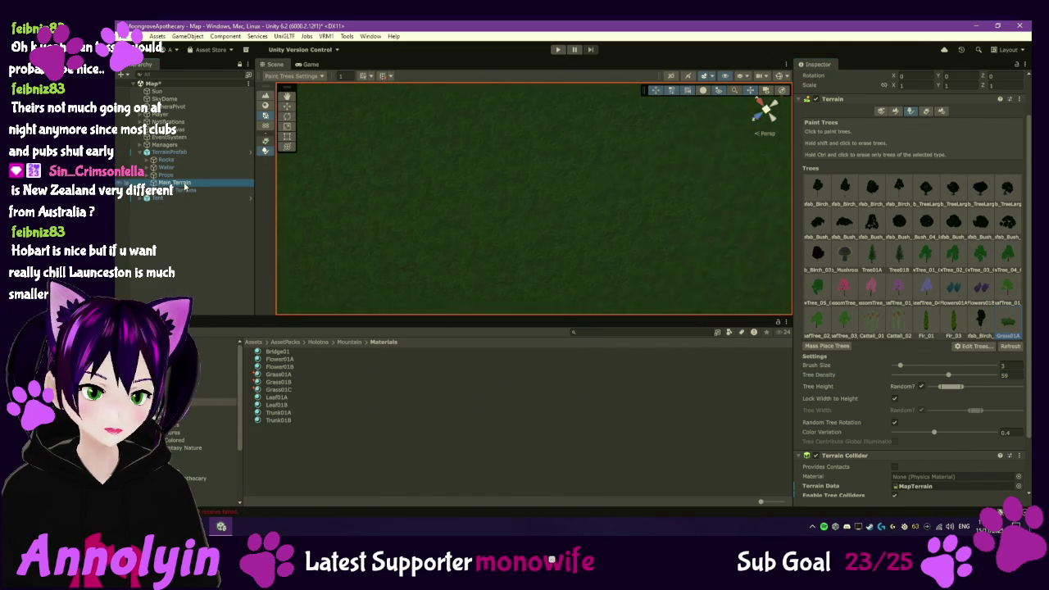
{"action": "double_click", "coordinate": [168, 114]}
{"action": "mouse_move", "coordinate": [677, 193]}
{"action": "left_mouse_down"}
{"action": "mouse_move", "coordinate": [705, 175]}
{"action": "mouse_move", "coordinate": [559, 104]}
{"action": "mouse_move", "coordinate": [597, 155]}
{"action": "mouse_move", "coordinate": [506, 170]}
{"action": "left_mouse_up"}
- Reselect Main Terrain, turn the view toward the trees, and switch Tree Height to a fixed value
{"action": "left_click", "coordinate": [172, 182]}
{"action": "mouse_move", "coordinate": [508, 227]}
{"action": "left_mouse_down"}
{"action": "mouse_move", "coordinate": [628, 197]}
{"action": "mouse_move", "coordinate": [623, 161]}
{"action": "mouse_move", "coordinate": [549, 159]}
{"action": "left_mouse_up"}
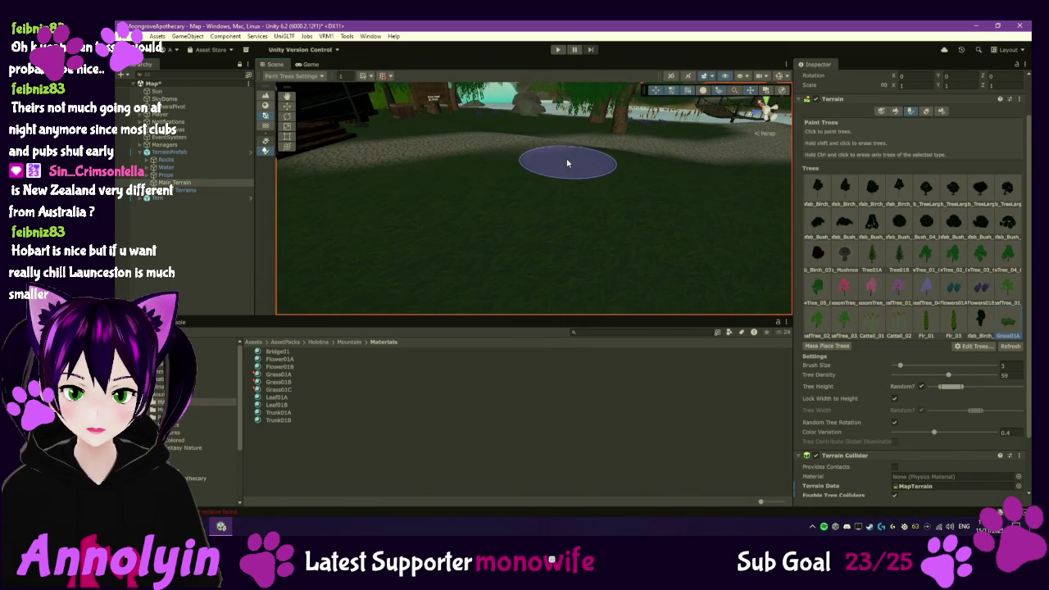
{"action": "mouse_move", "coordinate": [484, 222]}
{"action": "left_mouse_down"}
{"action": "mouse_move", "coordinate": [498, 170]}
{"action": "mouse_move", "coordinate": [587, 170]}
{"action": "mouse_move", "coordinate": [604, 129]}
{"action": "mouse_move", "coordinate": [565, 168]}
{"action": "left_mouse_up"}
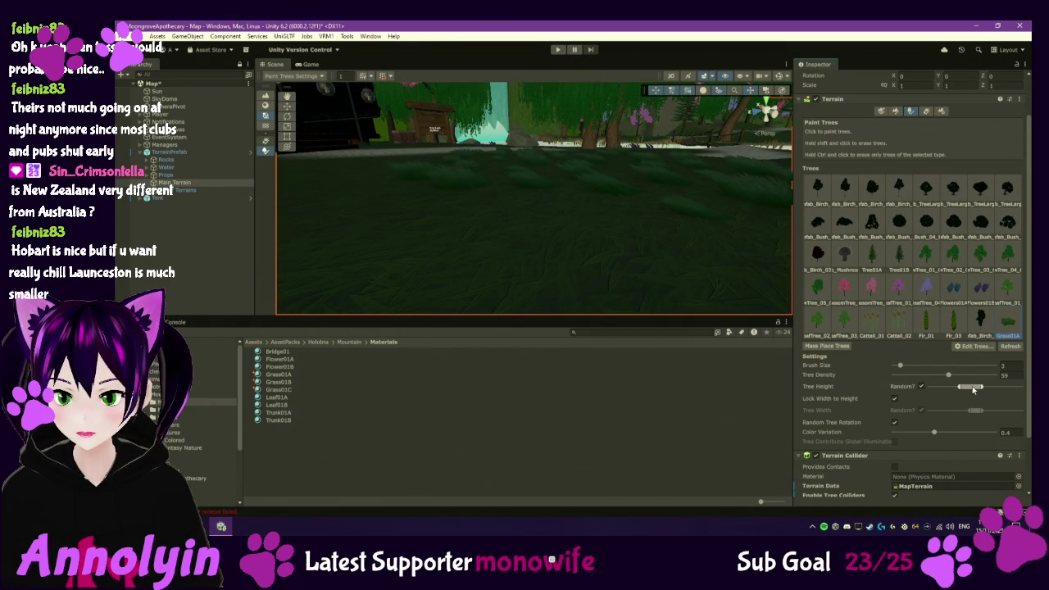
{"action": "left_click_drag", "start_coordinate": [612, 172], "coordinate": [637, 214]}
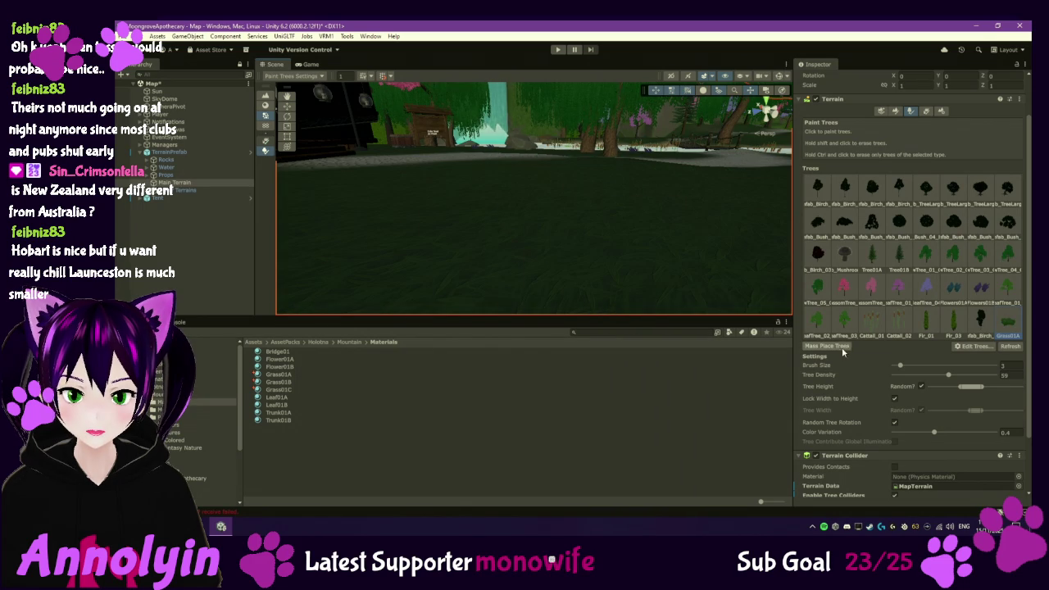
{"action": "left_click", "coordinate": [920, 386]}
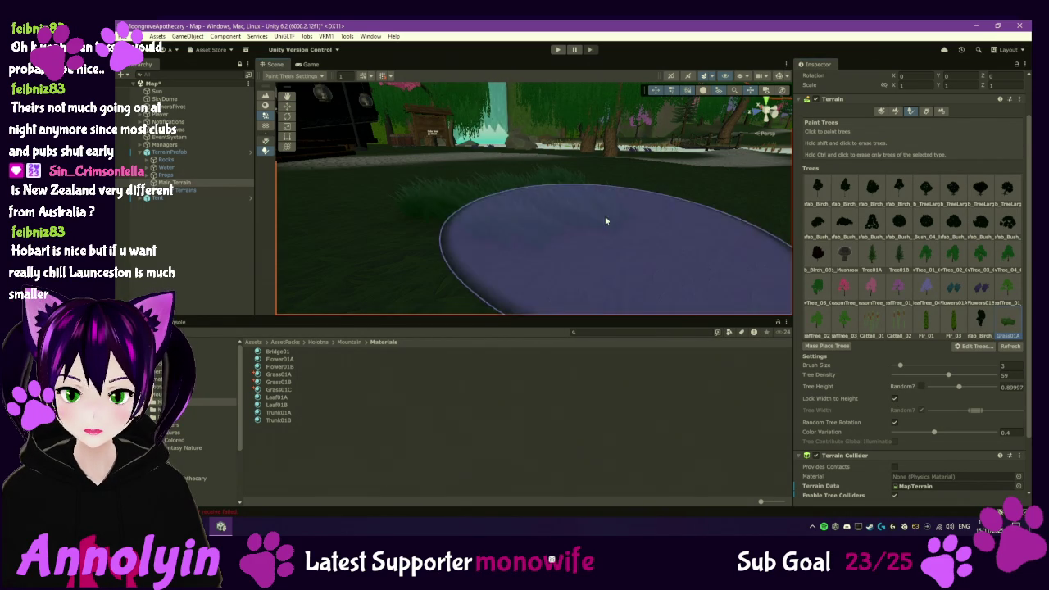
- Set the fixed tree height to 0.77 while viewing the waterfall and bridge
{"action": "mouse_move", "coordinate": [712, 257]}
{"action": "left_mouse_down"}
{"action": "mouse_move", "coordinate": [688, 235]}
{"action": "mouse_move", "coordinate": [710, 268]}
{"action": "left_mouse_up"}
{"action": "mouse_move", "coordinate": [503, 276]}
{"action": "left_mouse_down"}
{"action": "mouse_move", "coordinate": [609, 238]}
{"action": "mouse_move", "coordinate": [613, 224]}
{"action": "mouse_move", "coordinate": [366, 304]}
{"action": "mouse_move", "coordinate": [515, 251]}
{"action": "mouse_move", "coordinate": [538, 256]}
{"action": "mouse_move", "coordinate": [573, 235]}
{"action": "mouse_move", "coordinate": [519, 228]}
{"action": "mouse_move", "coordinate": [550, 257]}
{"action": "mouse_move", "coordinate": [588, 243]}
{"action": "left_mouse_up"}
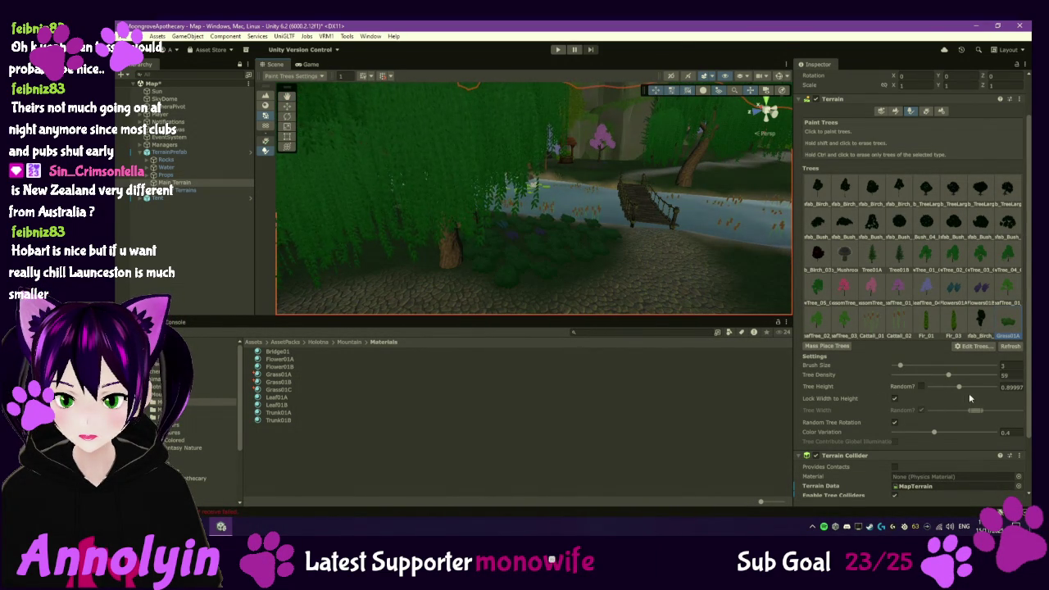
{"action": "left_click_drag", "start_coordinate": [958, 391], "coordinate": [956, 391]}
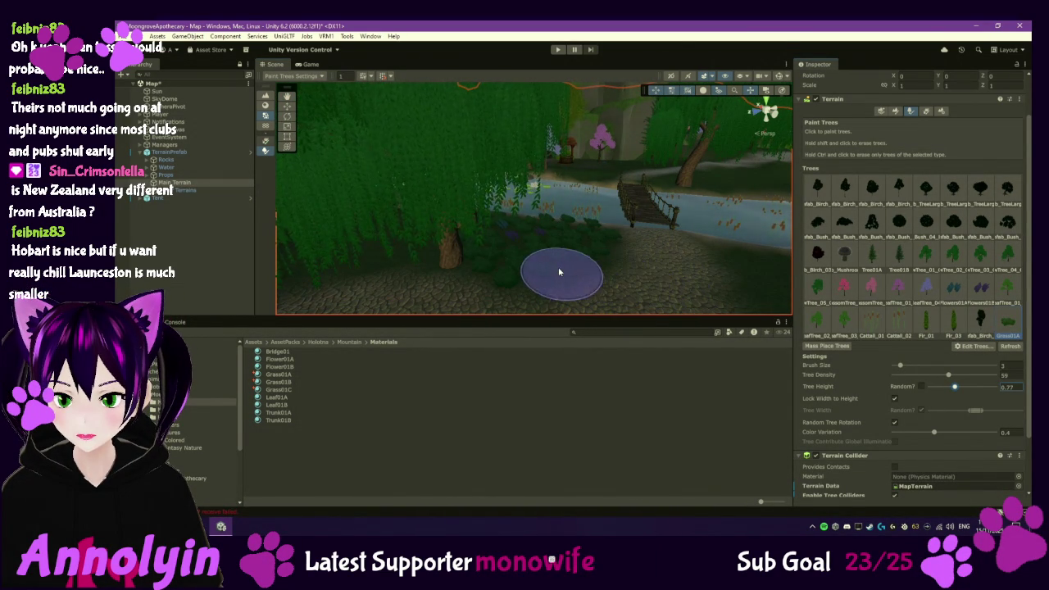
- Undo the accidental erasure of the willow trees and move toward the cabin's pink tree
{"action": "left_click", "coordinate": [520, 268], "text": "shift"}
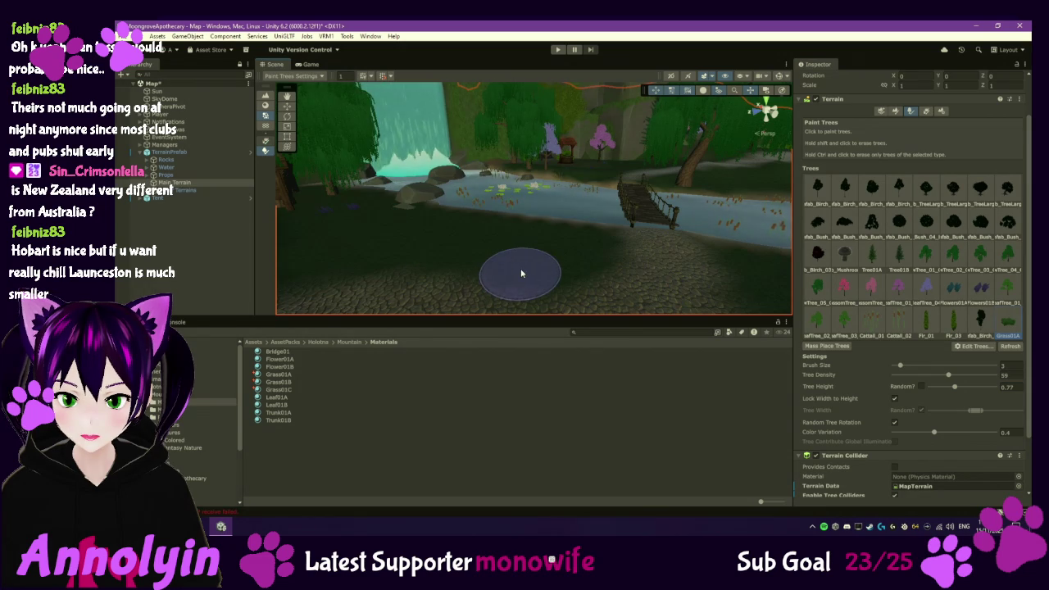
{"action": "key", "text": "ctrl+z"}
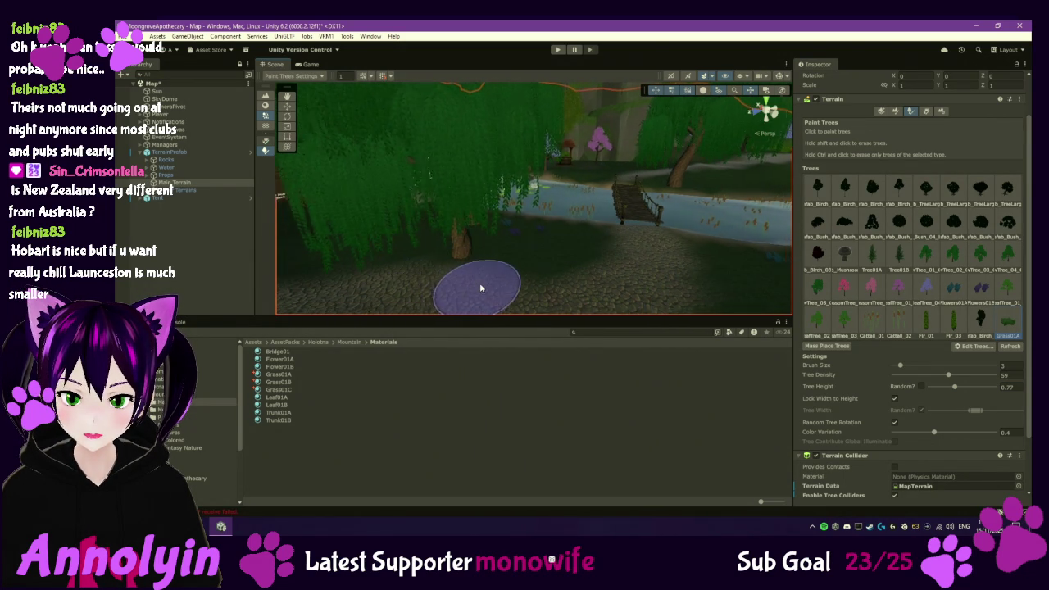
{"action": "scroll", "coordinate": [501, 290], "scroll_direction": "down", "scroll_amount": 2}
{"action": "scroll", "coordinate": [502, 290], "scroll_direction": "down", "scroll_amount": 5}
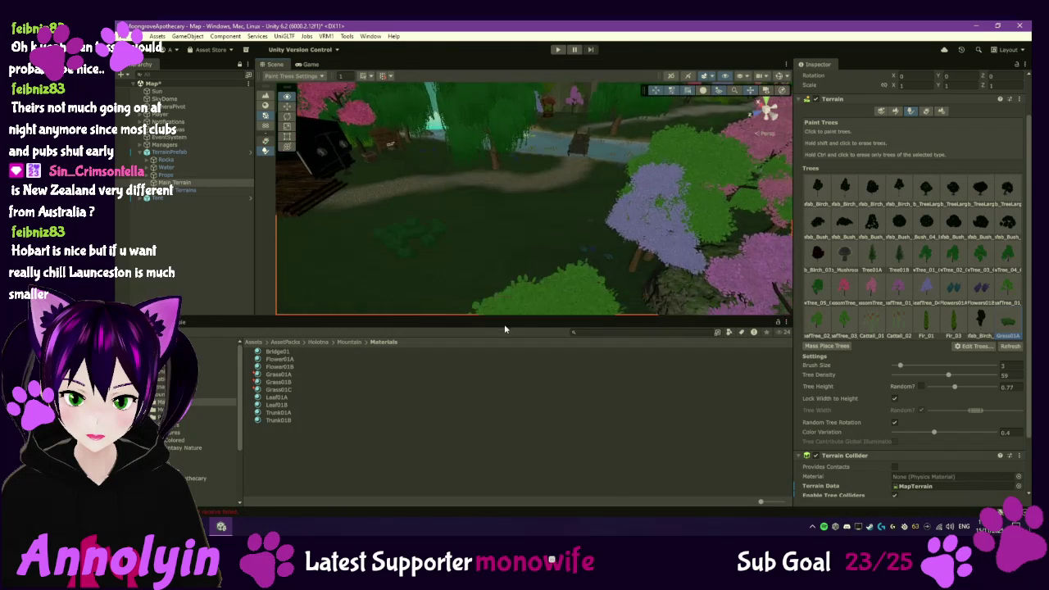
{"action": "mouse_move", "coordinate": [555, 260]}
{"action": "left_mouse_down"}
{"action": "mouse_move", "coordinate": [399, 258]}
{"action": "mouse_move", "coordinate": [424, 262]}
{"action": "left_mouse_up"}
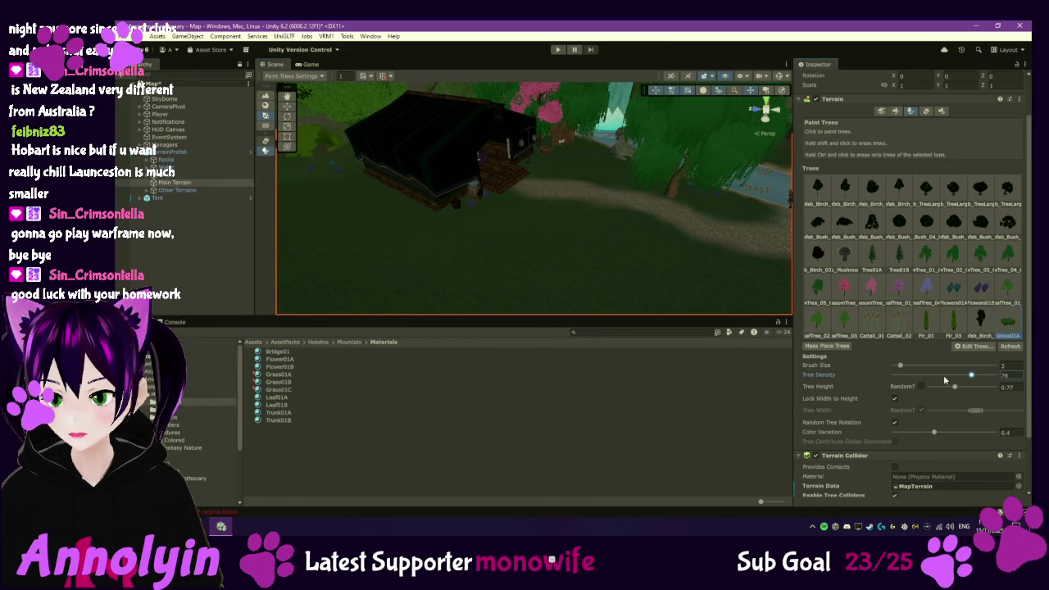
- Pan across the lake island from above, then focus the view on the player character
{"action": "scroll", "coordinate": [565, 245], "scroll_direction": "up", "scroll_amount": 5}
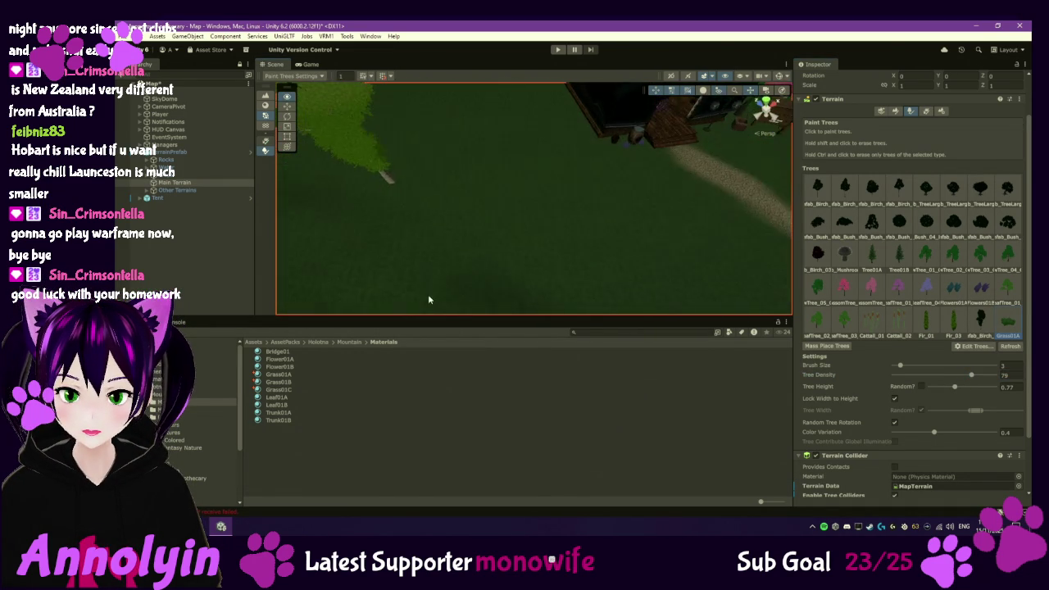
{"action": "scroll", "coordinate": [427, 299], "scroll_direction": "down", "scroll_amount": 10}
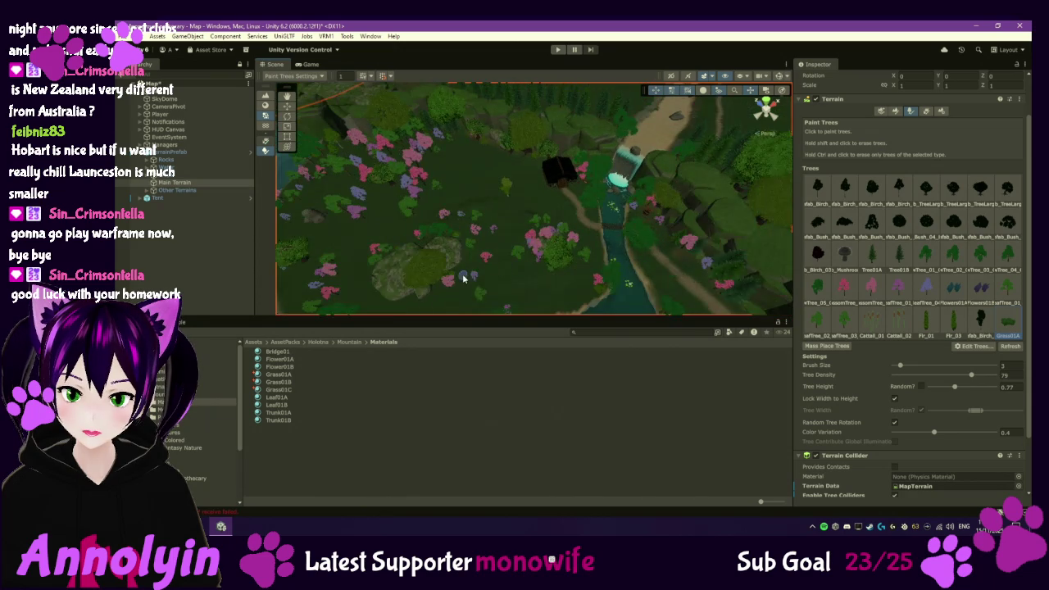
{"action": "scroll", "coordinate": [492, 280], "scroll_direction": "down", "scroll_amount": 3}
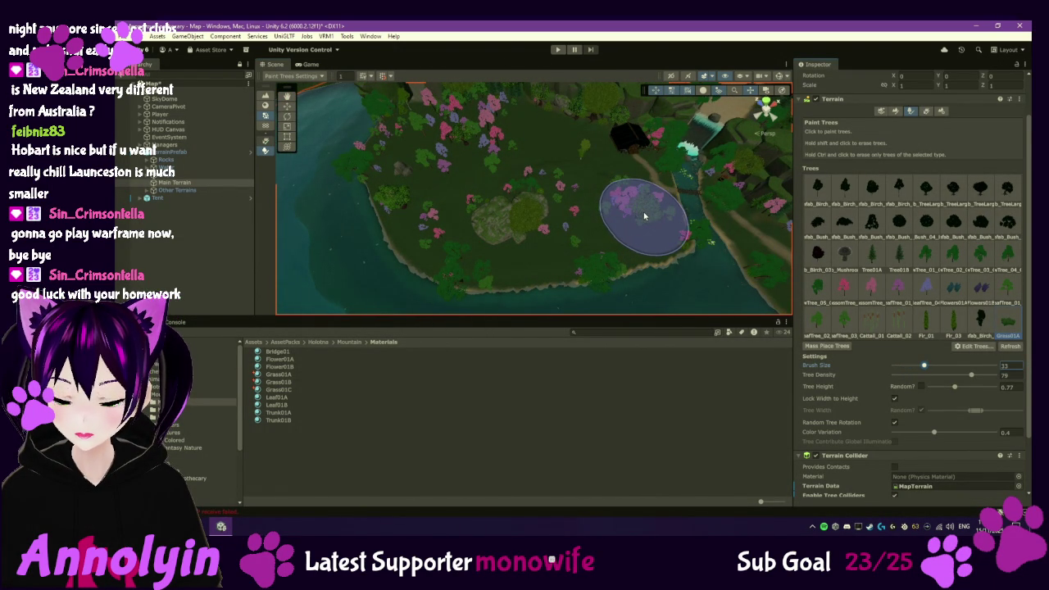
{"action": "mouse_move", "coordinate": [456, 234]}
{"action": "left_mouse_down"}
{"action": "mouse_move", "coordinate": [560, 212]}
{"action": "mouse_move", "coordinate": [565, 197]}
{"action": "left_mouse_up"}
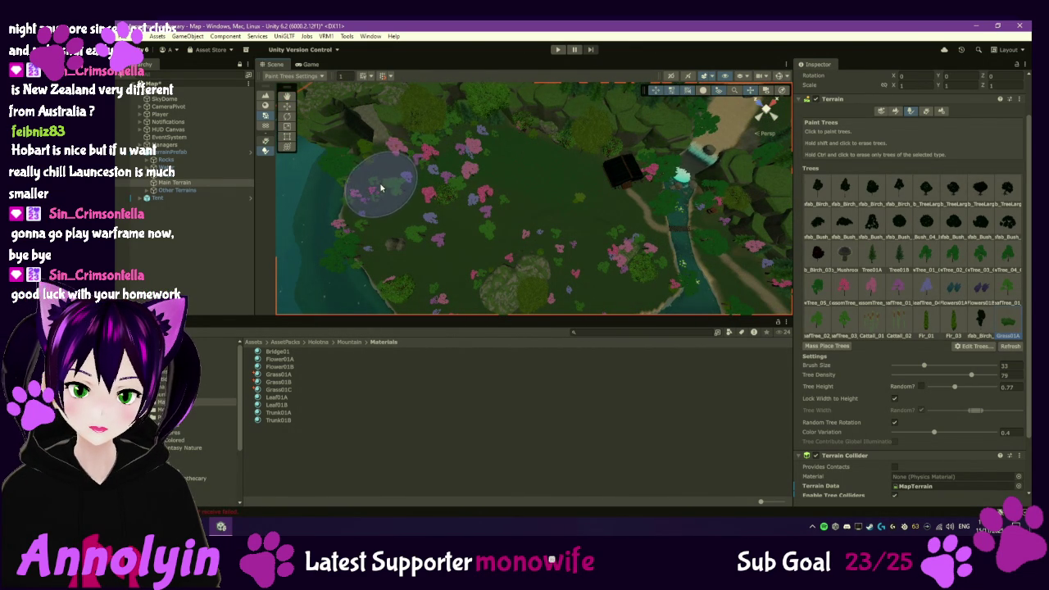
{"action": "mouse_move", "coordinate": [433, 276]}
{"action": "left_mouse_down"}
{"action": "mouse_move", "coordinate": [455, 208]}
{"action": "mouse_move", "coordinate": [450, 189]}
{"action": "left_mouse_up"}
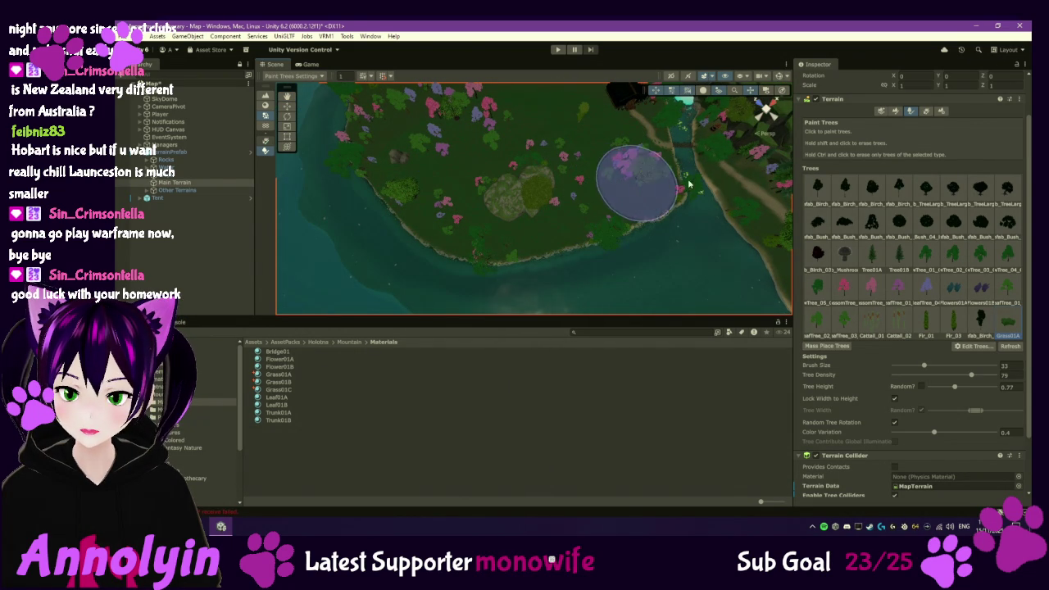
{"action": "double_click", "coordinate": [158, 114]}
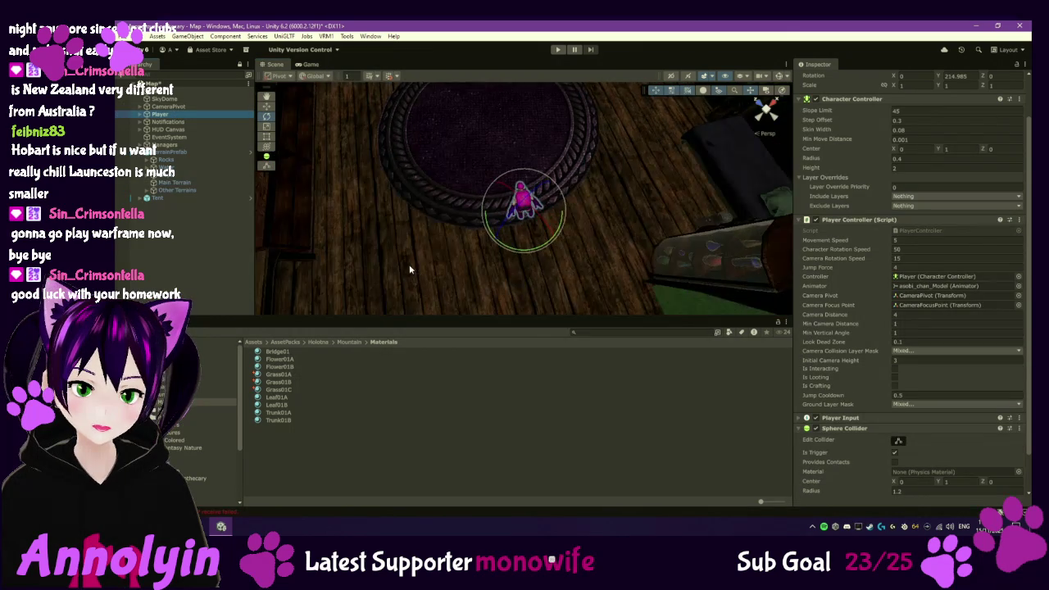
- Enter Play mode and continue the saved game from the main menu
{"action": "mouse_move", "coordinate": [491, 205]}
{"action": "left_mouse_down"}
{"action": "mouse_move", "coordinate": [534, 125]}
{"action": "mouse_move", "coordinate": [472, 183]}
{"action": "mouse_move", "coordinate": [577, 255]}
{"action": "mouse_move", "coordinate": [546, 227]}
{"action": "mouse_move", "coordinate": [548, 205]}
{"action": "mouse_move", "coordinate": [625, 217]}
{"action": "mouse_move", "coordinate": [456, 218]}
{"action": "mouse_move", "coordinate": [443, 129]}
{"action": "left_mouse_up"}
{"action": "left_click", "coordinate": [558, 49]}
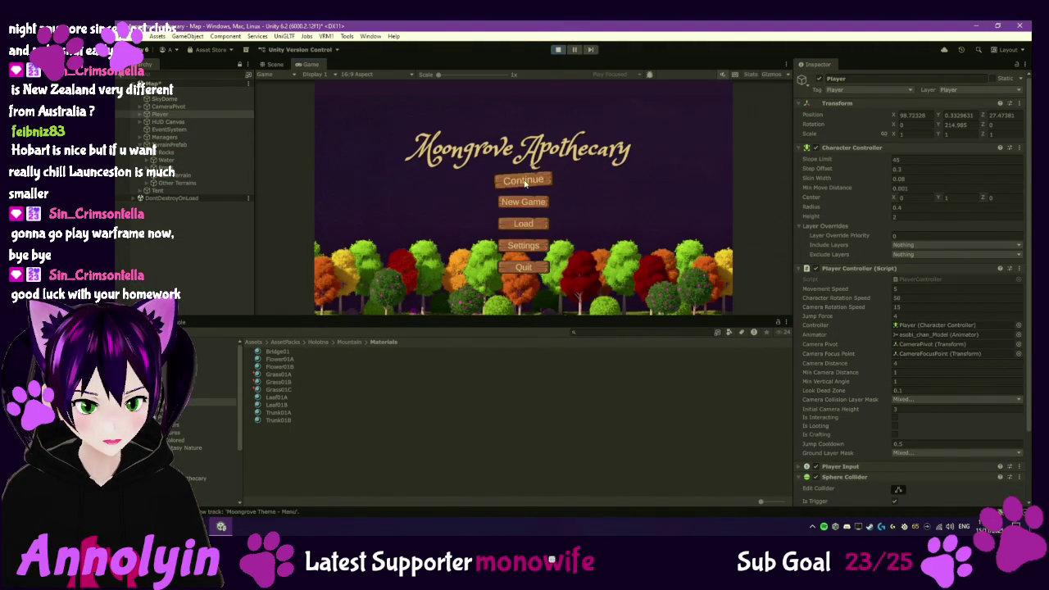
{"action": "left_click", "coordinate": [522, 180]}
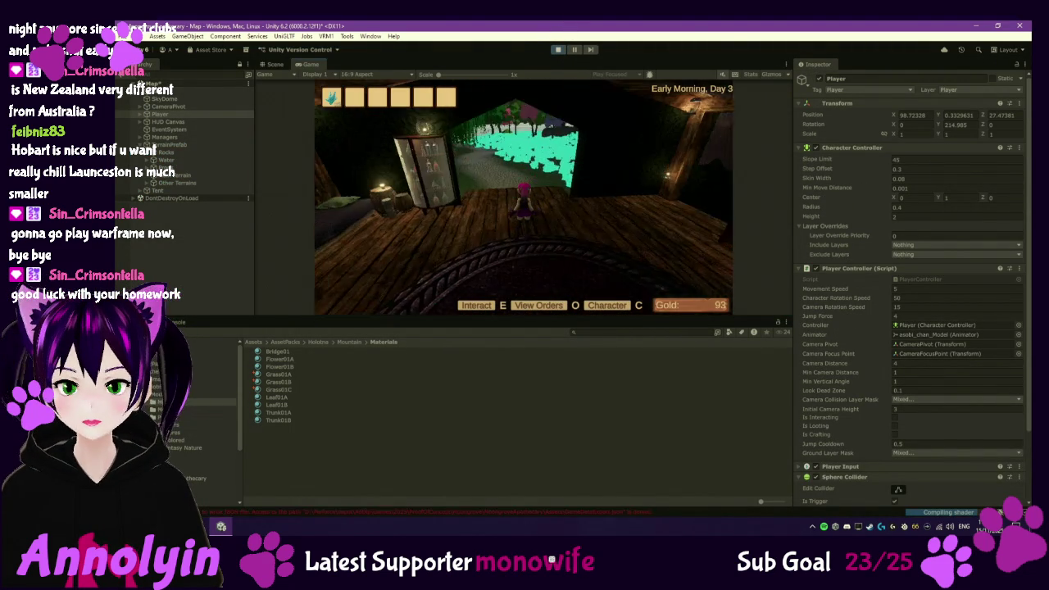
- Walk the player across the grass toward a new area, then pause and exit Play mode
{"action": "key", "text": "w"}
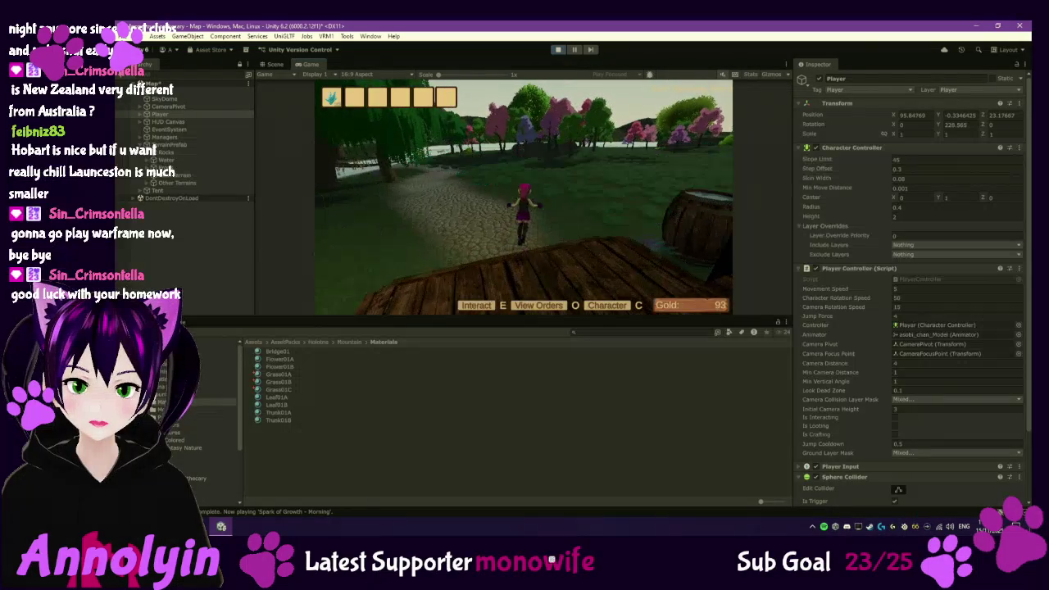
{"action": "key", "text": "a"}
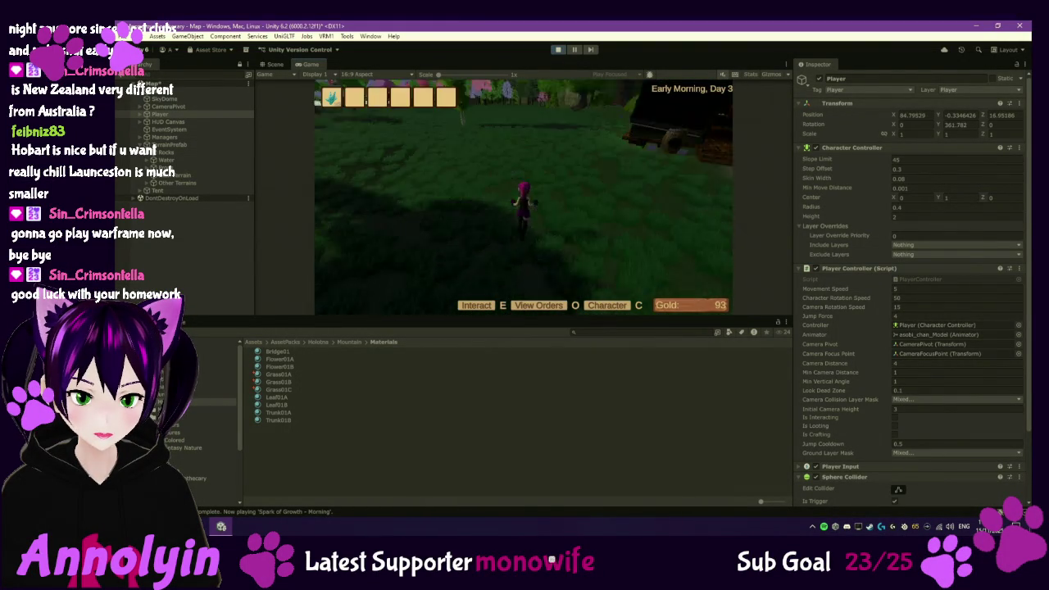
{"action": "key", "text": "w"}
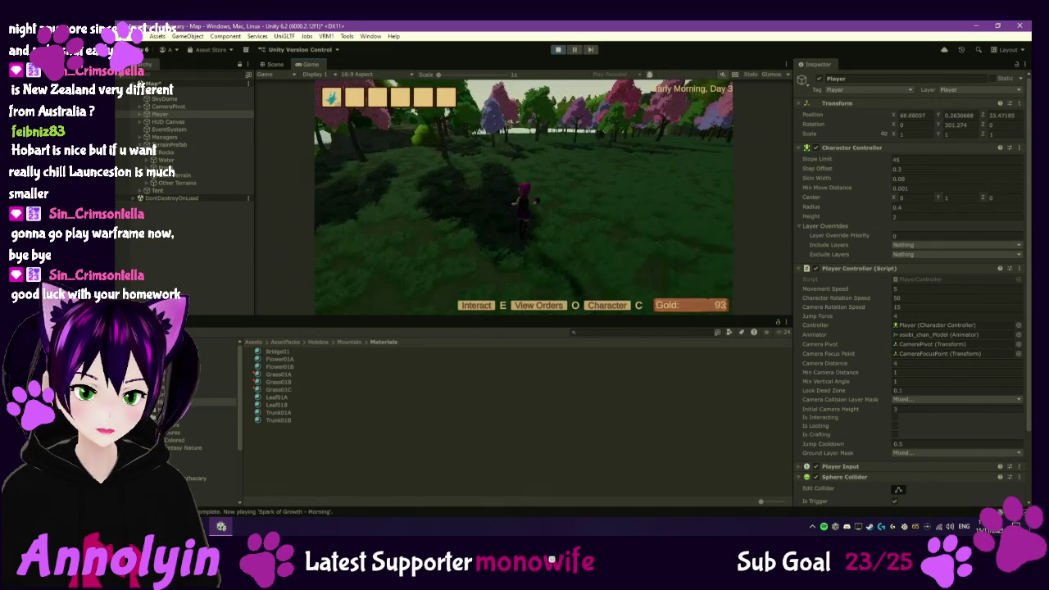
{"action": "key", "text": "s"}
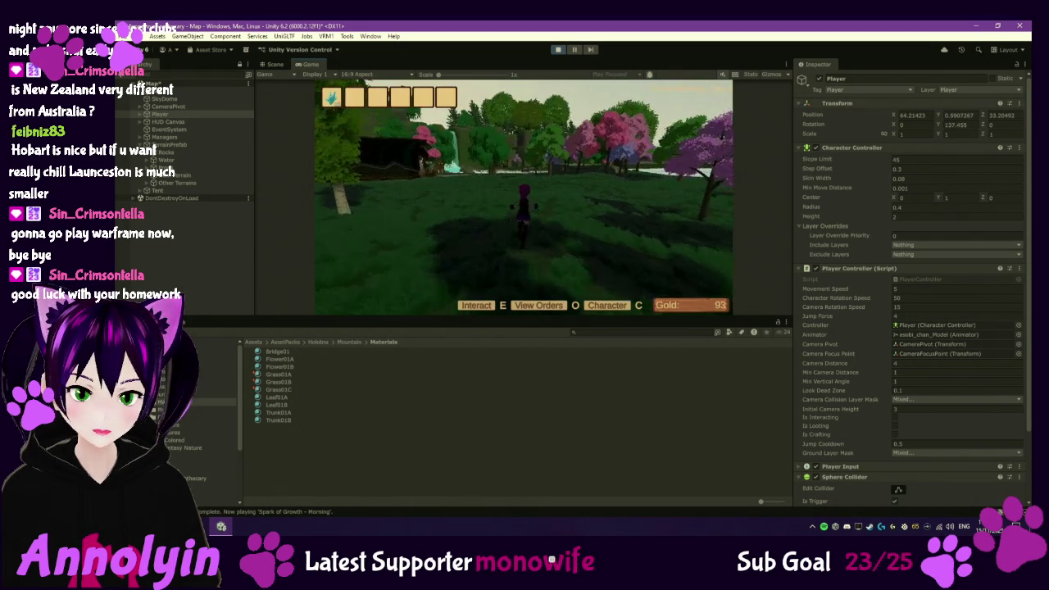
{"action": "key", "text": "Escape"}
{"action": "left_click", "coordinate": [557, 50]}
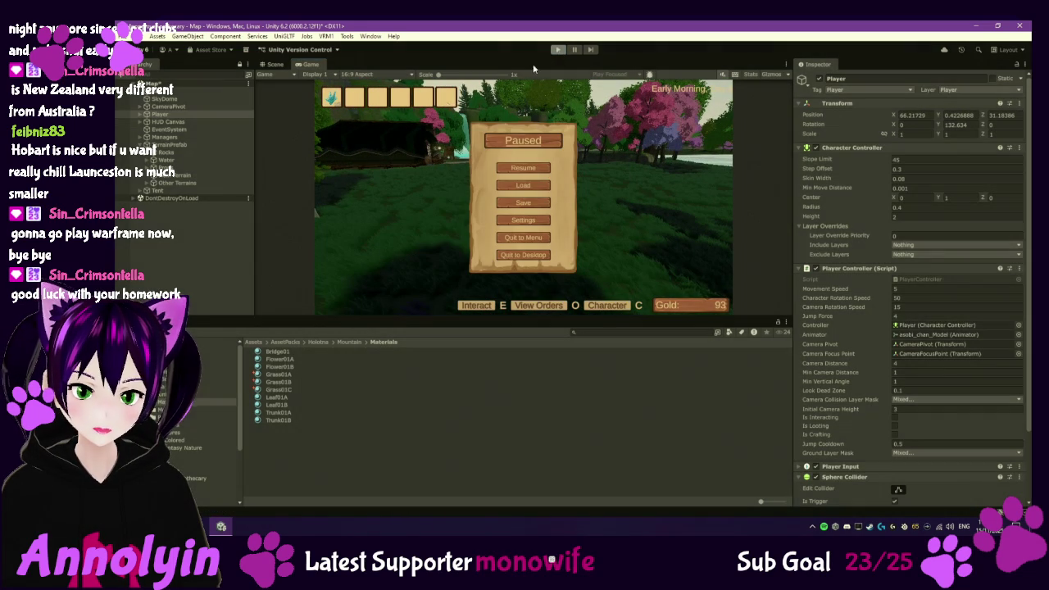
- Add the Grass01B prefab as a new tree type on Main Terrain via Edit Trees > Add Tree
{"action": "left_click", "coordinate": [174, 182]}
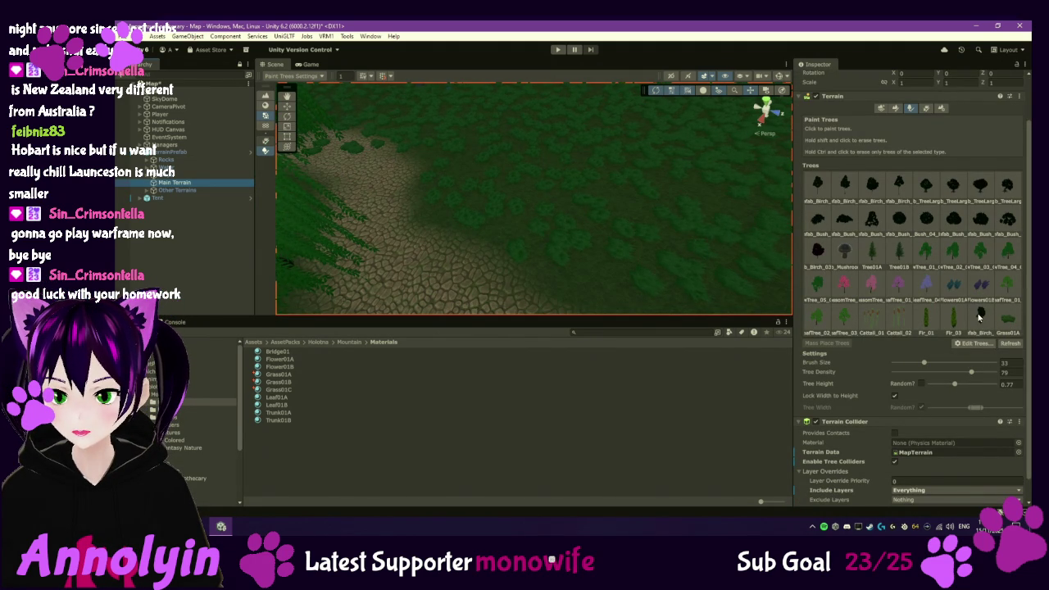
{"action": "scroll", "coordinate": [977, 317], "scroll_direction": "down", "scroll_amount": 1}
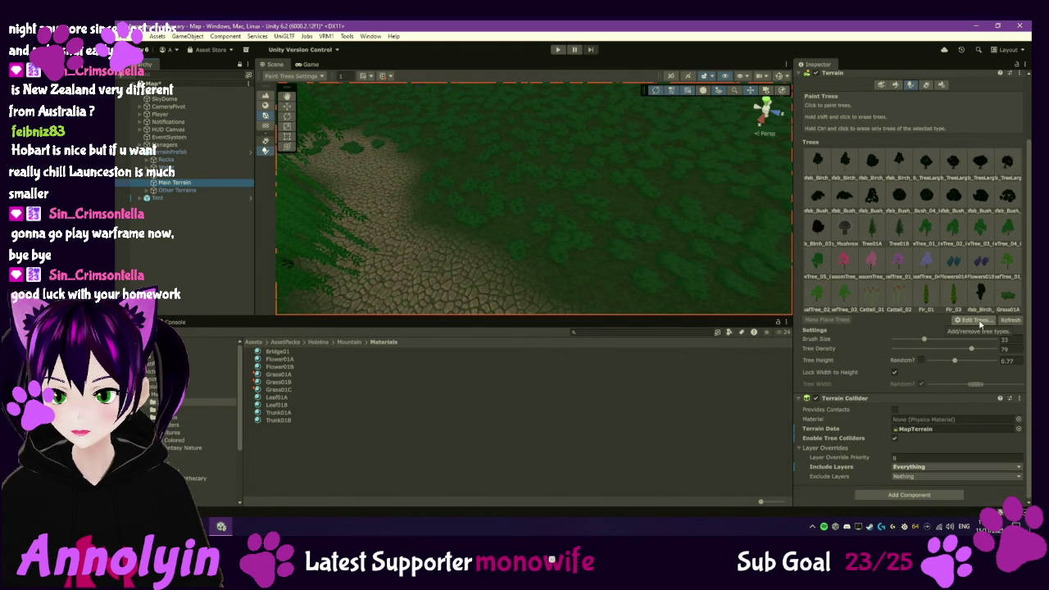
{"action": "left_click", "coordinate": [972, 320]}
{"action": "left_click", "coordinate": [980, 322]}
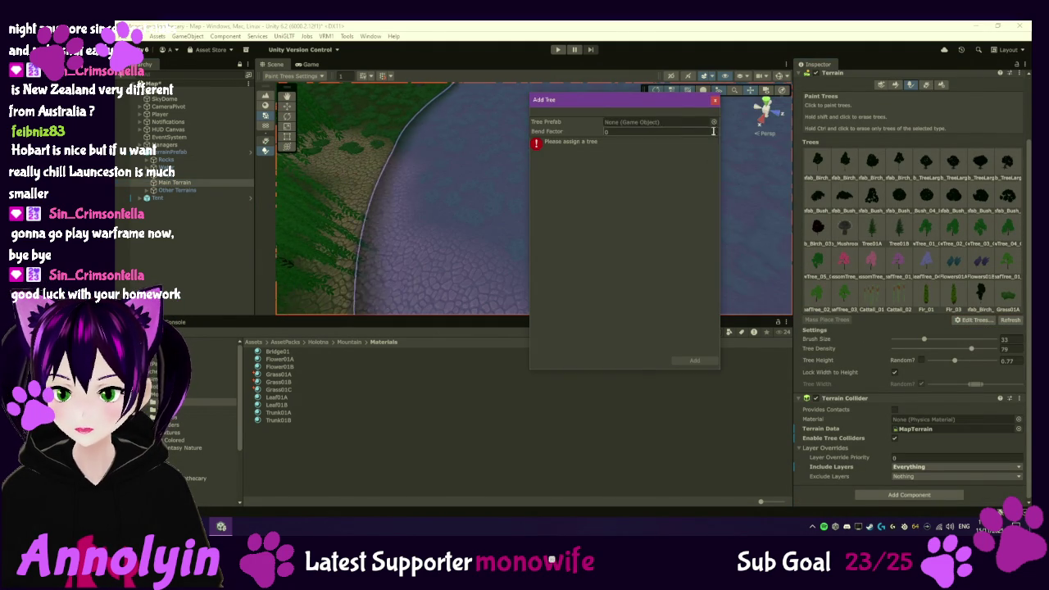
{"action": "left_click", "coordinate": [712, 122]}
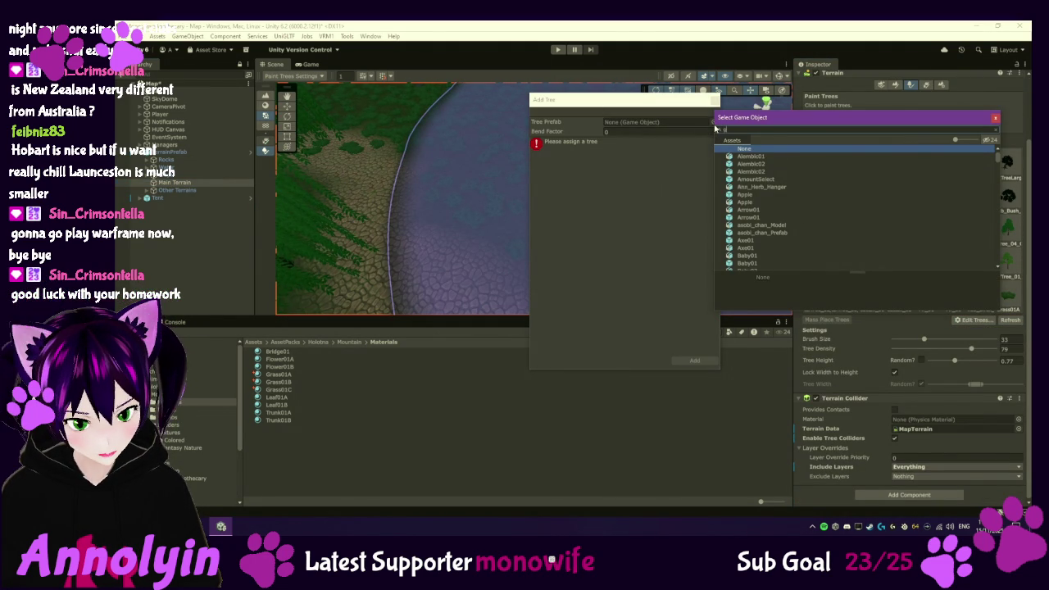
{"action": "type", "text": "rass"}
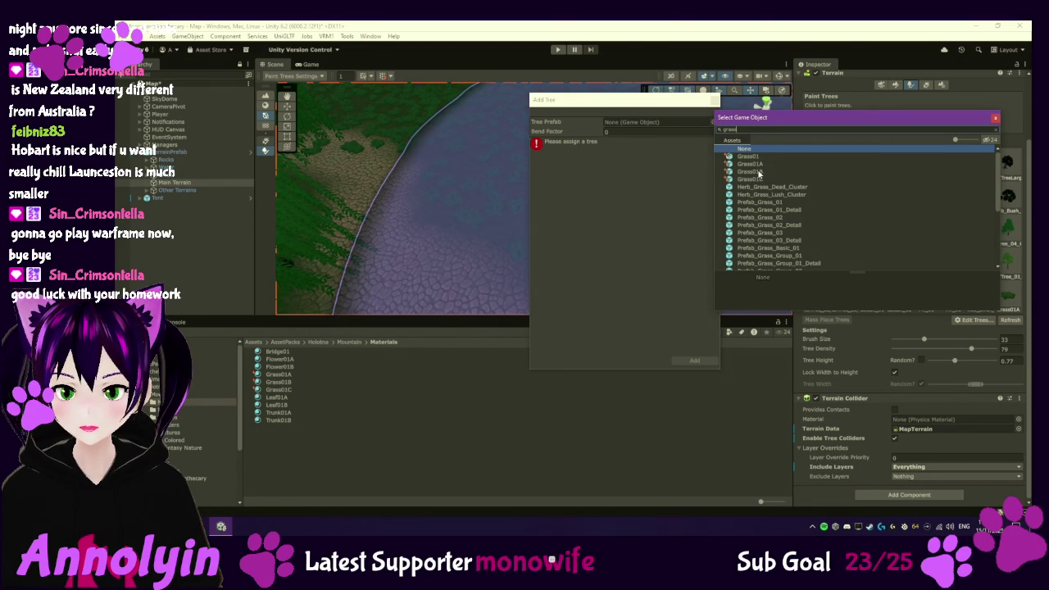
{"action": "double_click", "coordinate": [757, 171]}
{"action": "left_click", "coordinate": [695, 360]}
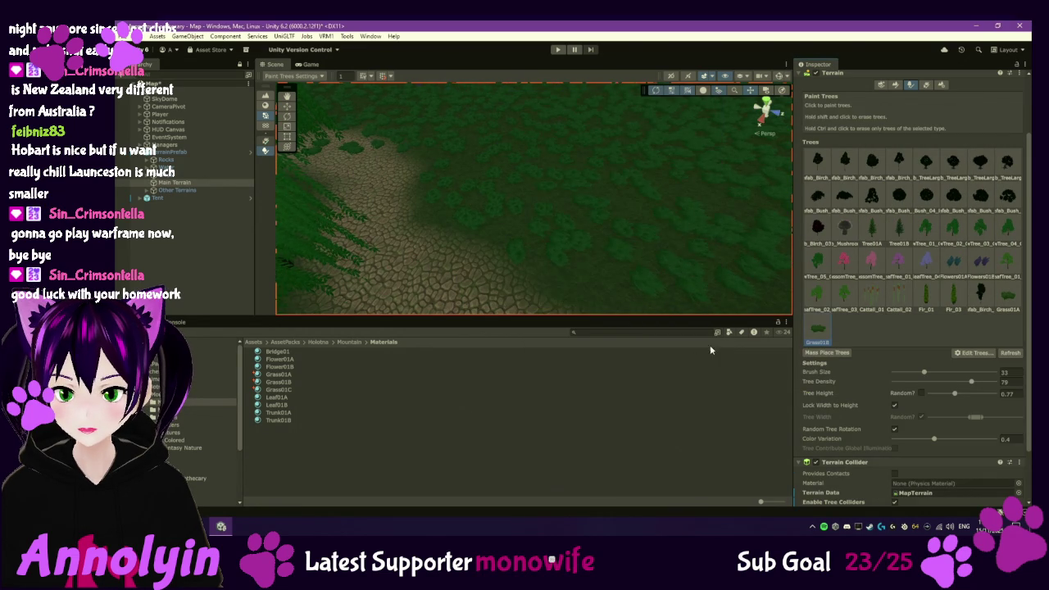
- Pull back to a wider scene overview, then enter Play mode and continue the saved game
{"action": "scroll", "coordinate": [640, 243], "scroll_direction": "down", "scroll_amount": 5}
{"action": "scroll", "coordinate": [637, 213], "scroll_direction": "down", "scroll_amount": 3}
{"action": "mouse_move", "coordinate": [599, 229]}
{"action": "left_mouse_down"}
{"action": "mouse_move", "coordinate": [508, 245]}
{"action": "mouse_move", "coordinate": [480, 222]}
{"action": "left_mouse_up"}
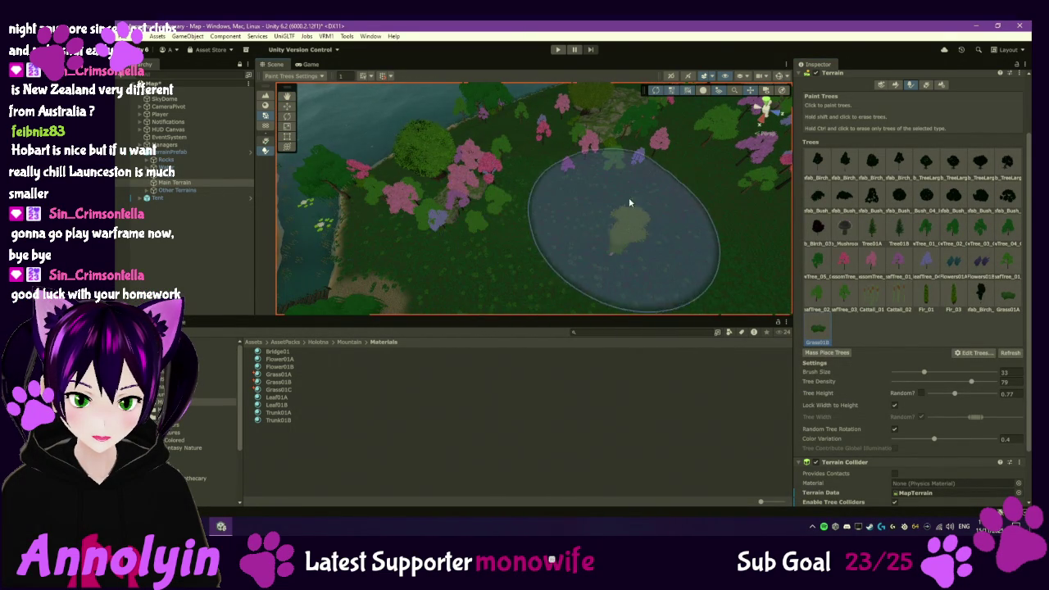
{"action": "scroll", "coordinate": [628, 197], "scroll_direction": "up", "scroll_amount": 5}
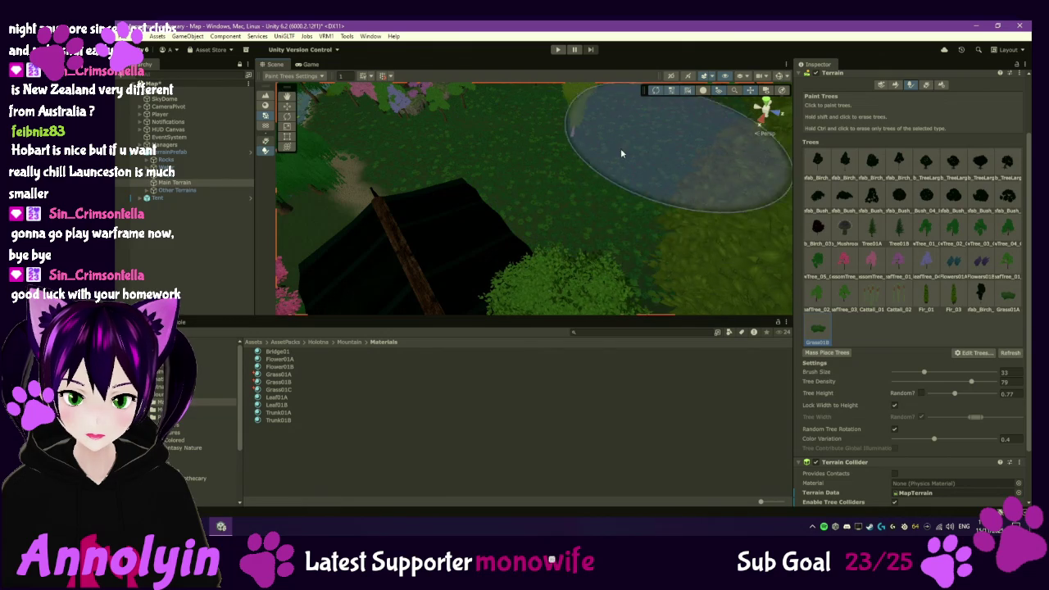
{"action": "scroll", "coordinate": [525, 114], "scroll_direction": "down", "scroll_amount": 5}
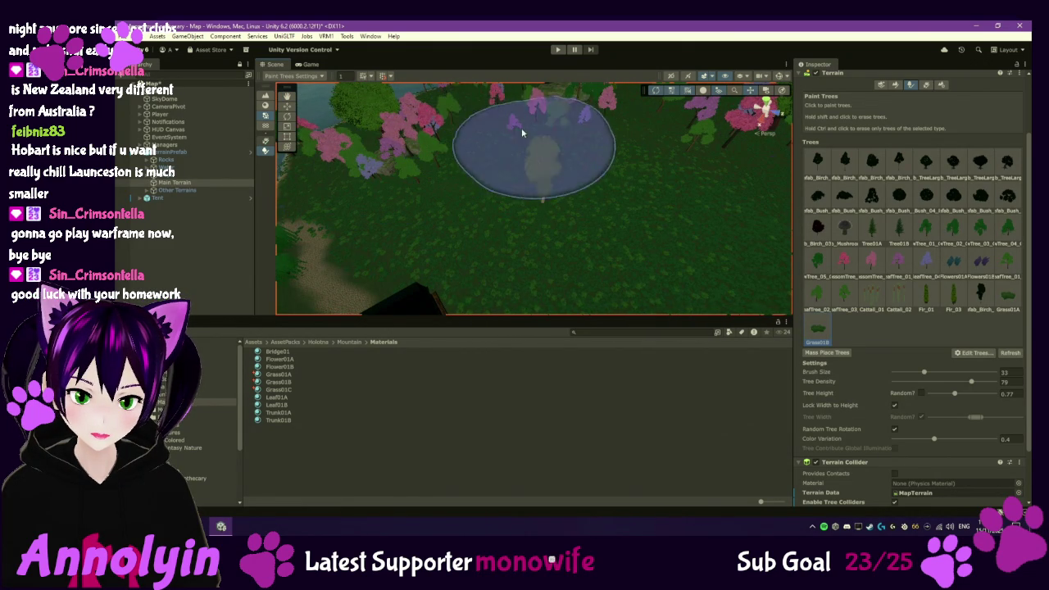
{"action": "left_click", "coordinate": [560, 50]}
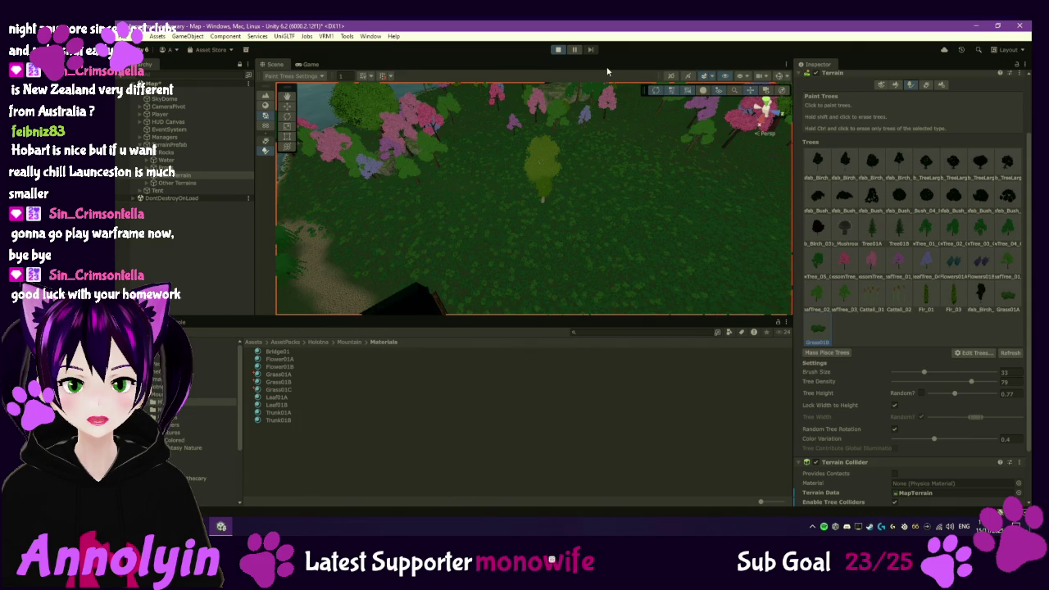
{"action": "left_click", "coordinate": [516, 180]}
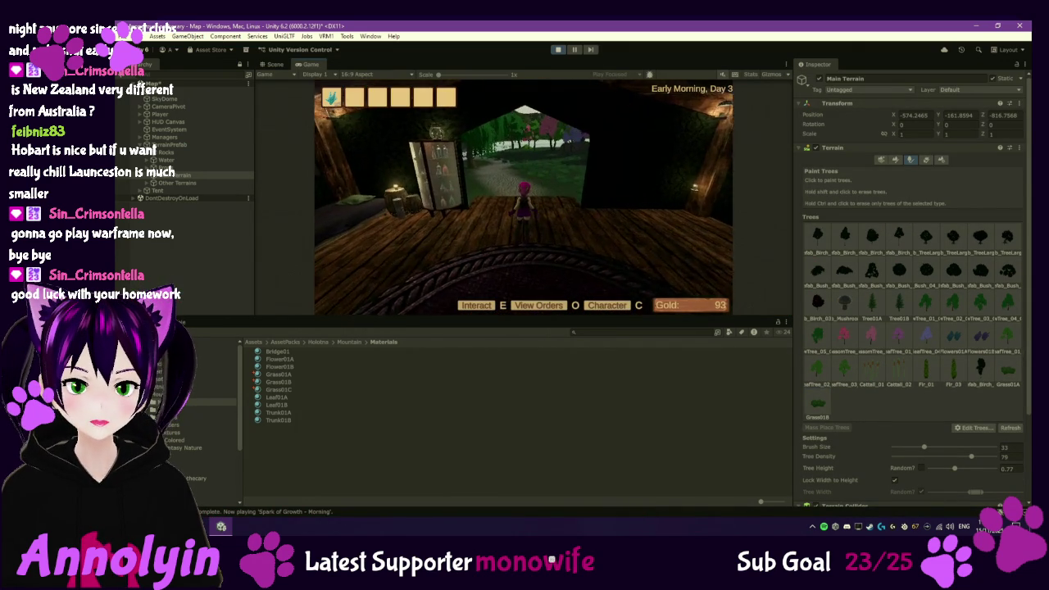
- Run the player out into the meadow, then pause and exit Play mode
{"action": "key", "text": "w"}
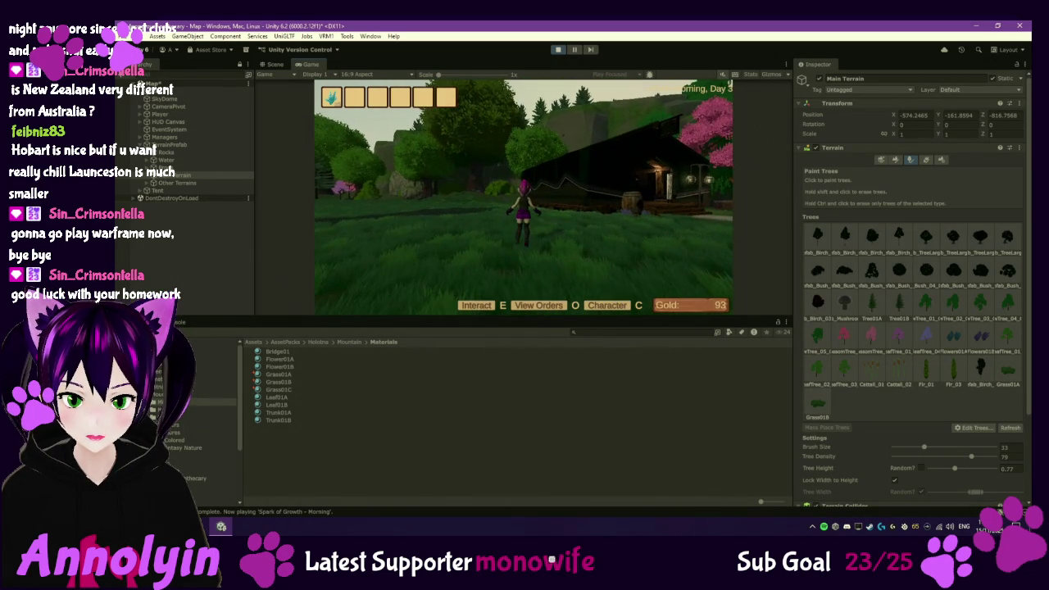
{"action": "key", "text": "Escape"}
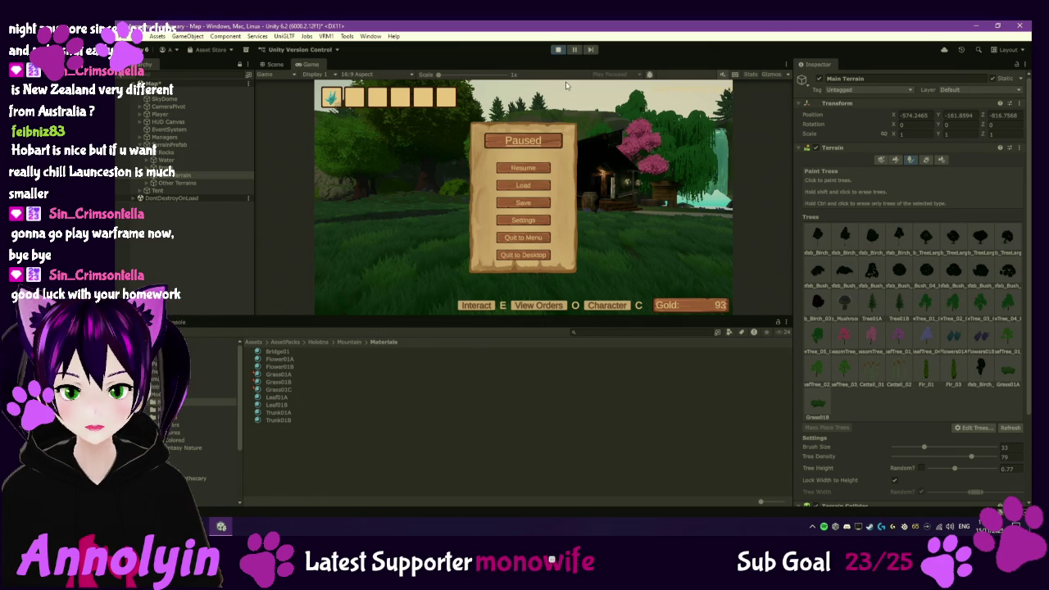
{"action": "left_click", "coordinate": [558, 50]}
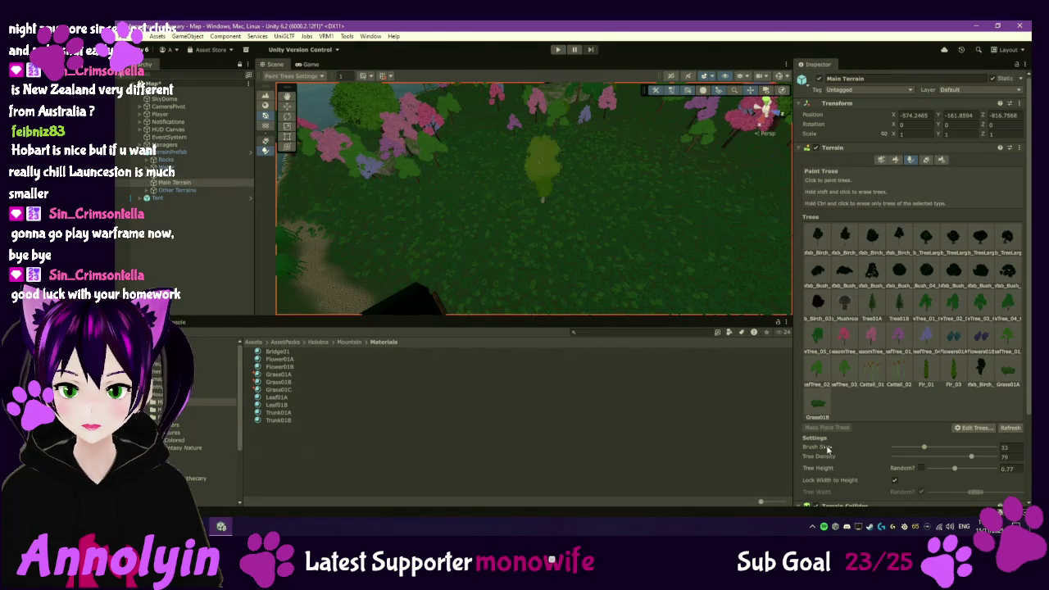
- Set the Grass01B material's colour to the darker green 2F5C27
{"action": "left_click", "coordinate": [278, 382]}
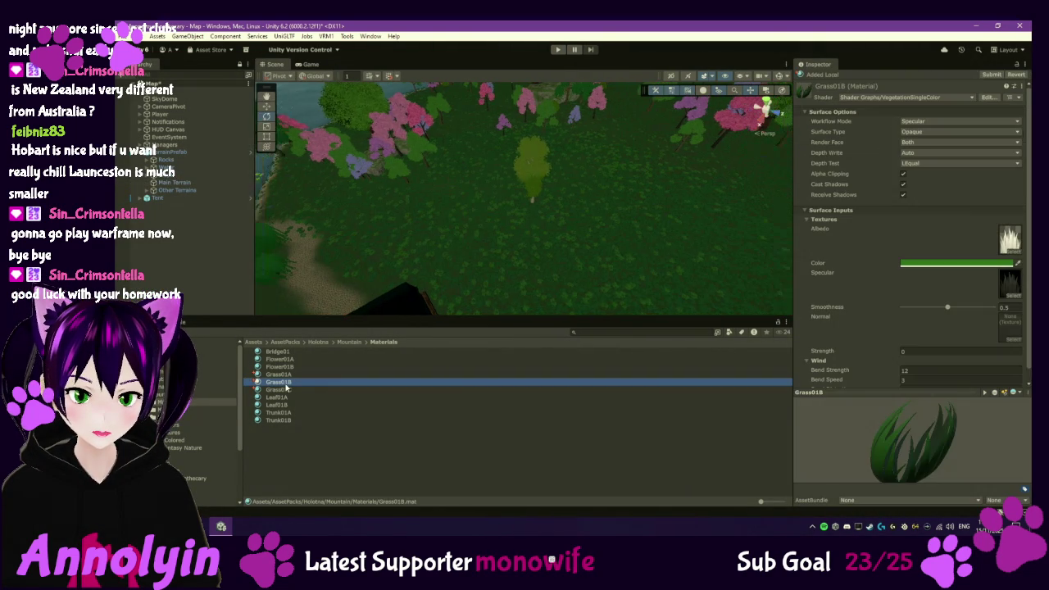
{"action": "left_click", "coordinate": [941, 263]}
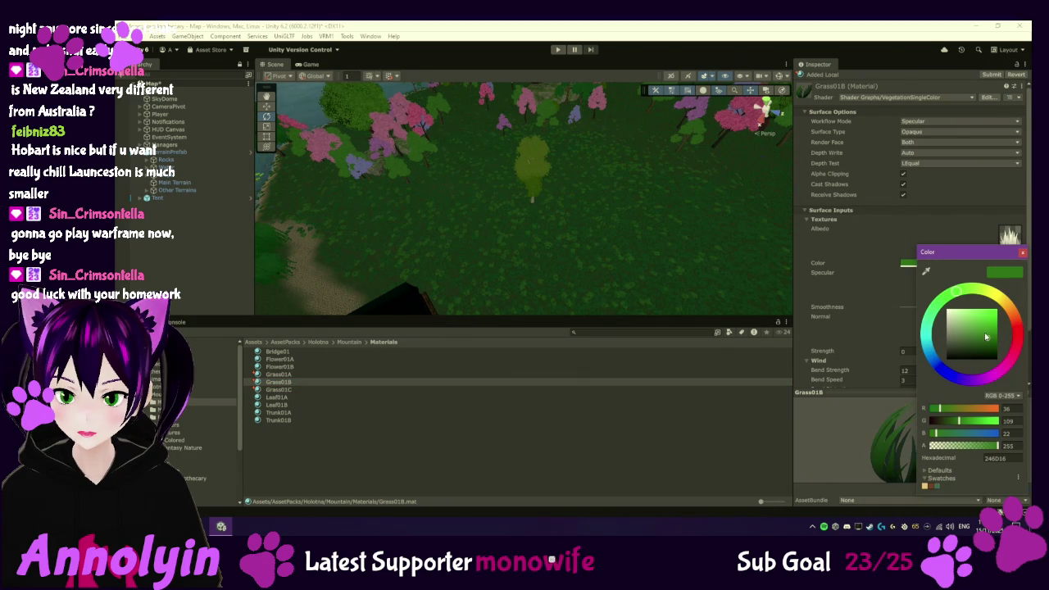
{"action": "left_click_drag", "start_coordinate": [987, 340], "coordinate": [987, 338]}
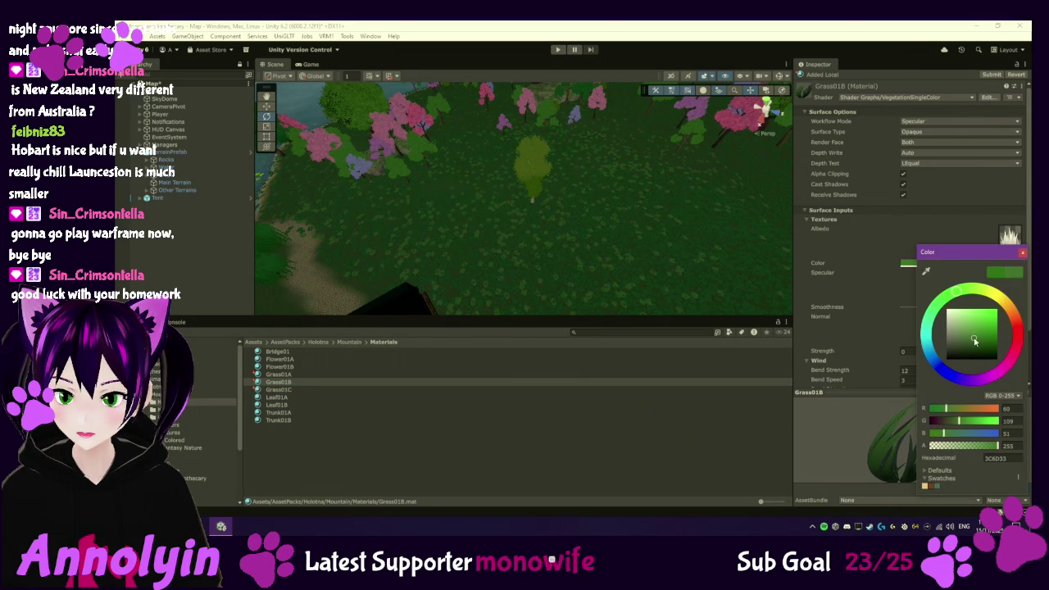
{"action": "left_click_drag", "start_coordinate": [975, 341], "coordinate": [976, 345]}
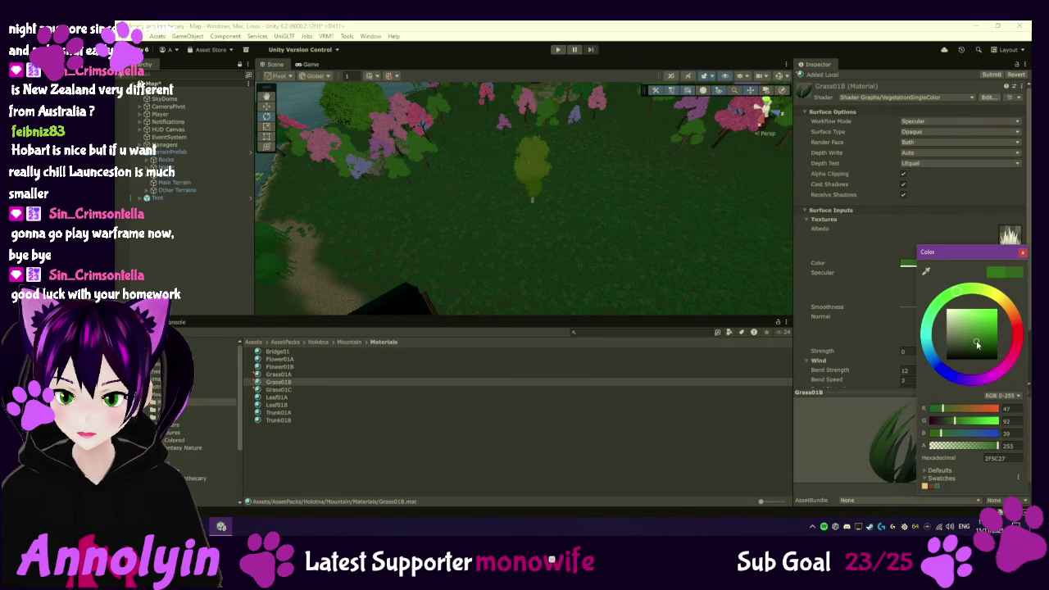
{"action": "left_click", "coordinate": [1024, 253]}
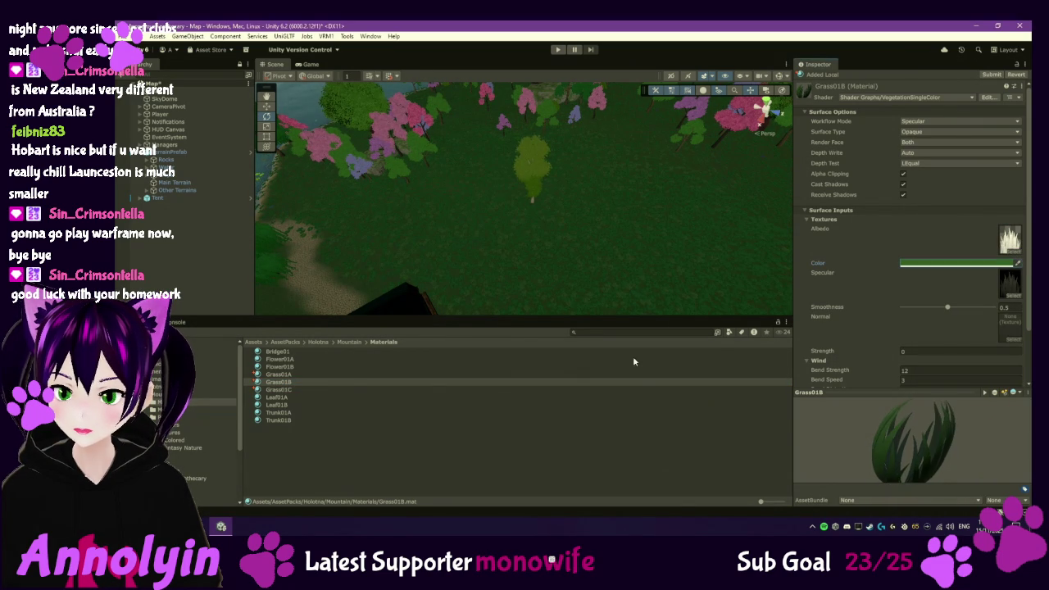
{"action": "left_click", "coordinate": [278, 389]}
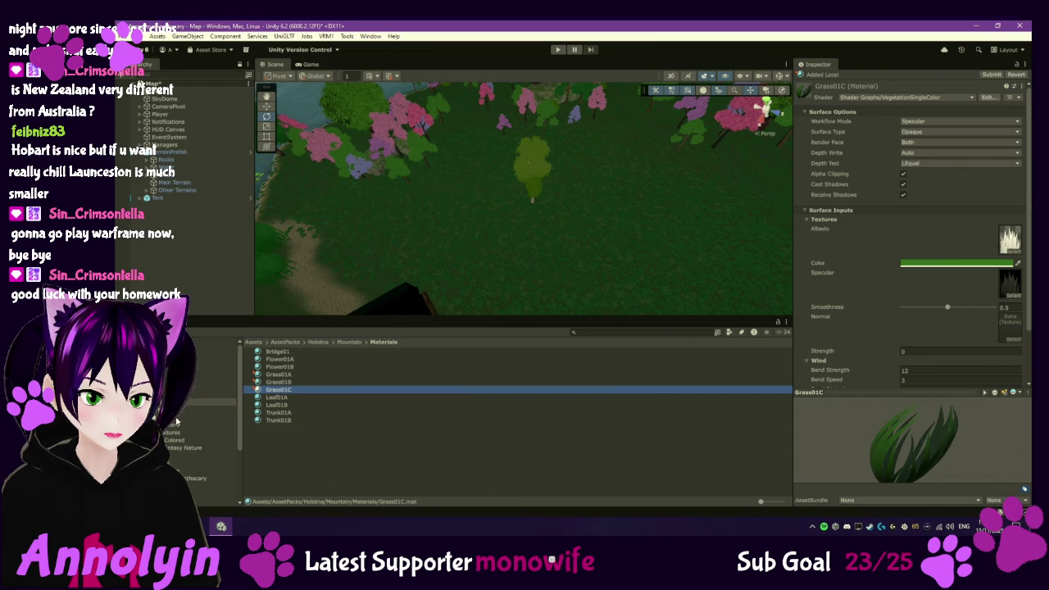
- Set the Grass01B prefab's scale to 0.8 on X, Y and Z
{"action": "left_click", "coordinate": [205, 417]}
{"action": "double_click", "coordinate": [278, 382]}
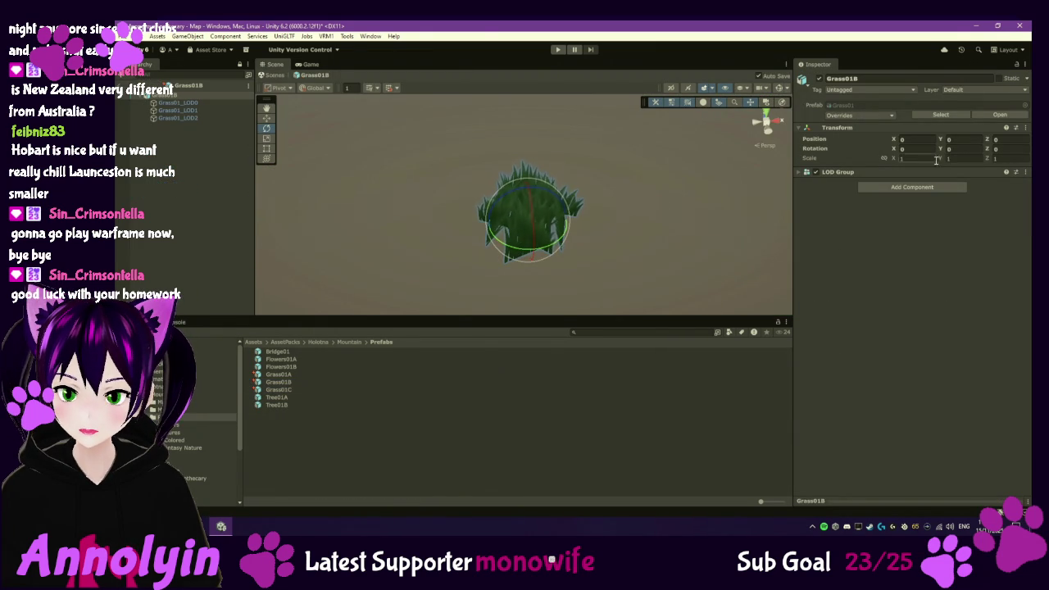
{"action": "left_click", "coordinate": [928, 159]}
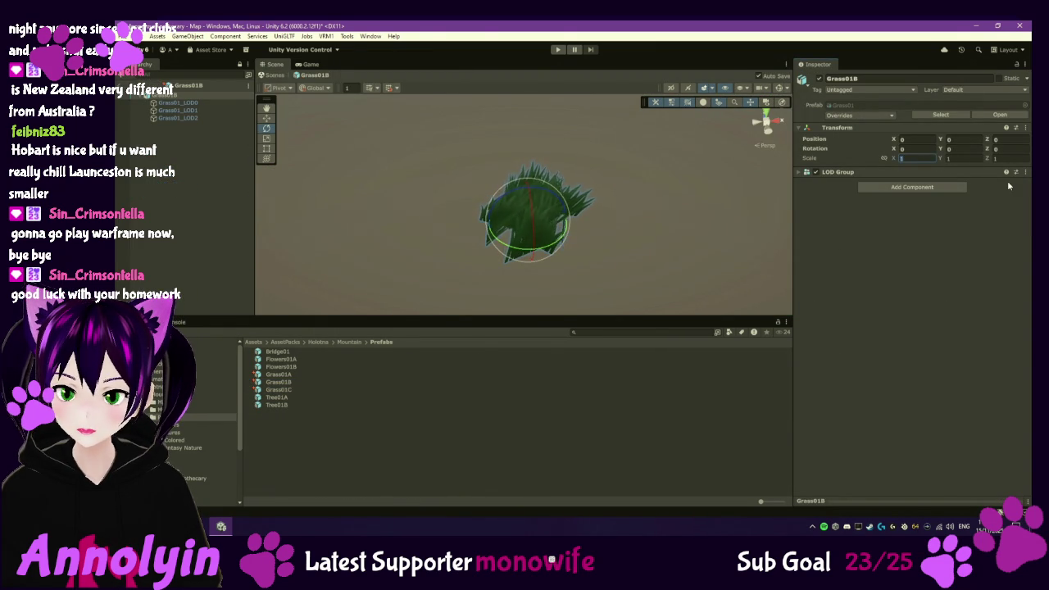
{"action": "type", "text": ".8"}
{"action": "key", "text": "Tab"}
{"action": "type", "text": ".8"}
{"action": "key", "text": "Tab"}
{"action": "type", "text": ".8"}
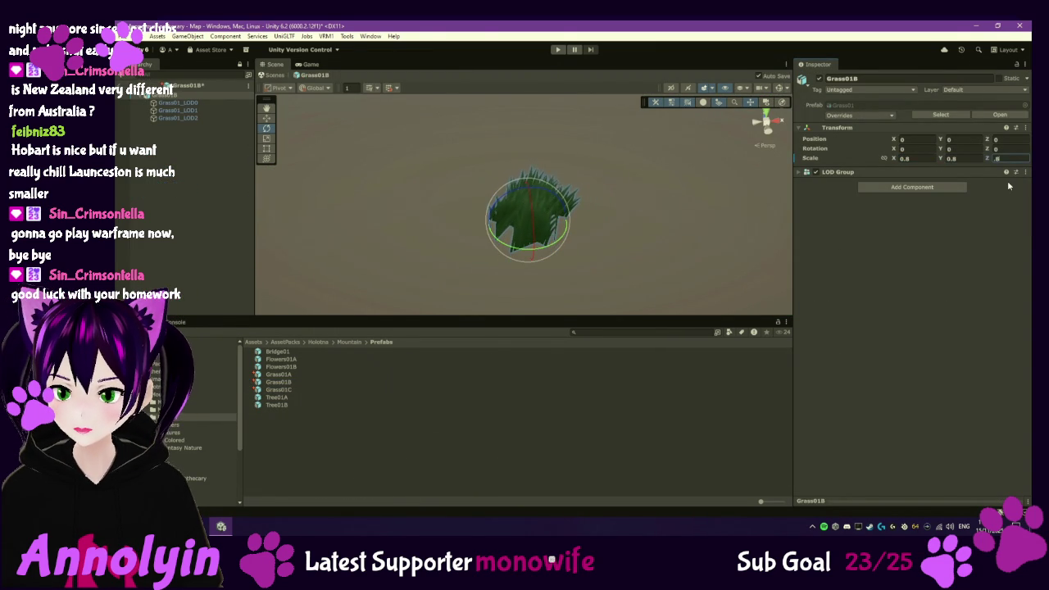
{"action": "key", "text": "Return"}
{"action": "left_click", "coordinate": [194, 197]}
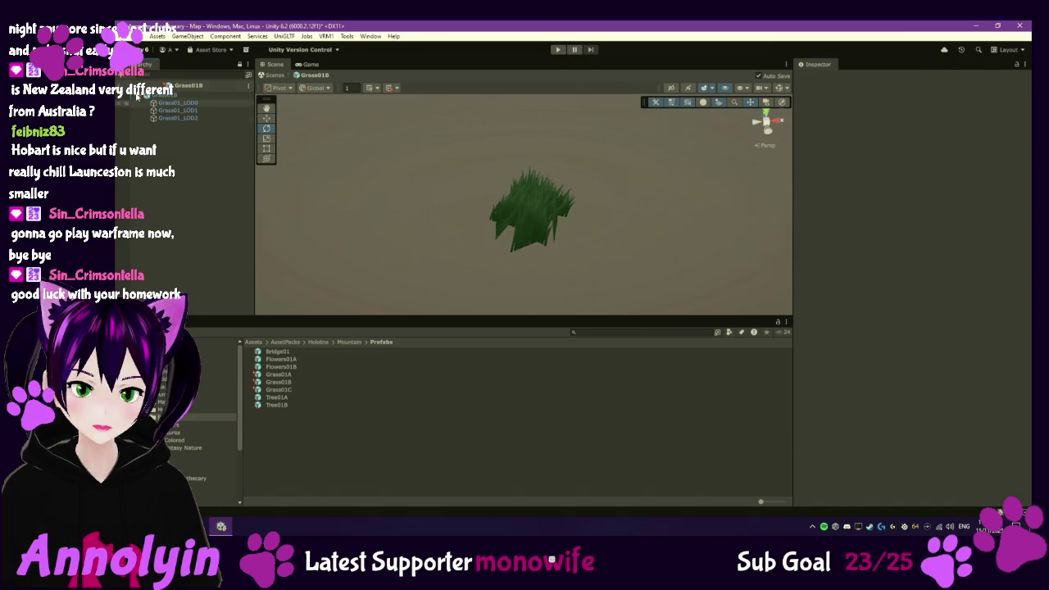
{"action": "left_click", "coordinate": [120, 85]}
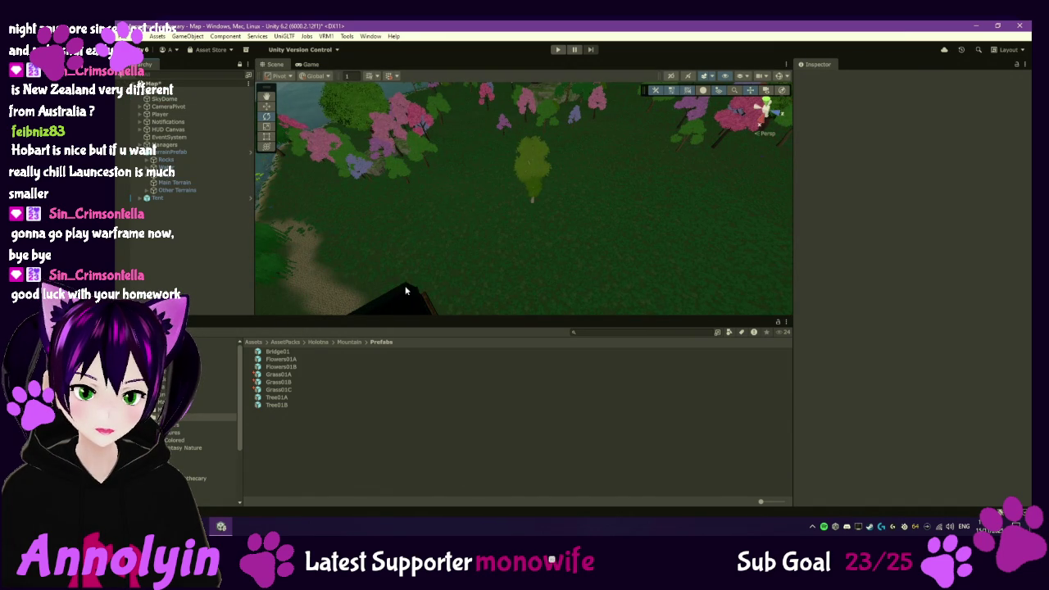
- Set the Grass01C prefab's scale to 1.1 on all three axes and return to the Map scene
{"action": "left_click", "coordinate": [278, 391]}
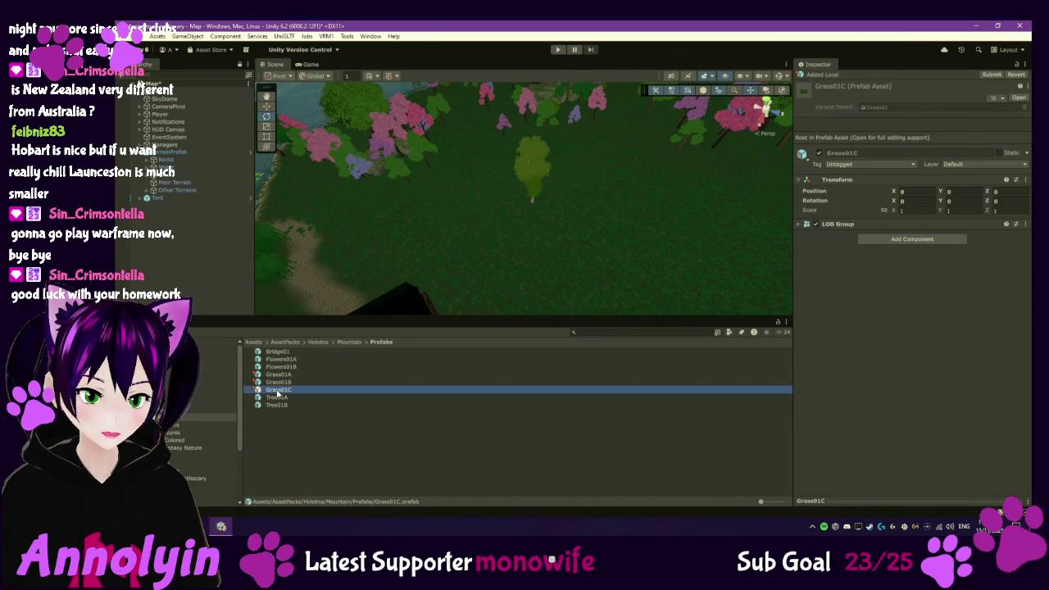
{"action": "double_click", "coordinate": [278, 391]}
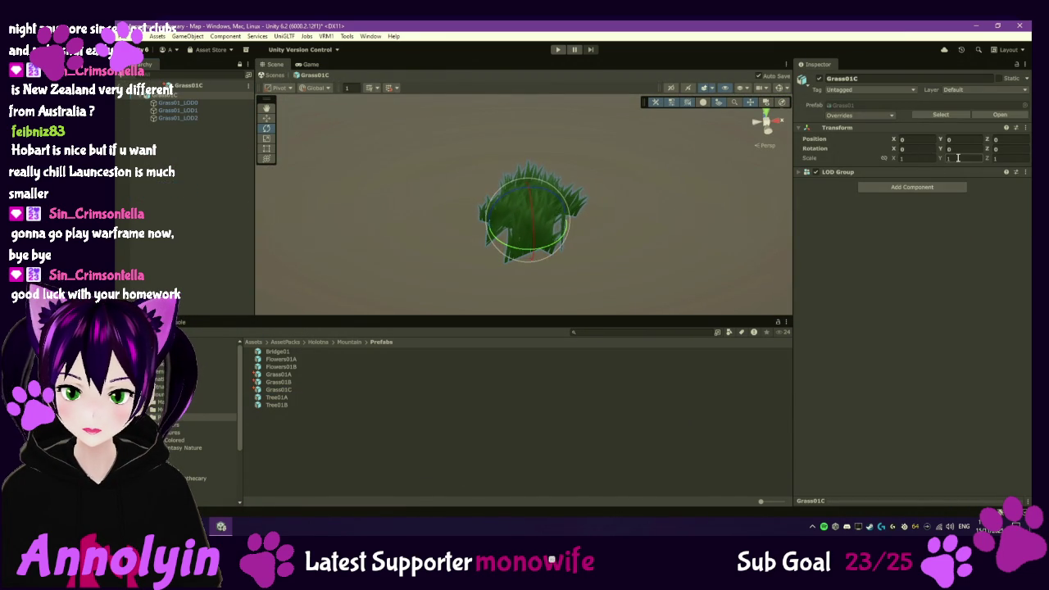
{"action": "type", "text": "1.1"}
{"action": "key", "text": "Tab"}
{"action": "type", "text": "1.1"}
{"action": "key", "text": "Return"}
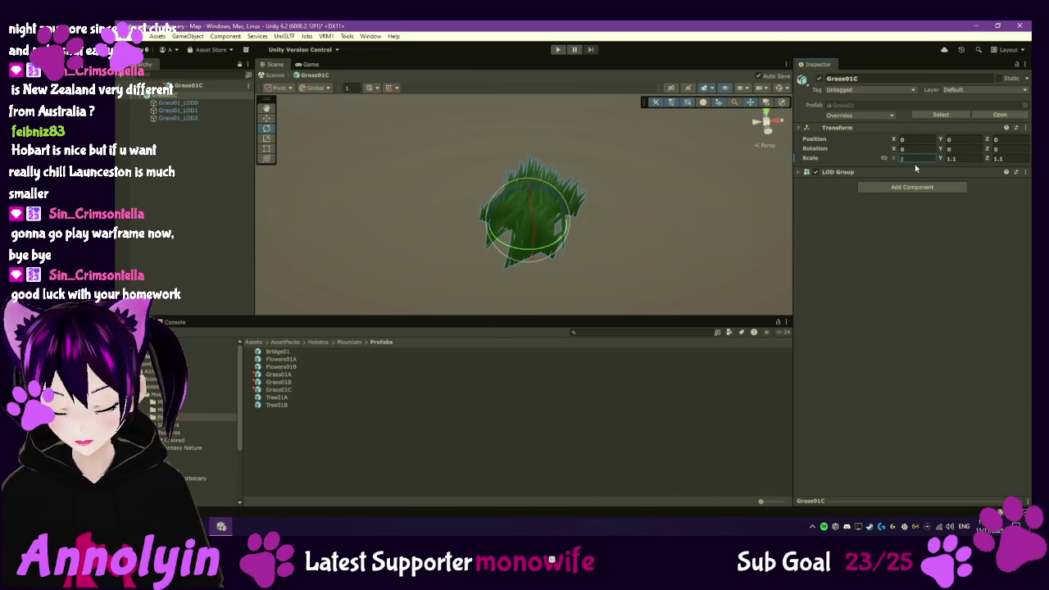
{"action": "type", "text": "1.1"}
{"action": "key", "text": "Return"}
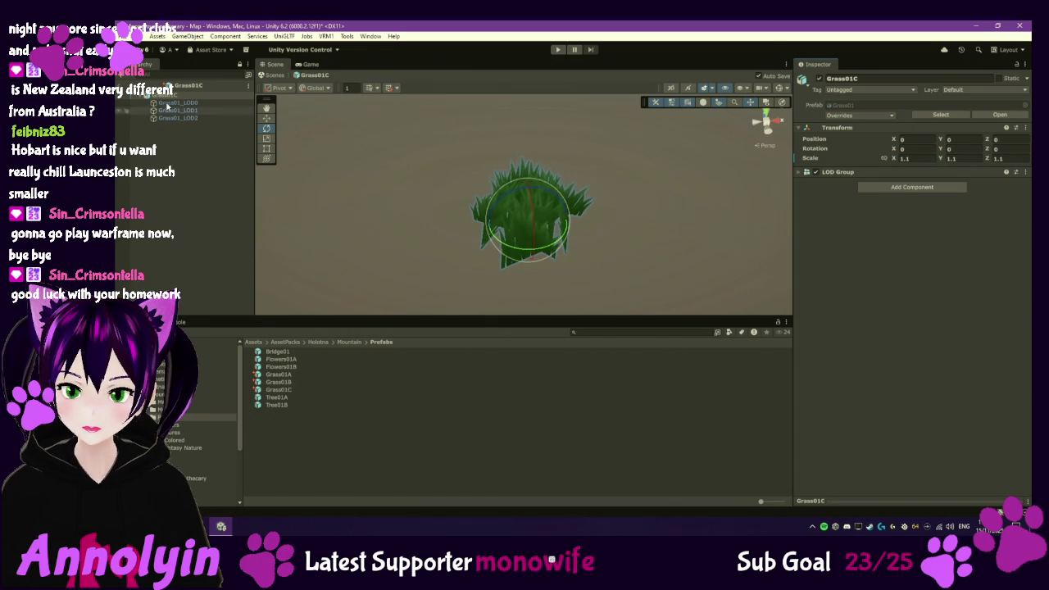
{"action": "left_click", "coordinate": [145, 85]}
{"action": "left_click", "coordinate": [174, 182]}
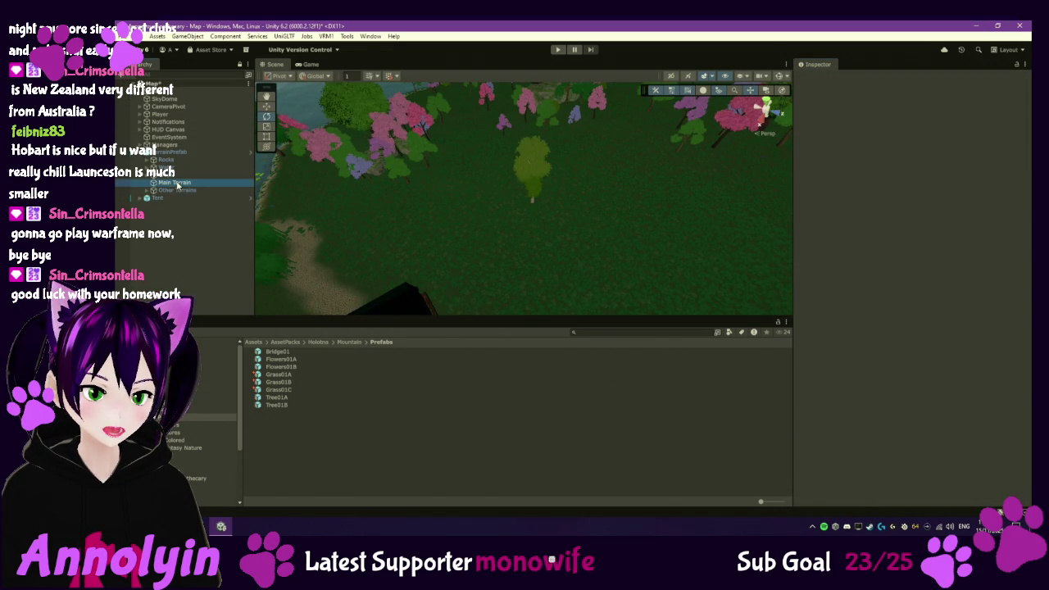
- Add the Grass01C prefab as a new tree type on Main Terrain via Edit Trees > Add Tree
{"action": "left_click", "coordinate": [977, 431]}
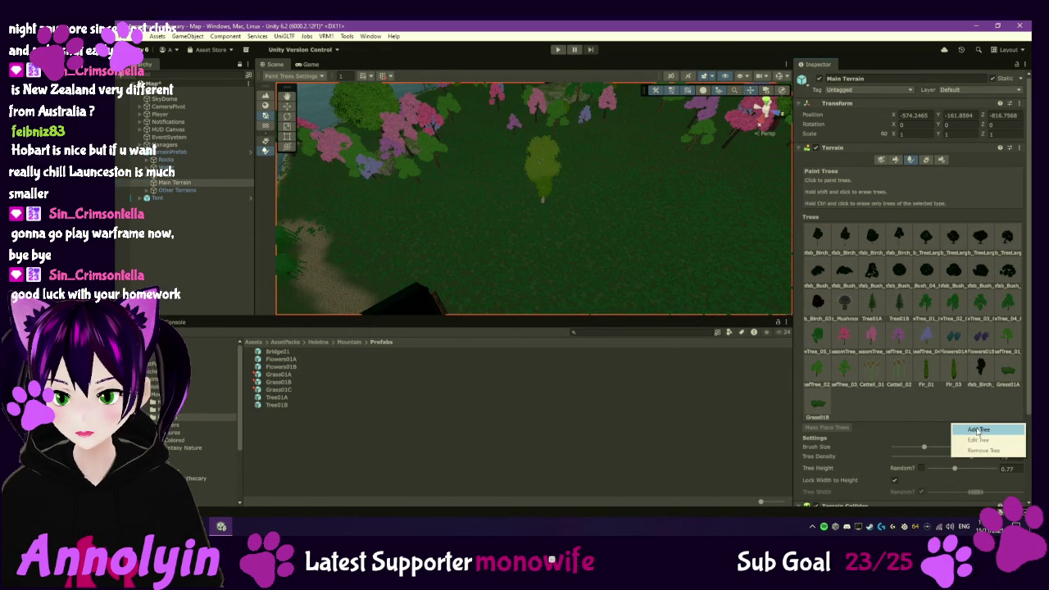
{"action": "left_click", "coordinate": [979, 438]}
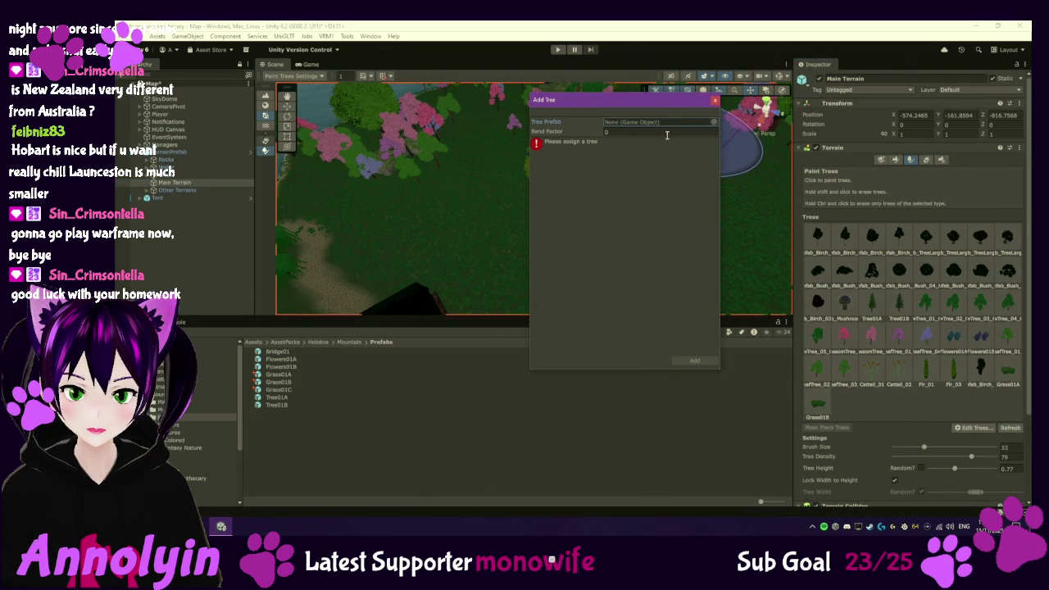
{"action": "mouse_move", "coordinate": [277, 396]}
{"action": "left_mouse_down"}
{"action": "mouse_move", "coordinate": [508, 196]}
{"action": "mouse_move", "coordinate": [638, 125]}
{"action": "left_mouse_up"}
{"action": "left_click", "coordinate": [694, 361]}
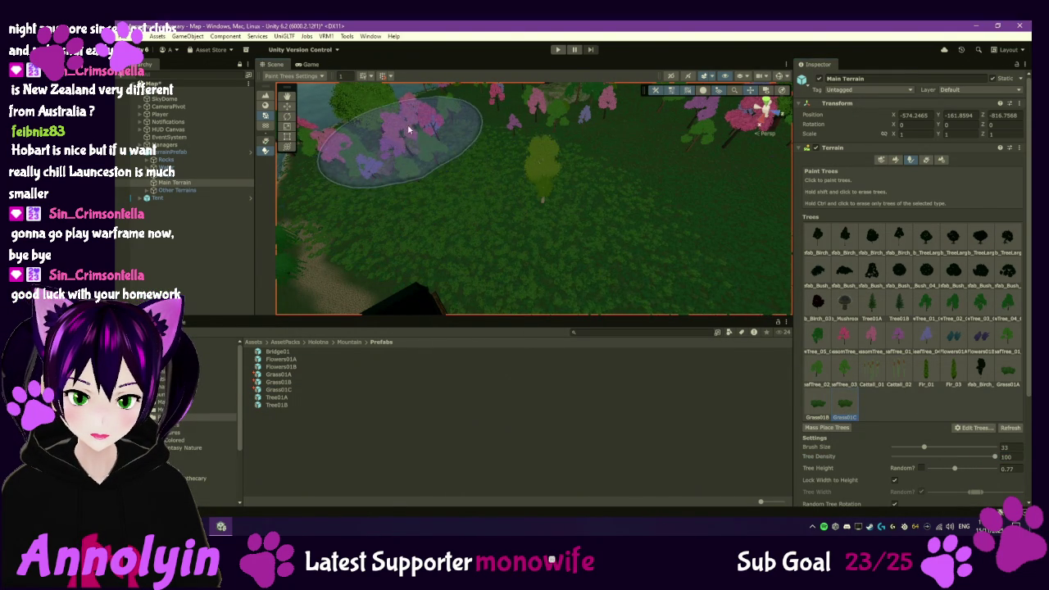
{"action": "left_click_drag", "start_coordinate": [646, 183], "coordinate": [682, 102]}
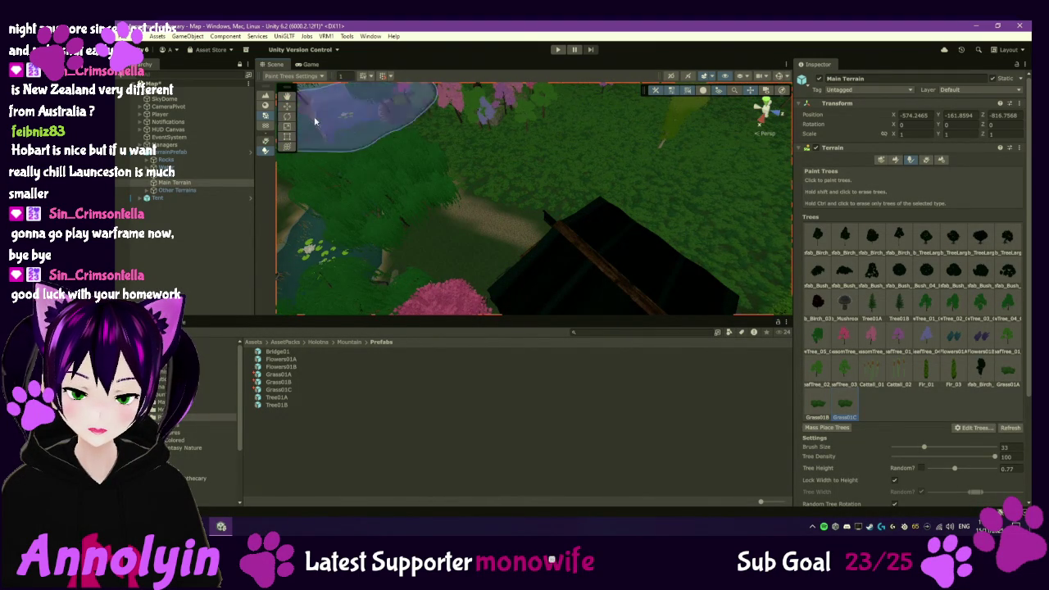
{"action": "left_click", "coordinate": [168, 115]}
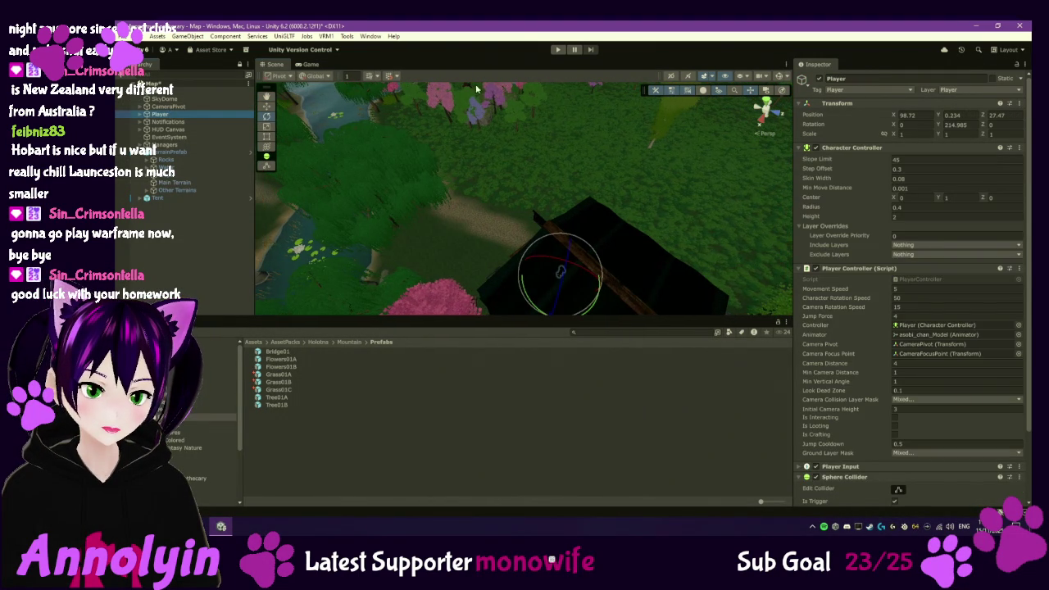
{"action": "left_click", "coordinate": [560, 50]}
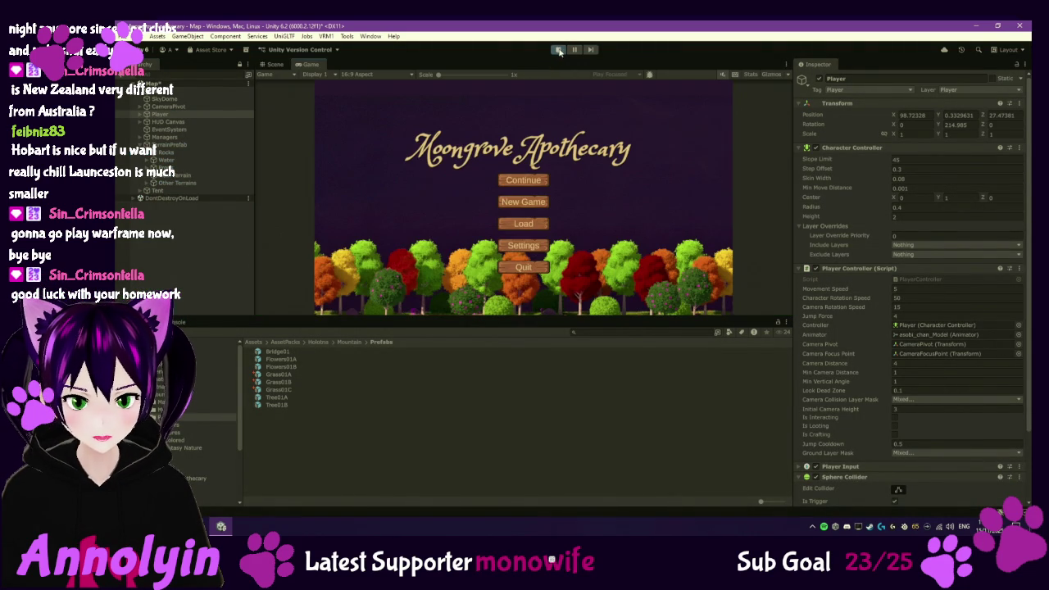
{"action": "left_click", "coordinate": [525, 182]}
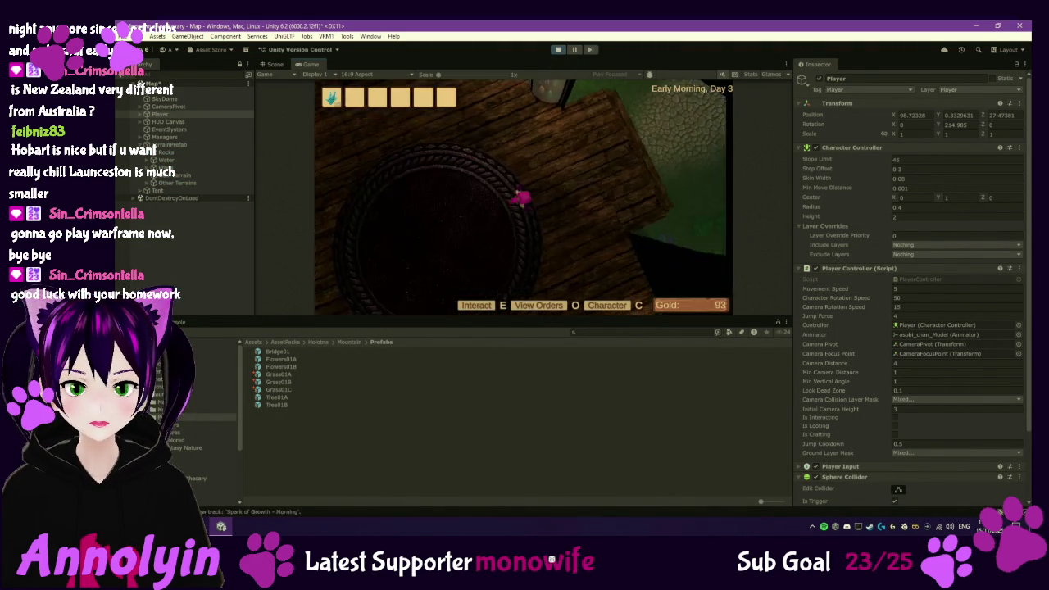
{"action": "key", "text": "w"}
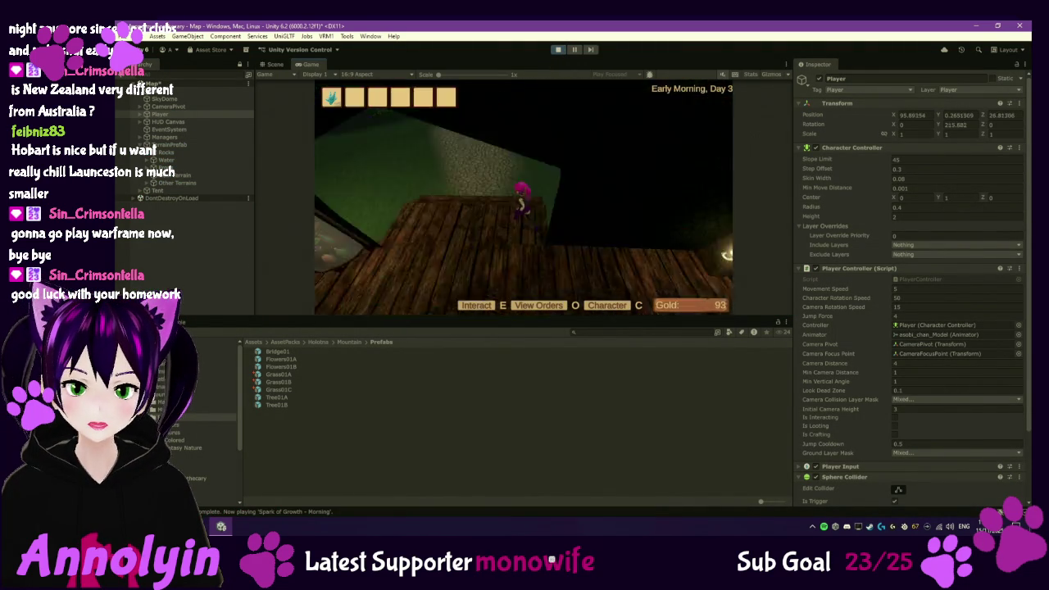
{"action": "key", "text": "w"}
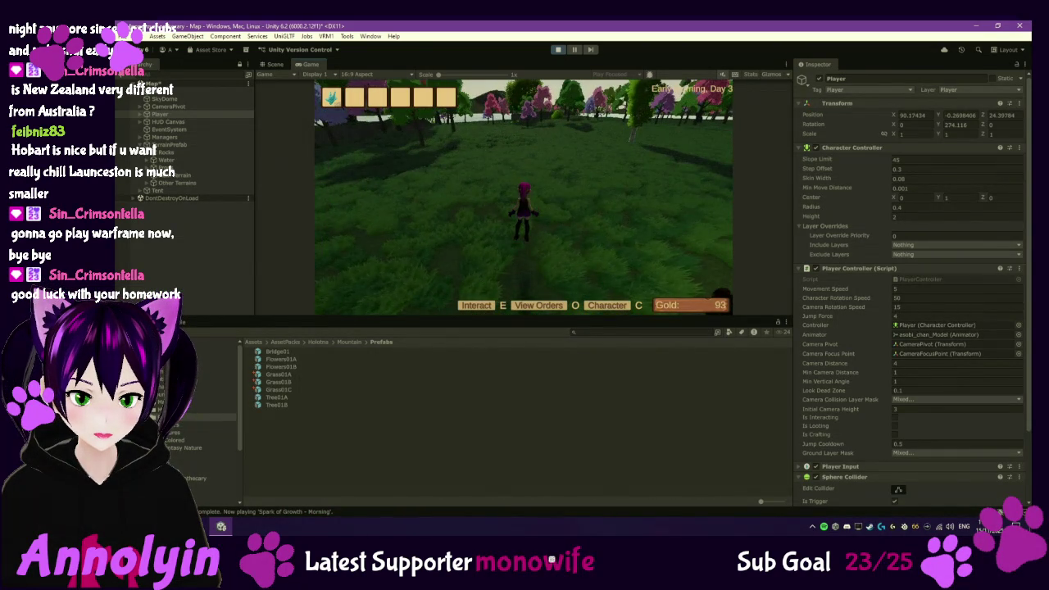
{"action": "key", "text": "w"}
{"action": "key", "text": "w"}
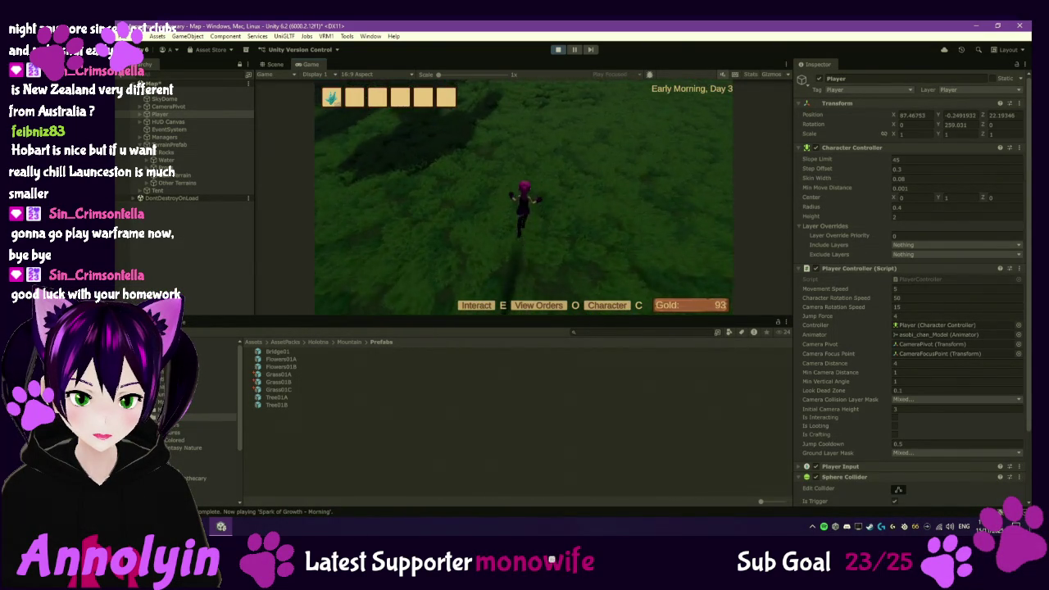
{"action": "key", "text": "w"}
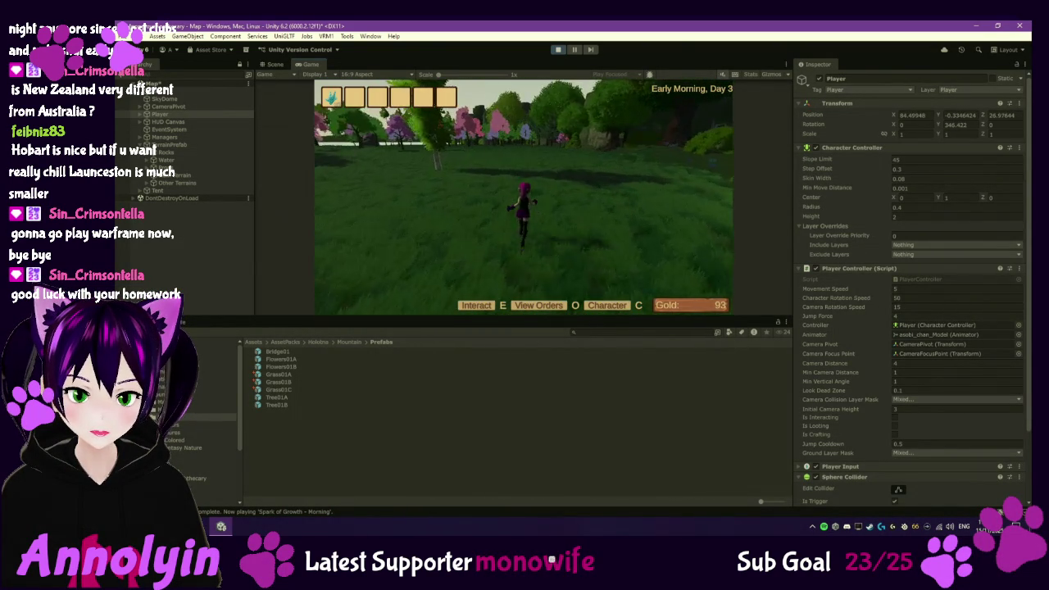
{"action": "key", "text": "w"}
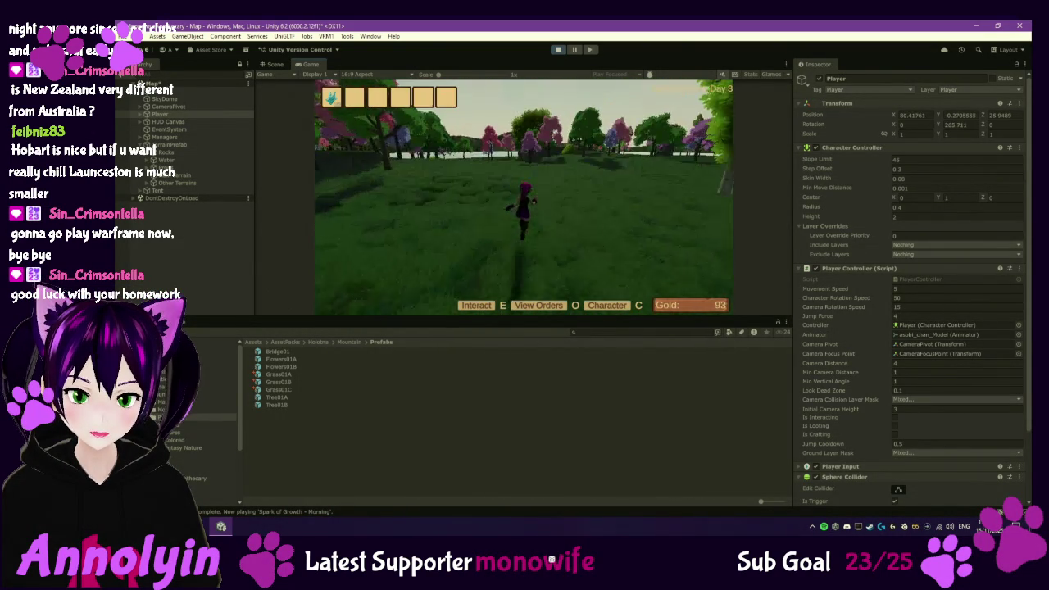
{"action": "key", "text": "w"}
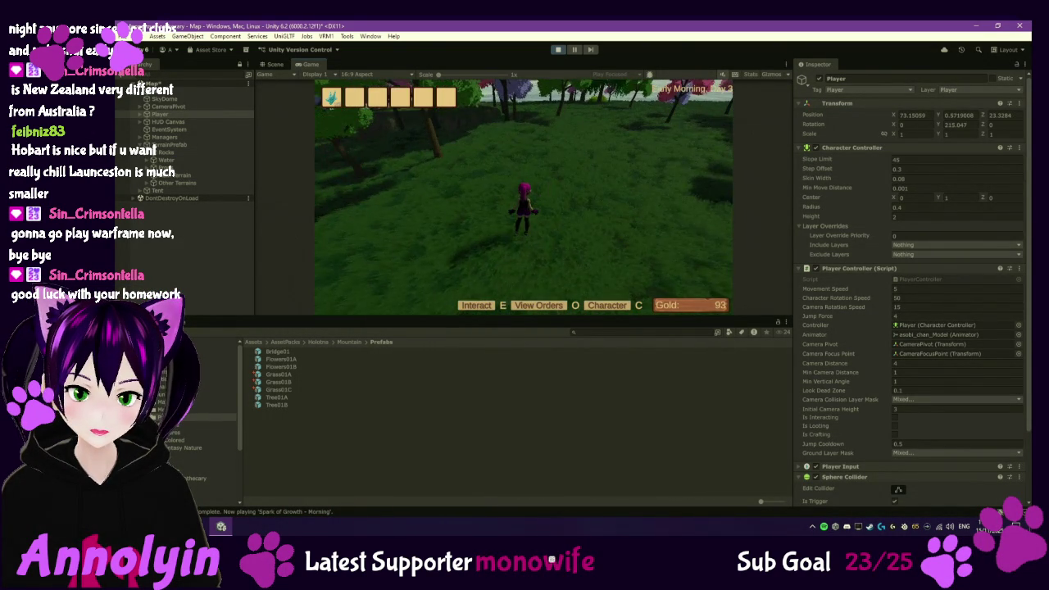
{"action": "key", "text": "w"}
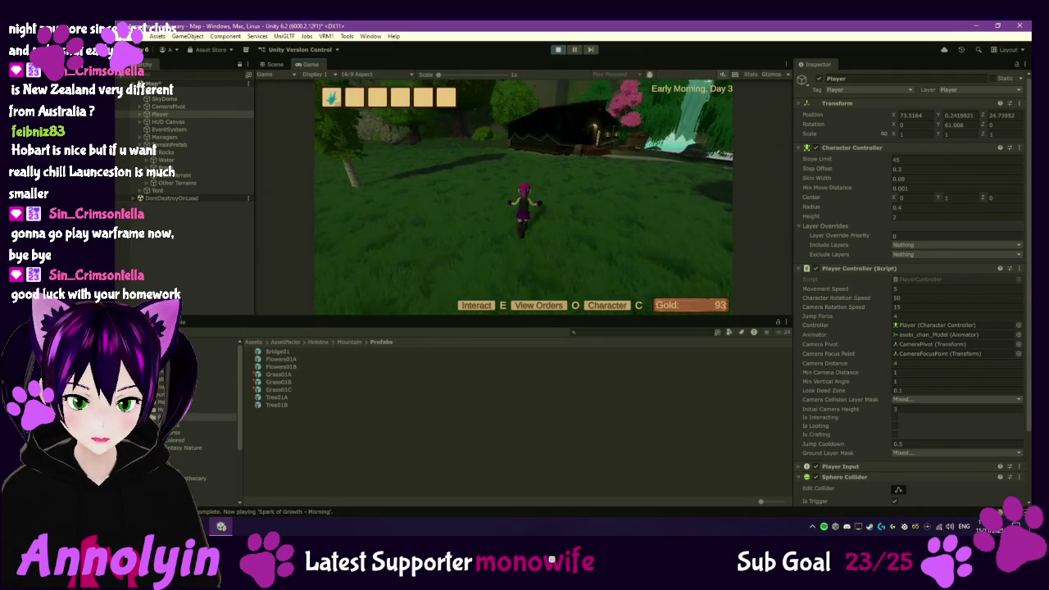
{"action": "key", "text": "Escape"}
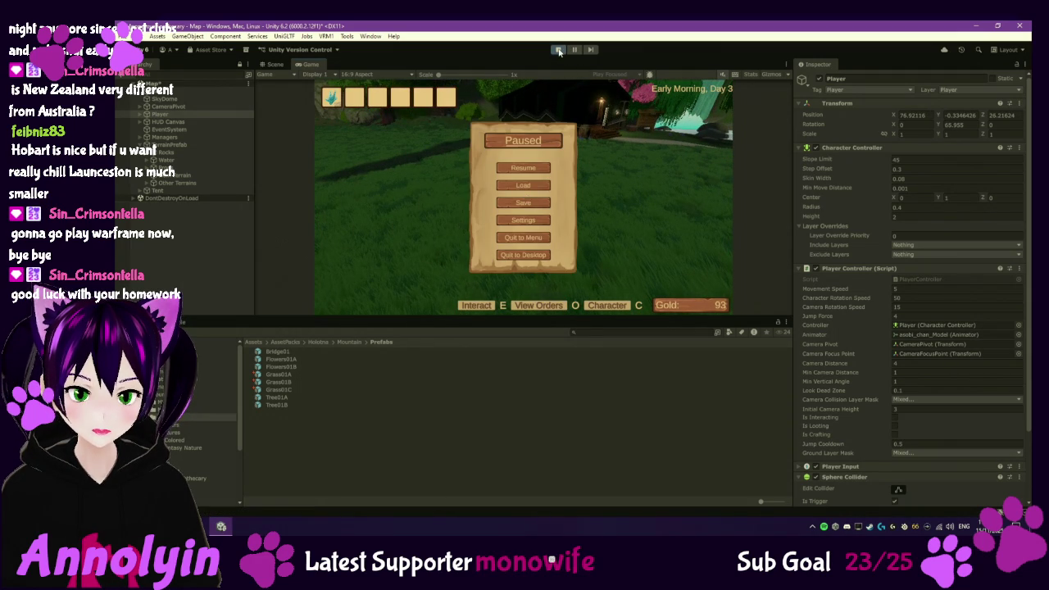
{"action": "left_click", "coordinate": [558, 51]}
{"action": "left_click", "coordinate": [237, 184]}
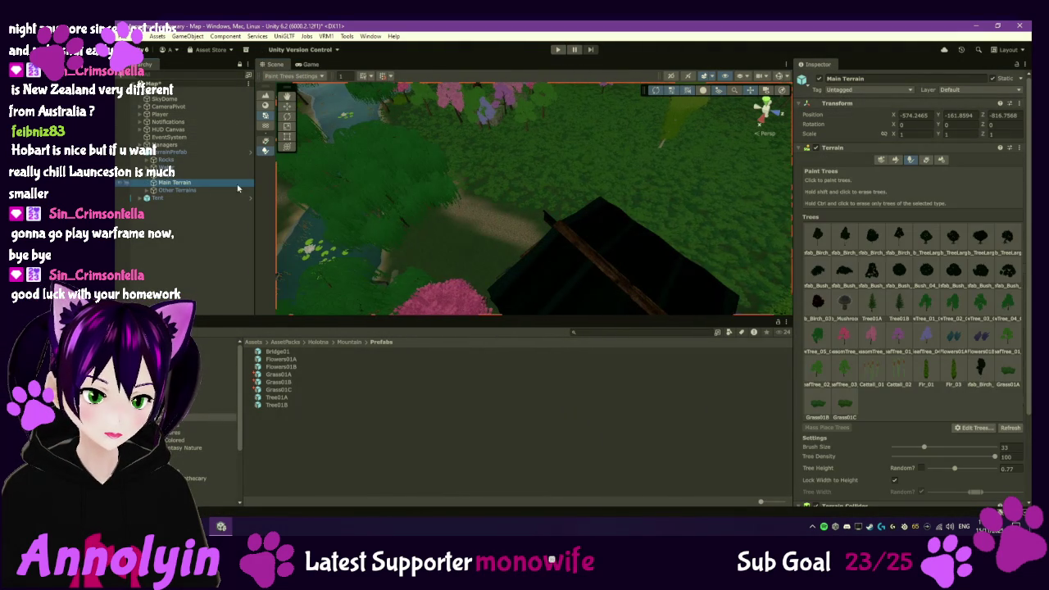
- Put Main Terrain back into Paint Details and pick _Grass_01, then _Grass_03, from the Details list
{"action": "left_click", "coordinate": [925, 160]}
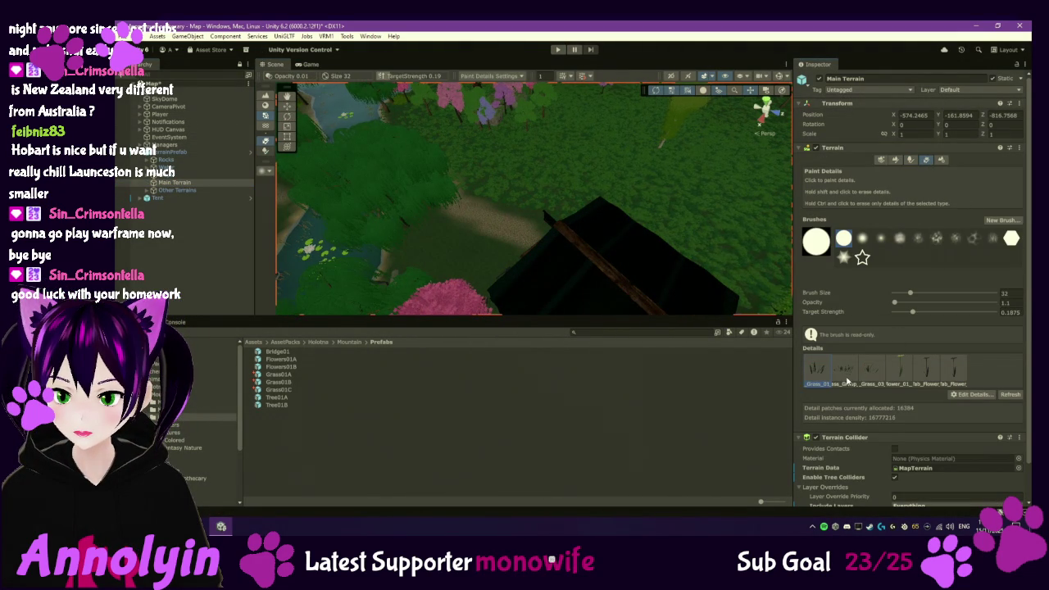
{"action": "key", "text": "w"}
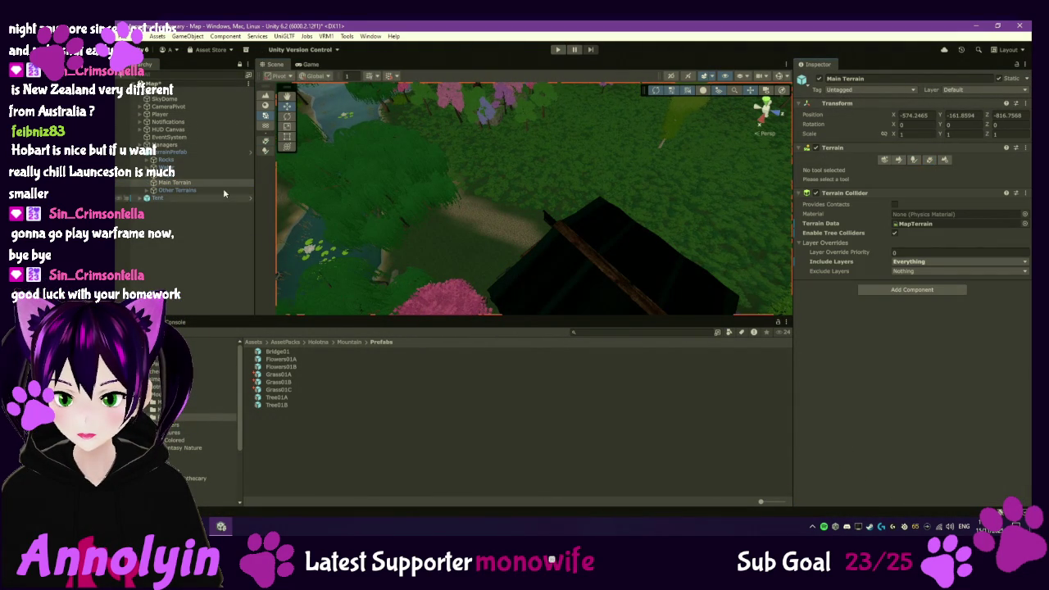
{"action": "left_click", "coordinate": [210, 184]}
{"action": "left_click", "coordinate": [925, 160]}
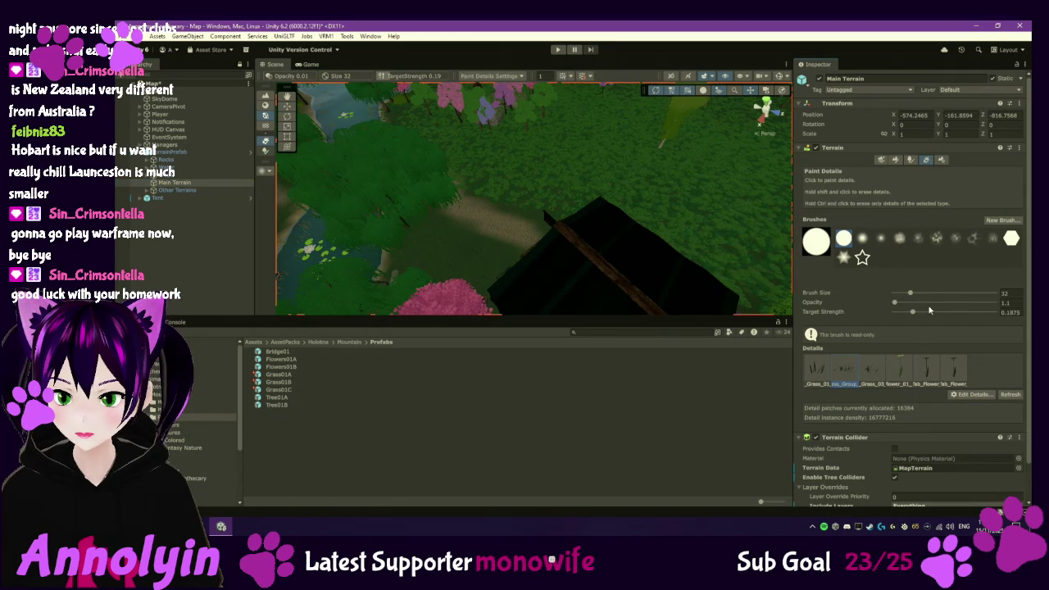
{"action": "scroll", "coordinate": [674, 232], "scroll_direction": "down", "scroll_amount": 5}
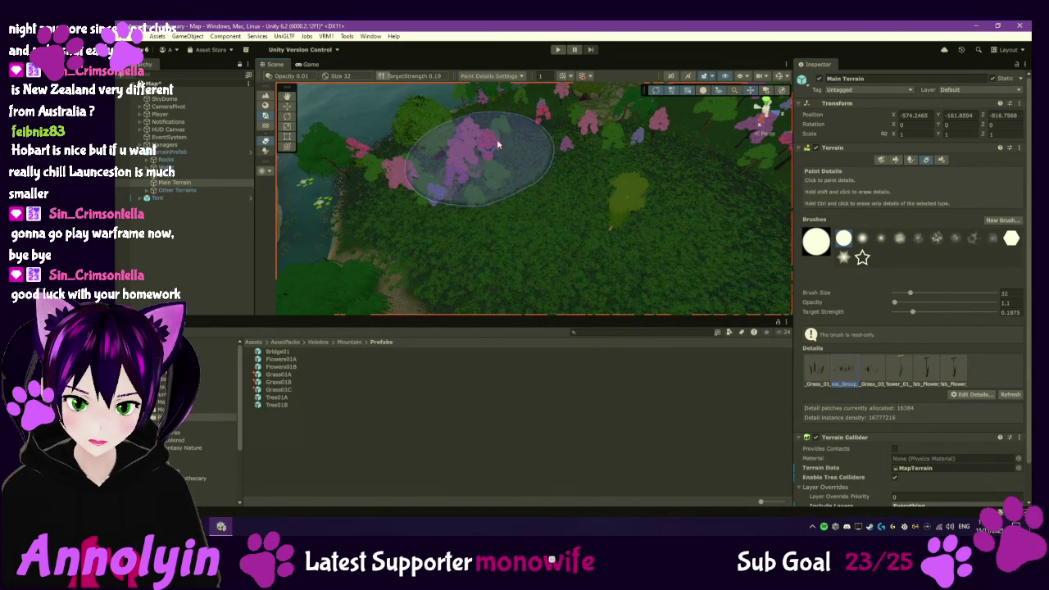
{"action": "left_click", "coordinate": [817, 370]}
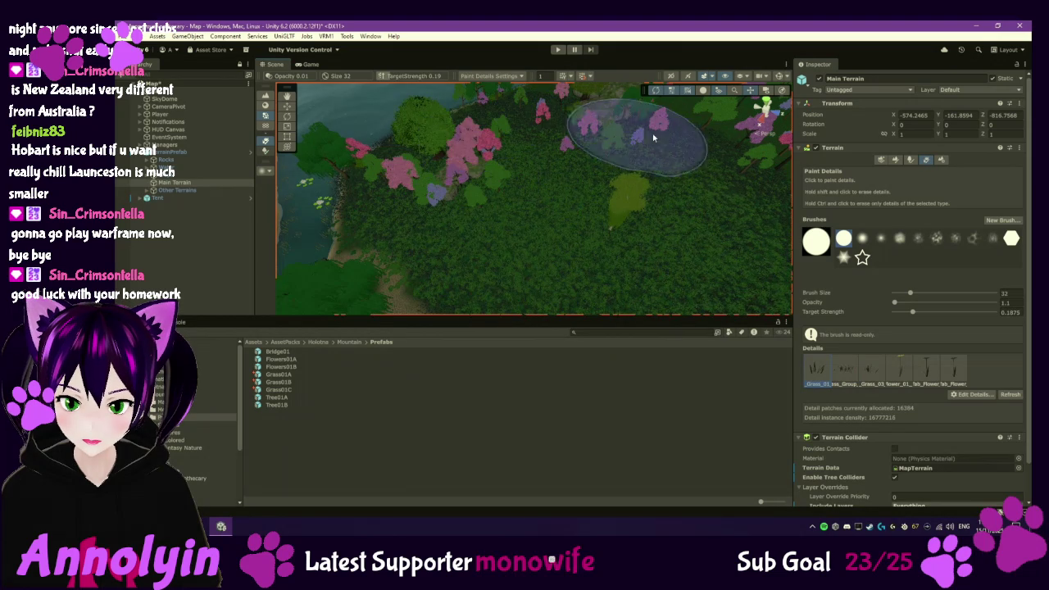
{"action": "left_click", "coordinate": [871, 369]}
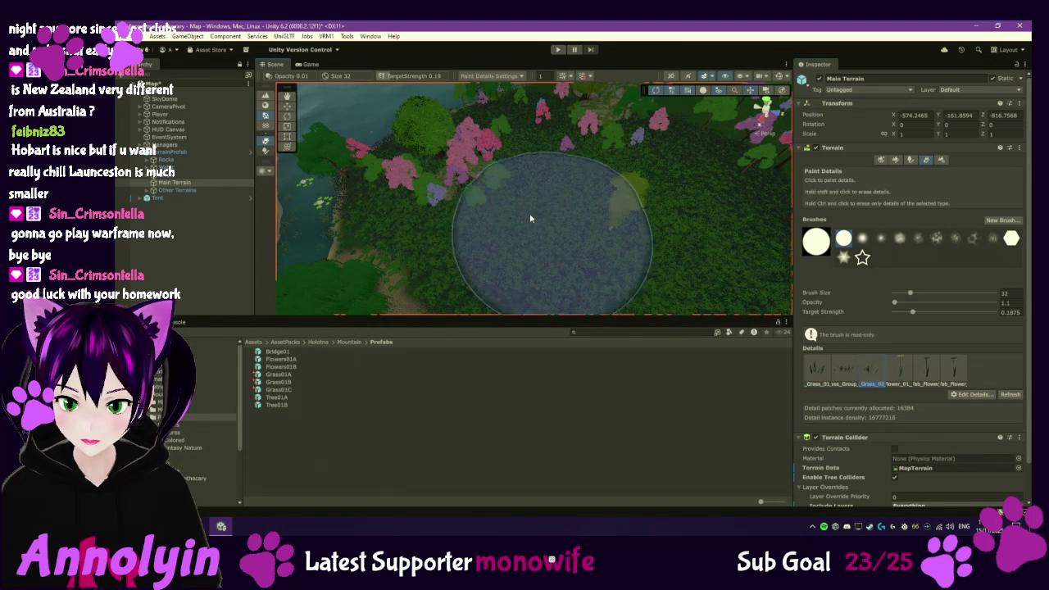
{"action": "left_click", "coordinate": [556, 50]}
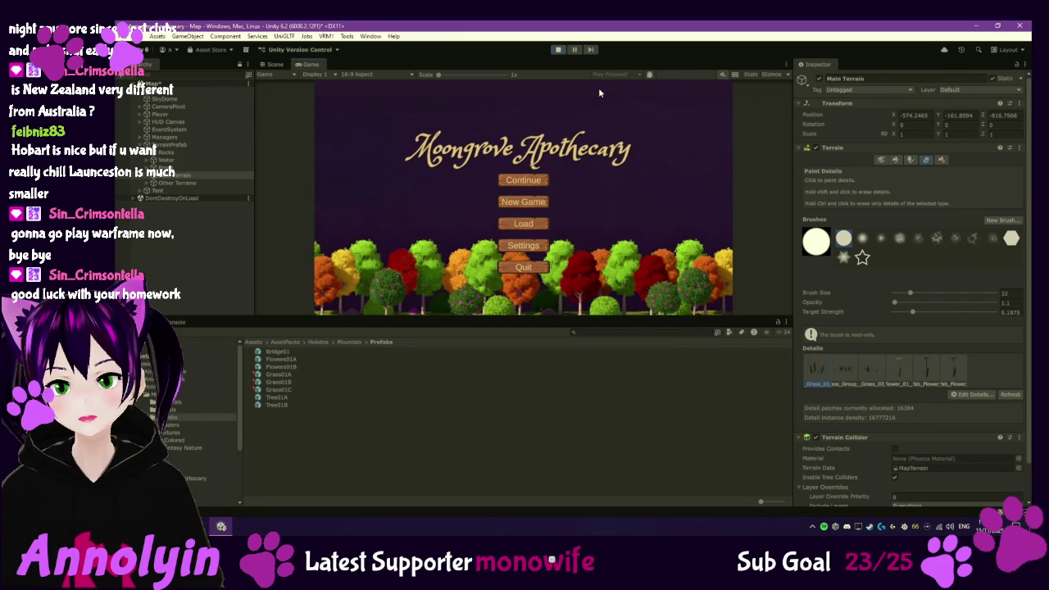
{"action": "left_click", "coordinate": [519, 184]}
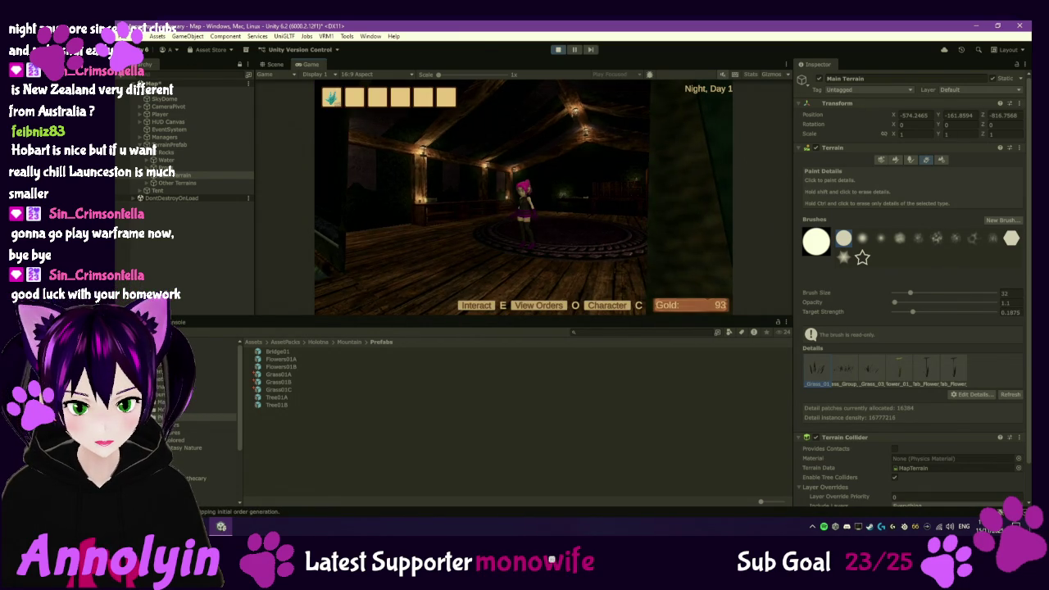
{"action": "key", "text": "w"}
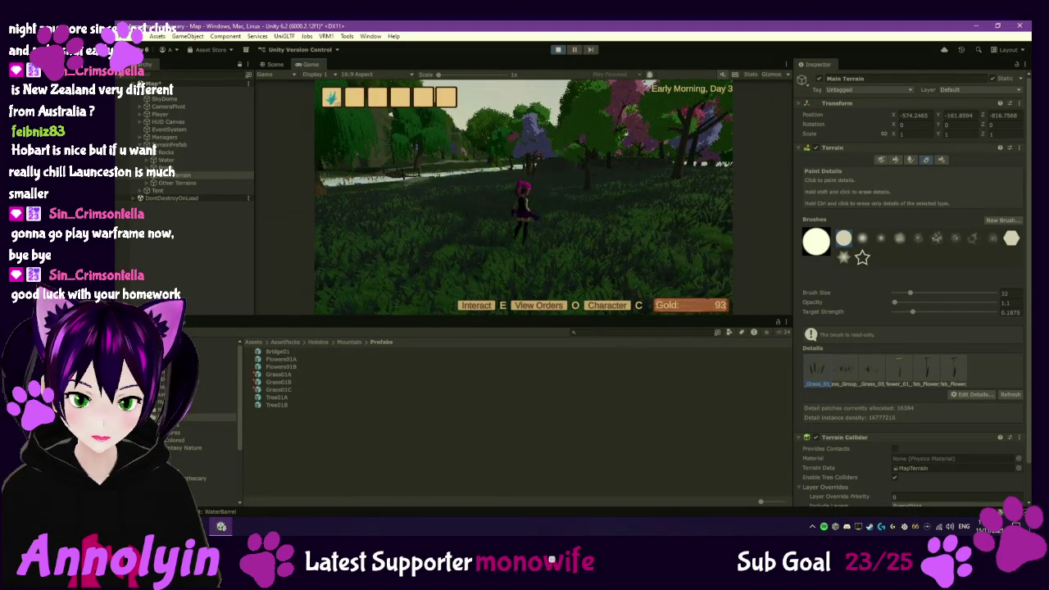
{"action": "key", "text": "Escape"}
{"action": "left_click", "coordinate": [557, 50]}
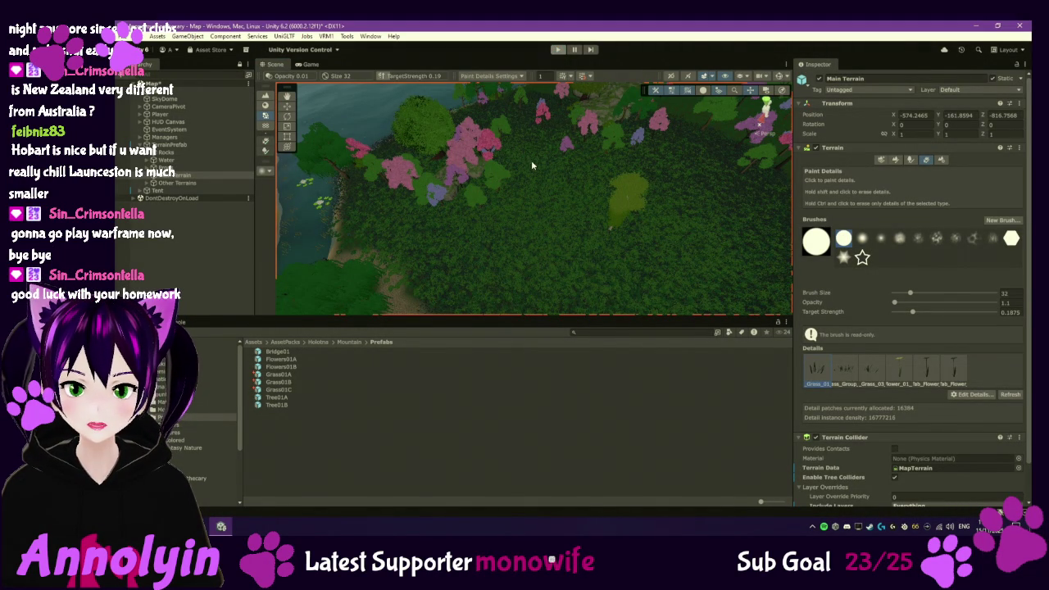
- In Paint Trees, select Grass01C, raise its tree height from 0.77 to 1.09, and start a play test
{"action": "key", "text": "ctrl+p"}
{"action": "key", "text": "ctrl+p"}
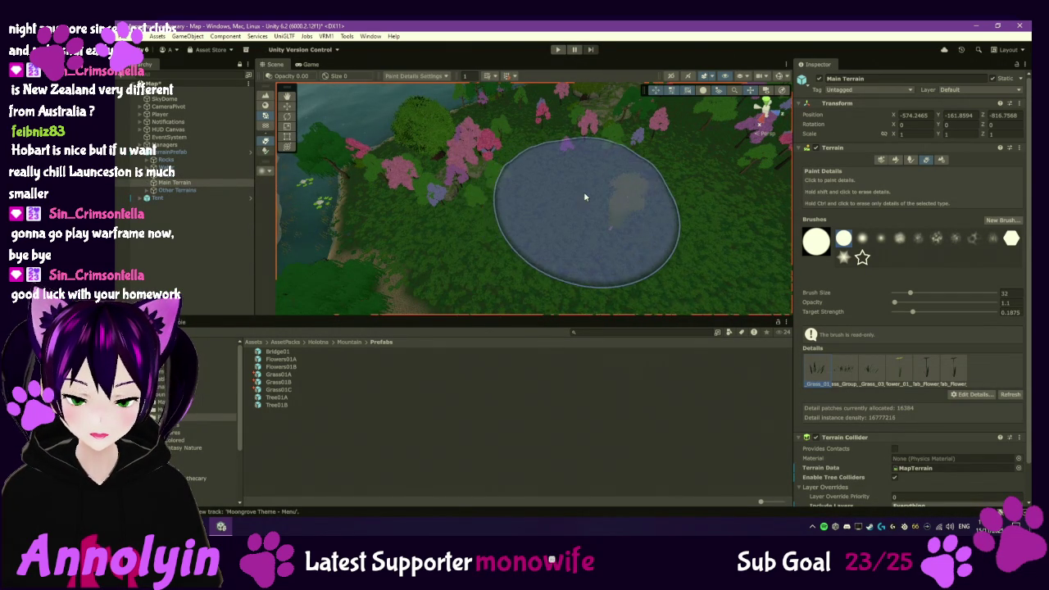
{"action": "mouse_move", "coordinate": [563, 216]}
{"action": "left_mouse_down"}
{"action": "mouse_move", "coordinate": [463, 107]}
{"action": "mouse_move", "coordinate": [544, 177]}
{"action": "mouse_move", "coordinate": [635, 152]}
{"action": "left_mouse_up"}
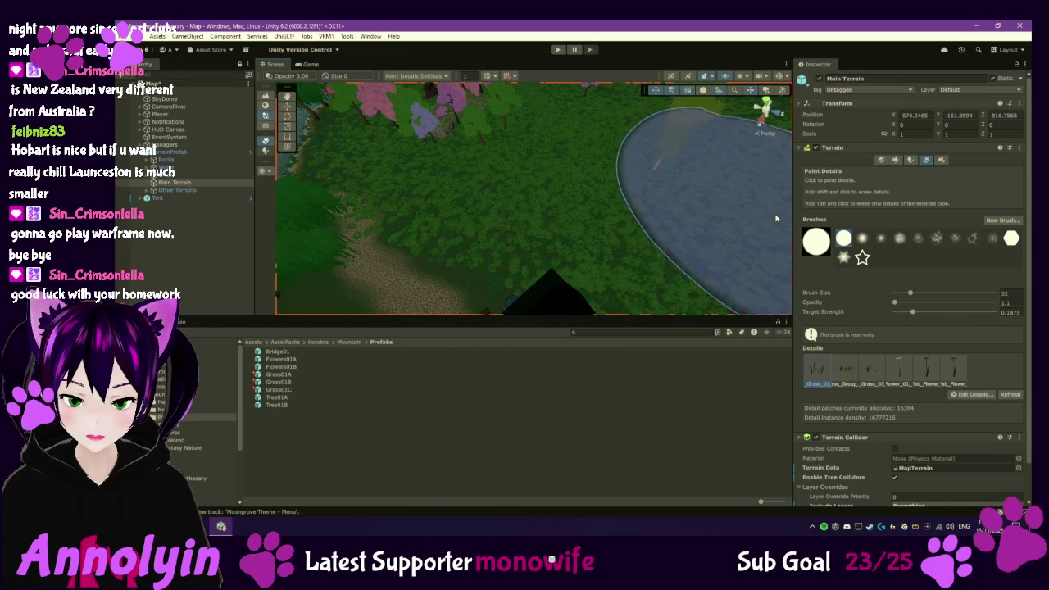
{"action": "left_click", "coordinate": [910, 159]}
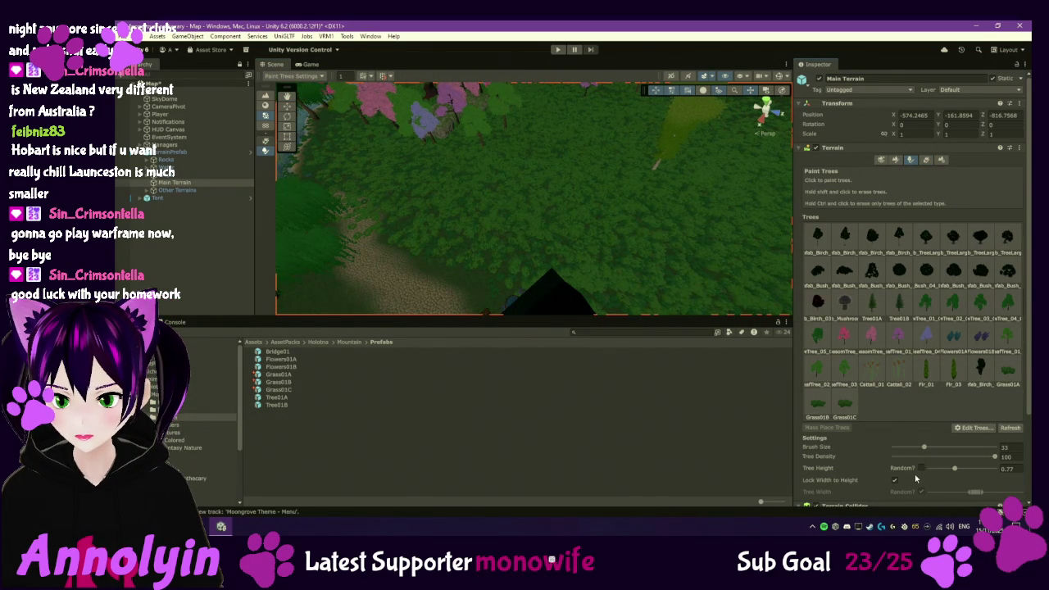
{"action": "left_click", "coordinate": [848, 407]}
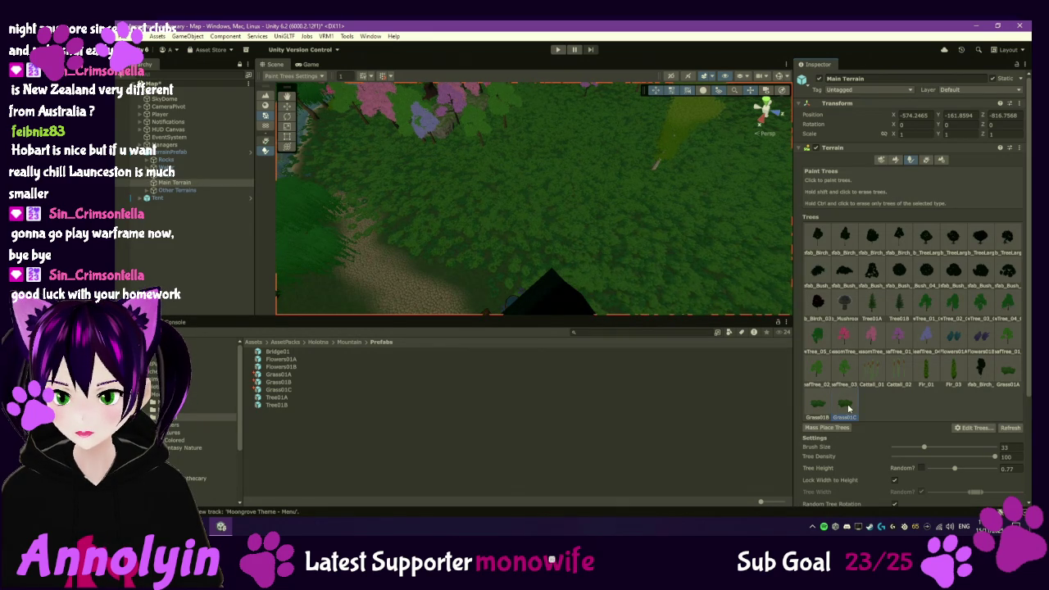
{"action": "left_click_drag", "start_coordinate": [957, 470], "coordinate": [966, 471]}
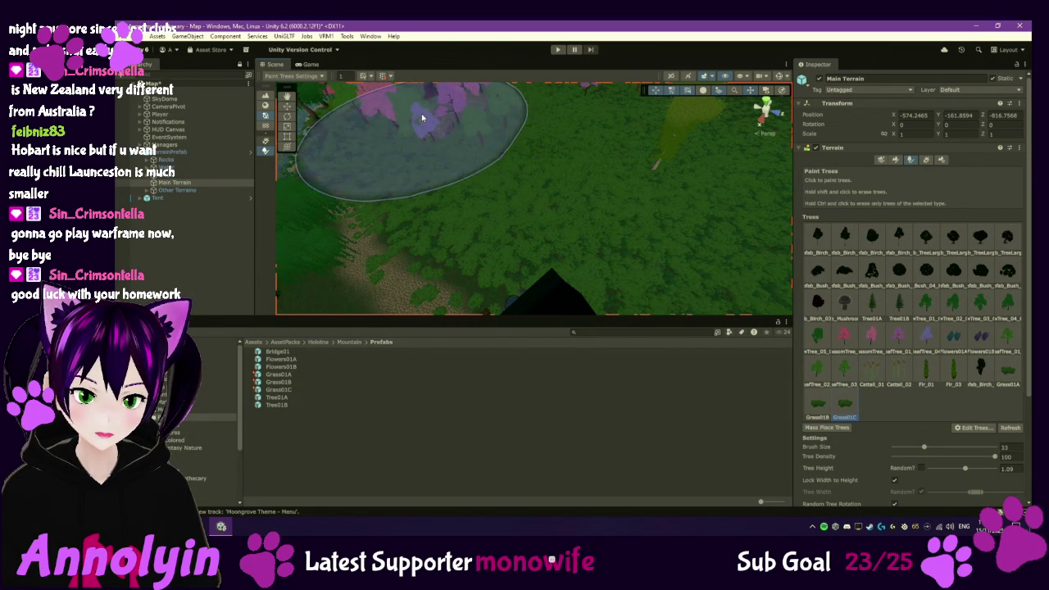
{"action": "left_click", "coordinate": [558, 49]}
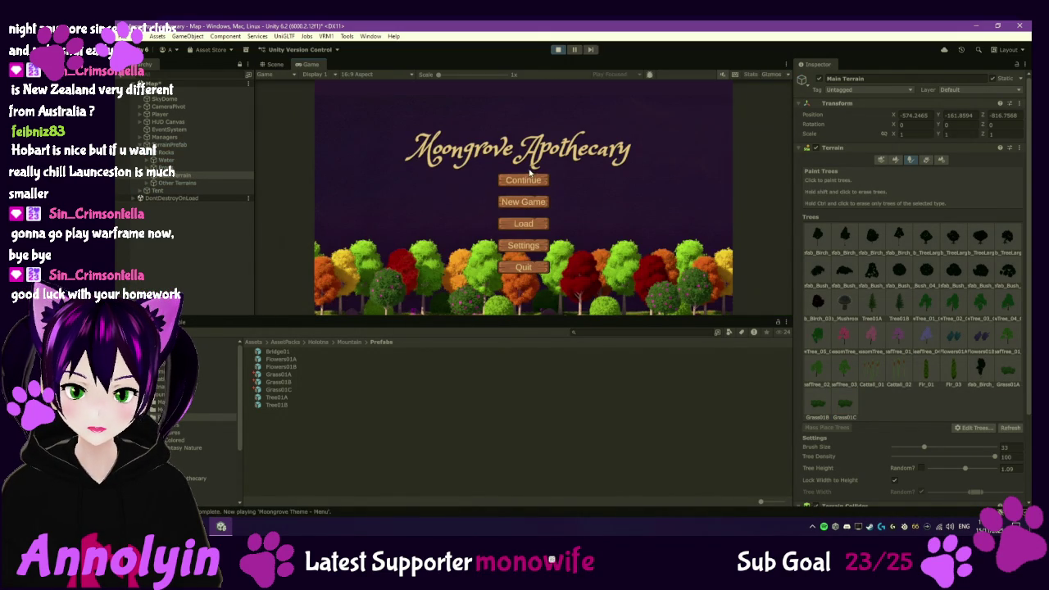
- Continue the saved game, run from the tavern through the meadow toward the pink-tree forest, then stop playing
{"action": "left_click", "coordinate": [525, 179]}
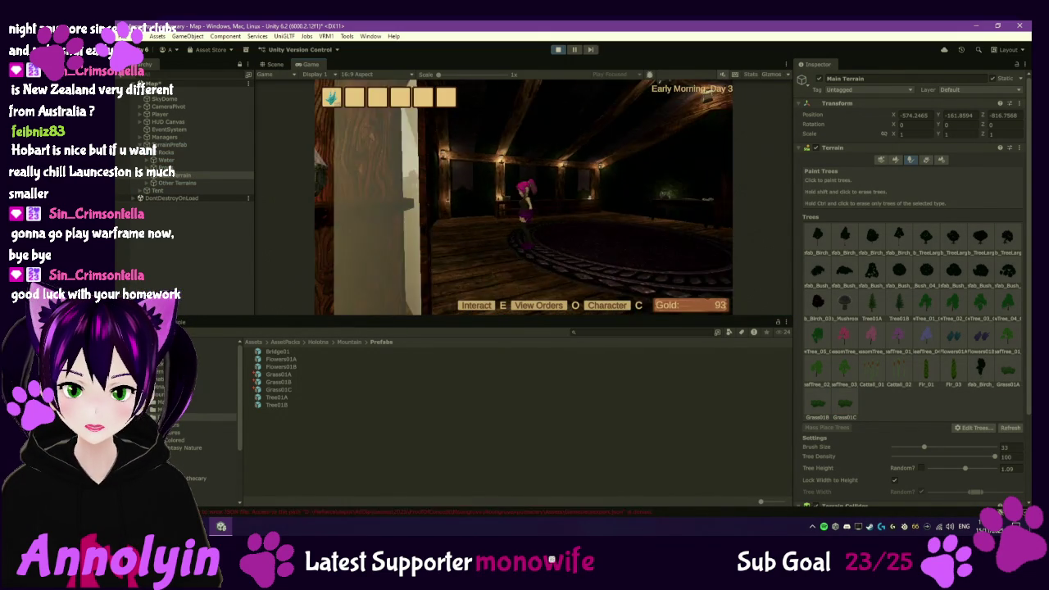
{"action": "key", "text": "w"}
{"action": "key", "text": "w"}
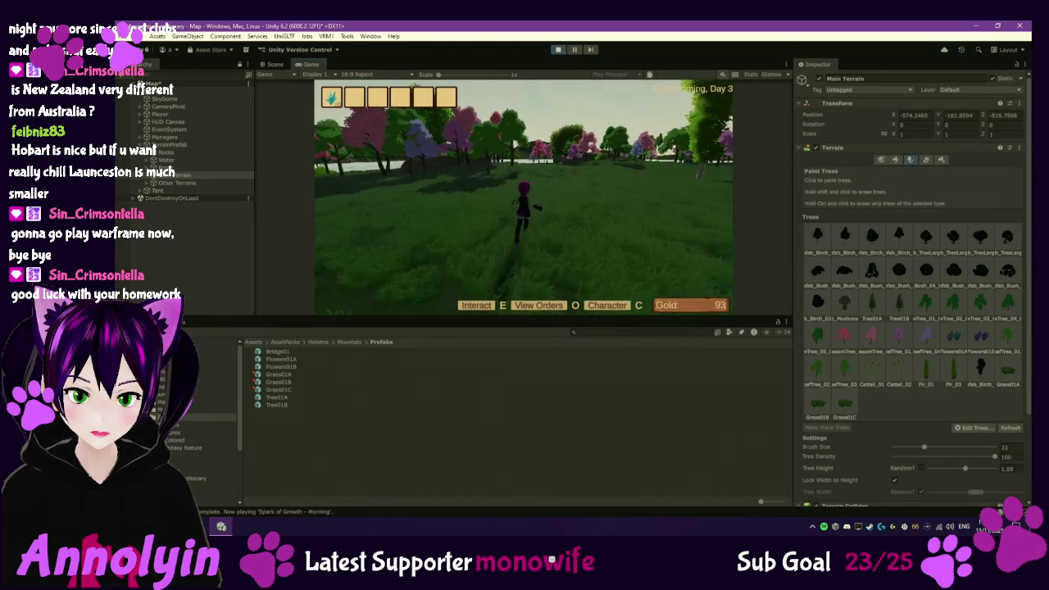
{"action": "key", "text": "w"}
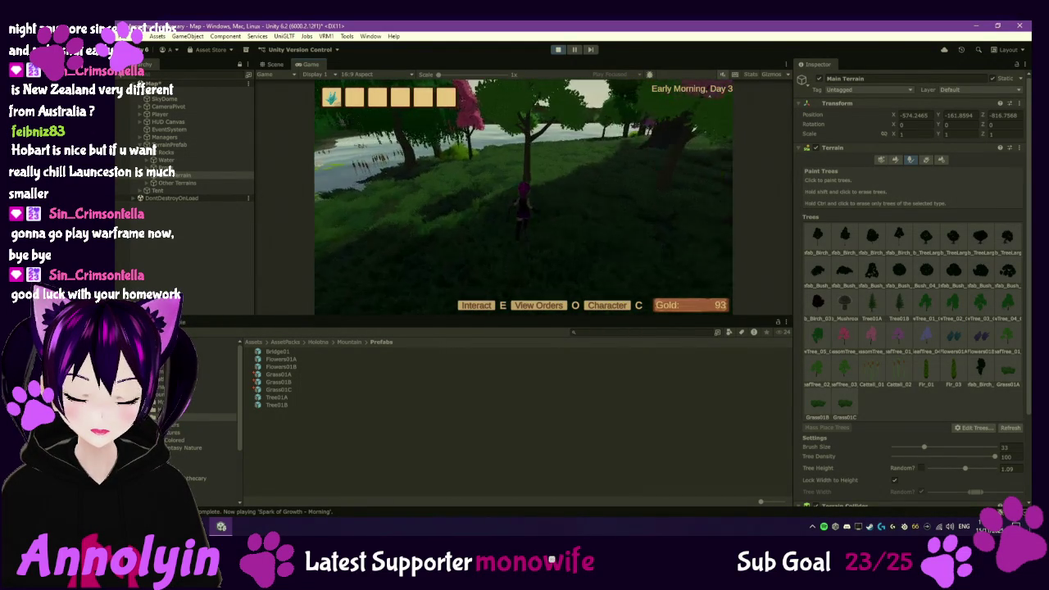
{"action": "key", "text": "w"}
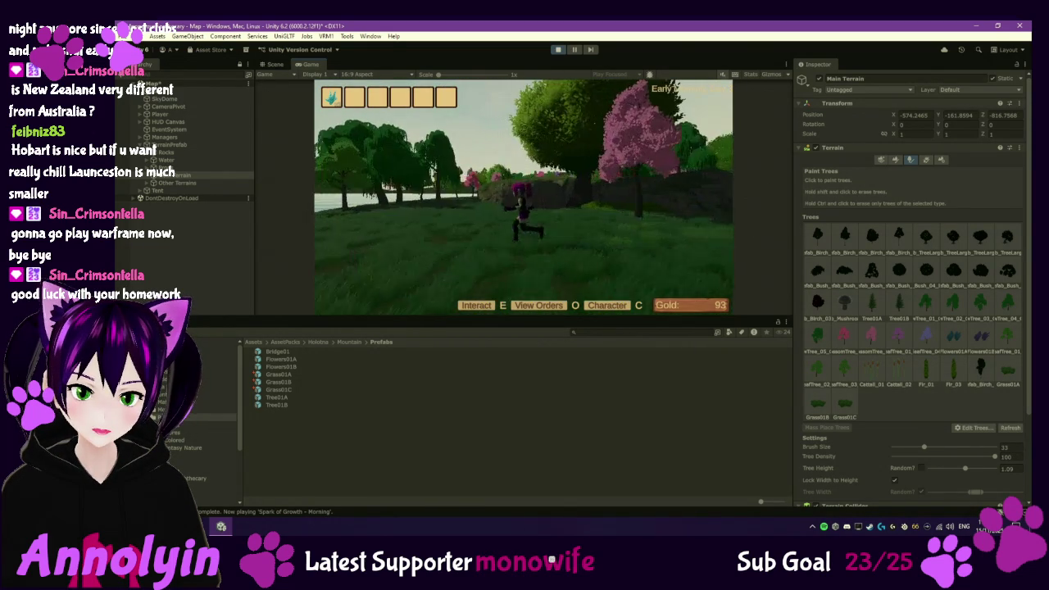
{"action": "key", "text": "w"}
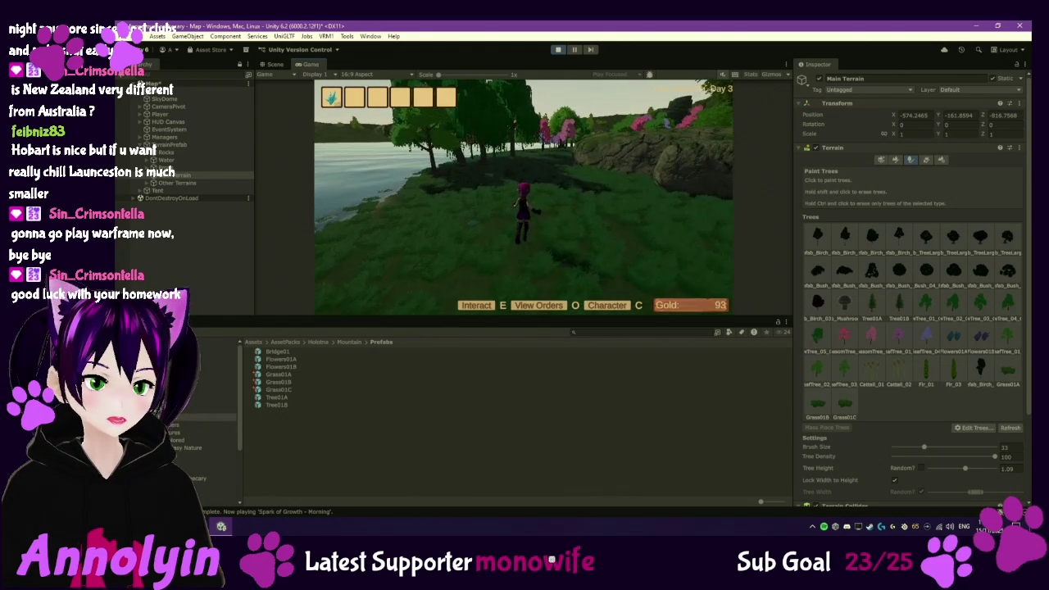
{"action": "key", "text": "Escape"}
{"action": "left_click", "coordinate": [558, 49]}
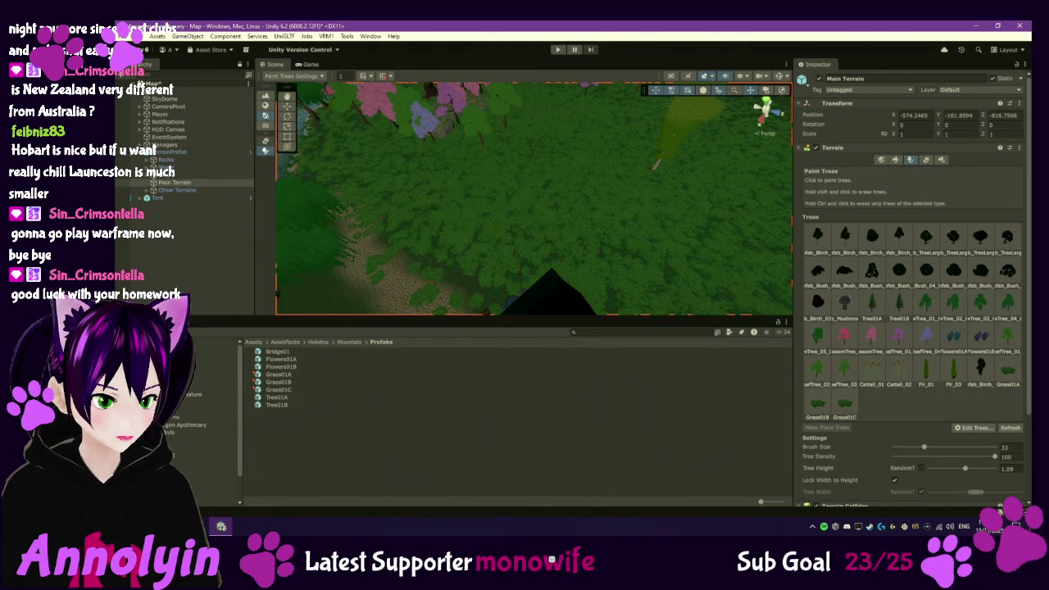
- Open Skyboxes > Textures and inspect the SkyBrightMorning Back and Top textures
{"action": "left_click", "coordinate": [229, 409]}
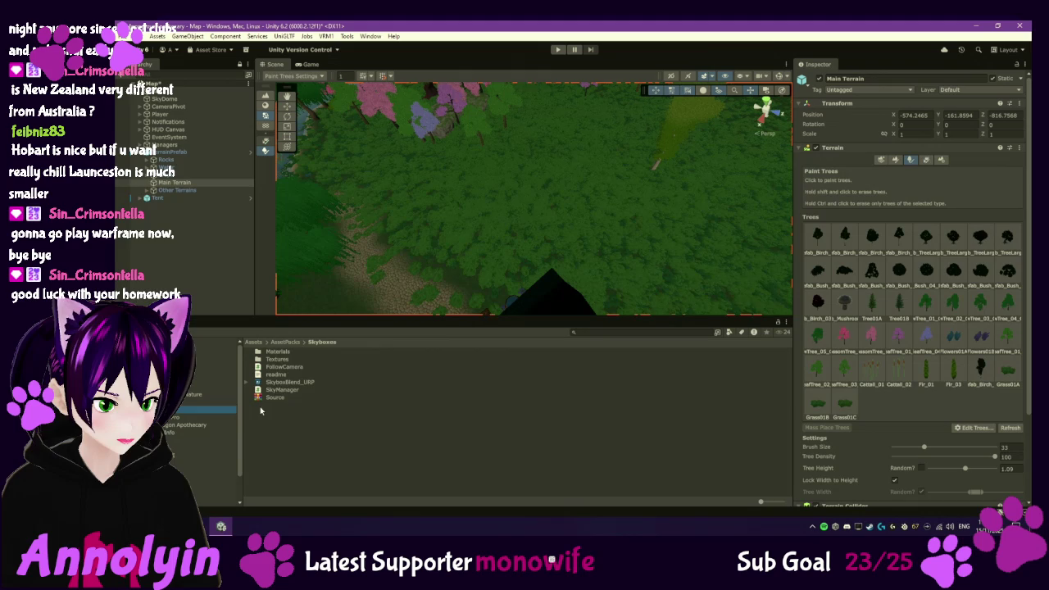
{"action": "double_click", "coordinate": [287, 361]}
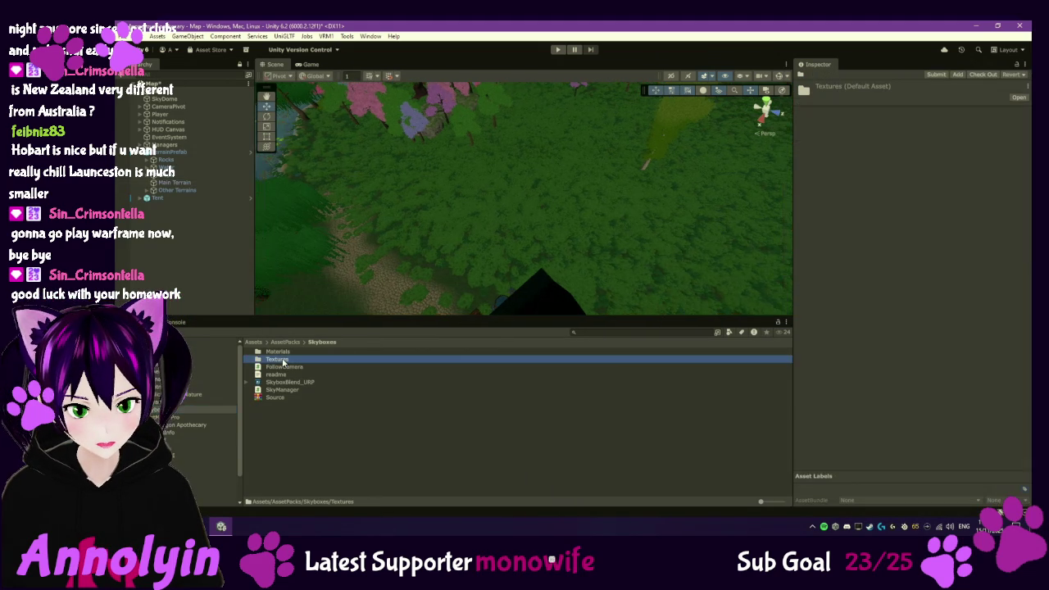
{"action": "double_click", "coordinate": [292, 361]}
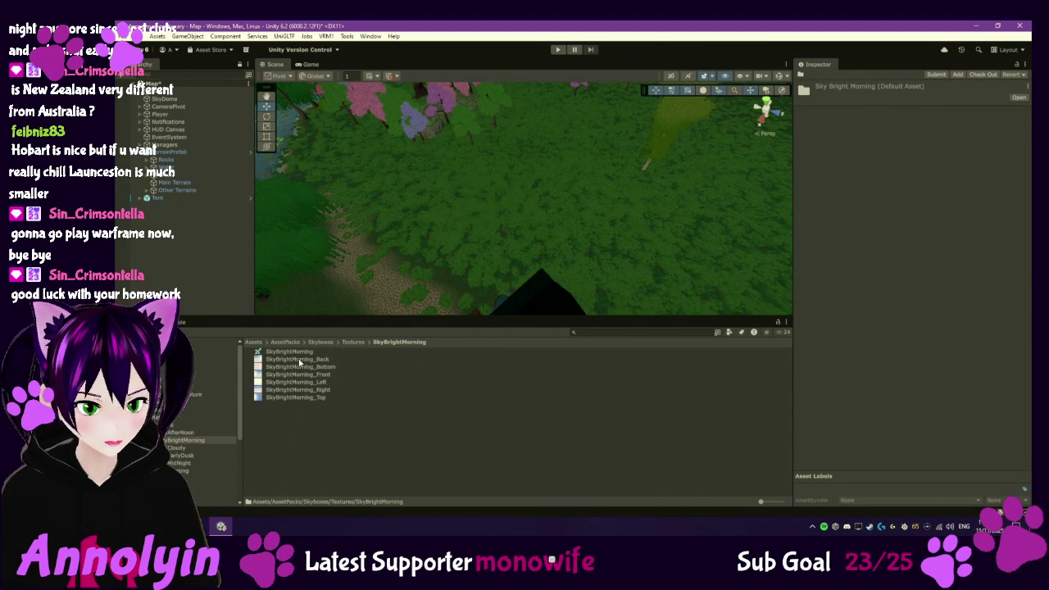
{"action": "left_click", "coordinate": [300, 360]}
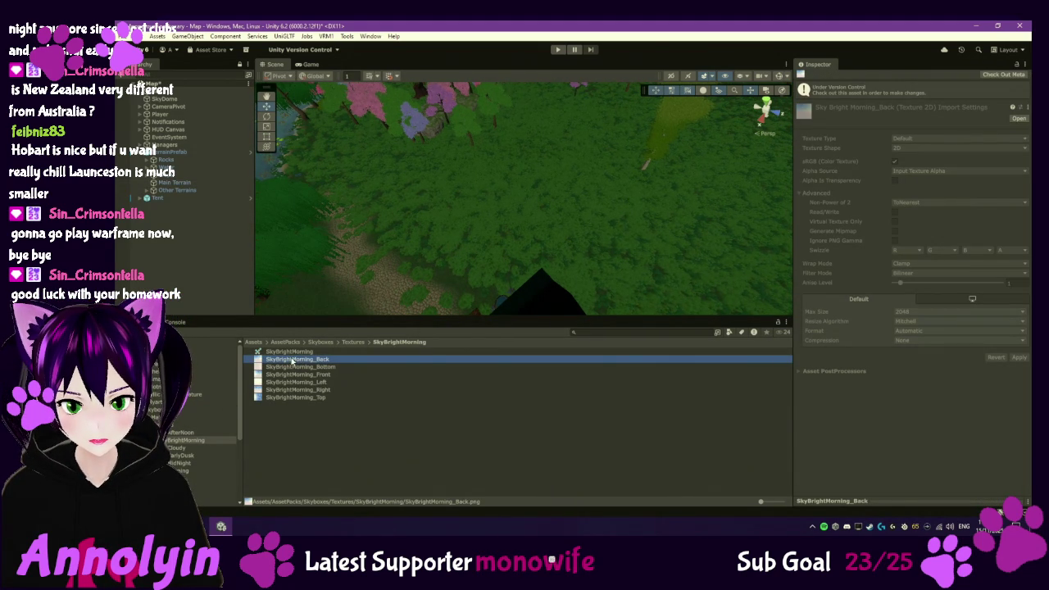
{"action": "left_click", "coordinate": [295, 398]}
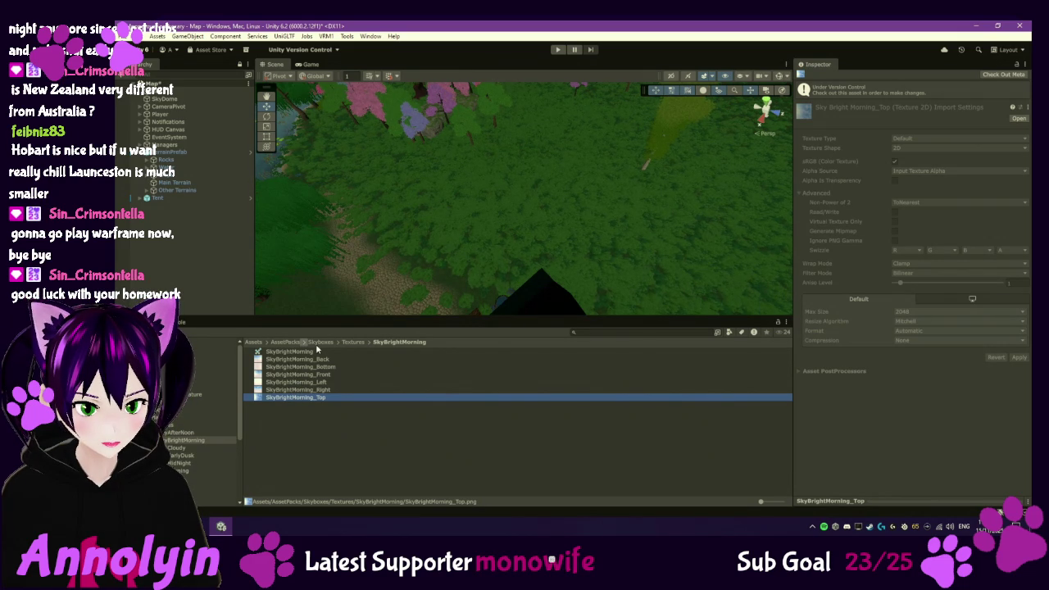
- Browse the SkyMorning and SkyNoon texture sets, then select SkyDome to view its skybox cubemaps
{"action": "left_click", "coordinate": [180, 470]}
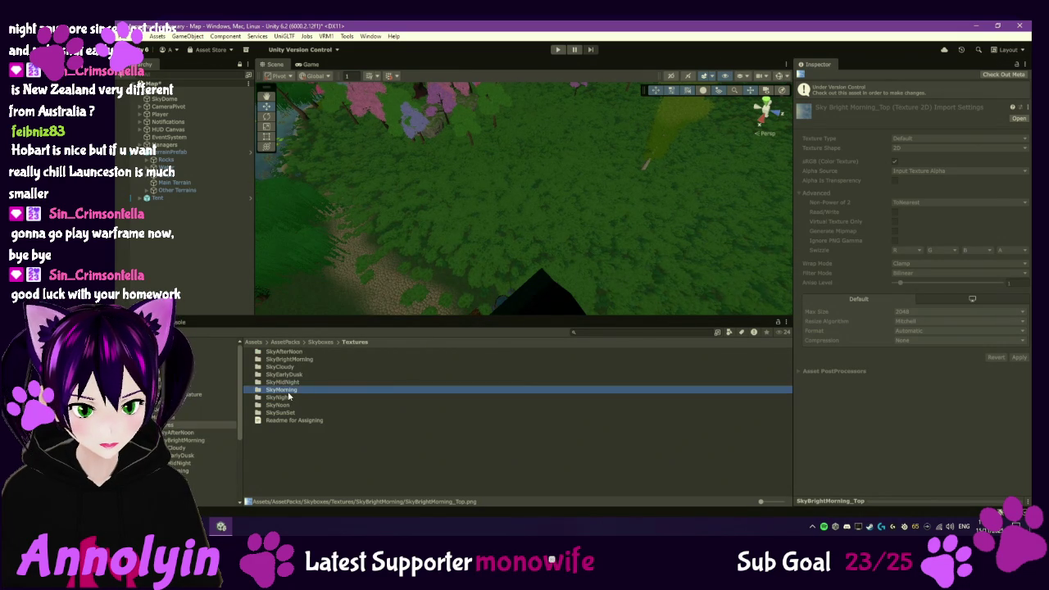
{"action": "left_click", "coordinate": [353, 341]}
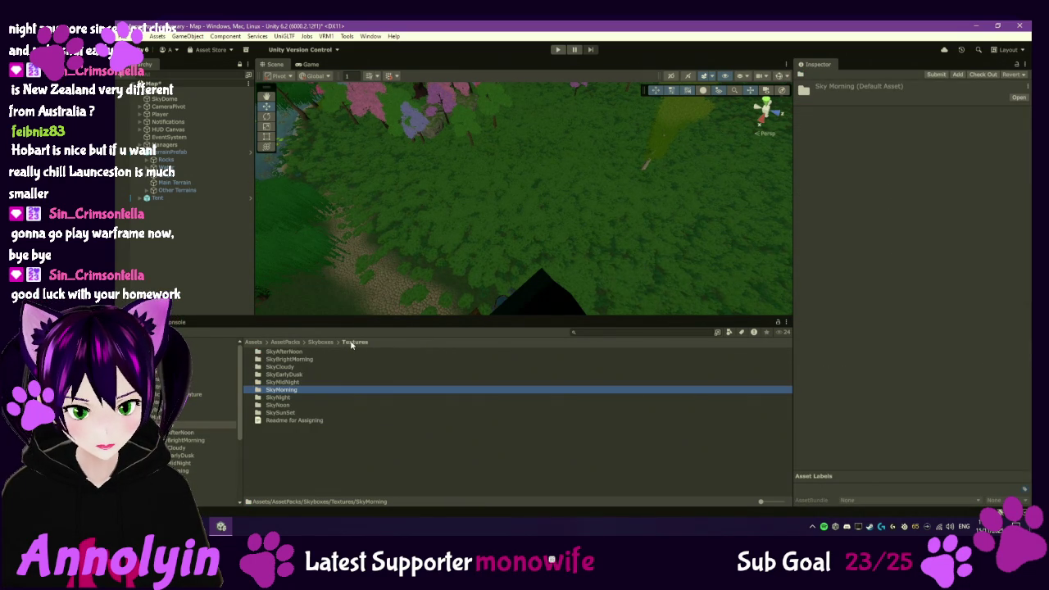
{"action": "double_click", "coordinate": [286, 404]}
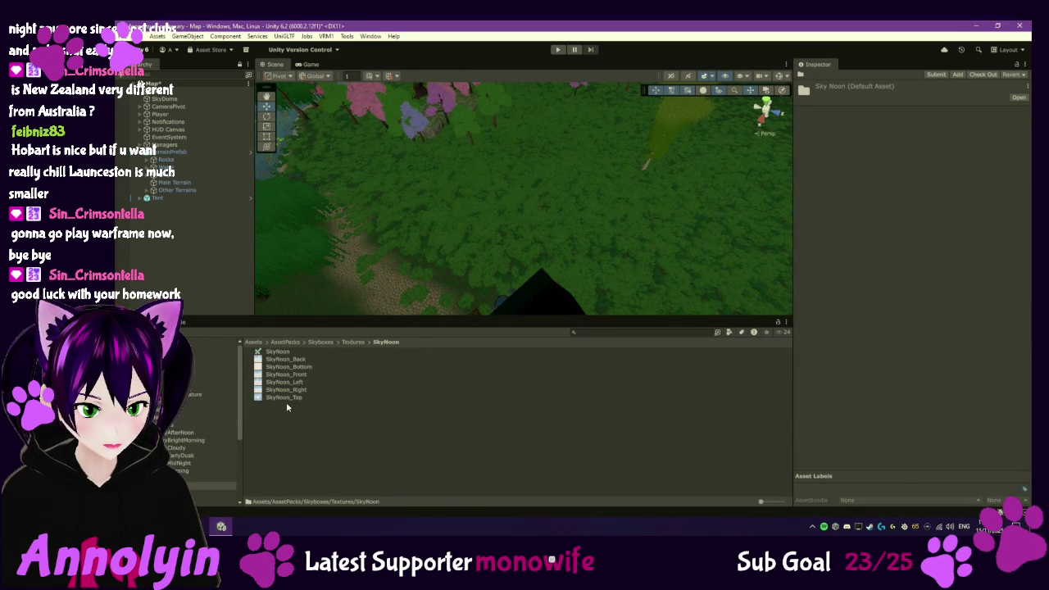
{"action": "left_click", "coordinate": [354, 341]}
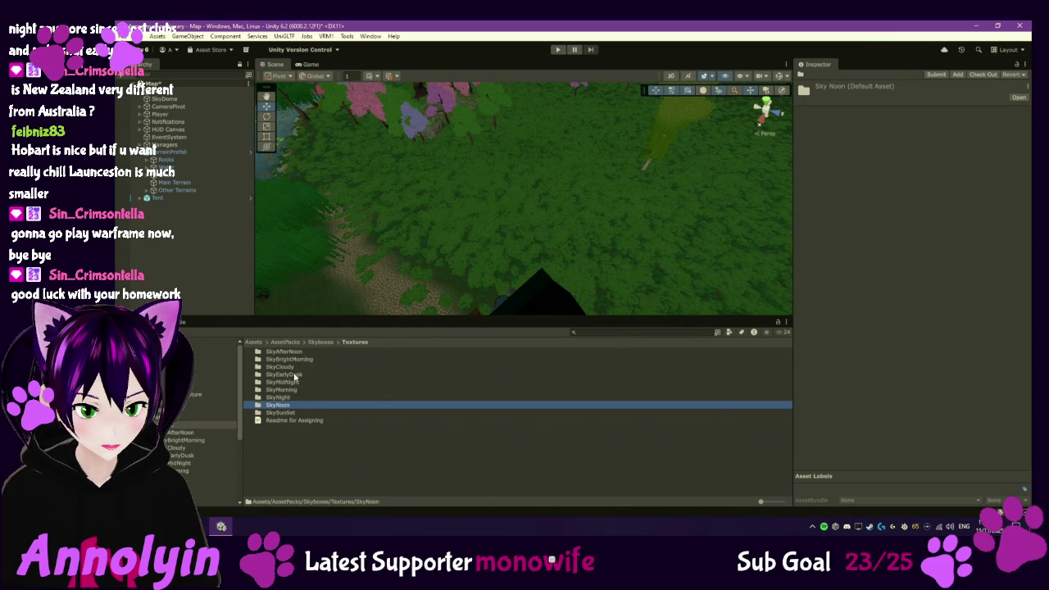
{"action": "left_click", "coordinate": [164, 98]}
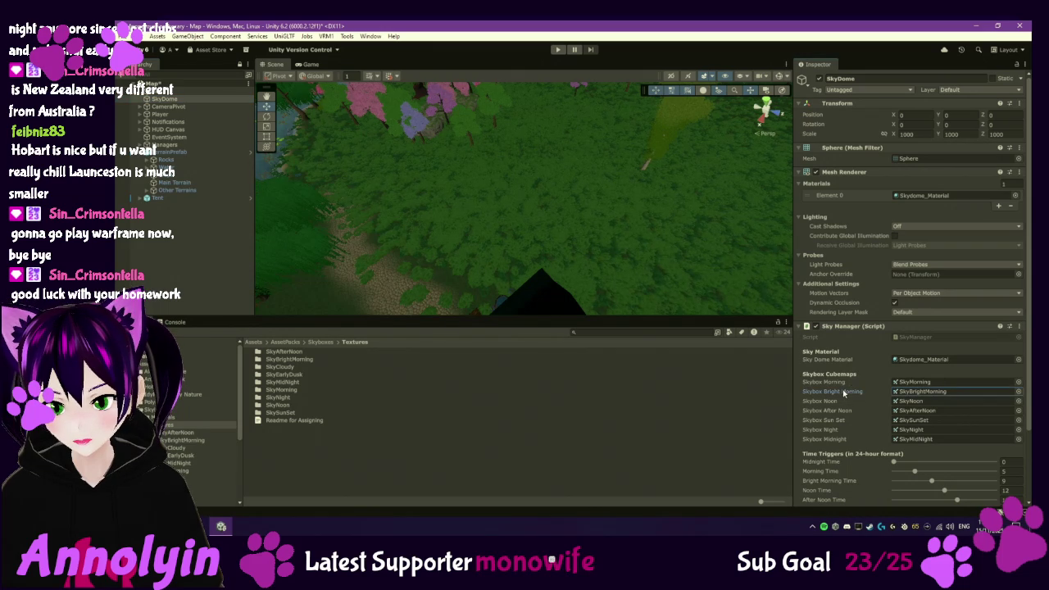
- Frame TerrainPrefab in the Scene view, reselect SkyDome, then select TimeManager under Managers
{"action": "left_click", "coordinate": [553, 167]}
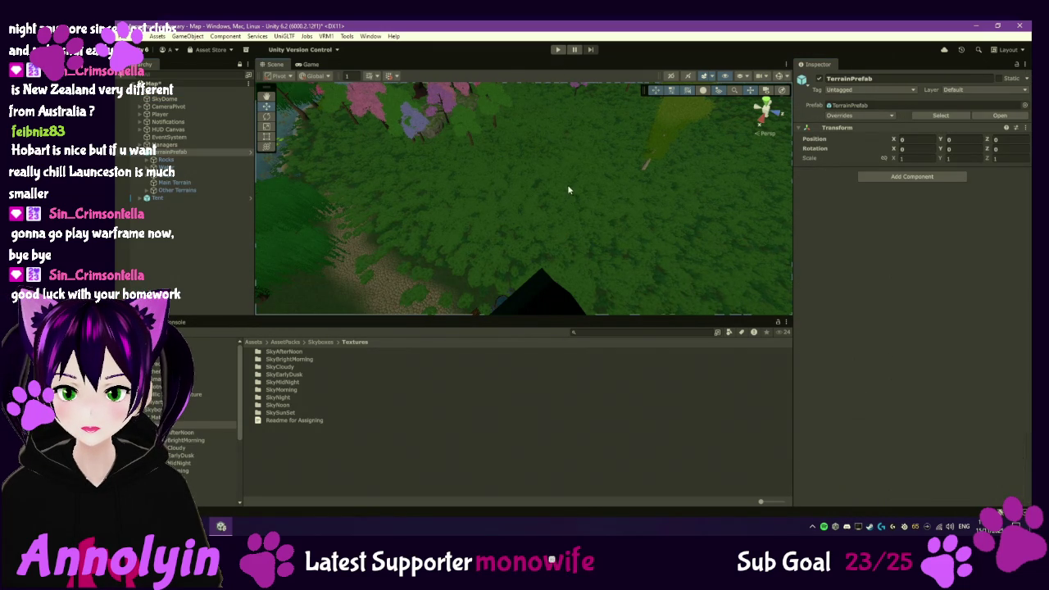
{"action": "key", "text": "f"}
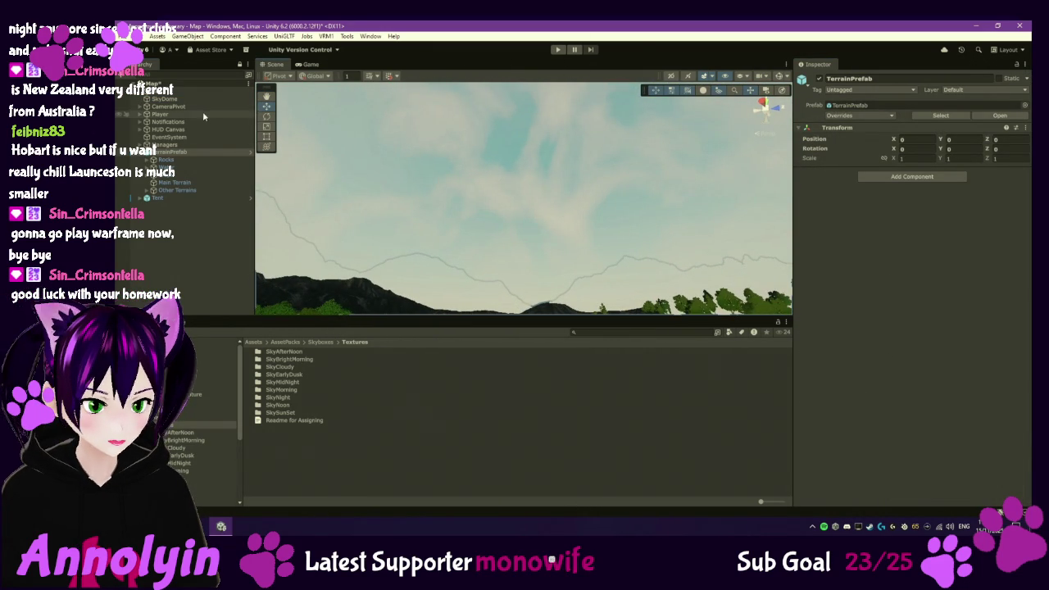
{"action": "left_click", "coordinate": [182, 100]}
{"action": "scroll", "coordinate": [862, 366], "scroll_direction": "down", "scroll_amount": 3}
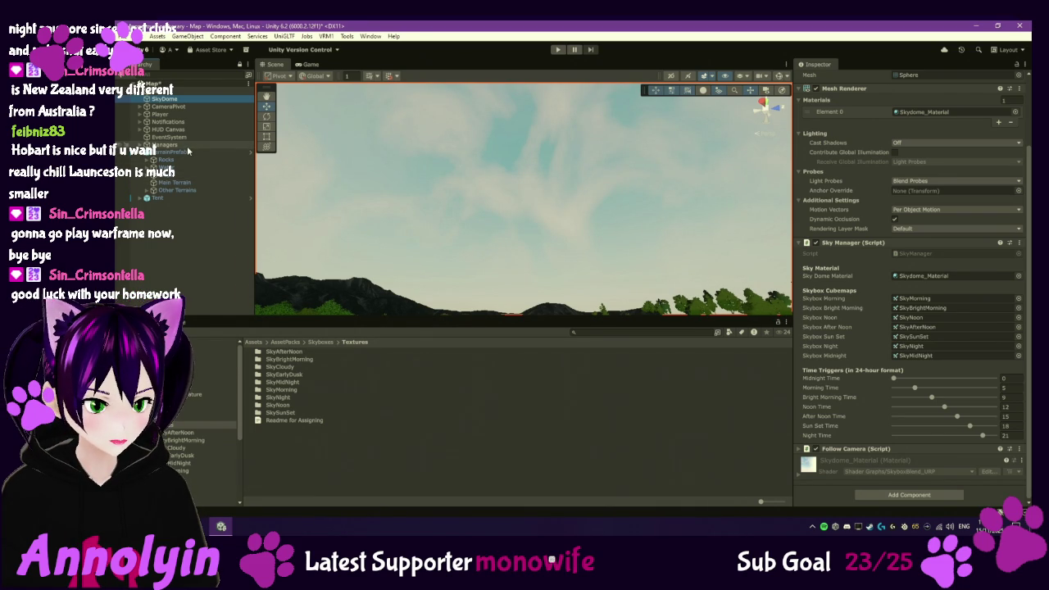
{"action": "left_click", "coordinate": [141, 145]}
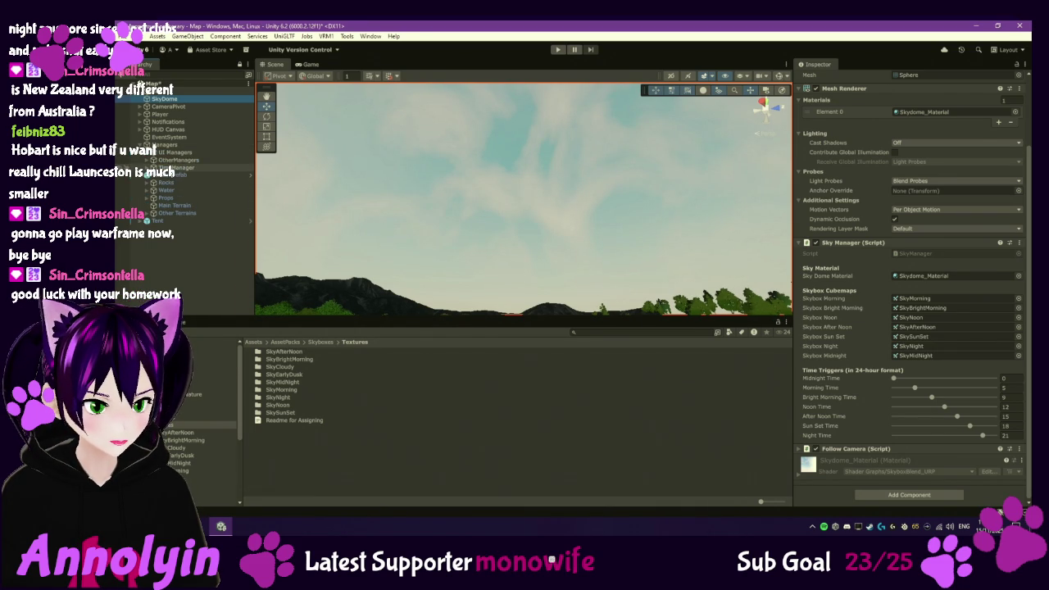
{"action": "left_click", "coordinate": [176, 167]}
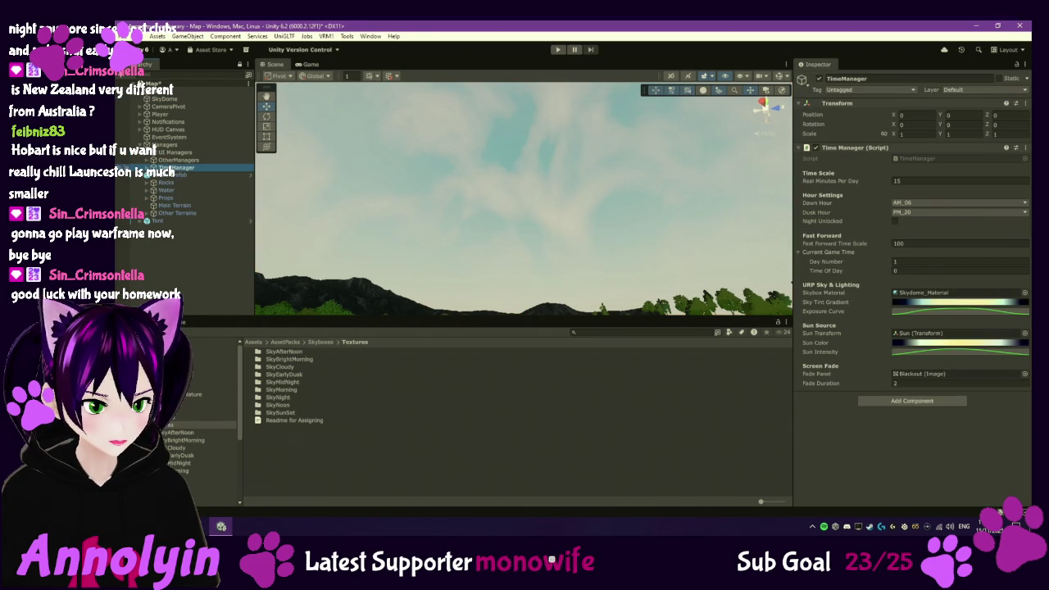
- Give Sky Tint Gradient the dark blue to pale yellow preset, nudge its colour keys (one to 25.9%), then open Exposure Curve
{"action": "left_click", "coordinate": [959, 303]}
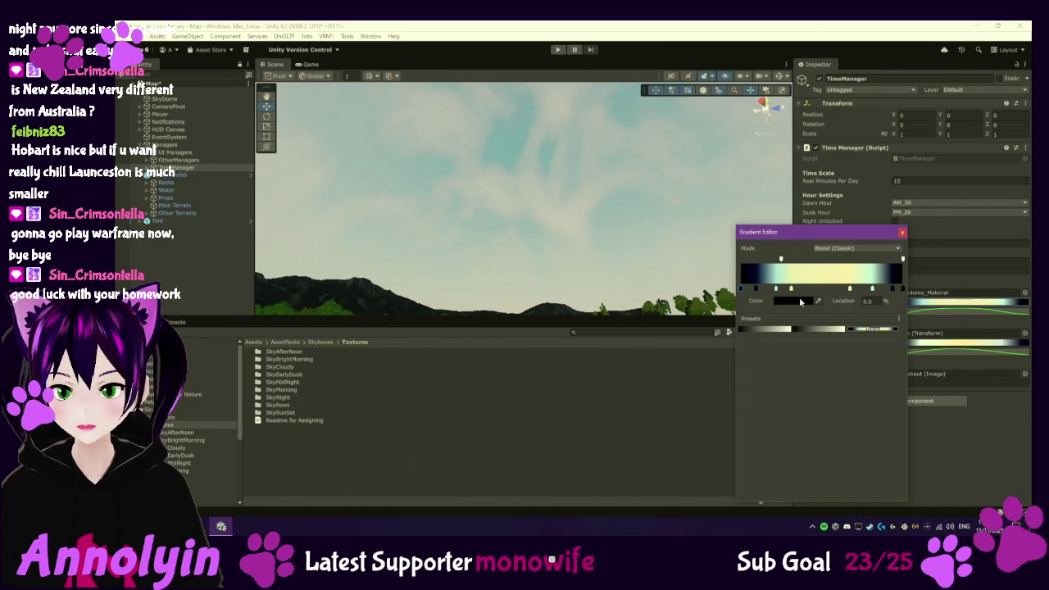
{"action": "left_click", "coordinate": [833, 330]}
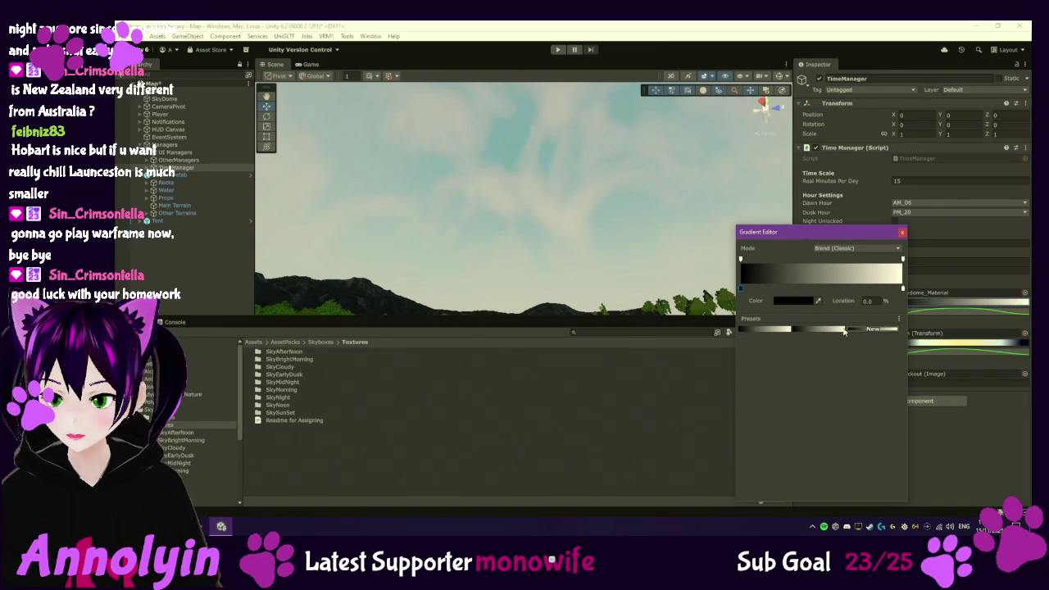
{"action": "left_click", "coordinate": [843, 331]}
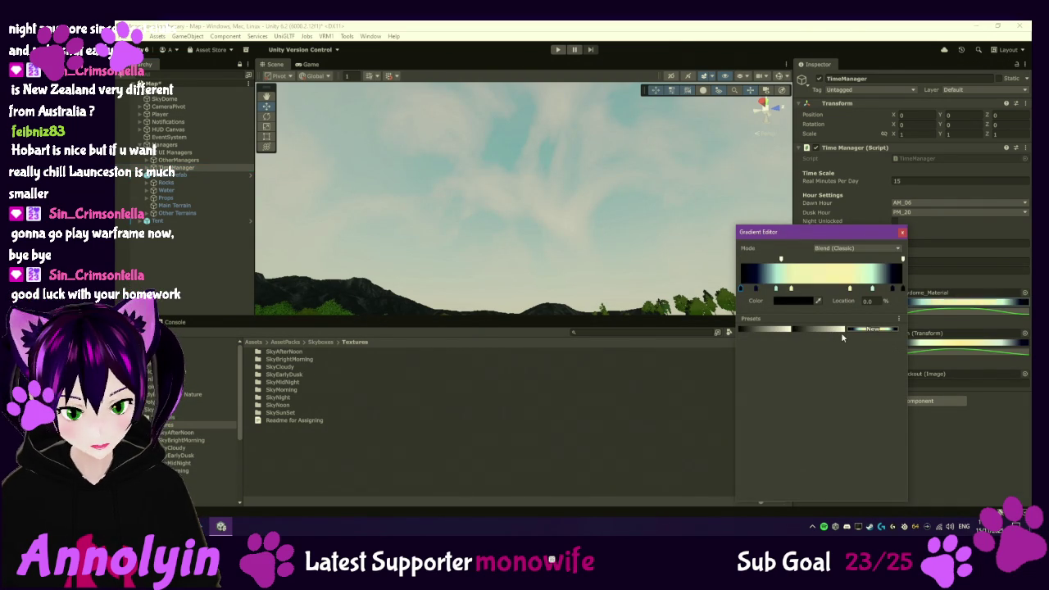
{"action": "left_click", "coordinate": [791, 290]}
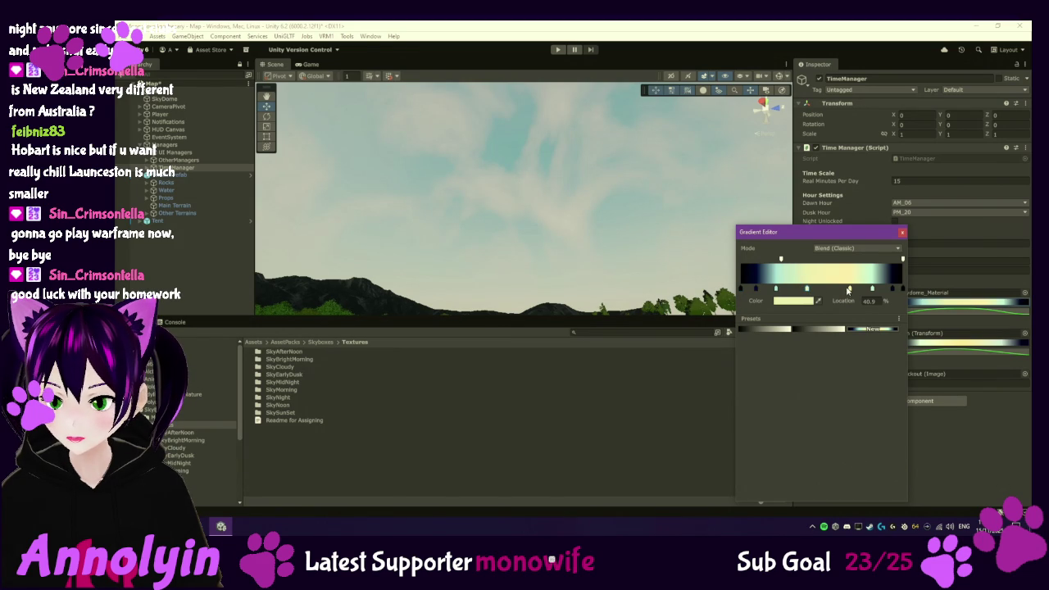
{"action": "left_click_drag", "start_coordinate": [870, 292], "coordinate": [864, 293]}
{"action": "left_click_drag", "start_coordinate": [775, 291], "coordinate": [760, 292]}
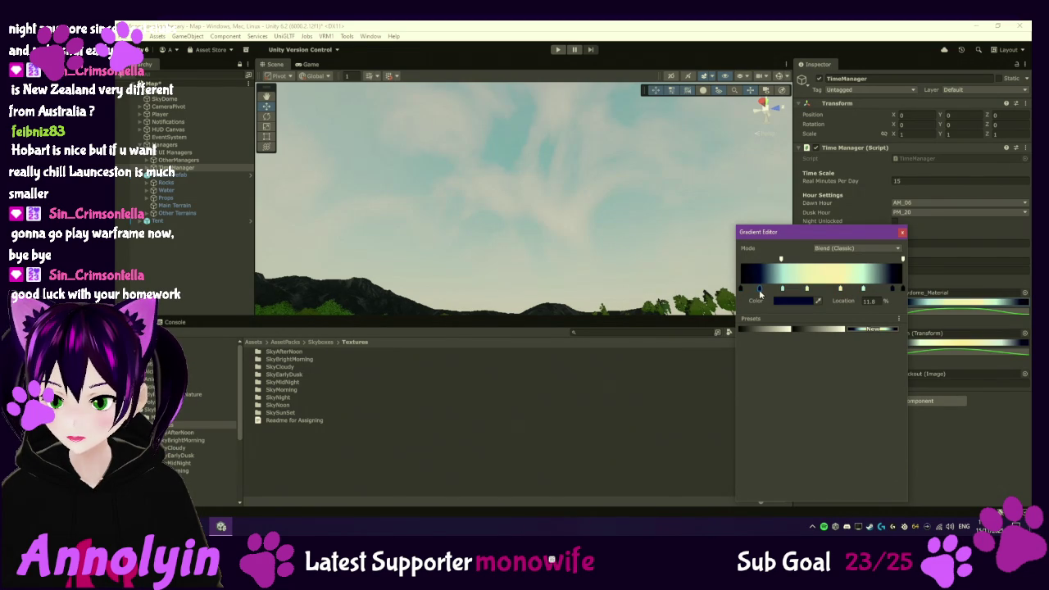
{"action": "left_click", "coordinate": [902, 233]}
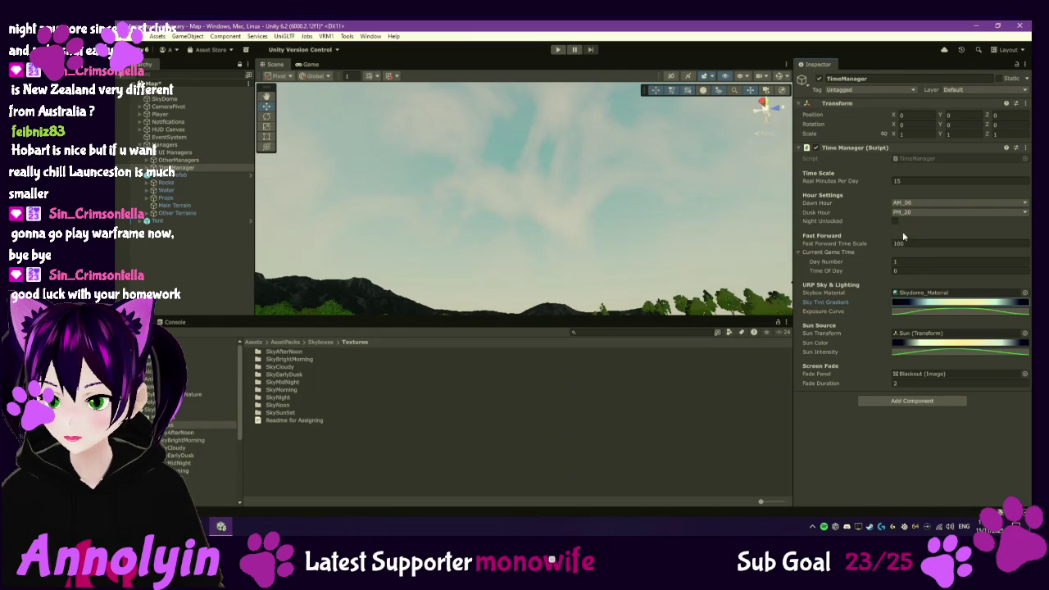
{"action": "left_click", "coordinate": [943, 312]}
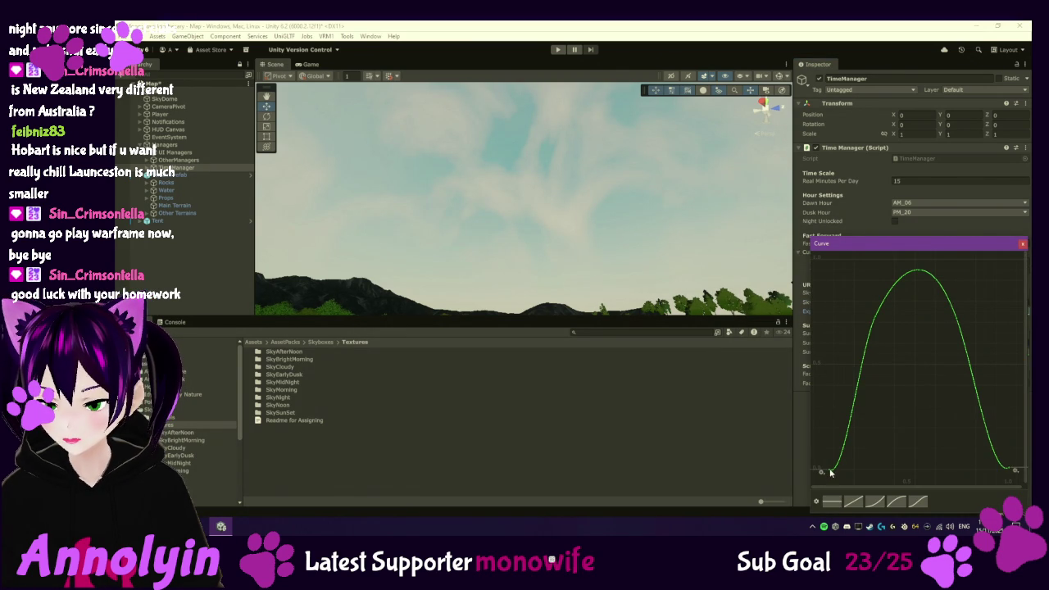
- Drag the exposure curve keys into a broad plateau near 0.95 with steep edges, then start a playtest
{"action": "left_click_drag", "start_coordinate": [830, 473], "coordinate": [848, 473]}
{"action": "left_click_drag", "start_coordinate": [1011, 472], "coordinate": [992, 469]}
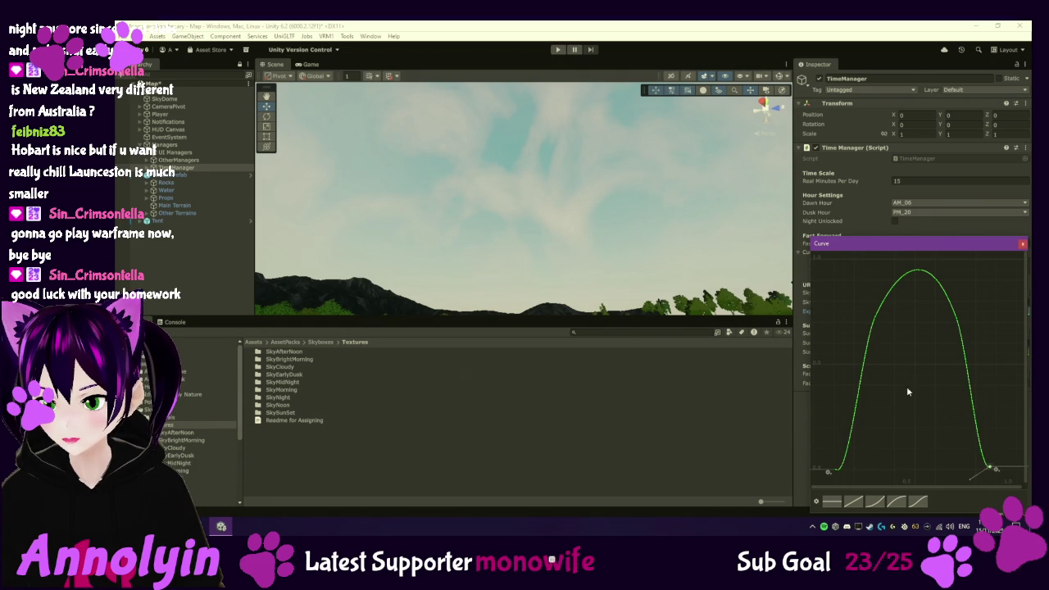
{"action": "left_click_drag", "start_coordinate": [877, 320], "coordinate": [880, 317]}
{"action": "left_click_drag", "start_coordinate": [957, 322], "coordinate": [980, 313]}
{"action": "mouse_move", "coordinate": [880, 317]}
{"action": "left_mouse_down"}
{"action": "mouse_move", "coordinate": [885, 306]}
{"action": "mouse_move", "coordinate": [859, 310]}
{"action": "left_mouse_up"}
{"action": "left_click_drag", "start_coordinate": [921, 272], "coordinate": [921, 273]}
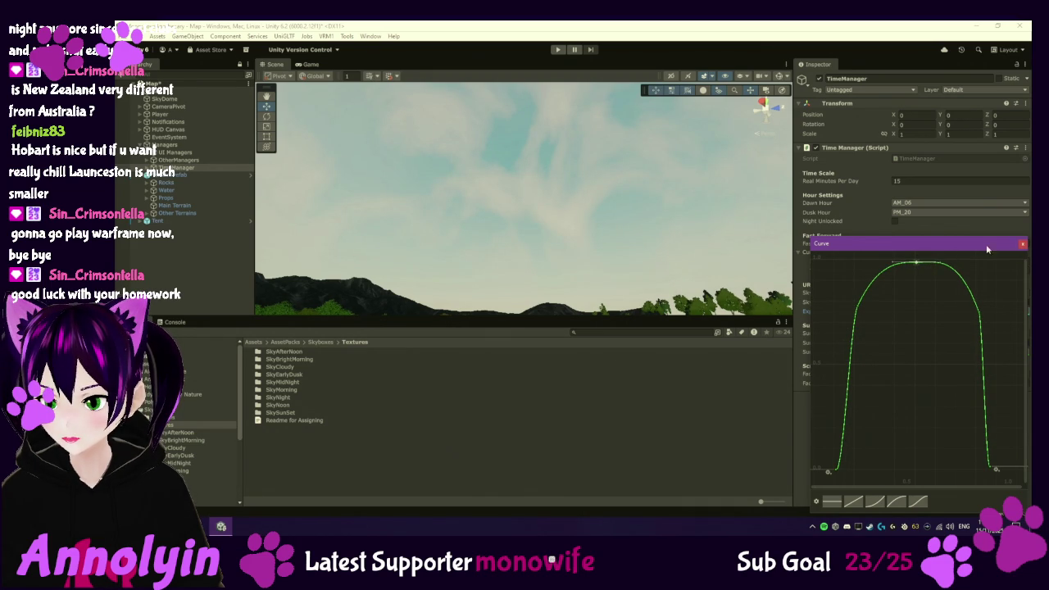
{"action": "left_click", "coordinate": [1021, 245]}
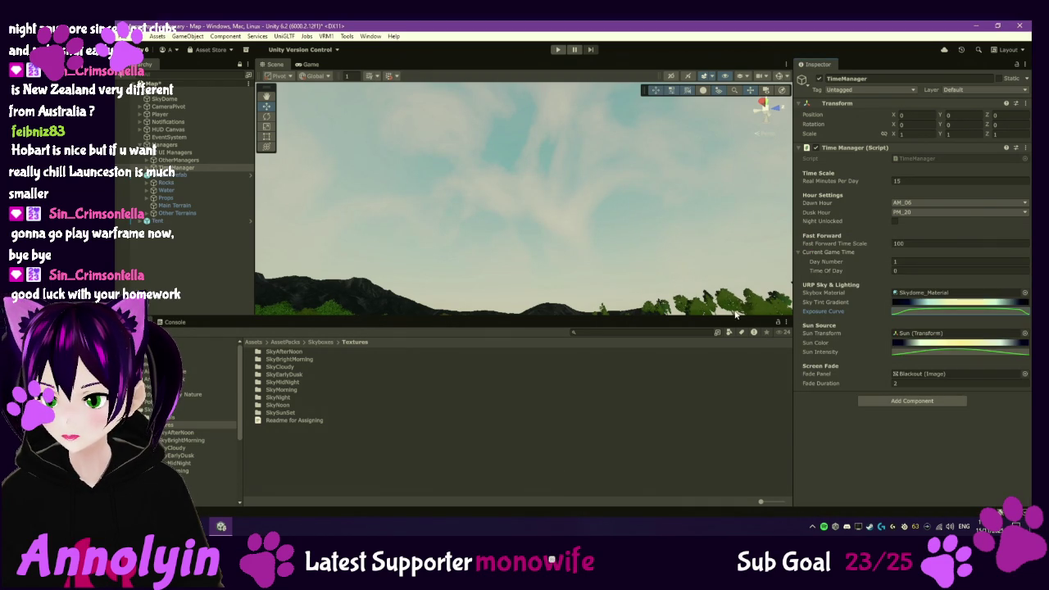
{"action": "left_click", "coordinate": [557, 50]}
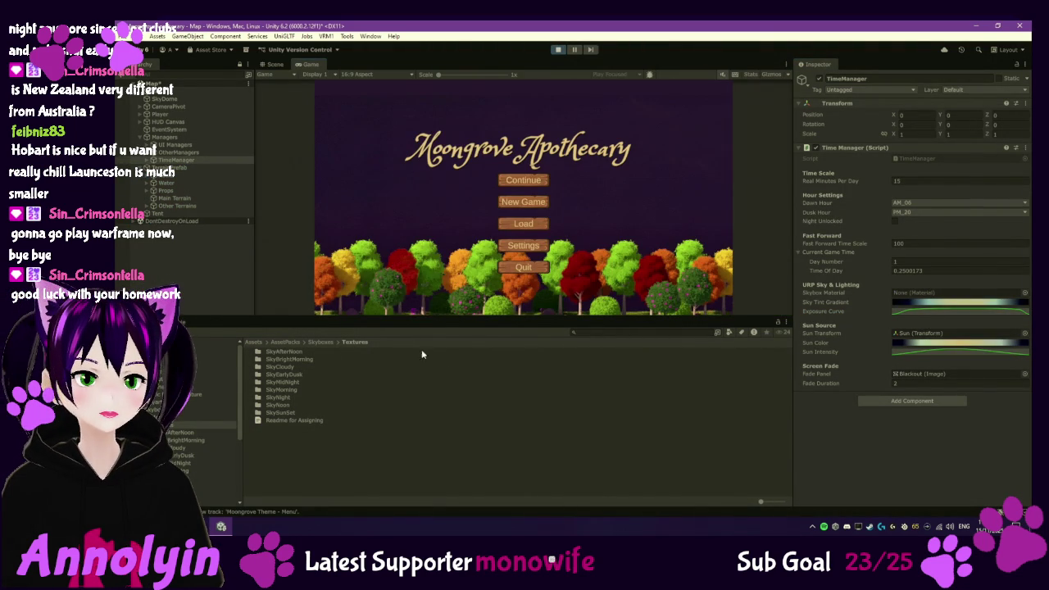
- Continue the saved game and walk from the tavern along the path into the grass facing the river
{"action": "left_click", "coordinate": [533, 185]}
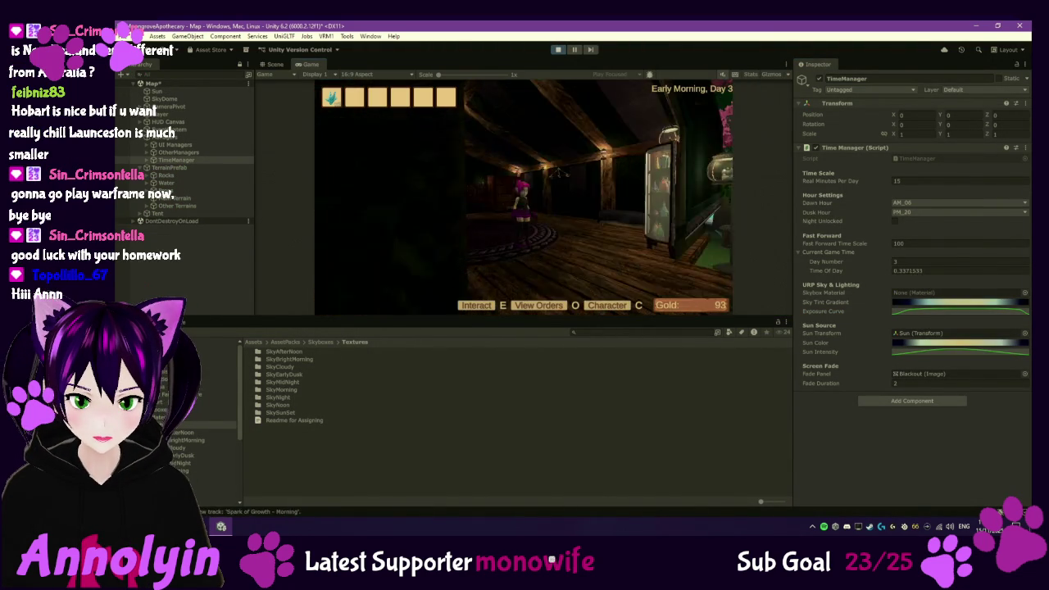
{"action": "key", "text": "w"}
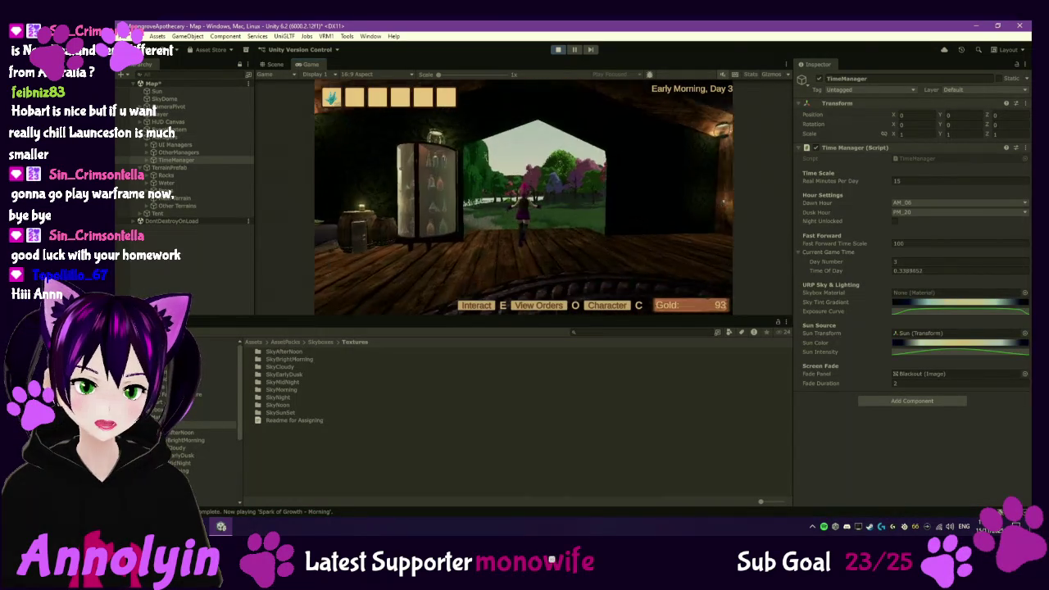
{"action": "key", "text": "w"}
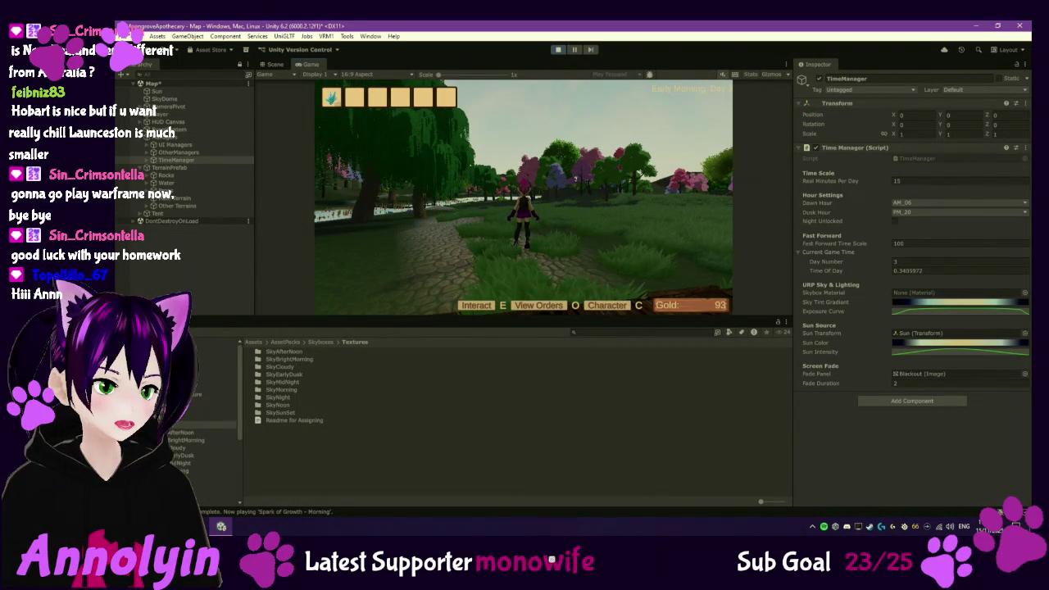
{"action": "key", "text": "a"}
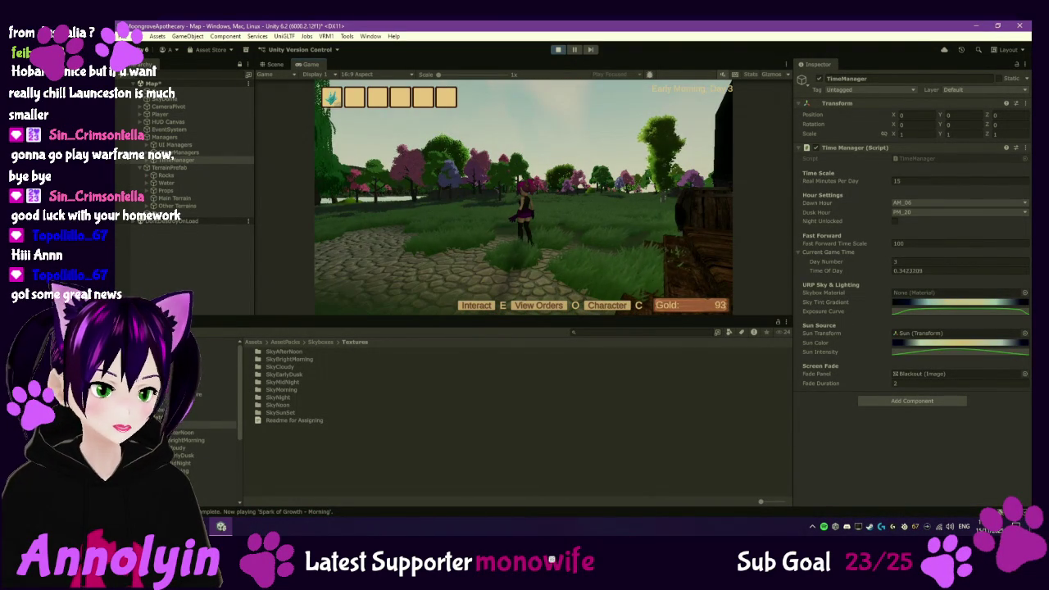
{"action": "key", "text": "w"}
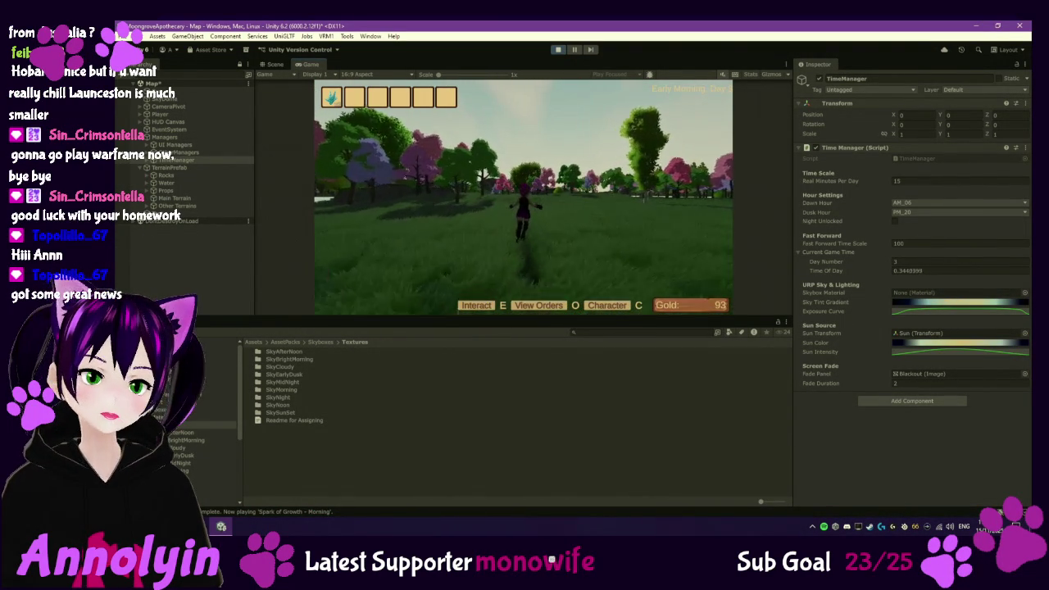
{"action": "key", "text": "a"}
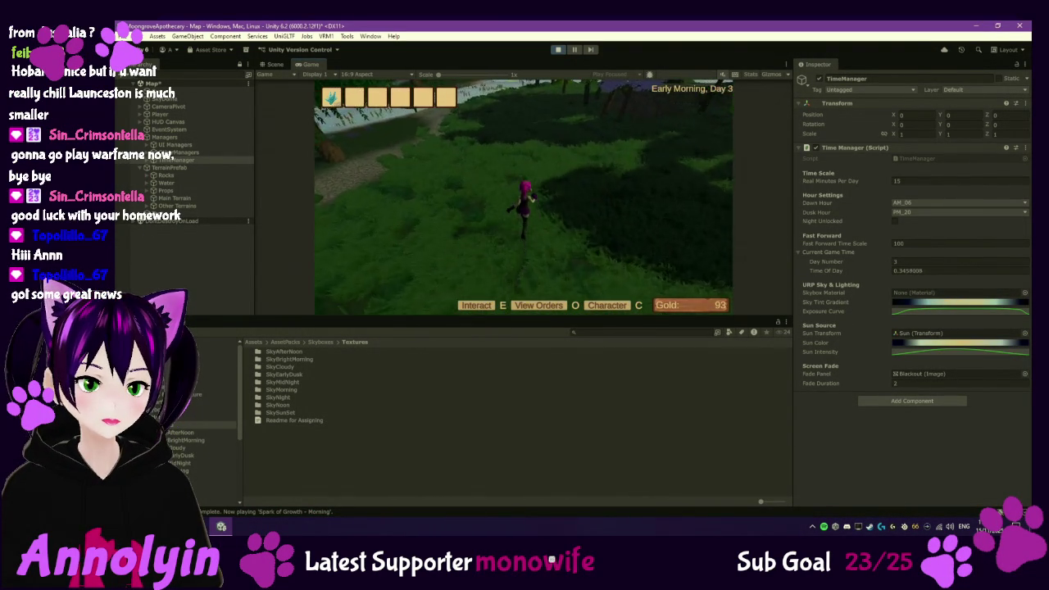
- Run across the meadow toward the woods, exit Play mode, and select Main Terrain
{"action": "key", "text": "a"}
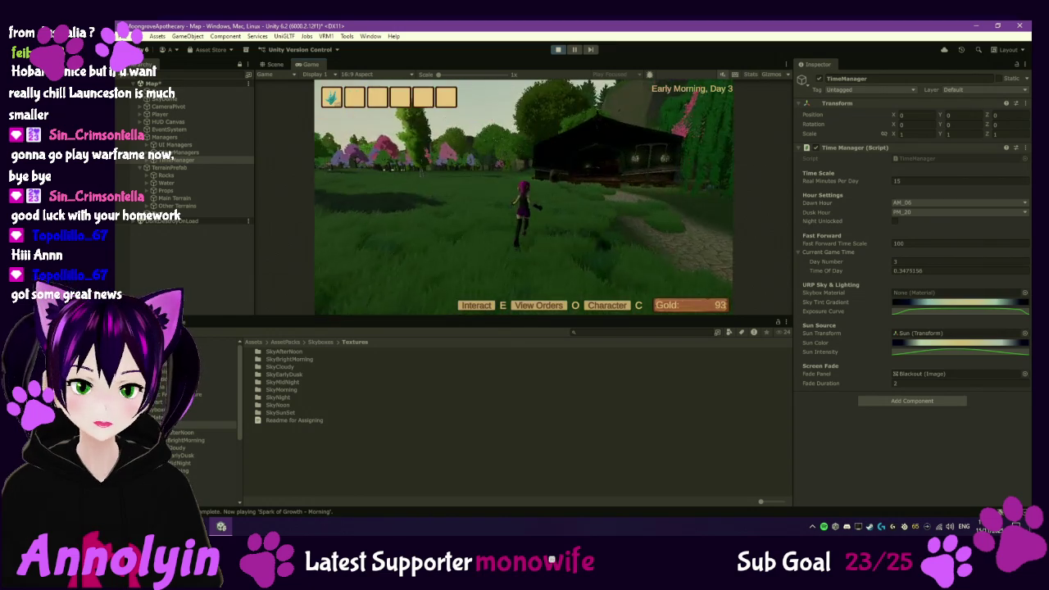
{"action": "key", "text": "w"}
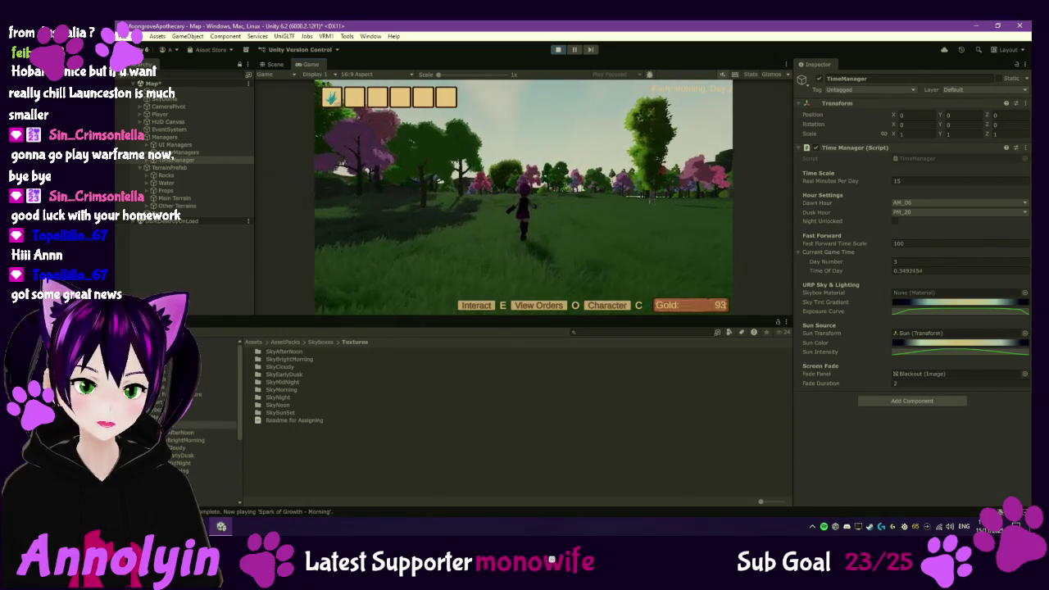
{"action": "key", "text": "w"}
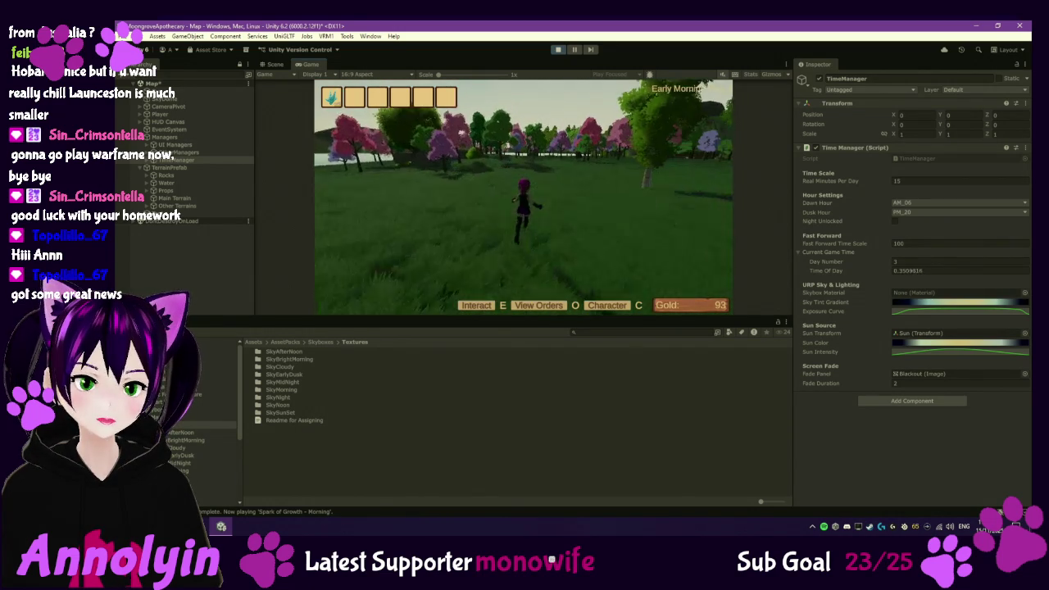
{"action": "key", "text": "w"}
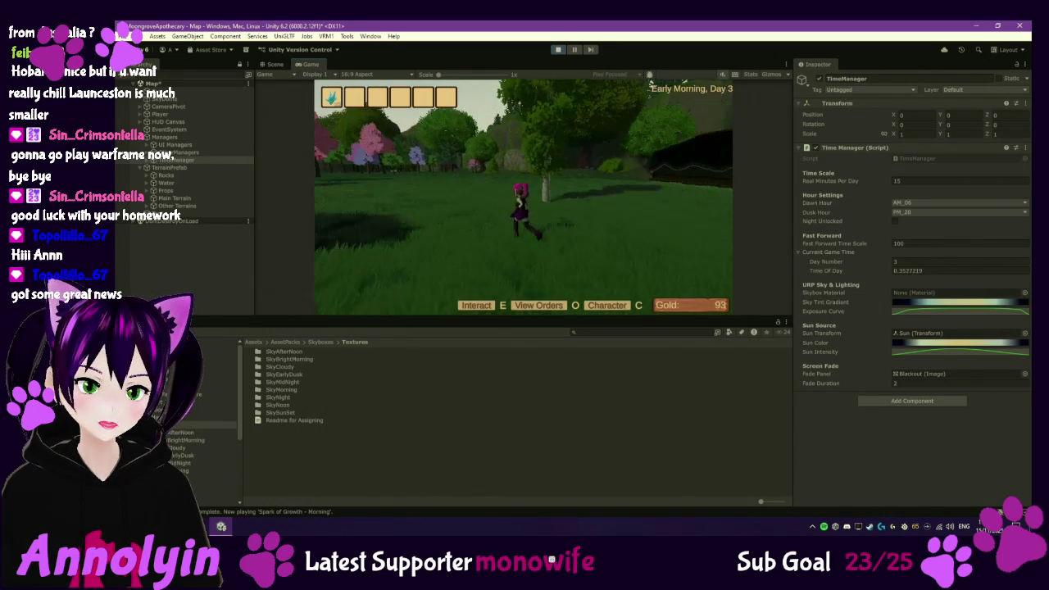
{"action": "key", "text": "Escape"}
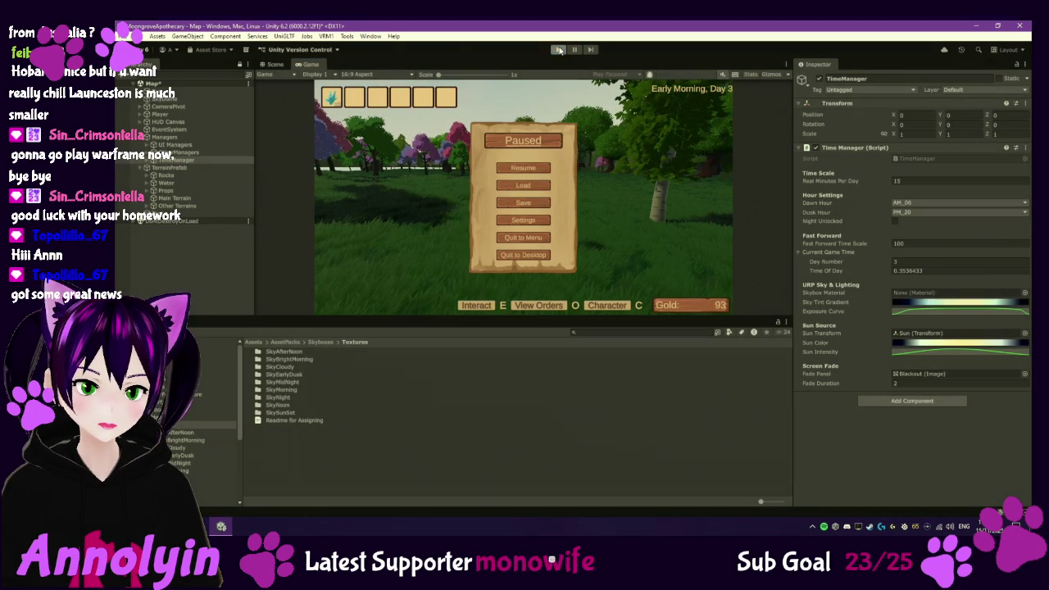
{"action": "key", "text": "ctrl+p"}
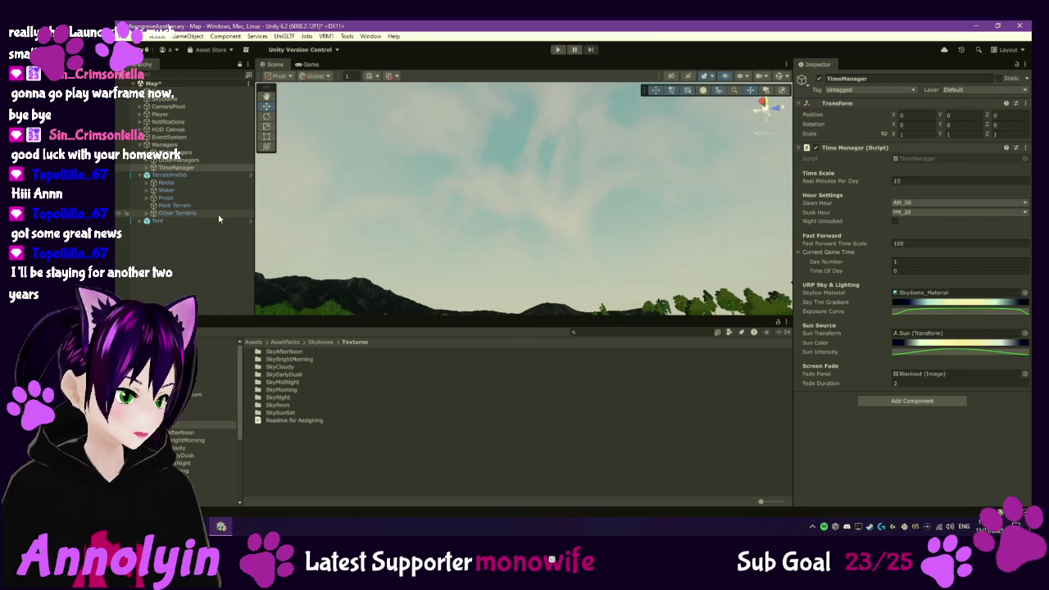
{"action": "double_click", "coordinate": [205, 204]}
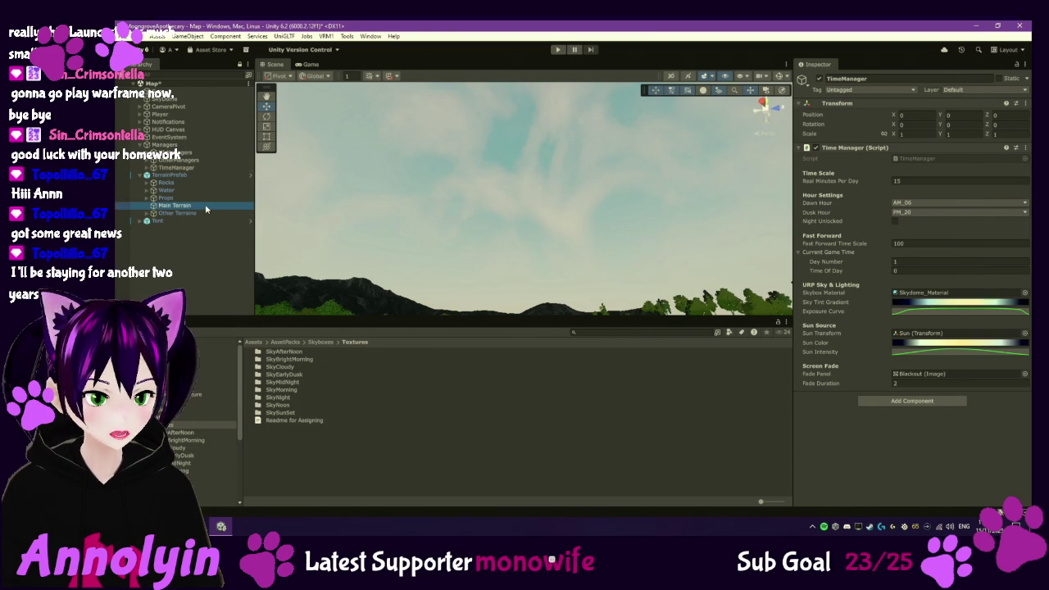
- Frame the lakeside island and lake from above in the Scene view
{"action": "mouse_move", "coordinate": [516, 250]}
{"action": "left_mouse_down"}
{"action": "mouse_move", "coordinate": [585, 217]}
{"action": "mouse_move", "coordinate": [521, 300]}
{"action": "mouse_move", "coordinate": [602, 342]}
{"action": "mouse_move", "coordinate": [571, 188]}
{"action": "mouse_move", "coordinate": [584, 297]}
{"action": "mouse_move", "coordinate": [598, 285]}
{"action": "mouse_move", "coordinate": [463, 214]}
{"action": "left_mouse_up"}
{"action": "scroll", "coordinate": [623, 283], "scroll_direction": "up", "scroll_amount": 5}
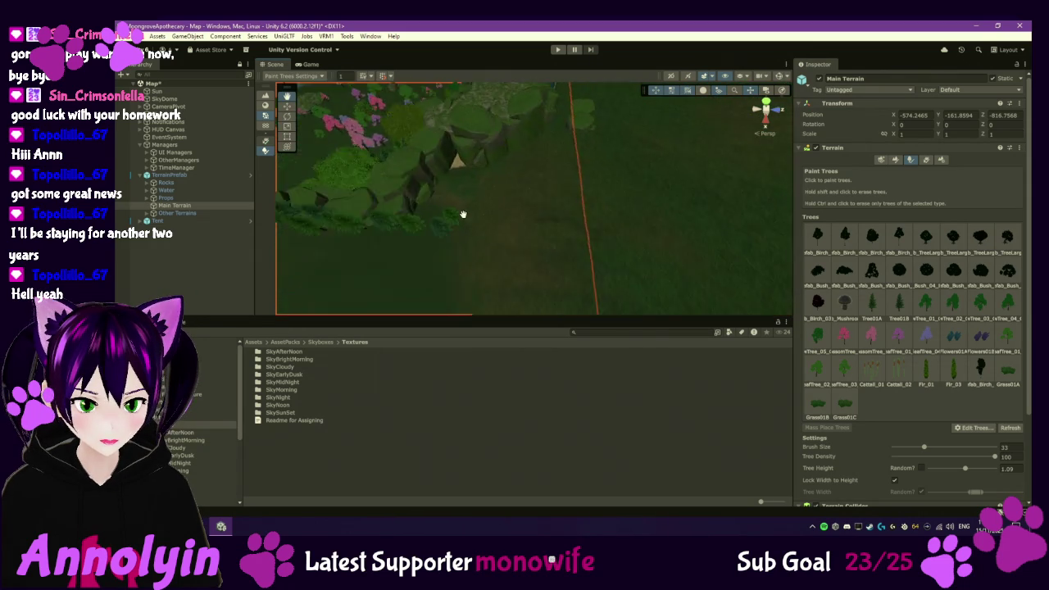
{"action": "scroll", "coordinate": [463, 214], "scroll_direction": "down", "scroll_amount": 5}
{"action": "left_click_drag", "start_coordinate": [503, 262], "coordinate": [560, 254]}
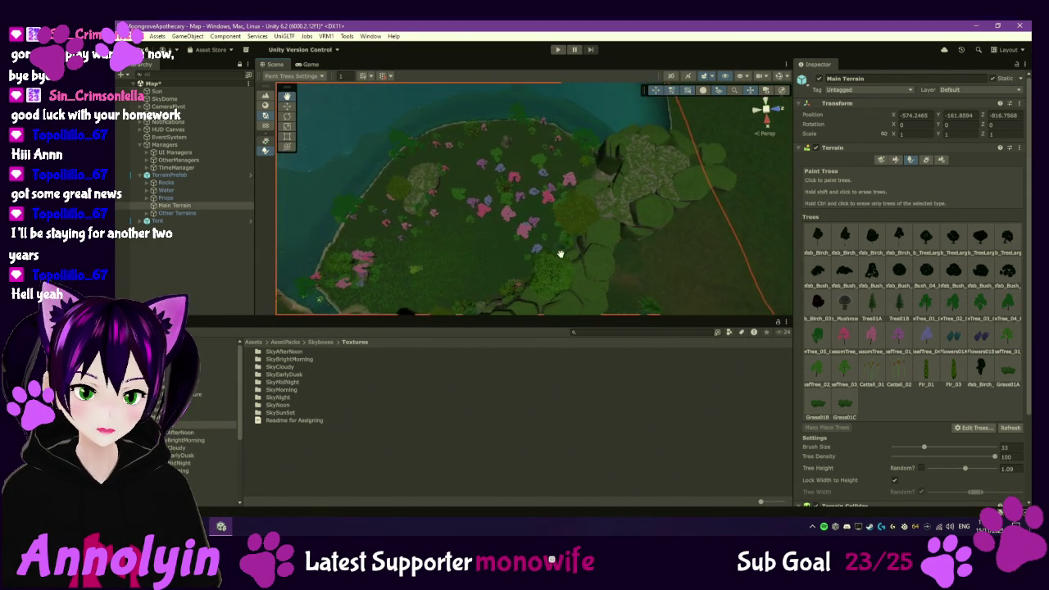
{"action": "scroll", "coordinate": [562, 238], "scroll_direction": "down", "scroll_amount": 3}
{"action": "scroll", "coordinate": [563, 254], "scroll_direction": "up", "scroll_amount": 4}
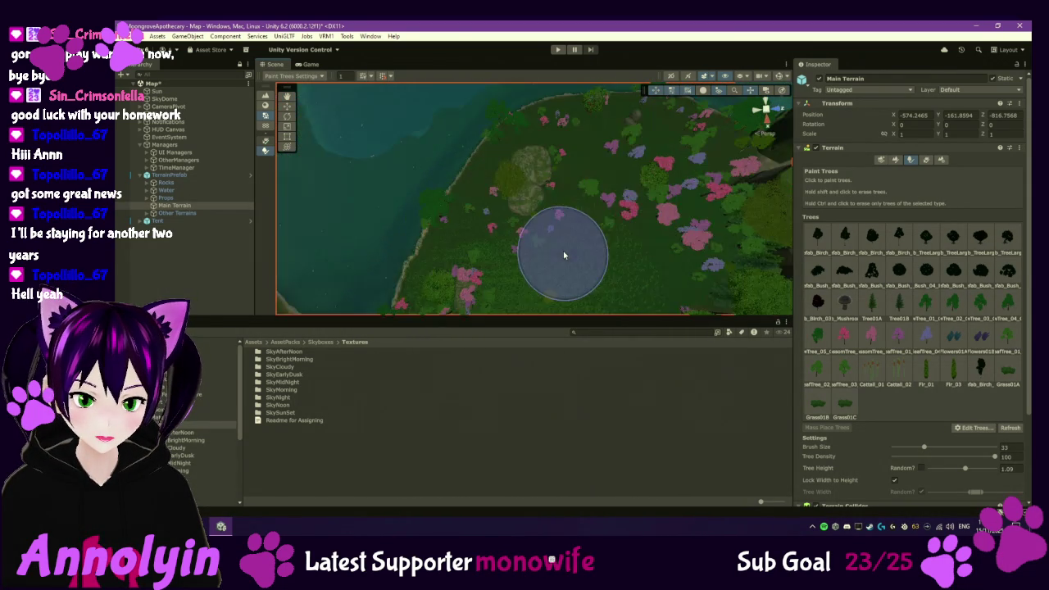
{"action": "scroll", "coordinate": [563, 255], "scroll_direction": "up", "scroll_amount": 3}
{"action": "scroll", "coordinate": [588, 254], "scroll_direction": "down", "scroll_amount": 3}
{"action": "left_click_drag", "start_coordinate": [588, 254], "coordinate": [547, 255]}
{"action": "scroll", "coordinate": [546, 255], "scroll_direction": "up", "scroll_amount": 2}
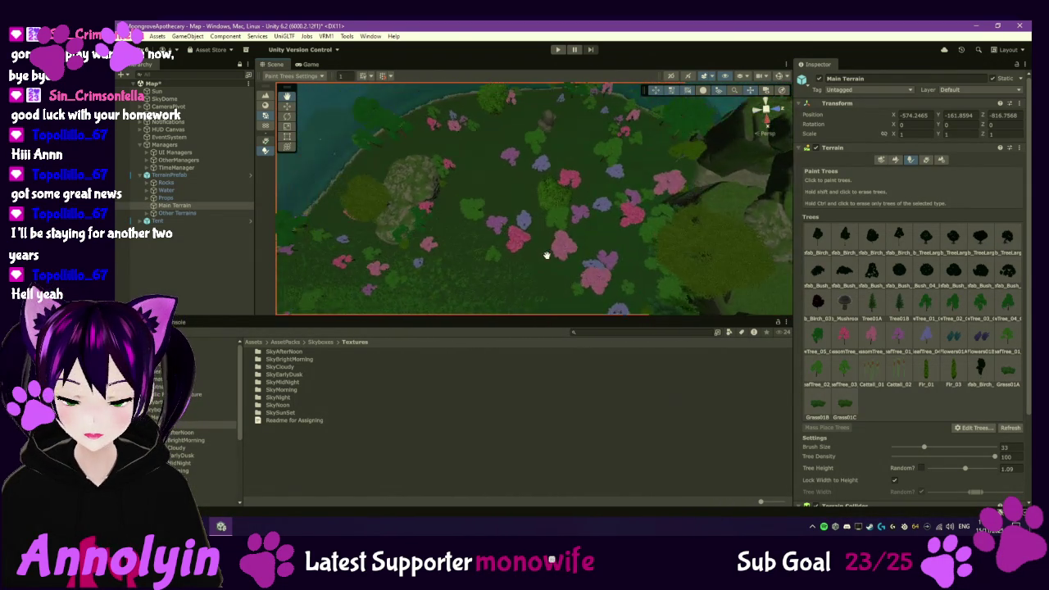
{"action": "scroll", "coordinate": [564, 261], "scroll_direction": "down", "scroll_amount": 2}
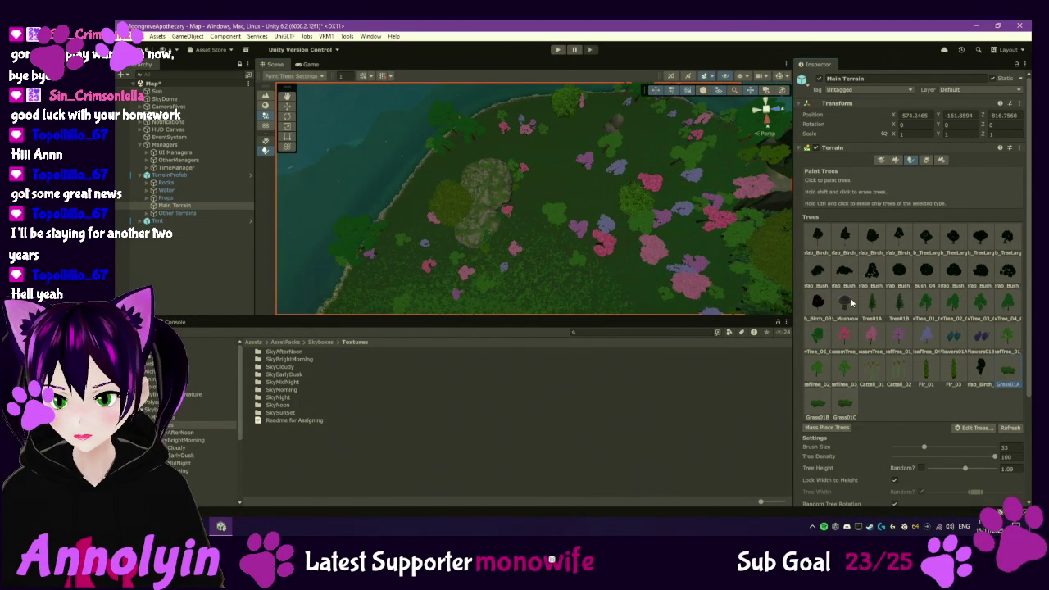
- Paint a dense patch of Grass01A clumps on the island (brush 33, density 100, height 1.09)
{"action": "left_click", "coordinate": [458, 193]}
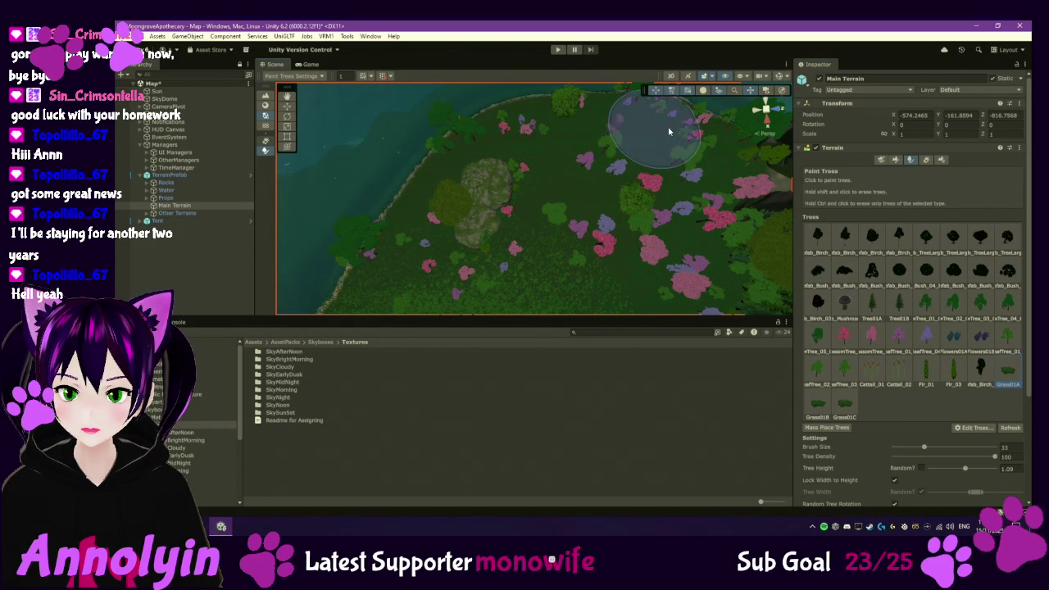
{"action": "scroll", "coordinate": [680, 123], "scroll_direction": "down", "scroll_amount": 3}
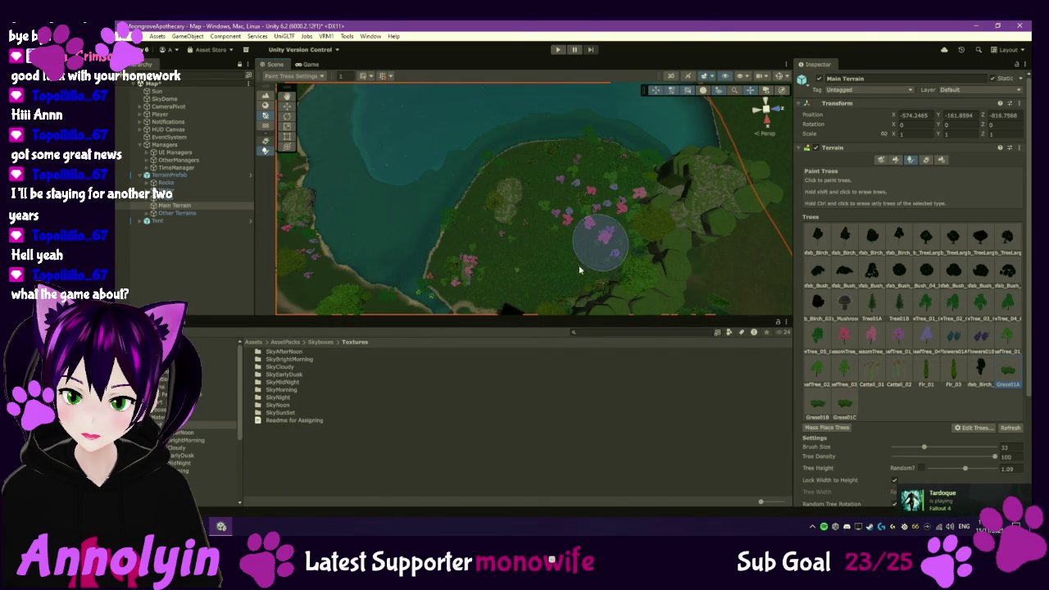
{"action": "scroll", "coordinate": [532, 280], "scroll_direction": "up", "scroll_amount": 5}
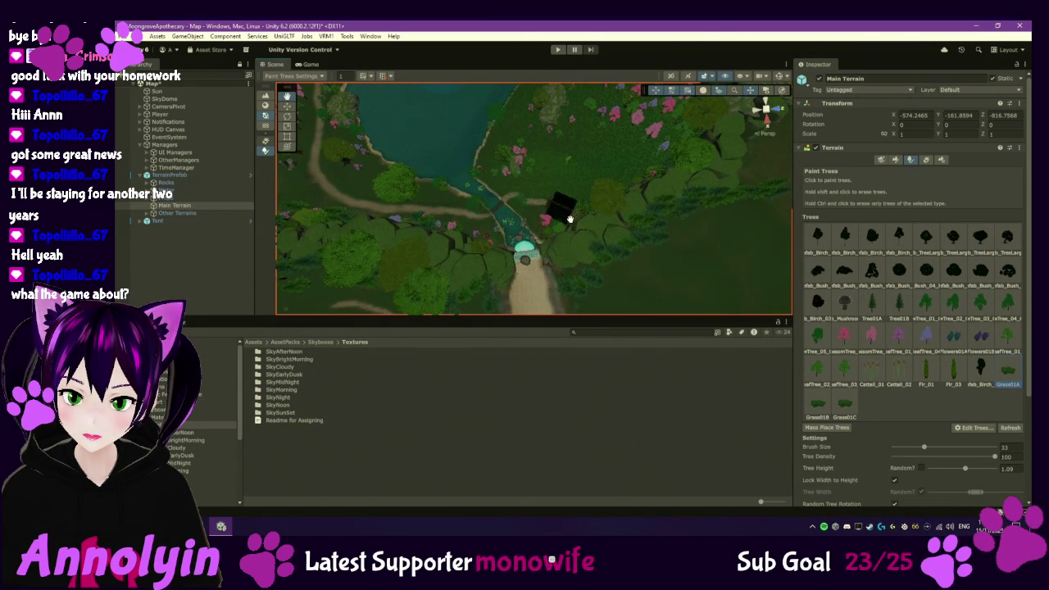
{"action": "left_click_drag", "start_coordinate": [705, 311], "coordinate": [573, 279]}
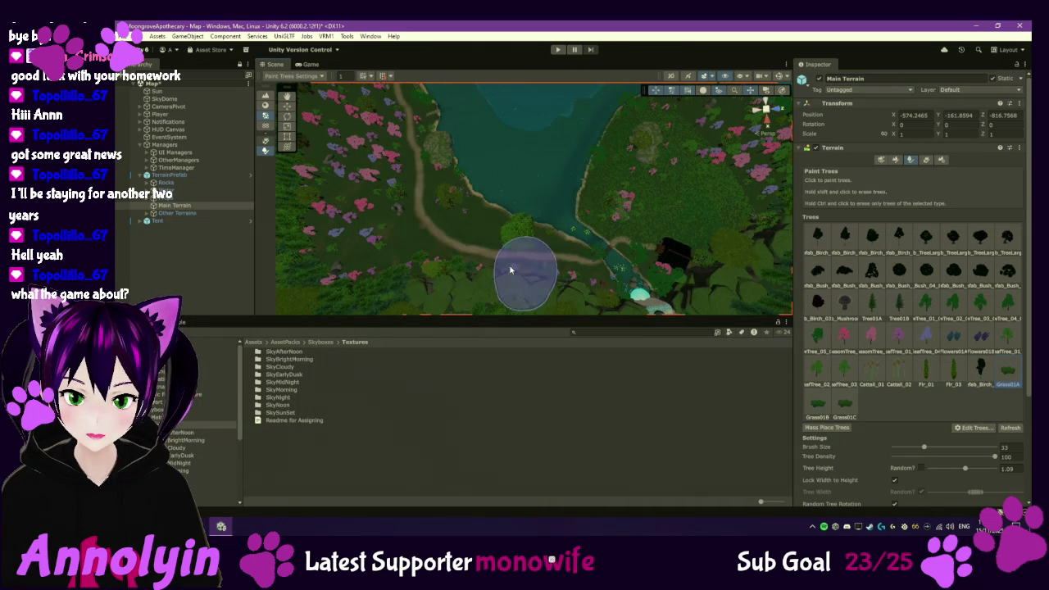
- Paint more grass clumps and flower trees along the lakeside path through the woods
{"action": "left_click_drag", "start_coordinate": [543, 241], "coordinate": [587, 272]}
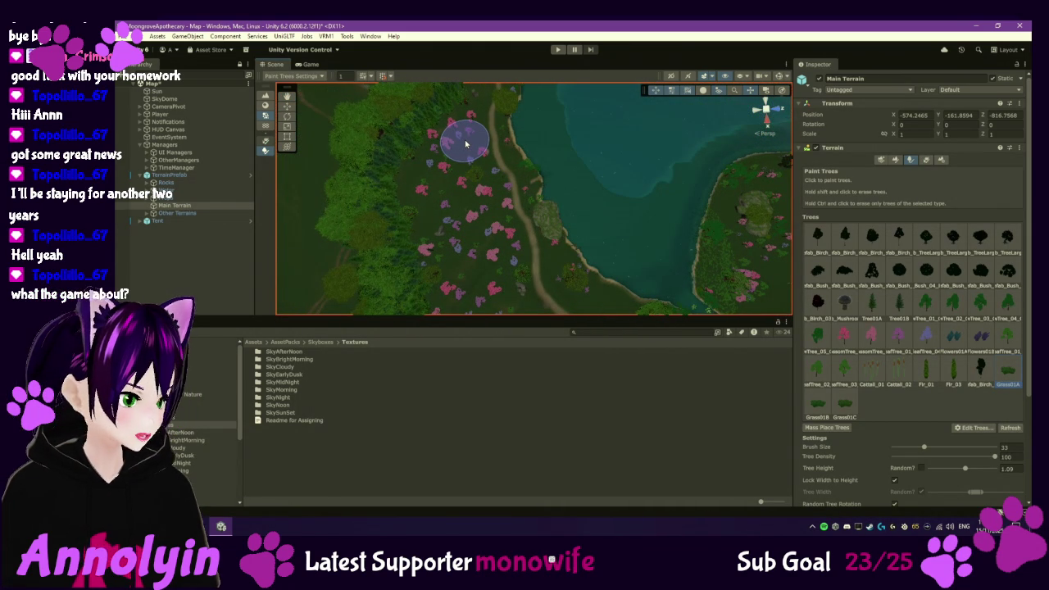
{"action": "left_click_drag", "start_coordinate": [465, 144], "coordinate": [480, 192]}
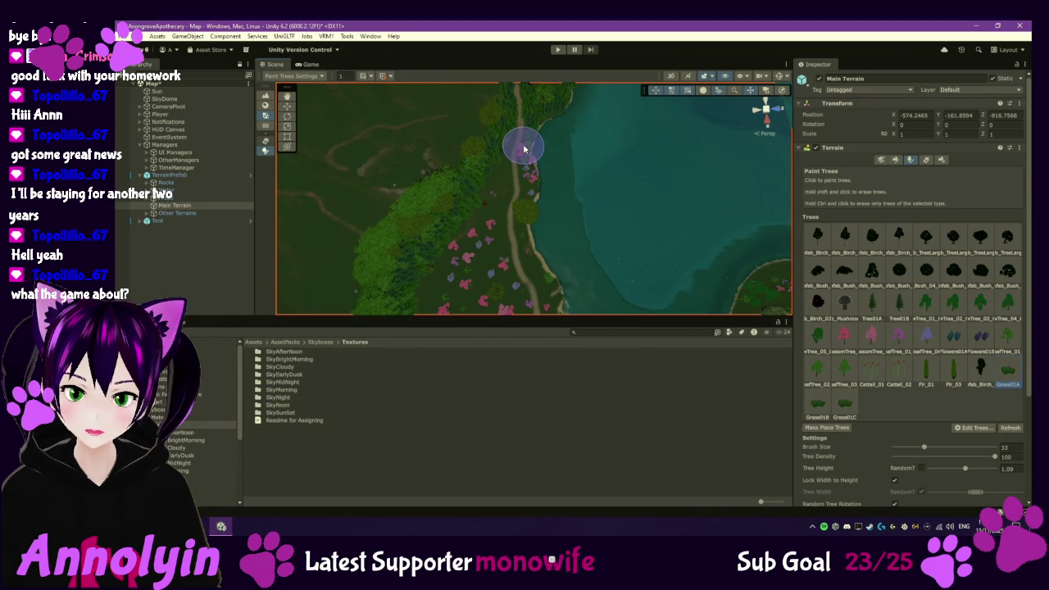
{"action": "mouse_move", "coordinate": [521, 143]}
{"action": "left_mouse_down"}
{"action": "mouse_move", "coordinate": [519, 183]}
{"action": "mouse_move", "coordinate": [497, 183]}
{"action": "mouse_move", "coordinate": [433, 291]}
{"action": "mouse_move", "coordinate": [494, 270]}
{"action": "mouse_move", "coordinate": [539, 295]}
{"action": "mouse_move", "coordinate": [480, 293]}
{"action": "mouse_move", "coordinate": [483, 246]}
{"action": "mouse_move", "coordinate": [527, 215]}
{"action": "mouse_move", "coordinate": [451, 232]}
{"action": "mouse_move", "coordinate": [458, 269]}
{"action": "mouse_move", "coordinate": [545, 249]}
{"action": "mouse_move", "coordinate": [474, 287]}
{"action": "mouse_move", "coordinate": [484, 281]}
{"action": "mouse_move", "coordinate": [480, 253]}
{"action": "mouse_move", "coordinate": [431, 218]}
{"action": "mouse_move", "coordinate": [525, 279]}
{"action": "mouse_move", "coordinate": [514, 240]}
{"action": "mouse_move", "coordinate": [534, 208]}
{"action": "mouse_move", "coordinate": [714, 289]}
{"action": "left_mouse_up"}
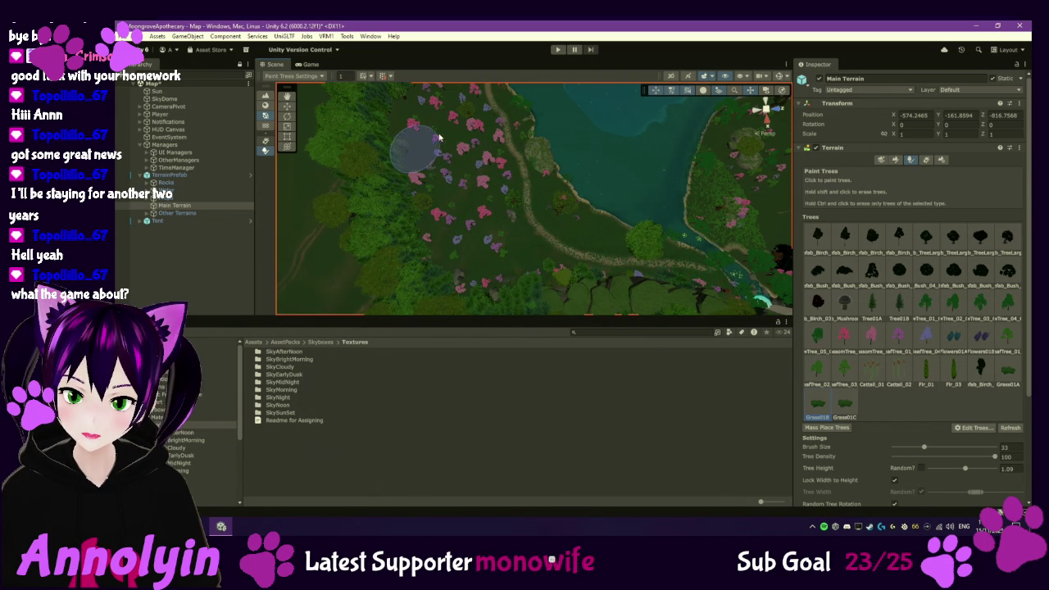
{"action": "mouse_move", "coordinate": [405, 110]}
{"action": "left_mouse_down"}
{"action": "mouse_move", "coordinate": [439, 172]}
{"action": "mouse_move", "coordinate": [446, 223]}
{"action": "left_mouse_up"}
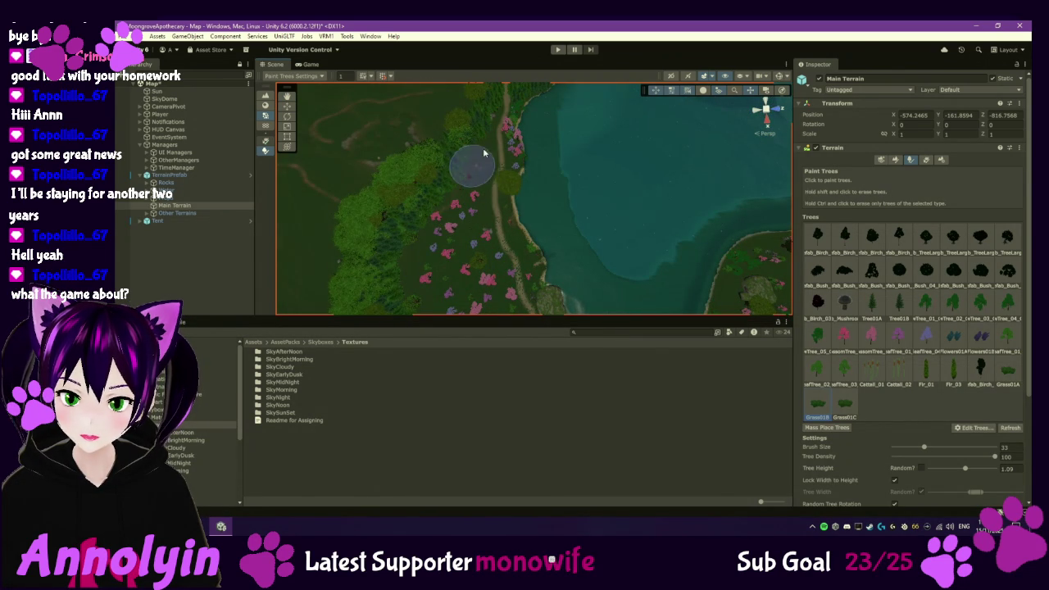
{"action": "mouse_move", "coordinate": [480, 258]}
{"action": "left_mouse_down"}
{"action": "mouse_move", "coordinate": [471, 215]}
{"action": "mouse_move", "coordinate": [422, 125]}
{"action": "left_mouse_up"}
{"action": "left_click_drag", "start_coordinate": [625, 282], "coordinate": [603, 263]}
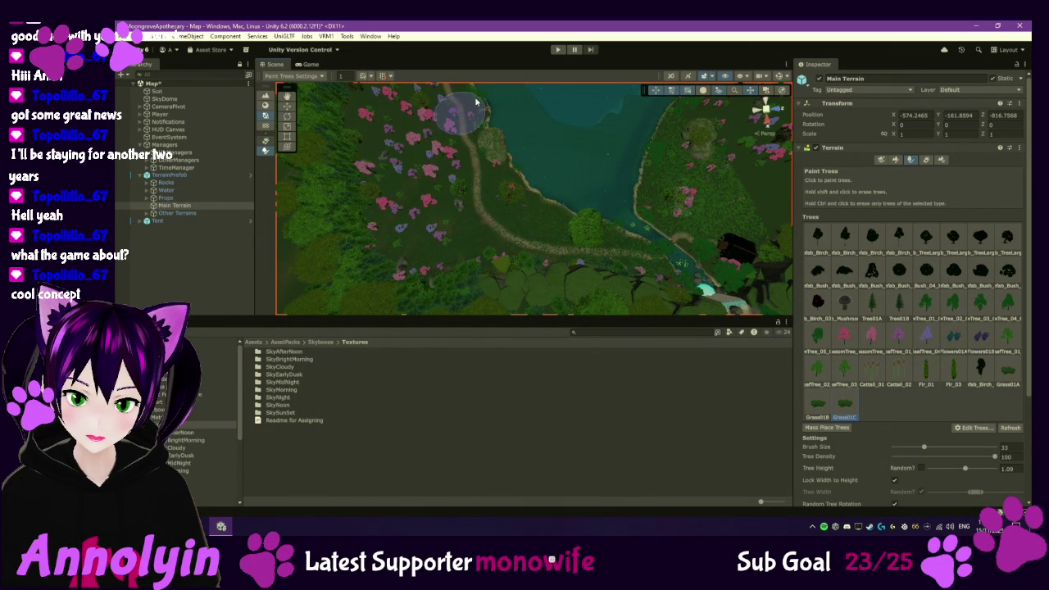
{"action": "scroll", "coordinate": [405, 144], "scroll_direction": "up", "scroll_amount": 2}
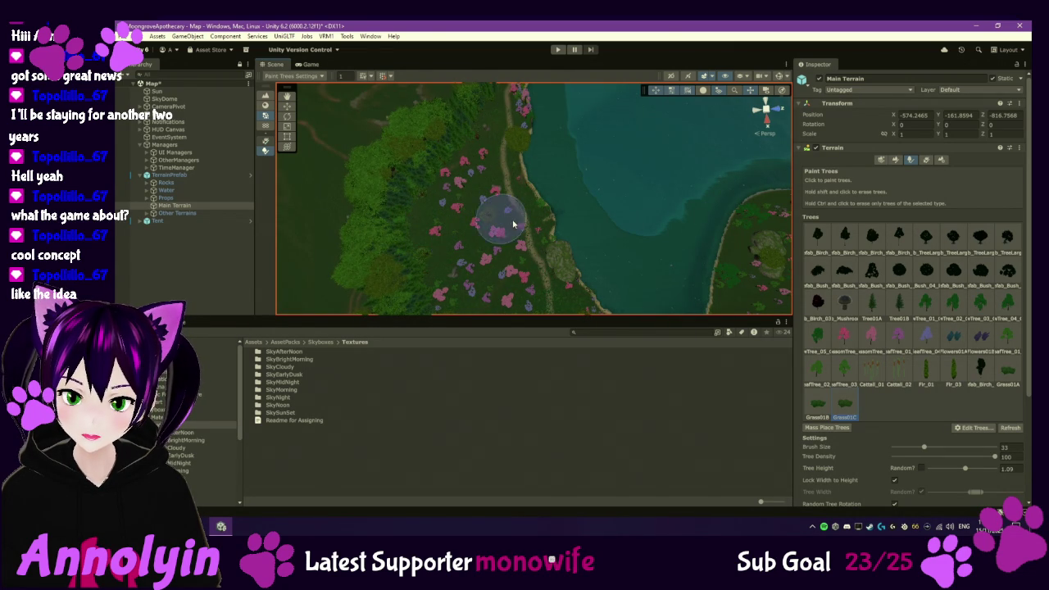
{"action": "scroll", "coordinate": [480, 283], "scroll_direction": "up", "scroll_amount": 2}
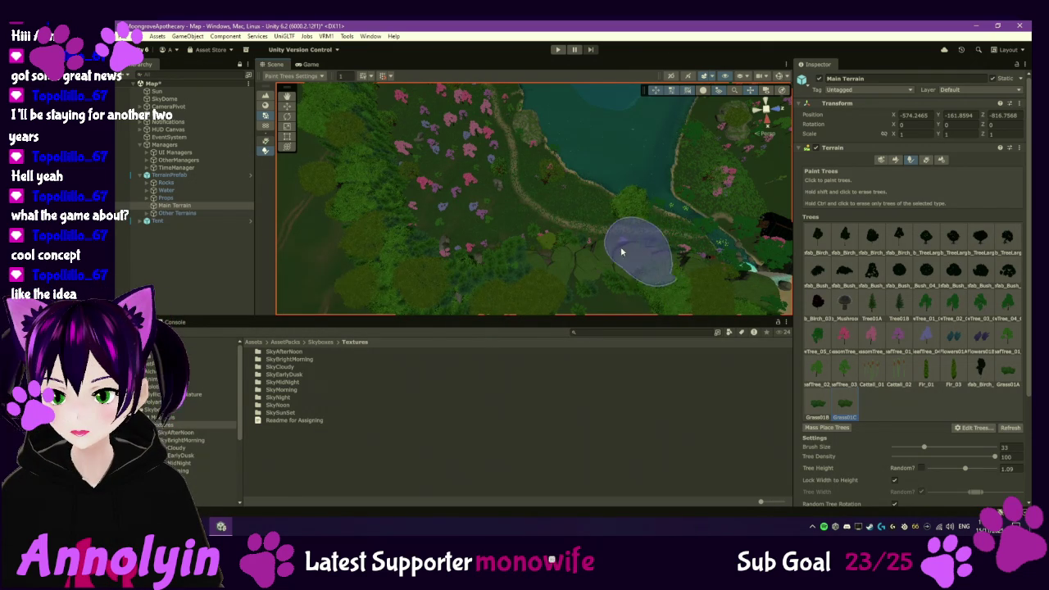
{"action": "mouse_move", "coordinate": [594, 240]}
{"action": "left_mouse_down"}
{"action": "mouse_move", "coordinate": [512, 261]}
{"action": "mouse_move", "coordinate": [535, 266]}
{"action": "left_mouse_up"}
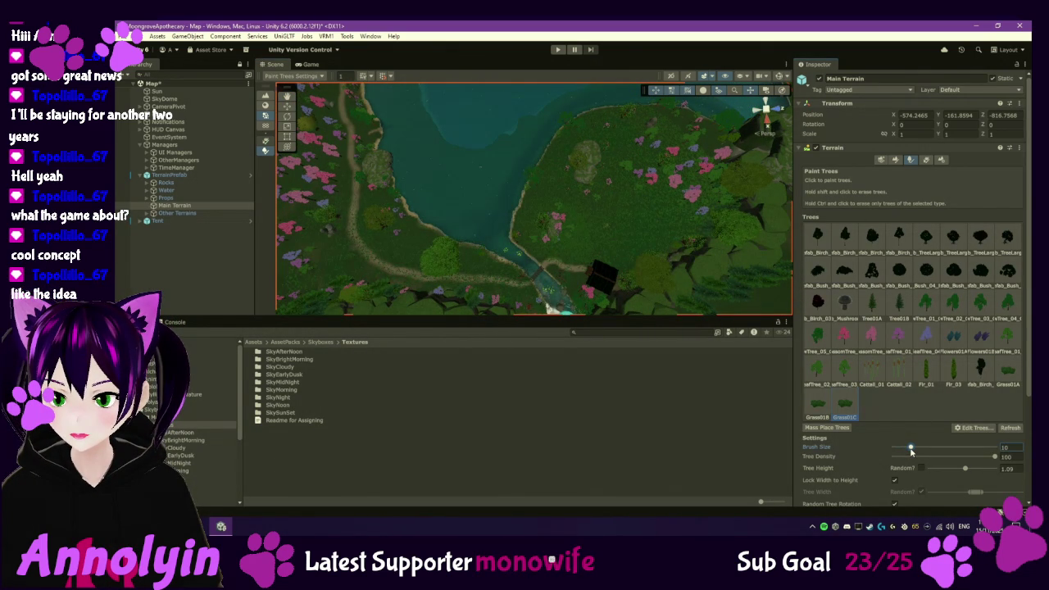
{"action": "scroll", "coordinate": [525, 295], "scroll_direction": "up", "scroll_amount": 3}
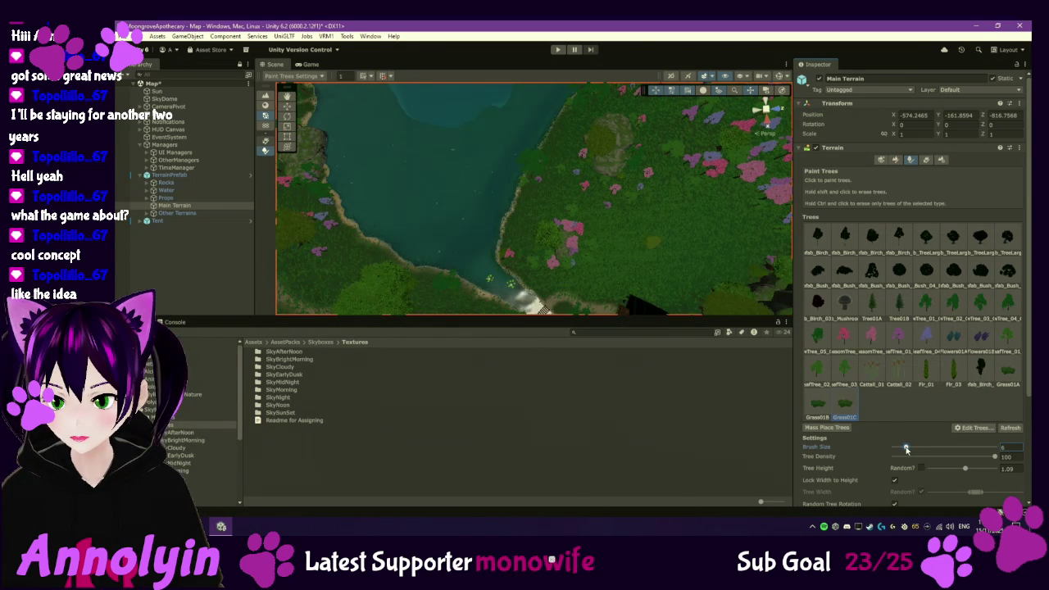
{"action": "left_click_drag", "start_coordinate": [598, 262], "coordinate": [629, 213]}
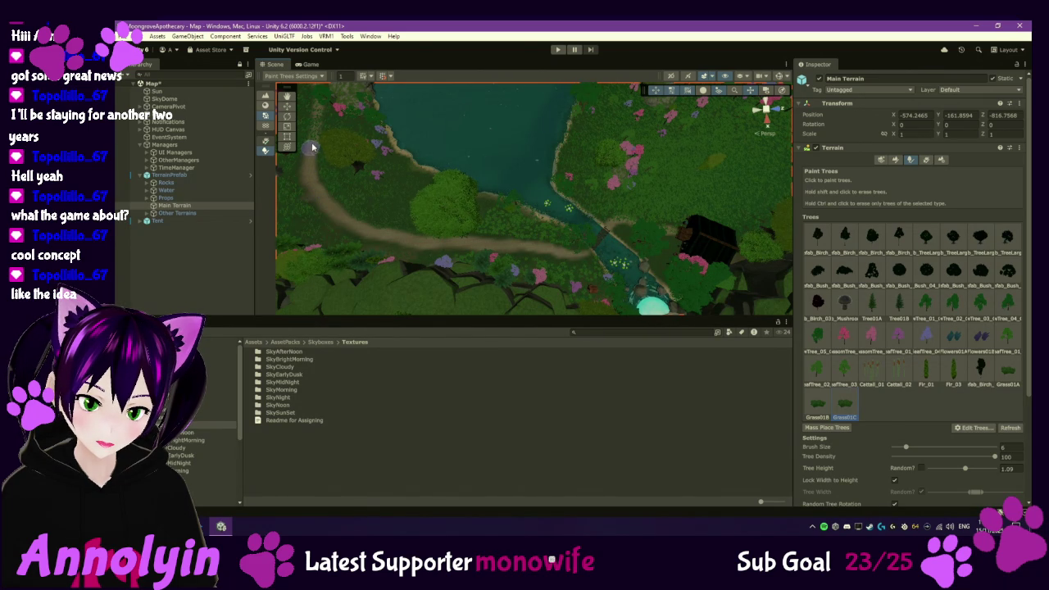
{"action": "left_click_drag", "start_coordinate": [314, 131], "coordinate": [381, 158]}
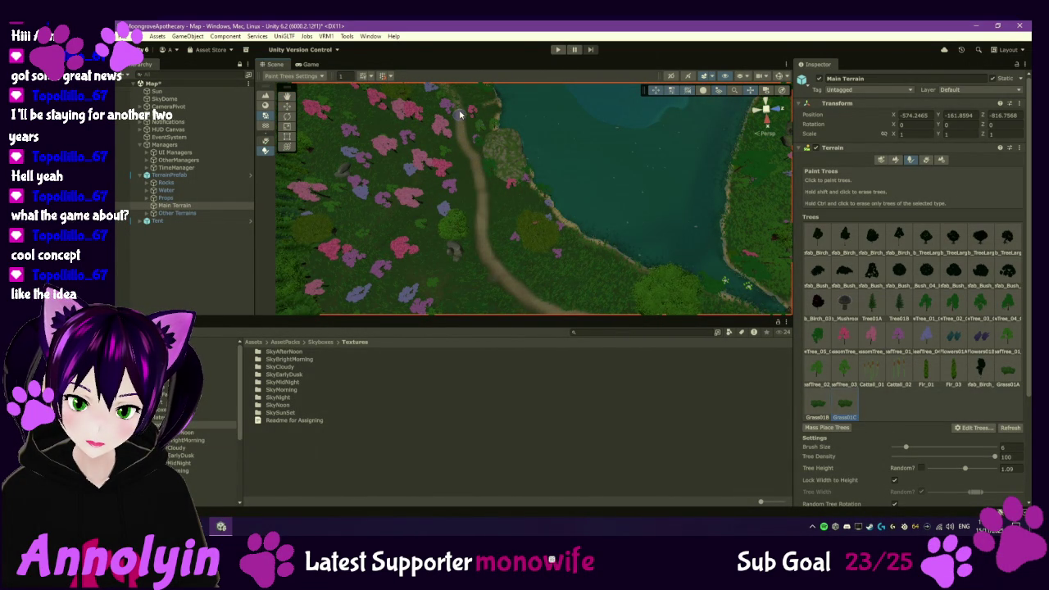
{"action": "left_click_drag", "start_coordinate": [459, 120], "coordinate": [482, 188]}
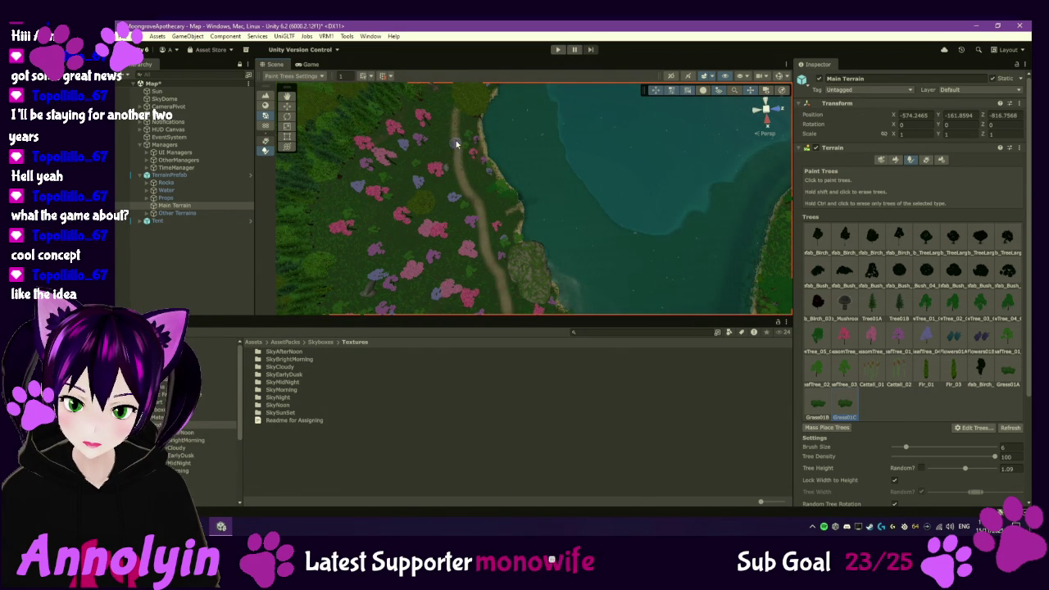
{"action": "left_click_drag", "start_coordinate": [457, 129], "coordinate": [459, 193]}
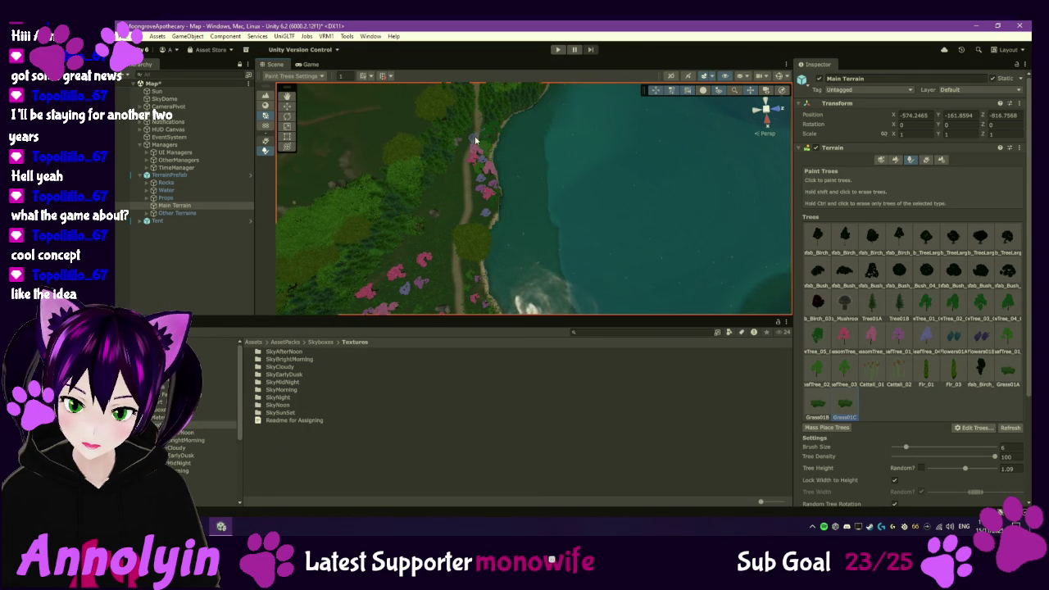
{"action": "mouse_move", "coordinate": [495, 162]}
{"action": "left_mouse_down"}
{"action": "mouse_move", "coordinate": [487, 103]}
{"action": "mouse_move", "coordinate": [431, 100]}
{"action": "mouse_move", "coordinate": [439, 191]}
{"action": "mouse_move", "coordinate": [418, 145]}
{"action": "mouse_move", "coordinate": [416, 155]}
{"action": "left_mouse_up"}
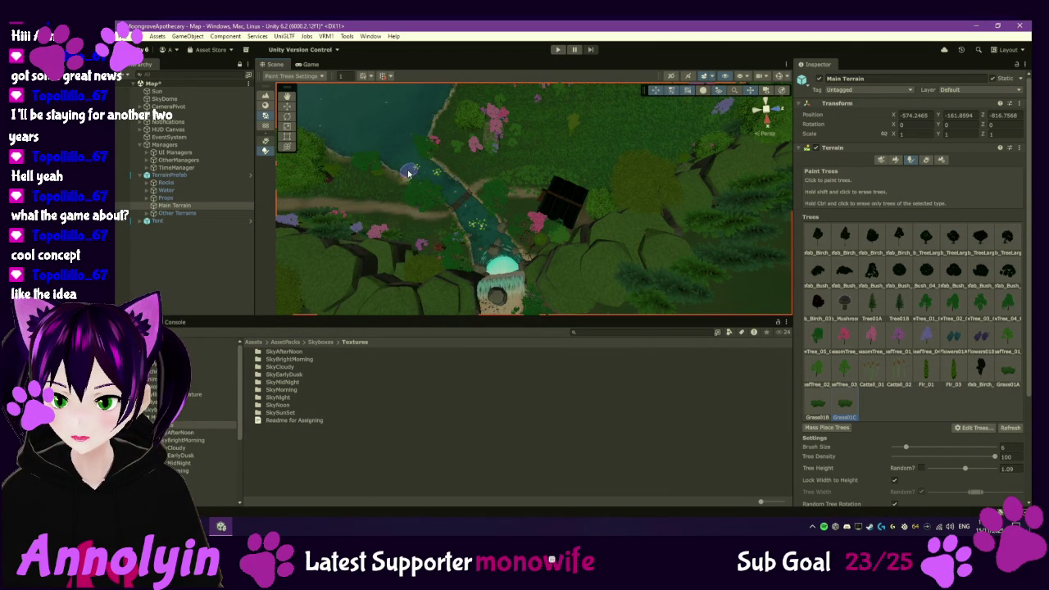
{"action": "scroll", "coordinate": [385, 155], "scroll_direction": "up", "scroll_amount": 10}
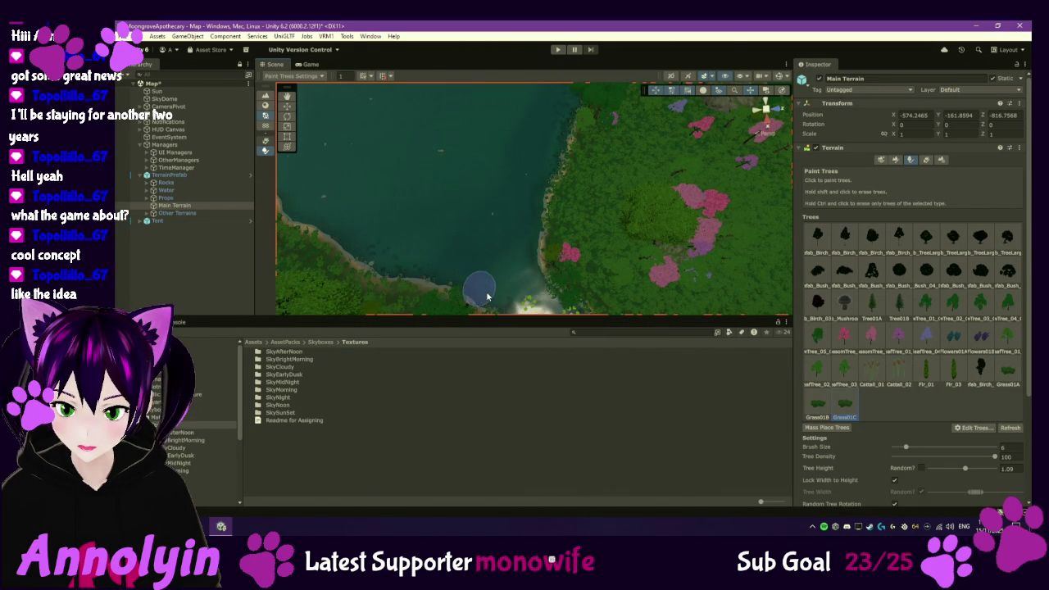
- Orbit toward the river and waterfall and choose Grass01B as the tree to paint
{"action": "mouse_move", "coordinate": [451, 257]}
{"action": "left_mouse_down"}
{"action": "mouse_move", "coordinate": [446, 238]}
{"action": "mouse_move", "coordinate": [397, 192]}
{"action": "left_mouse_up"}
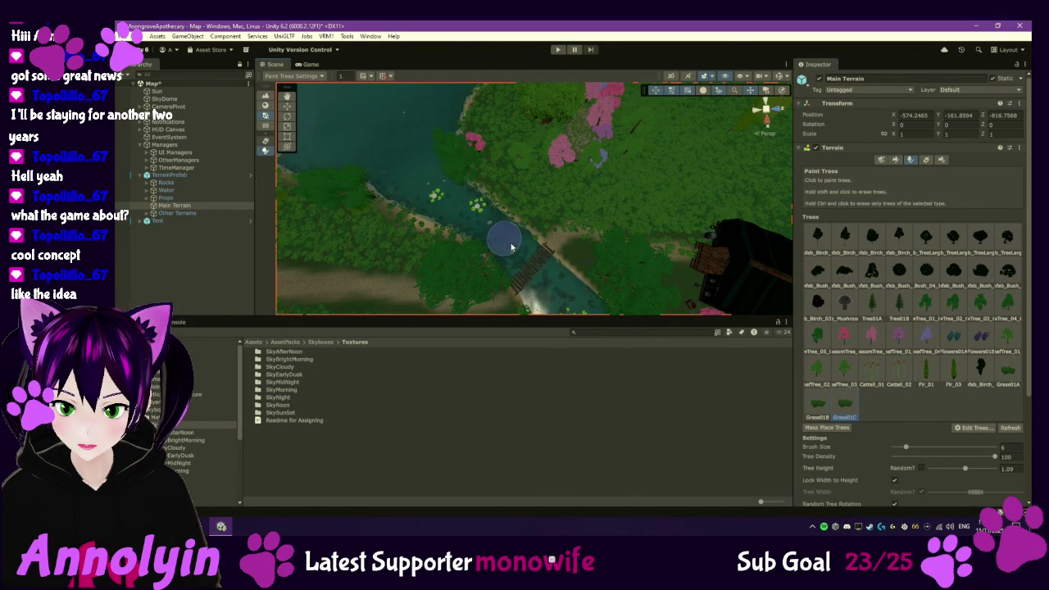
{"action": "left_click_drag", "start_coordinate": [541, 287], "coordinate": [474, 158]}
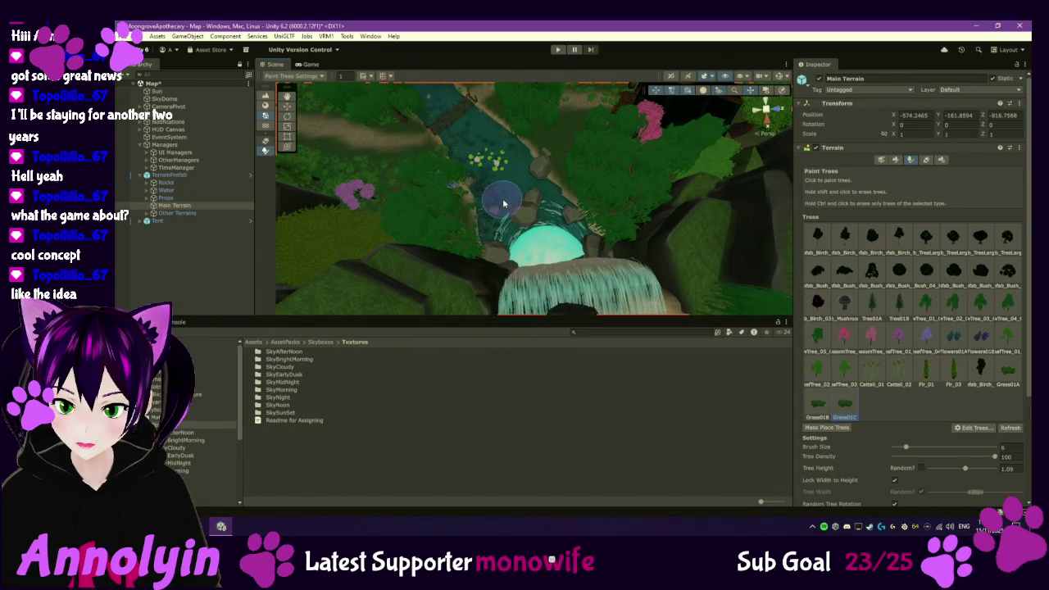
{"action": "left_click", "coordinate": [817, 403]}
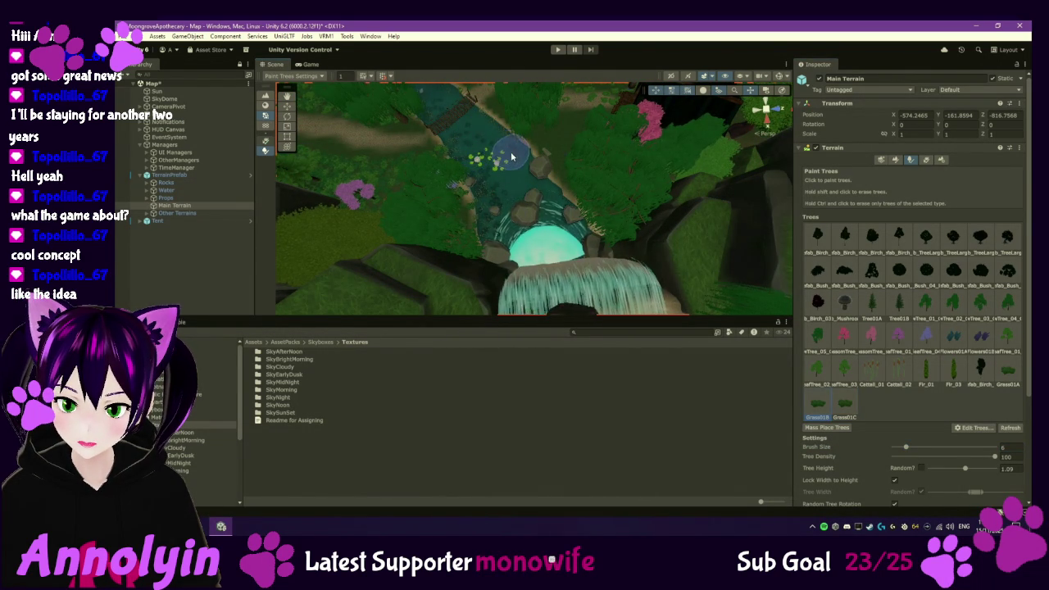
- Survey the river, bridge, open water and waterfall, ending top-down over the lake shore
{"action": "left_click_drag", "start_coordinate": [483, 156], "coordinate": [511, 215]}
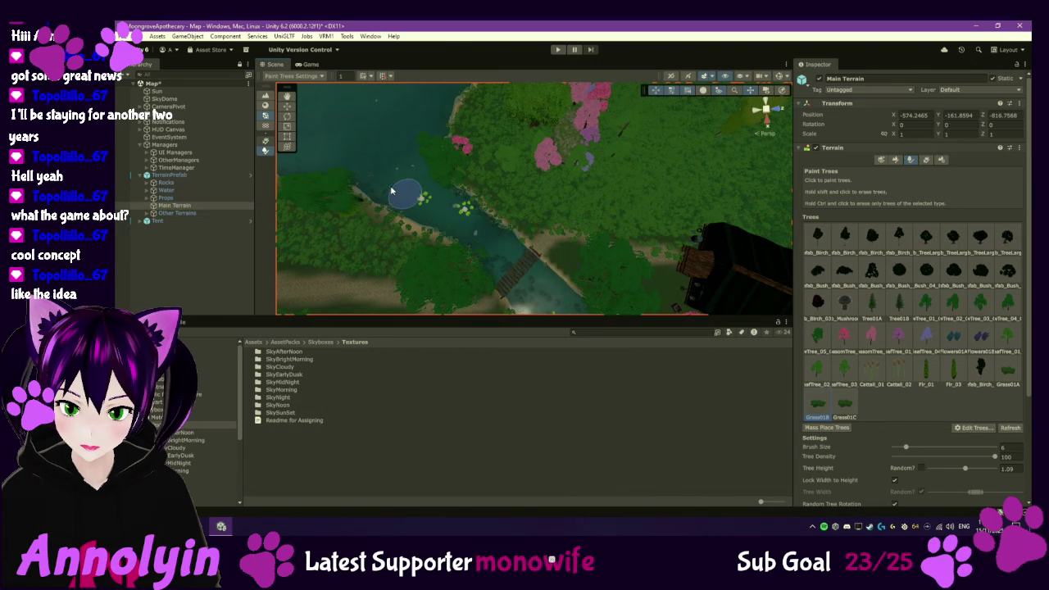
{"action": "left_click_drag", "start_coordinate": [336, 168], "coordinate": [532, 242]}
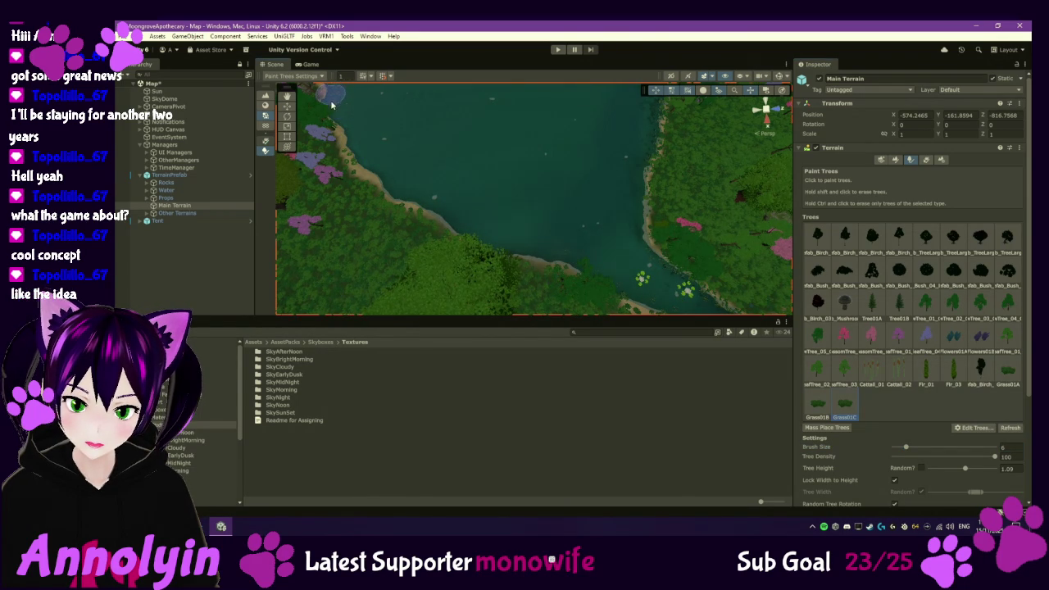
{"action": "scroll", "coordinate": [479, 178], "scroll_direction": "up", "scroll_amount": 5}
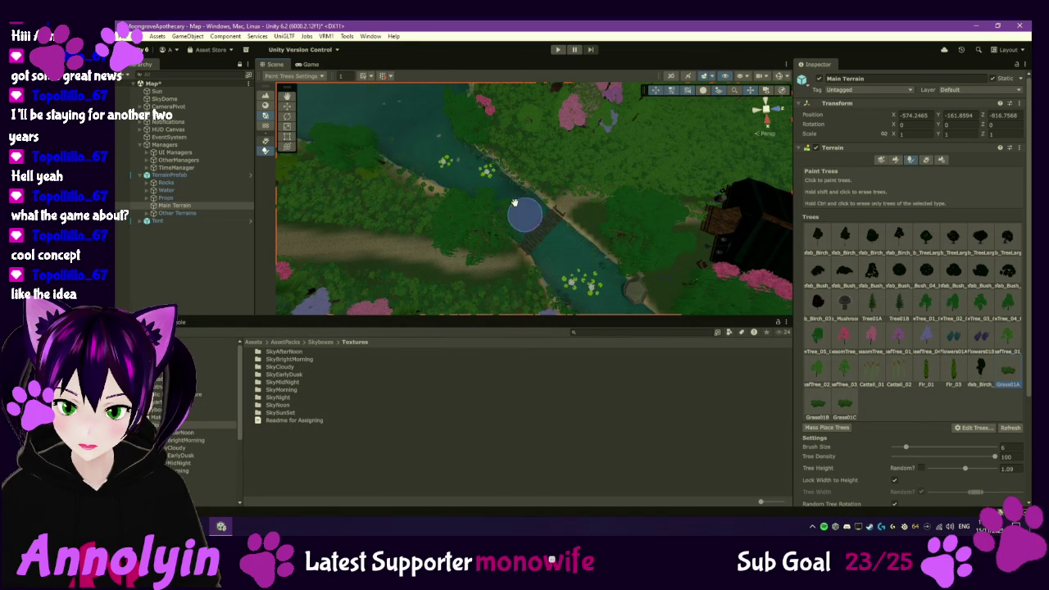
{"action": "left_click_drag", "start_coordinate": [527, 218], "coordinate": [473, 192]}
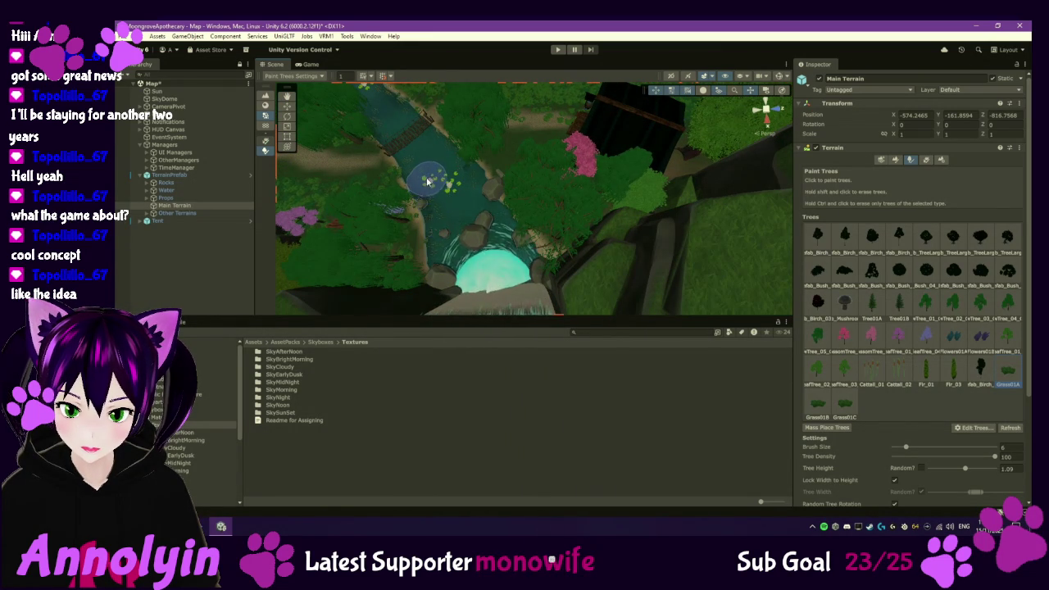
{"action": "mouse_move", "coordinate": [415, 189]}
{"action": "left_mouse_down"}
{"action": "mouse_move", "coordinate": [464, 227]}
{"action": "mouse_move", "coordinate": [435, 218]}
{"action": "mouse_move", "coordinate": [494, 253]}
{"action": "mouse_move", "coordinate": [491, 284]}
{"action": "mouse_move", "coordinate": [497, 270]}
{"action": "left_mouse_up"}
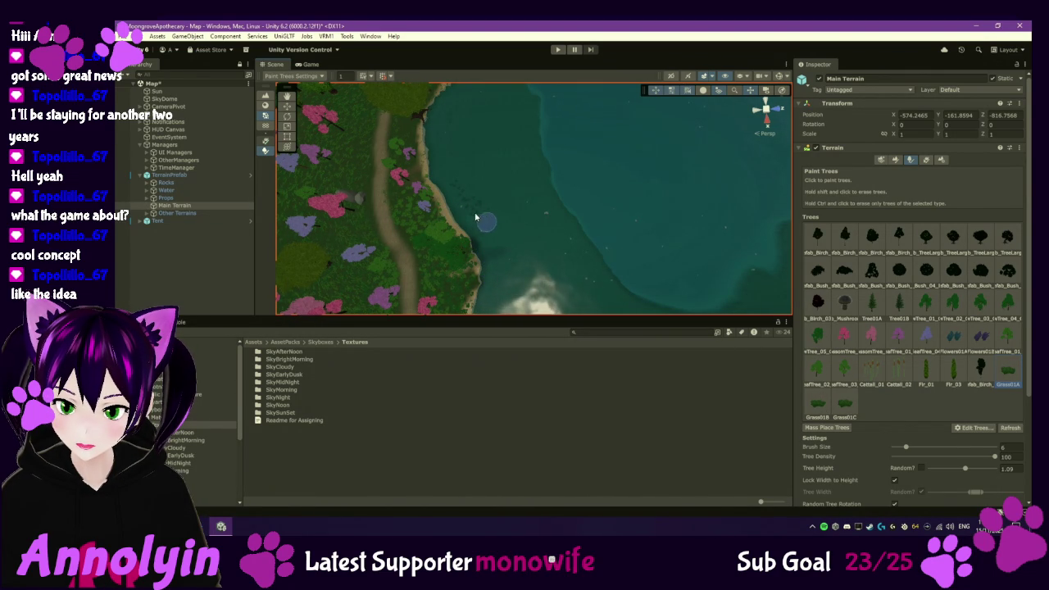
{"action": "key", "text": "Up"}
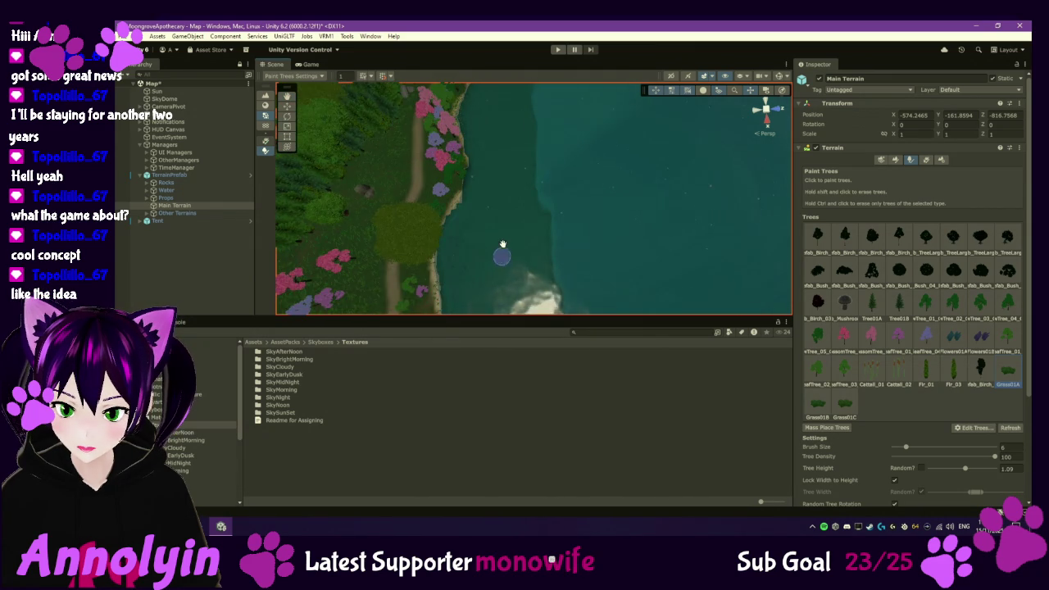
{"action": "key", "text": "Down"}
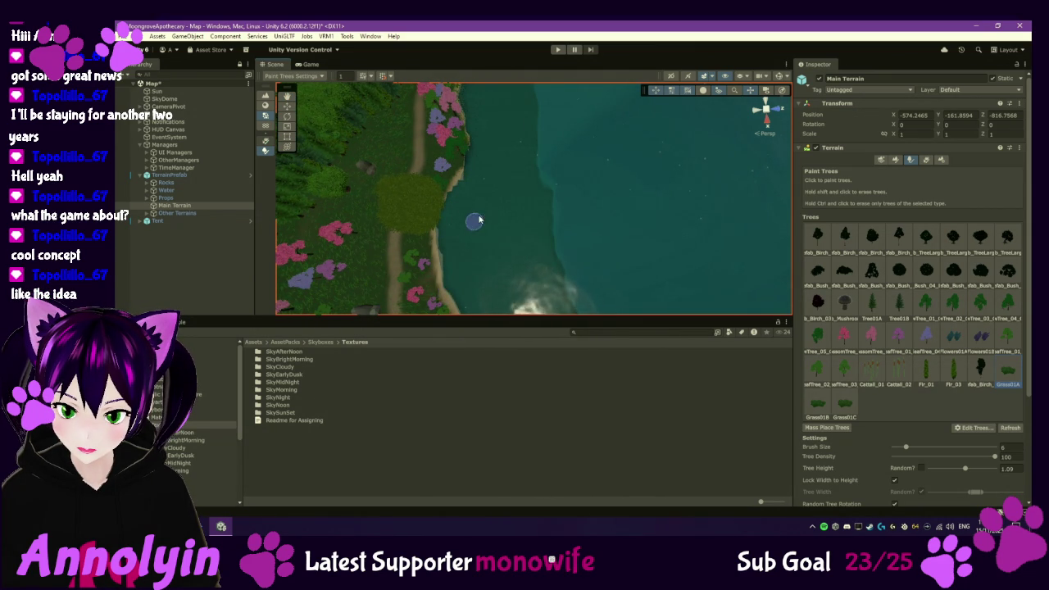
{"action": "key", "text": "Up"}
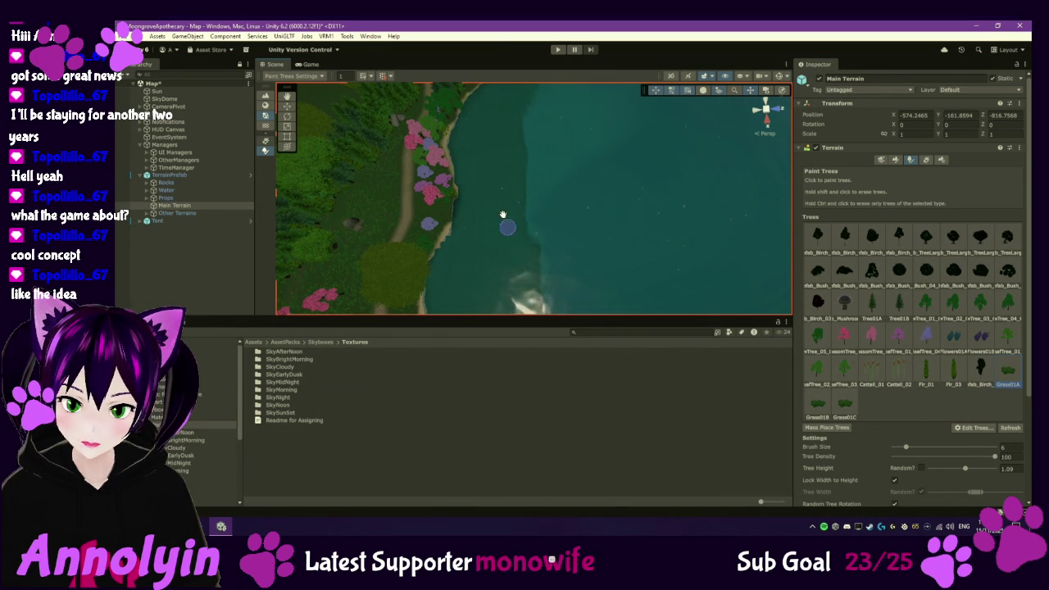
{"action": "scroll", "coordinate": [492, 189], "scroll_direction": "down", "scroll_amount": 2}
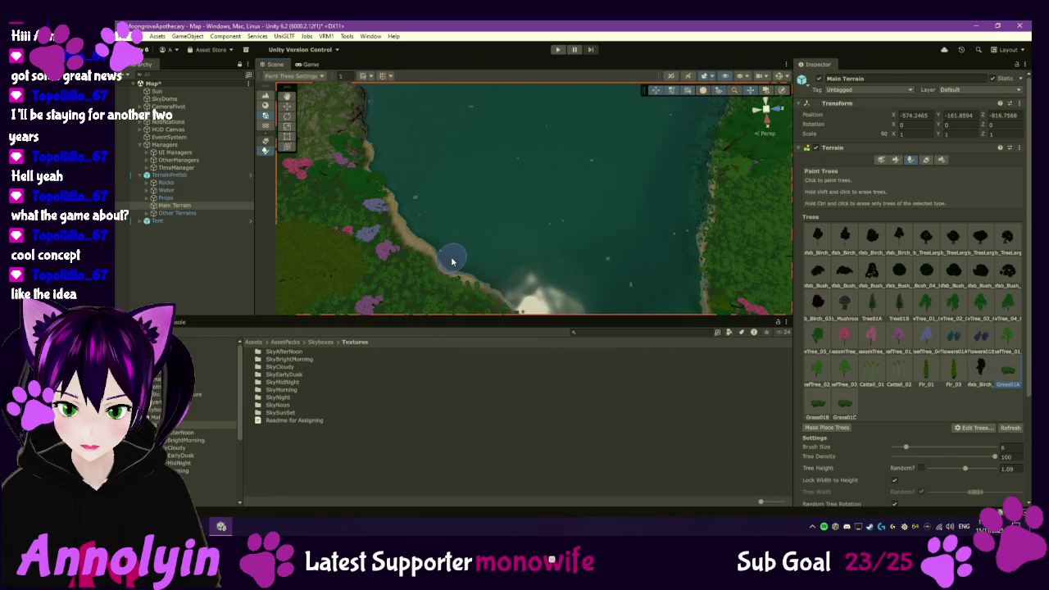
{"action": "scroll", "coordinate": [510, 292], "scroll_direction": "up", "scroll_amount": 3}
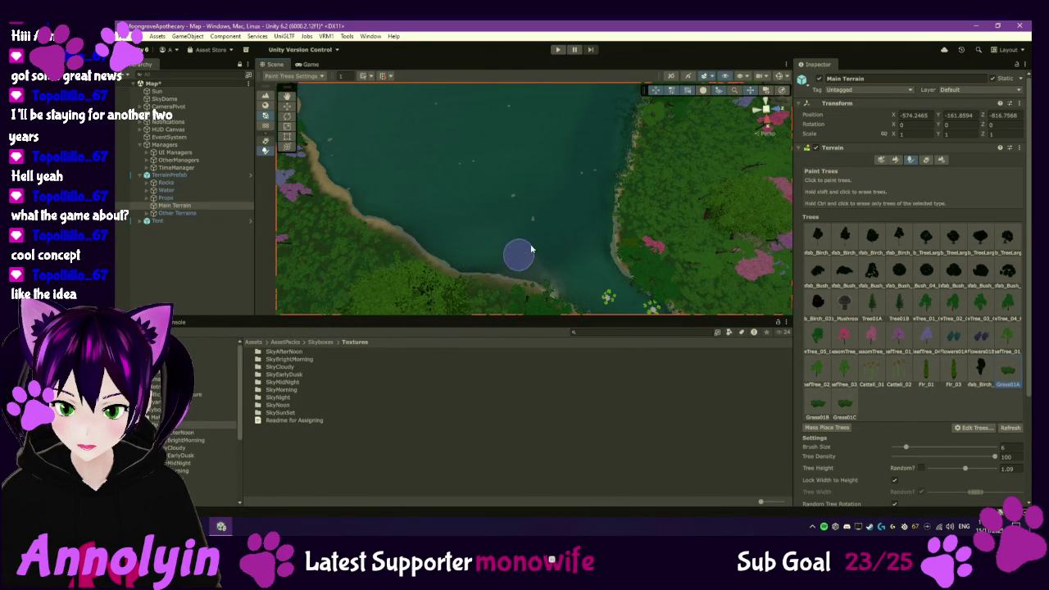
{"action": "scroll", "coordinate": [505, 237], "scroll_direction": "up", "scroll_amount": 2}
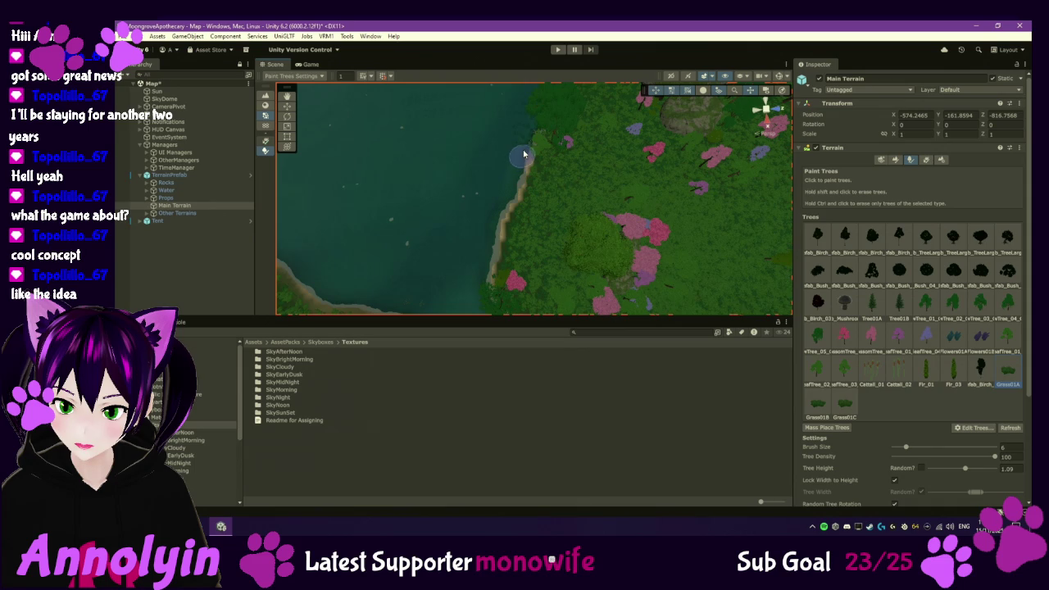
{"action": "scroll", "coordinate": [505, 238], "scroll_direction": "down", "scroll_amount": 2}
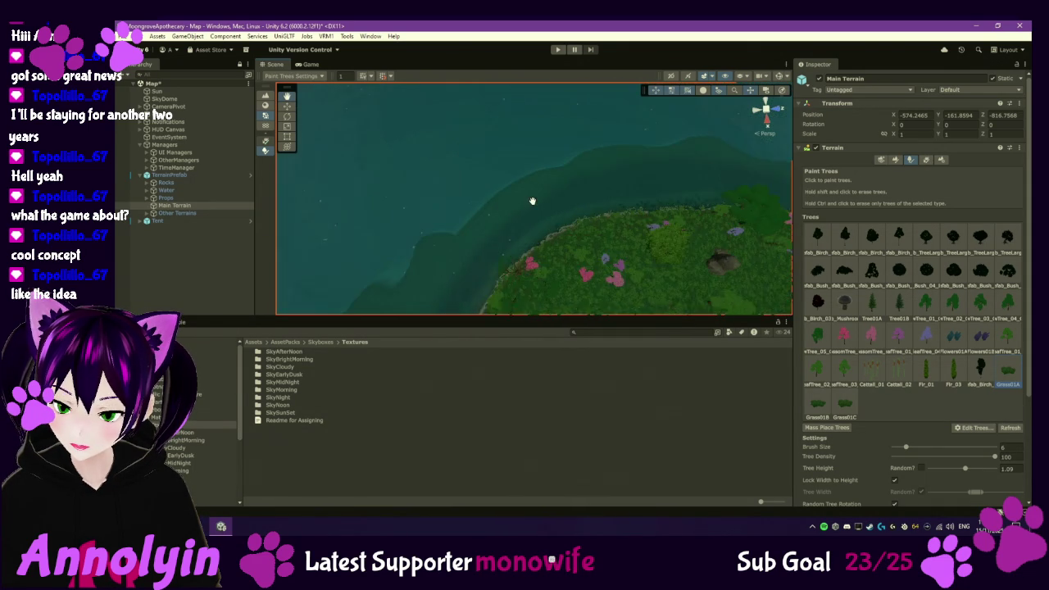
{"action": "scroll", "coordinate": [537, 185], "scroll_direction": "down", "scroll_amount": 2}
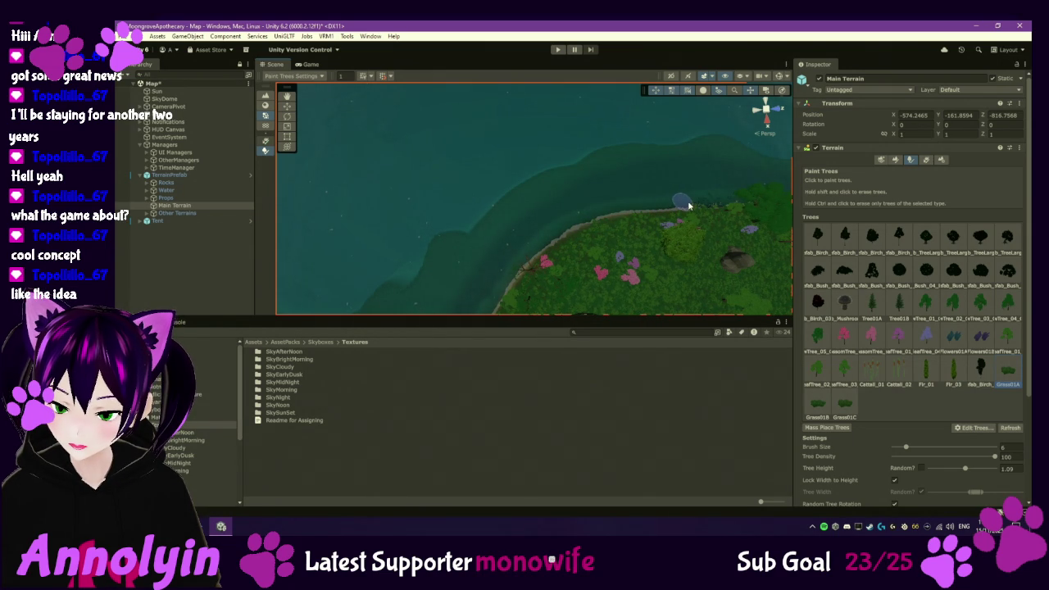
{"action": "left_click_drag", "start_coordinate": [738, 201], "coordinate": [591, 251]}
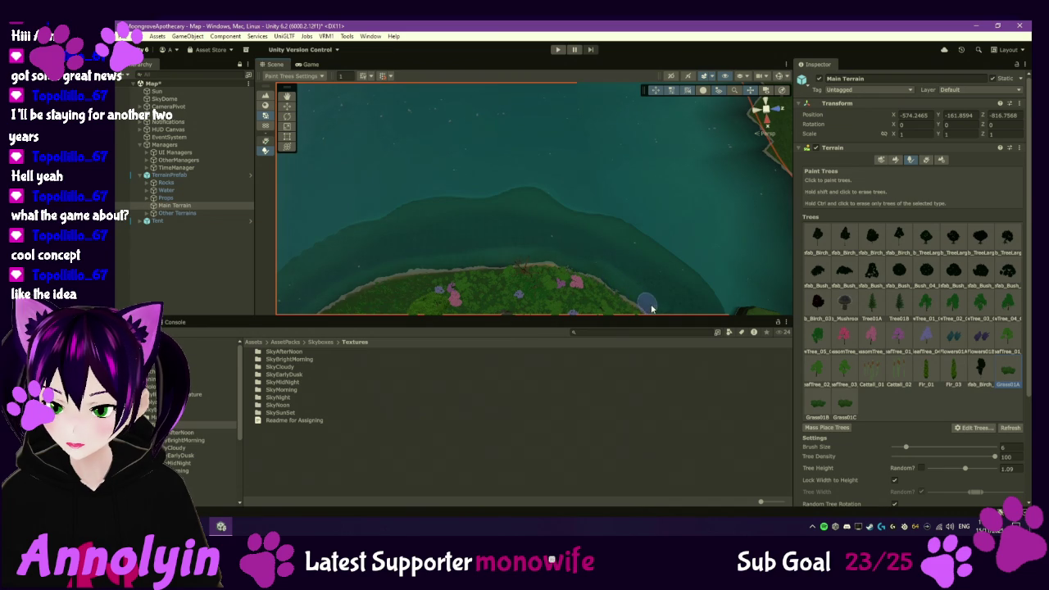
{"action": "left_click_drag", "start_coordinate": [664, 306], "coordinate": [593, 247]}
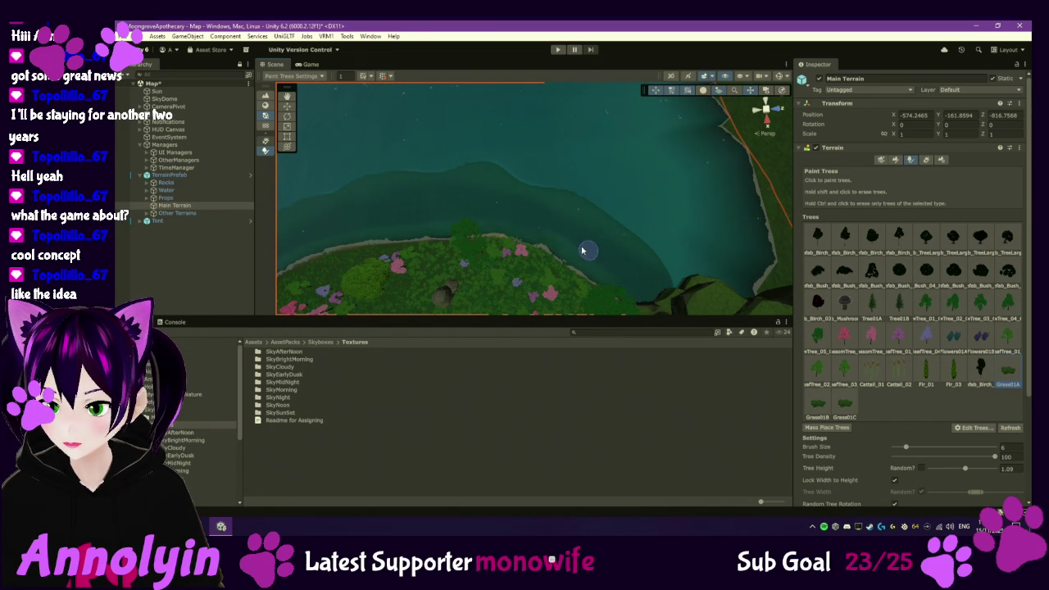
{"action": "scroll", "coordinate": [566, 178], "scroll_direction": "up", "scroll_amount": 4}
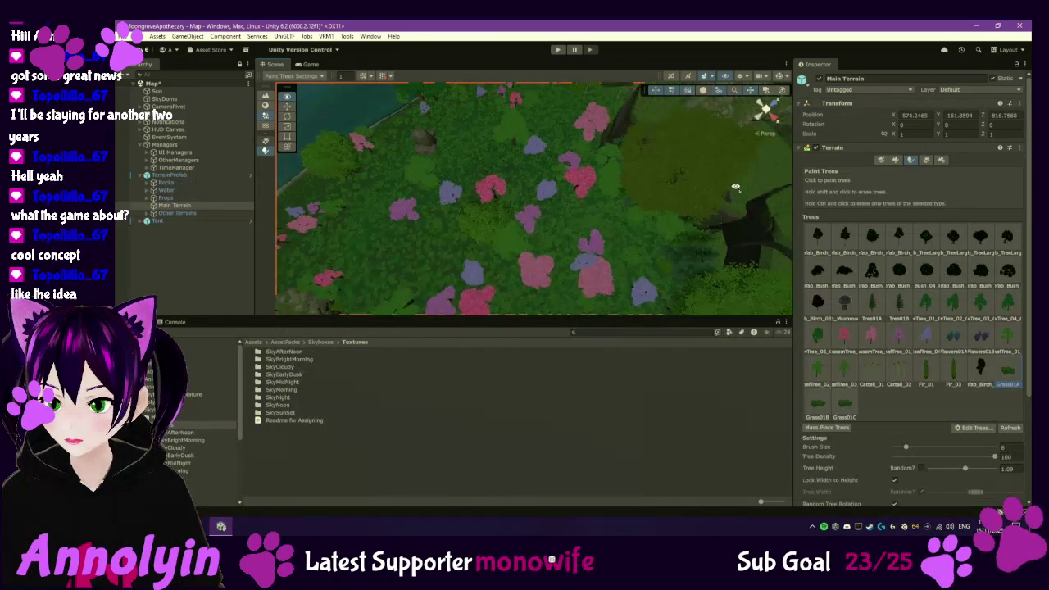
- Erase grass and bushes to leave a bare dirt patch, then orbit around it
{"action": "scroll", "coordinate": [566, 177], "scroll_direction": "up", "scroll_amount": 3}
{"action": "scroll", "coordinate": [519, 177], "scroll_direction": "down", "scroll_amount": 5}
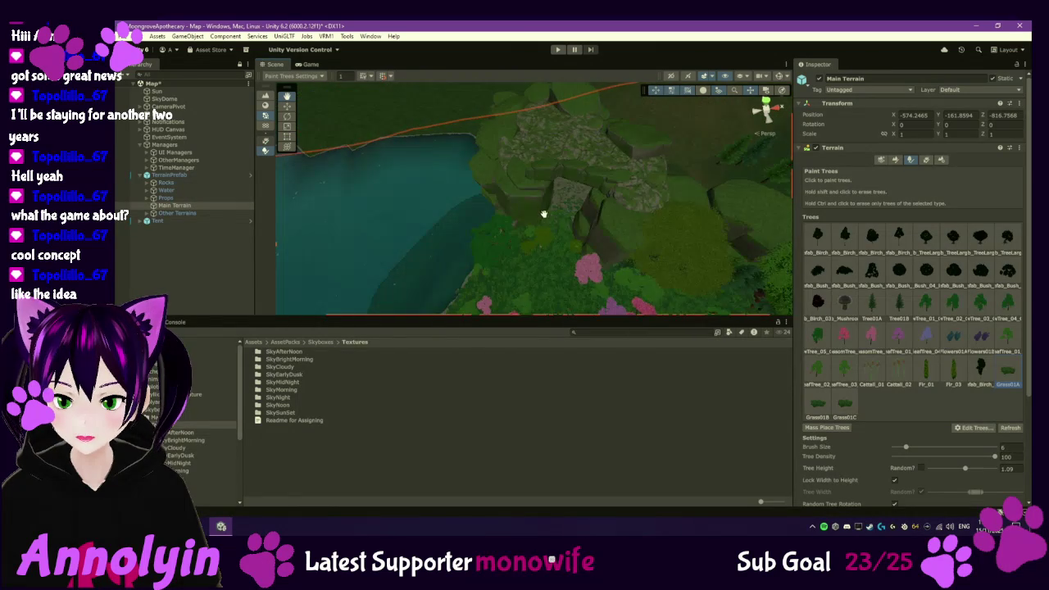
{"action": "scroll", "coordinate": [543, 216], "scroll_direction": "up", "scroll_amount": 3}
{"action": "scroll", "coordinate": [596, 215], "scroll_direction": "up", "scroll_amount": 2}
{"action": "scroll", "coordinate": [627, 210], "scroll_direction": "up", "scroll_amount": 3}
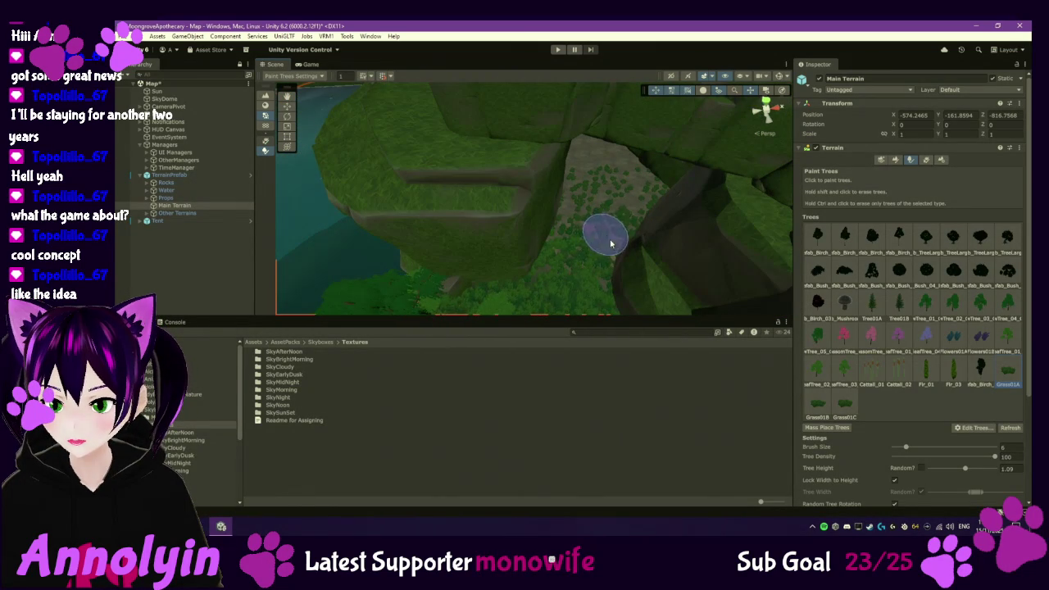
{"action": "mouse_move", "coordinate": [590, 244]}
{"action": "left_mouse_down", "text": "shift"}
{"action": "mouse_move", "coordinate": [550, 238]}
{"action": "mouse_move", "coordinate": [620, 257]}
{"action": "mouse_move", "coordinate": [531, 196]}
{"action": "mouse_move", "coordinate": [596, 183]}
{"action": "mouse_move", "coordinate": [679, 205]}
{"action": "left_mouse_up", "text": "shift"}
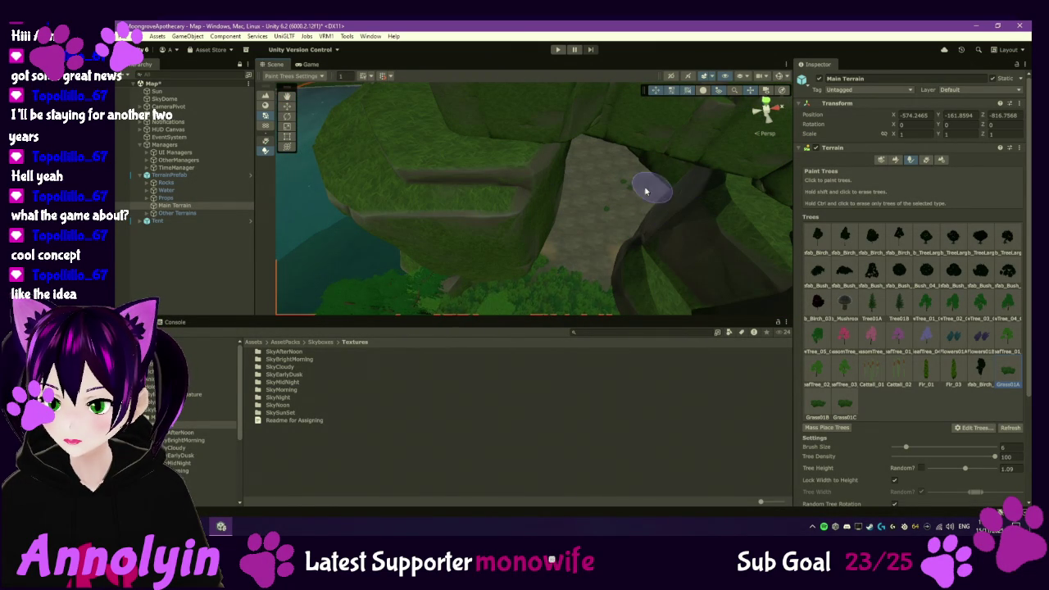
{"action": "scroll", "coordinate": [593, 213], "scroll_direction": "up", "scroll_amount": 6}
{"action": "mouse_move", "coordinate": [590, 213]}
{"action": "left_mouse_down", "text": "alt"}
{"action": "mouse_move", "coordinate": [533, 213]}
{"action": "mouse_move", "coordinate": [417, 164]}
{"action": "left_mouse_up", "text": "alt"}
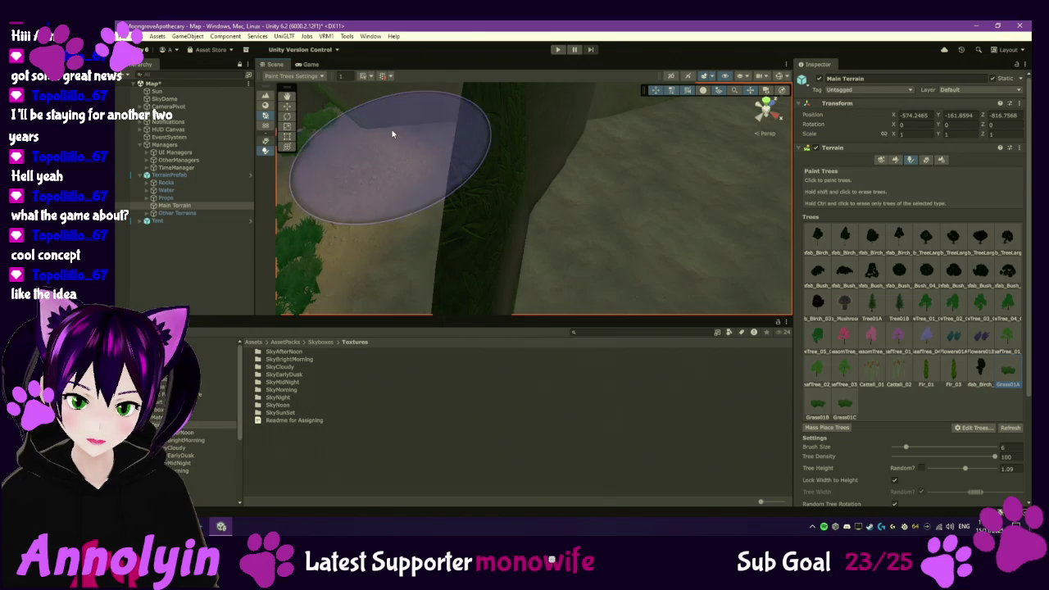
- Survey the lake shore, island shoreline, river valley and the path with the large tree
{"action": "scroll", "coordinate": [597, 205], "scroll_direction": "down", "scroll_amount": 10}
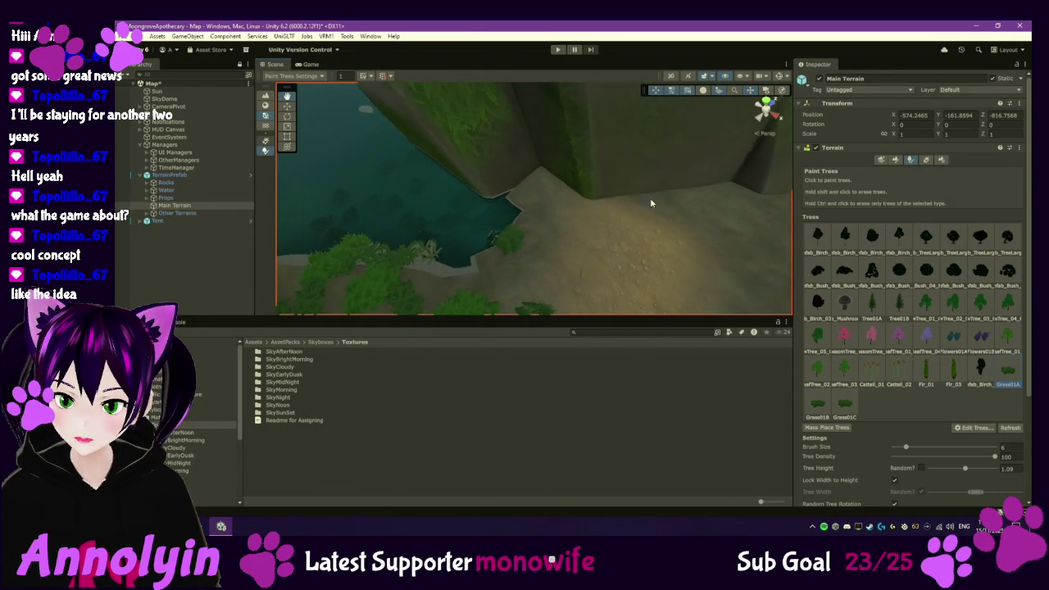
{"action": "scroll", "coordinate": [550, 218], "scroll_direction": "up", "scroll_amount": 10}
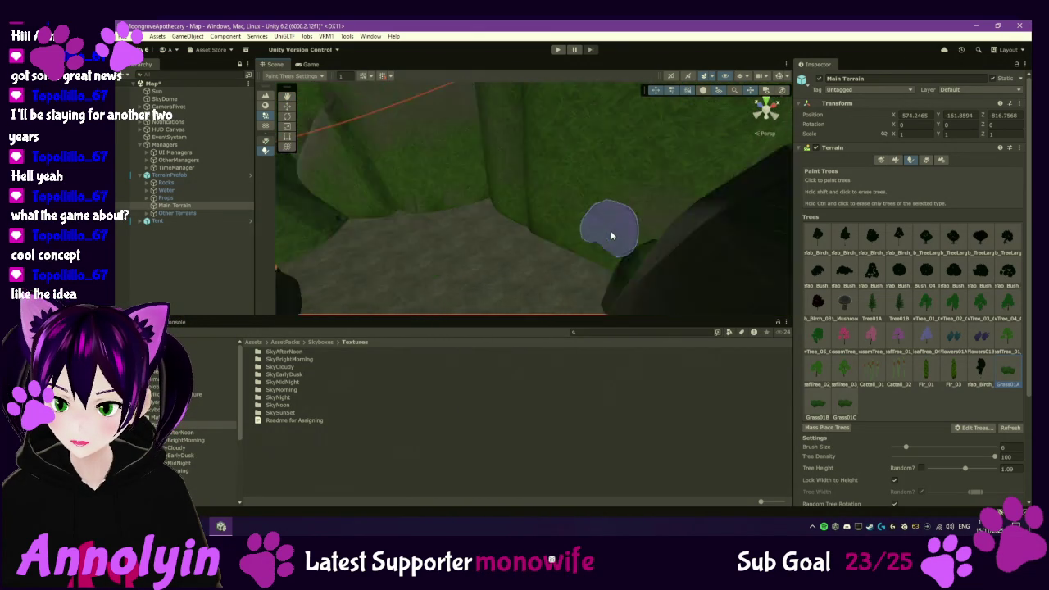
{"action": "scroll", "coordinate": [579, 280], "scroll_direction": "down", "scroll_amount": 10}
{"action": "scroll", "coordinate": [573, 281], "scroll_direction": "up", "scroll_amount": 8}
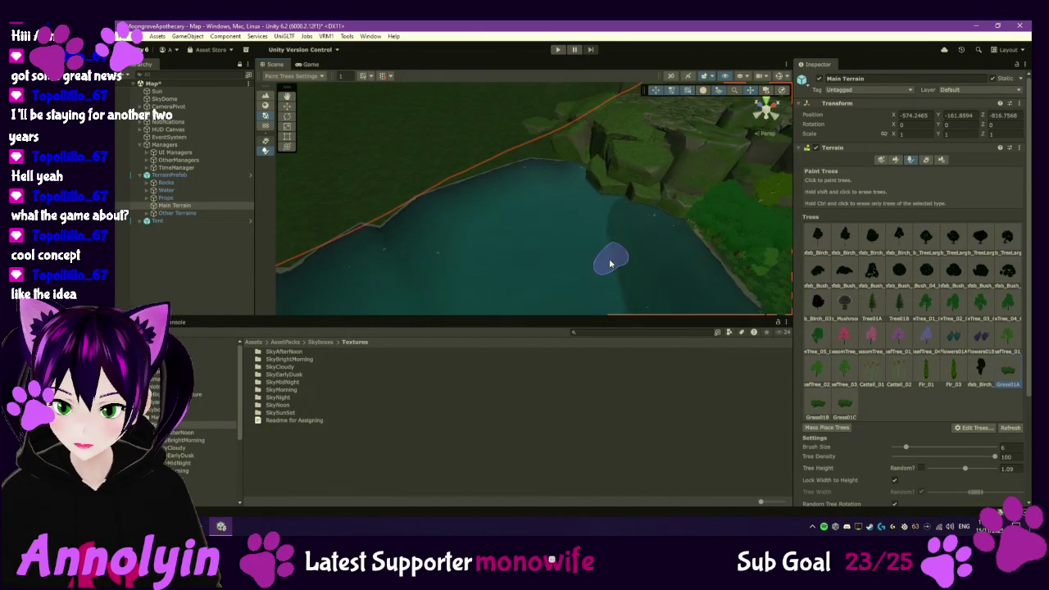
{"action": "scroll", "coordinate": [672, 262], "scroll_direction": "up", "scroll_amount": 3}
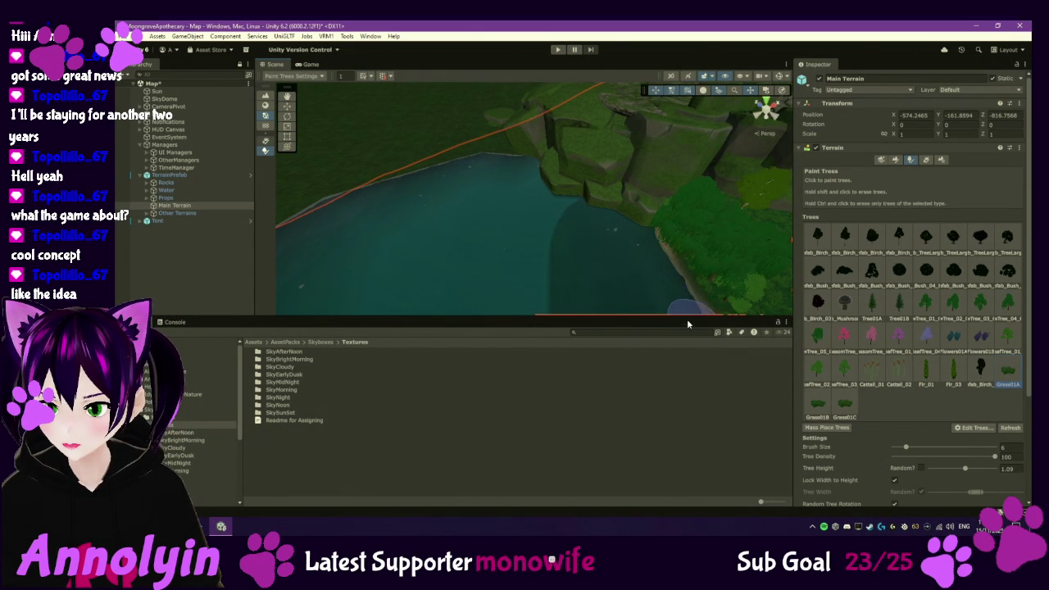
{"action": "scroll", "coordinate": [647, 268], "scroll_direction": "up", "scroll_amount": 5}
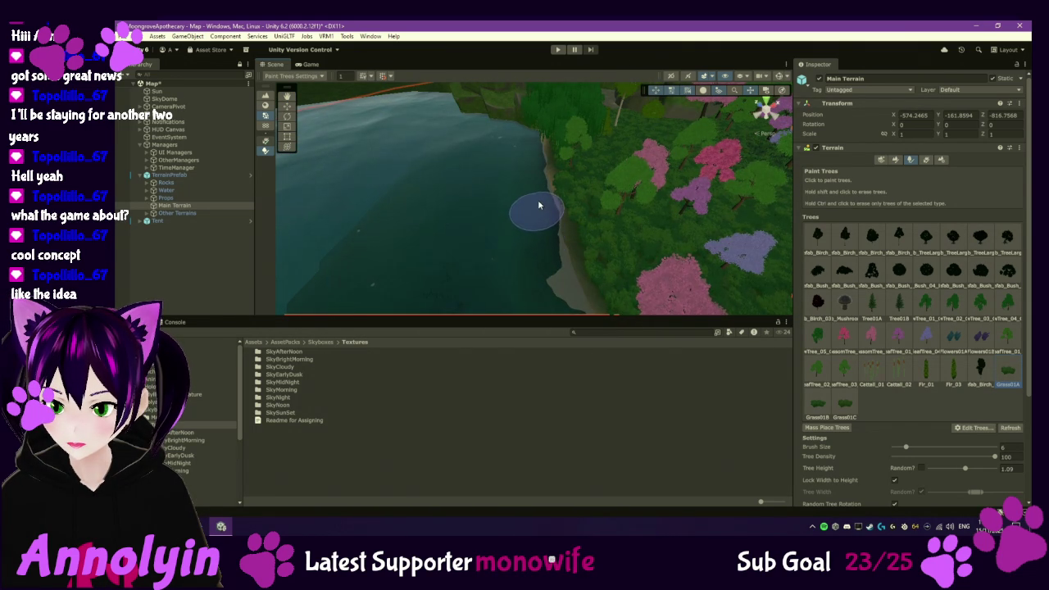
{"action": "mouse_move", "coordinate": [550, 222]}
{"action": "left_mouse_down"}
{"action": "mouse_move", "coordinate": [738, 242]}
{"action": "mouse_move", "coordinate": [726, 216]}
{"action": "mouse_move", "coordinate": [724, 227]}
{"action": "left_mouse_up"}
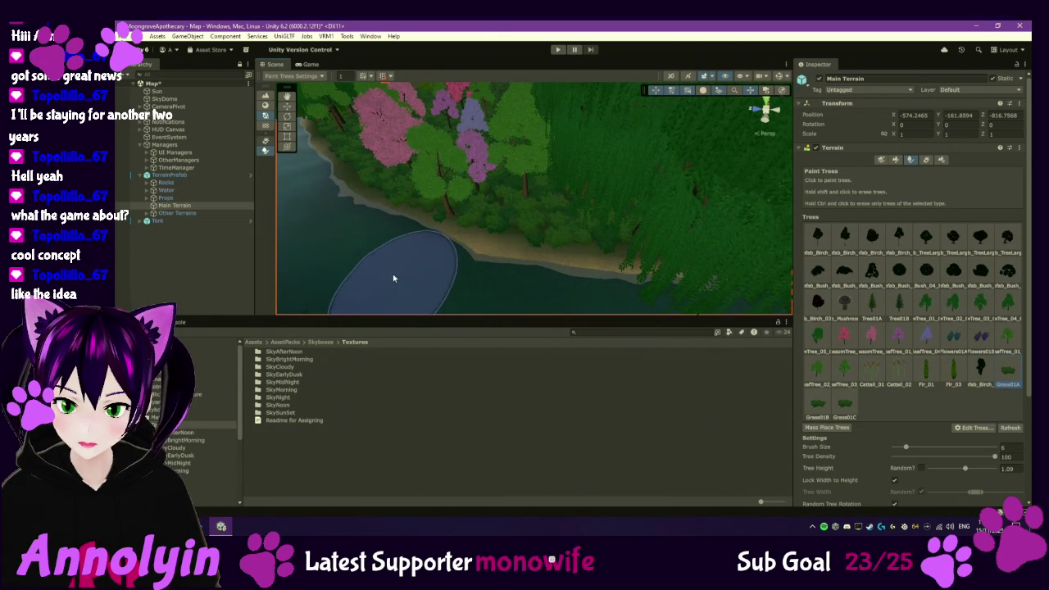
{"action": "mouse_move", "coordinate": [604, 308]}
{"action": "left_mouse_down"}
{"action": "mouse_move", "coordinate": [718, 256]}
{"action": "mouse_move", "coordinate": [593, 243]}
{"action": "mouse_move", "coordinate": [571, 255]}
{"action": "mouse_move", "coordinate": [566, 247]}
{"action": "mouse_move", "coordinate": [535, 276]}
{"action": "mouse_move", "coordinate": [464, 260]}
{"action": "left_mouse_up"}
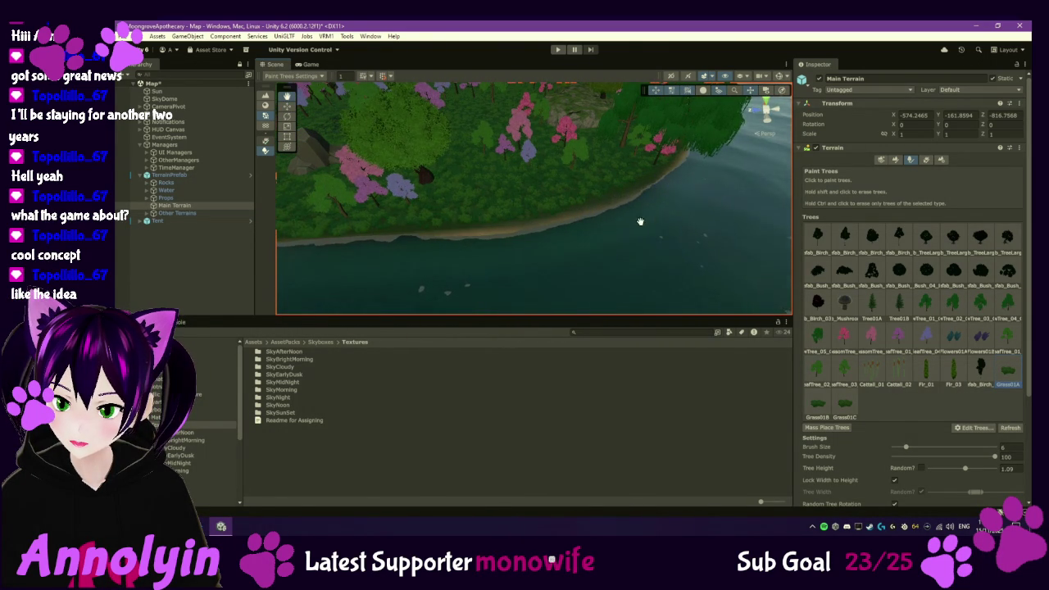
{"action": "left_click_drag", "start_coordinate": [651, 220], "coordinate": [623, 224]}
{"action": "mouse_move", "coordinate": [516, 256]}
{"action": "left_mouse_down"}
{"action": "mouse_move", "coordinate": [431, 264]}
{"action": "mouse_move", "coordinate": [527, 273]}
{"action": "left_mouse_up"}
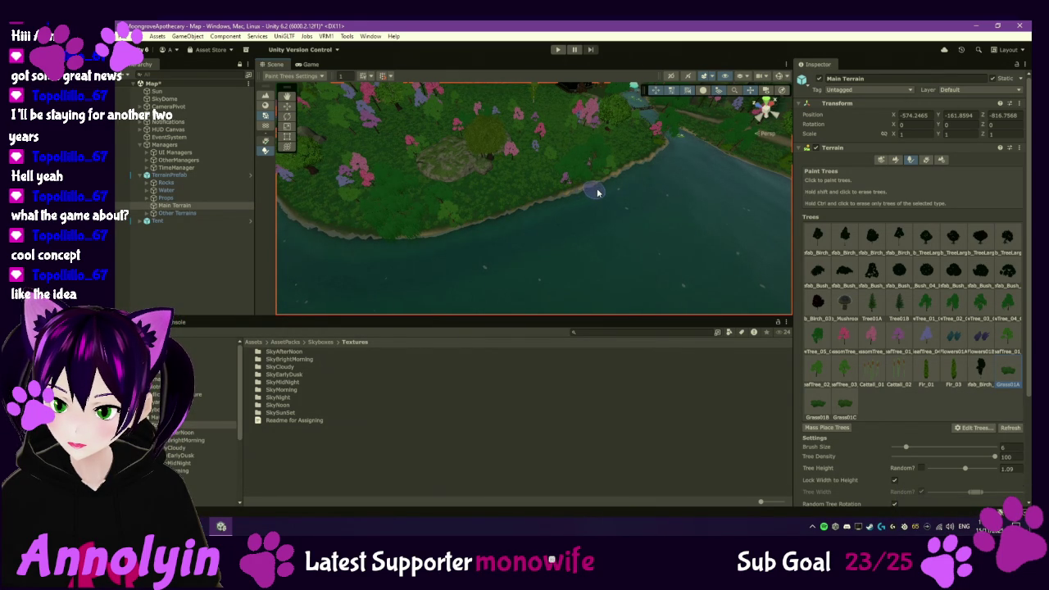
{"action": "left_click_drag", "start_coordinate": [584, 213], "coordinate": [545, 231]}
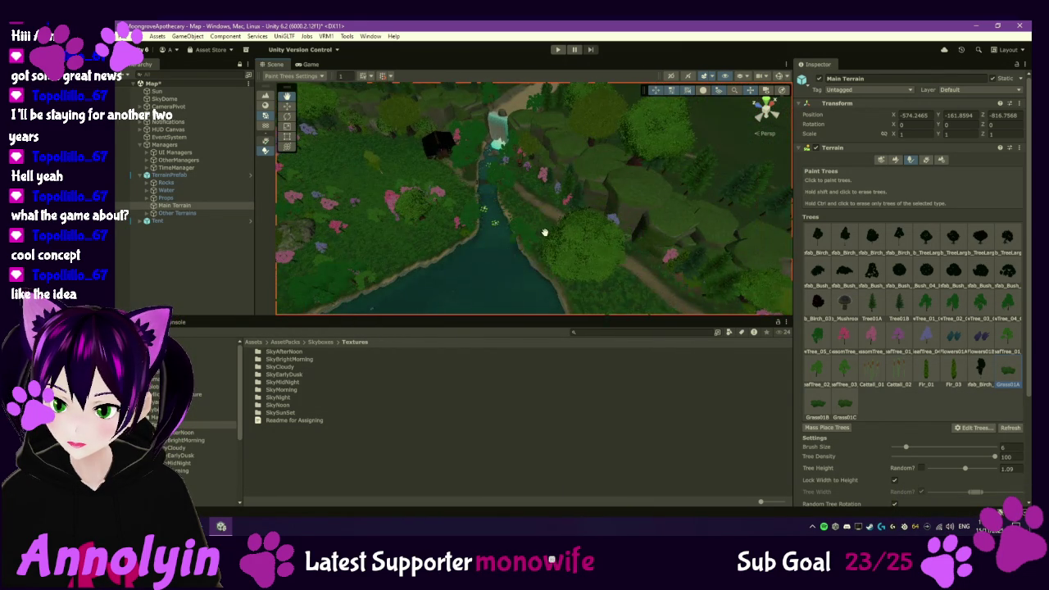
{"action": "scroll", "coordinate": [421, 292], "scroll_direction": "up", "scroll_amount": 3}
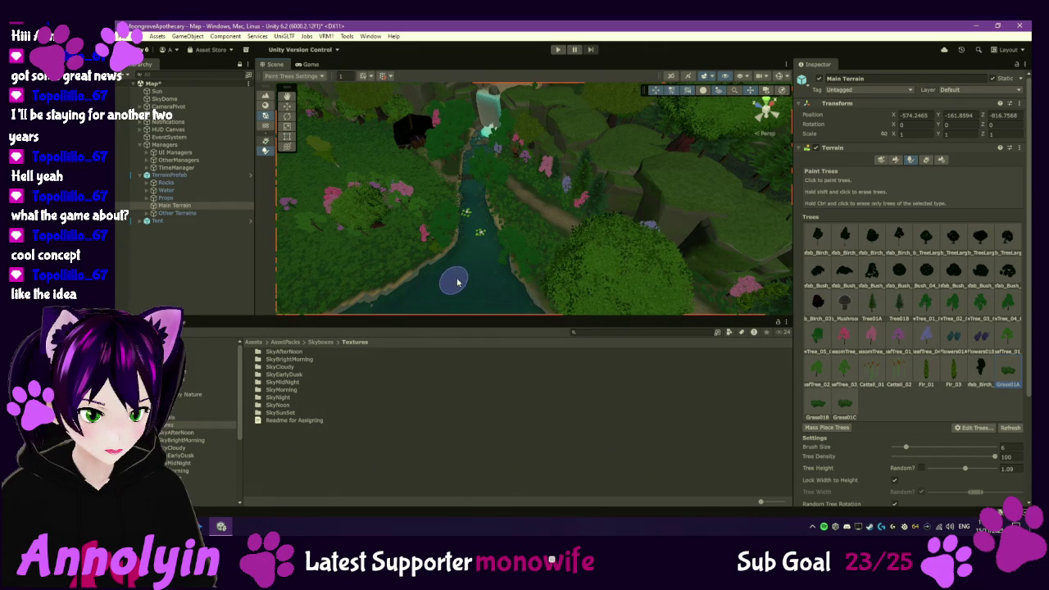
{"action": "left_click_drag", "start_coordinate": [458, 284], "coordinate": [649, 254]}
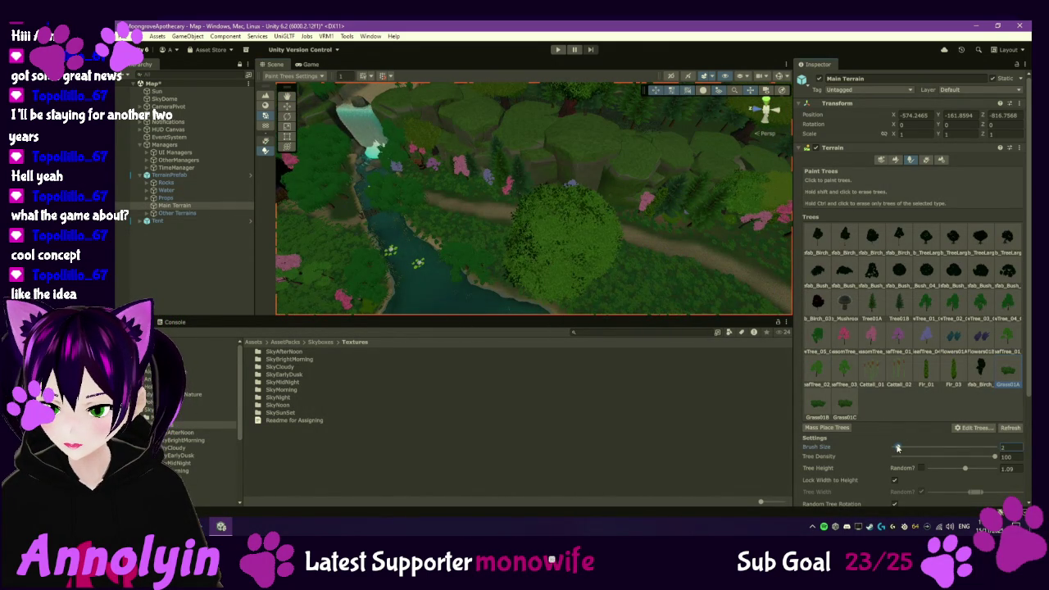
- Tilt and zoom the view over the pond and dock shoreline
{"action": "scroll", "coordinate": [550, 293], "scroll_direction": "up", "scroll_amount": 5}
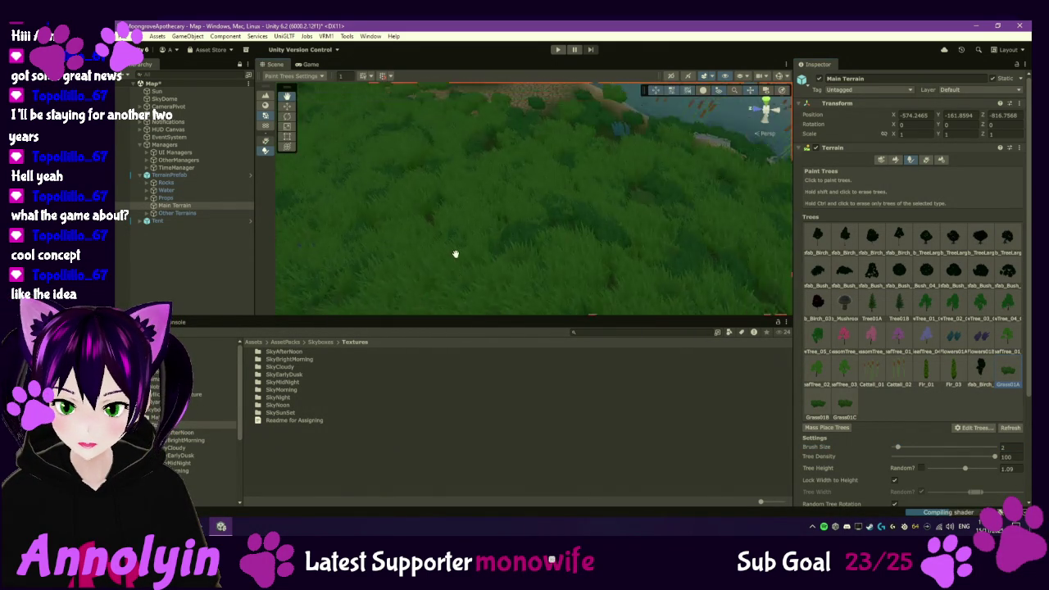
{"action": "scroll", "coordinate": [441, 271], "scroll_direction": "down", "scroll_amount": 5}
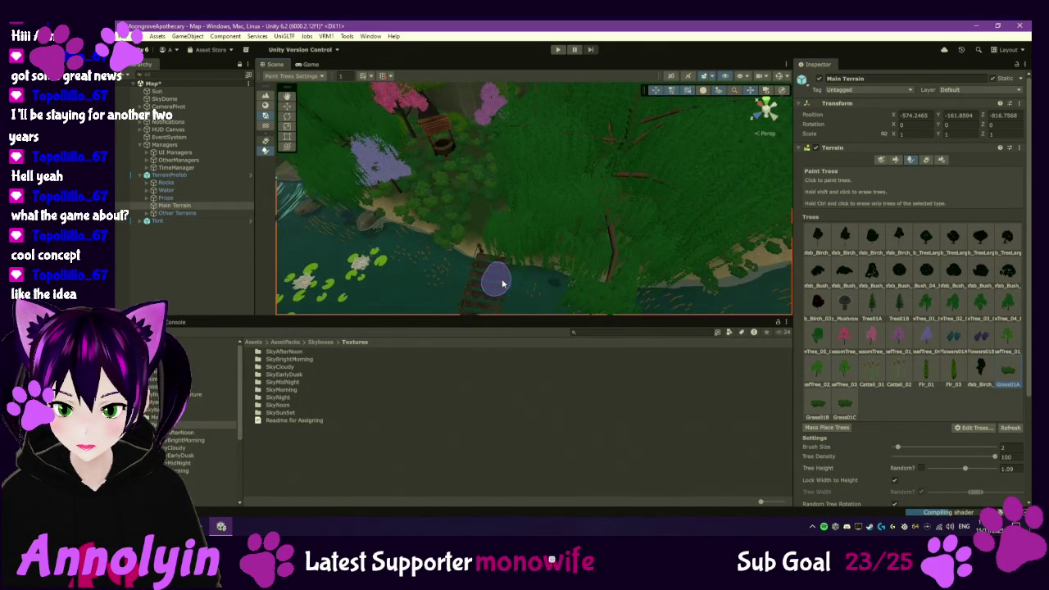
{"action": "left_click_drag", "start_coordinate": [503, 285], "coordinate": [511, 281]}
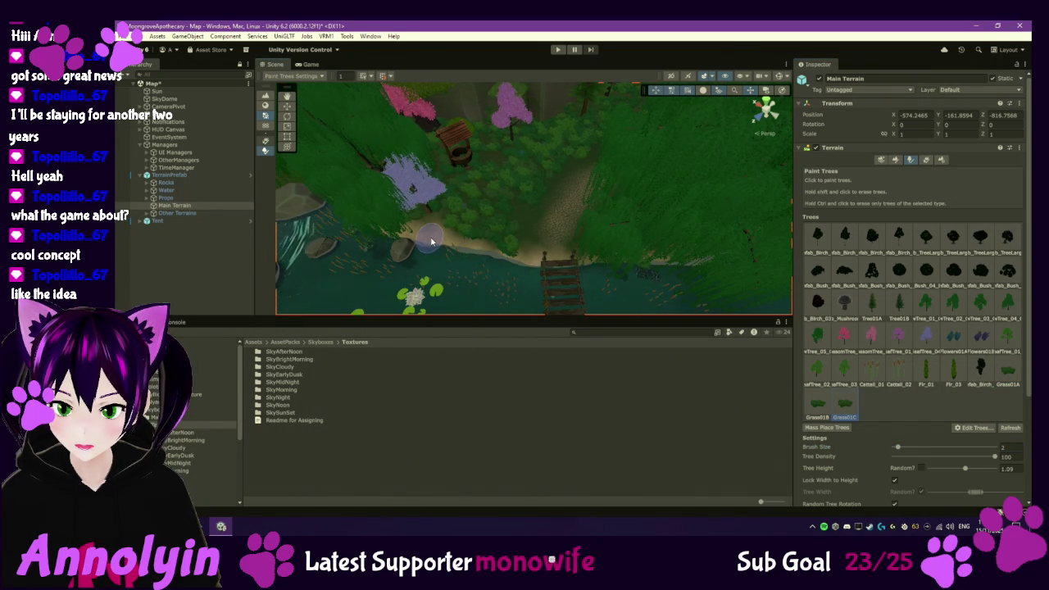
{"action": "scroll", "coordinate": [521, 271], "scroll_direction": "up", "scroll_amount": 6}
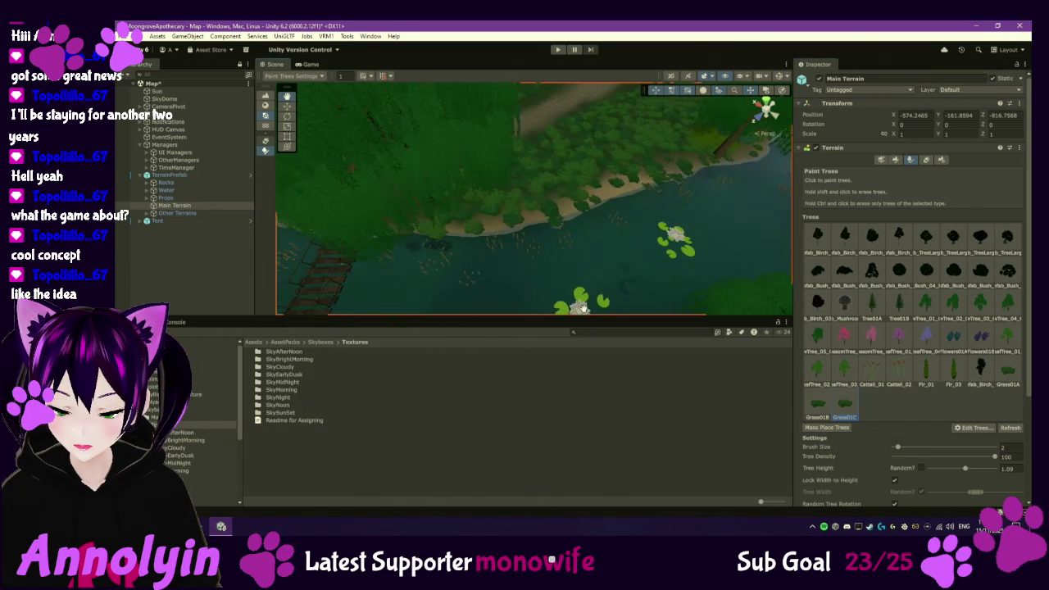
{"action": "scroll", "coordinate": [491, 275], "scroll_direction": "down", "scroll_amount": 5}
{"action": "scroll", "coordinate": [484, 245], "scroll_direction": "up", "scroll_amount": 5}
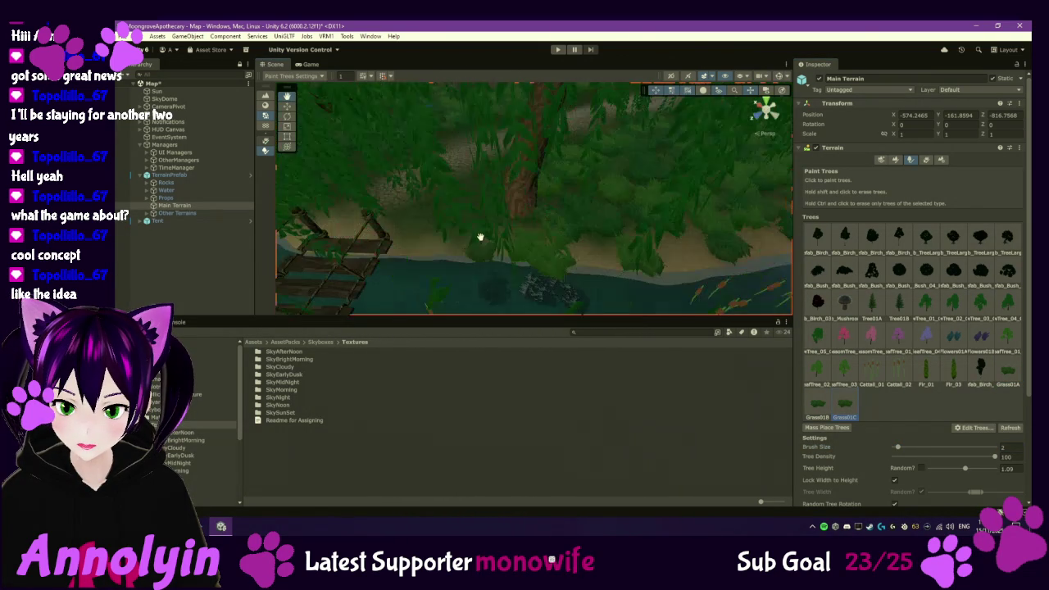
{"action": "scroll", "coordinate": [480, 237], "scroll_direction": "up", "scroll_amount": 2}
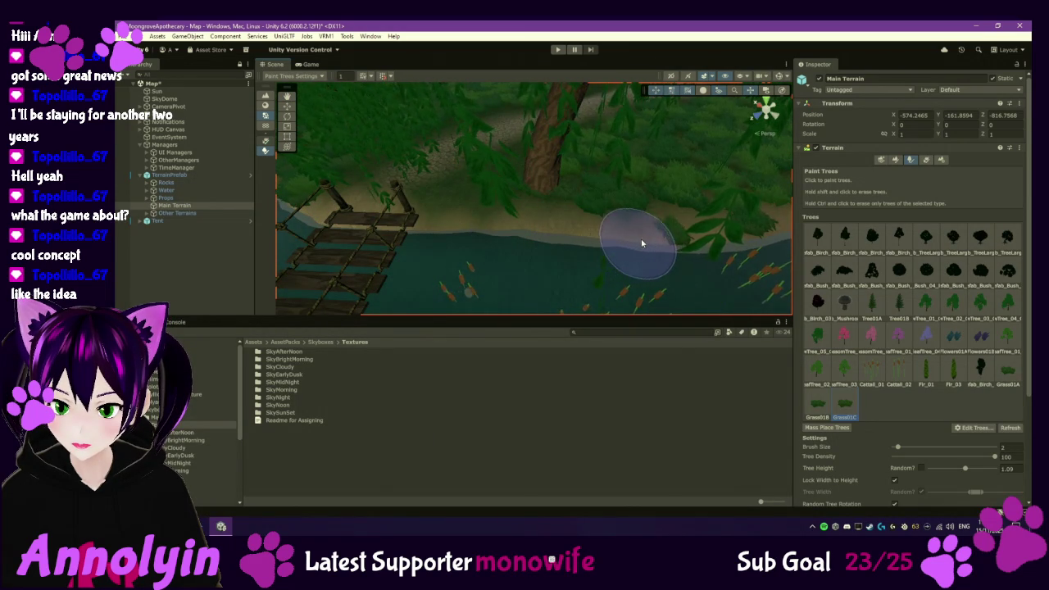
{"action": "scroll", "coordinate": [647, 248], "scroll_direction": "down", "scroll_amount": 3}
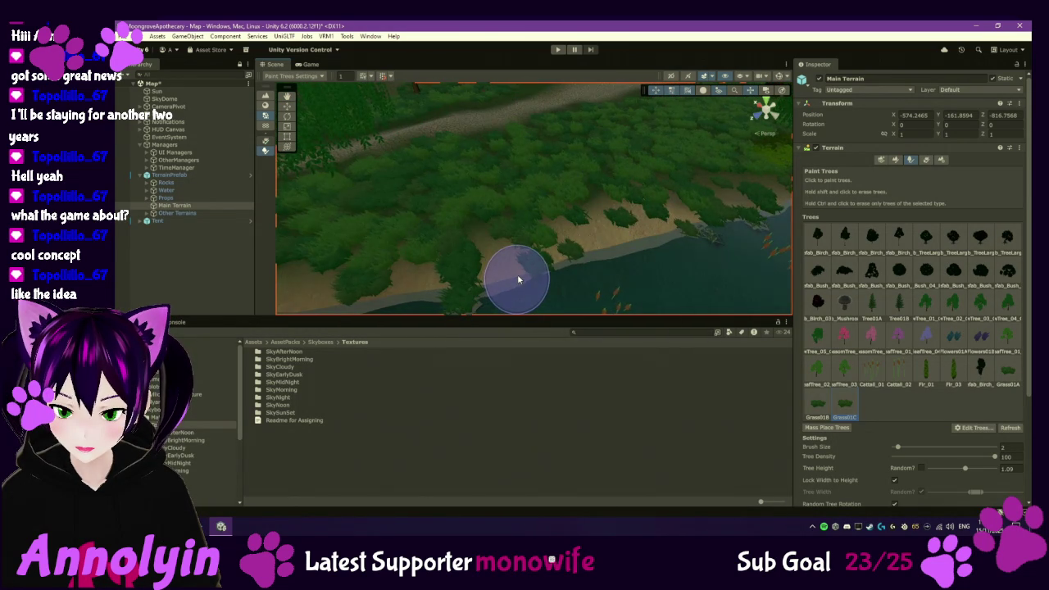
{"action": "scroll", "coordinate": [517, 279], "scroll_direction": "up", "scroll_amount": 2}
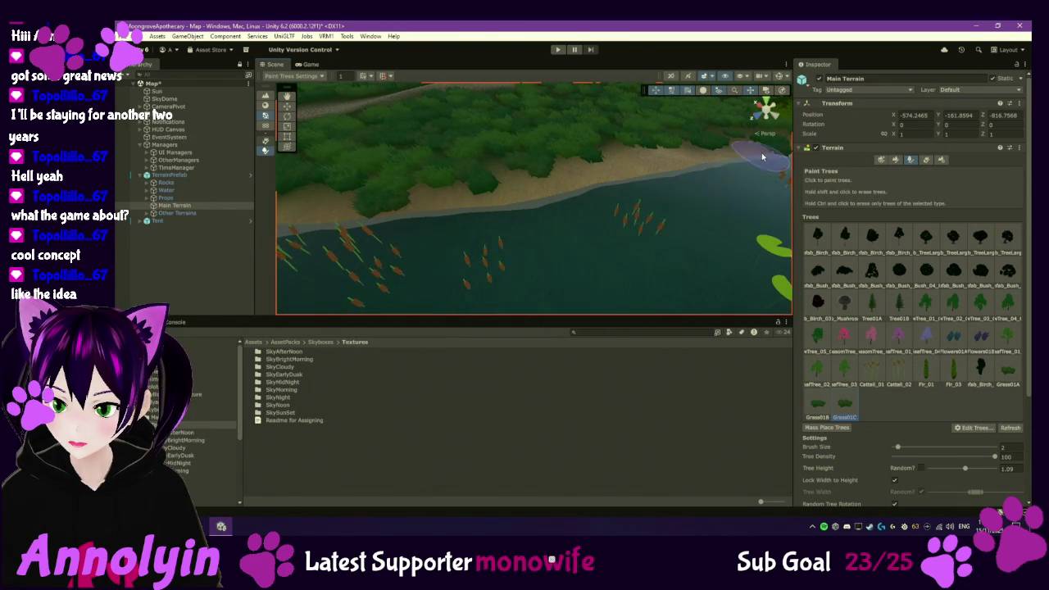
{"action": "scroll", "coordinate": [694, 182], "scroll_direction": "up", "scroll_amount": 5}
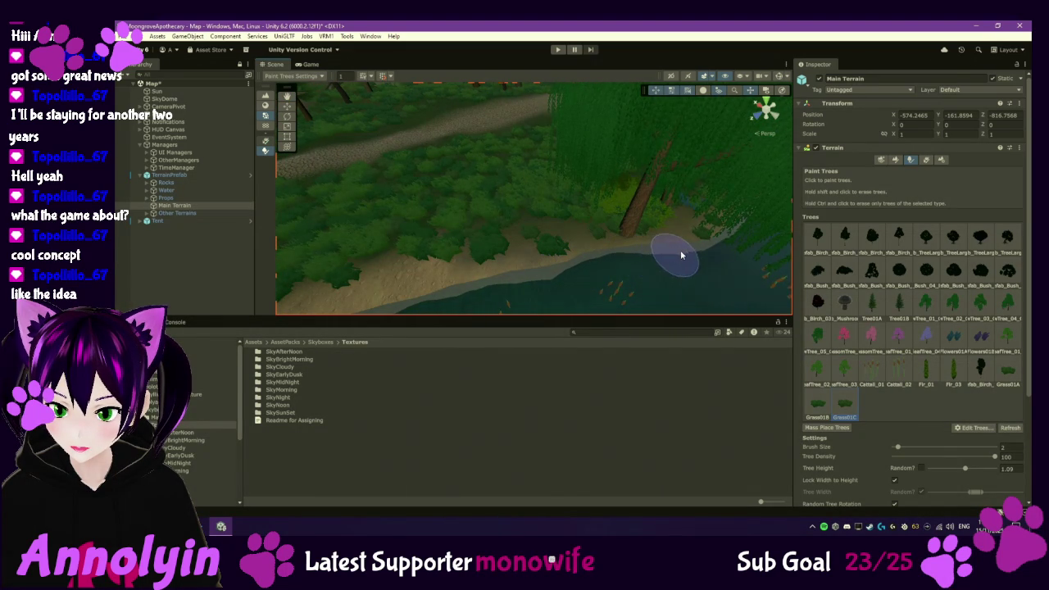
- Pan along the willow shoreline and river, then undo the last grass clumps placed
{"action": "mouse_move", "coordinate": [721, 237]}
{"action": "left_mouse_down"}
{"action": "mouse_move", "coordinate": [658, 272]}
{"action": "mouse_move", "coordinate": [347, 298]}
{"action": "left_mouse_up"}
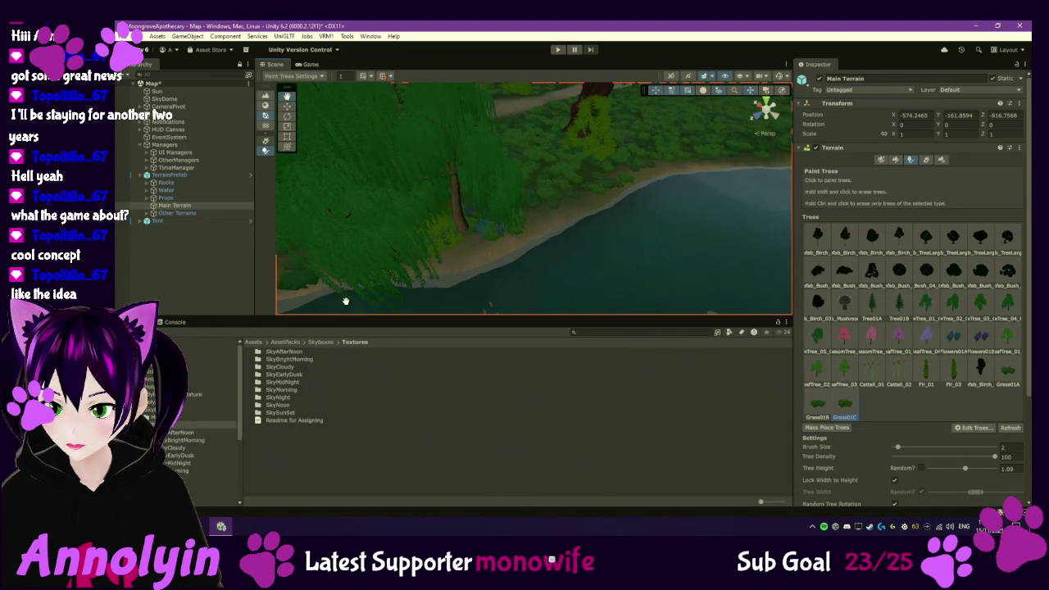
{"action": "mouse_move", "coordinate": [649, 283]}
{"action": "left_mouse_down"}
{"action": "mouse_move", "coordinate": [601, 258]}
{"action": "mouse_move", "coordinate": [450, 269]}
{"action": "mouse_move", "coordinate": [557, 232]}
{"action": "mouse_move", "coordinate": [421, 263]}
{"action": "left_mouse_up"}
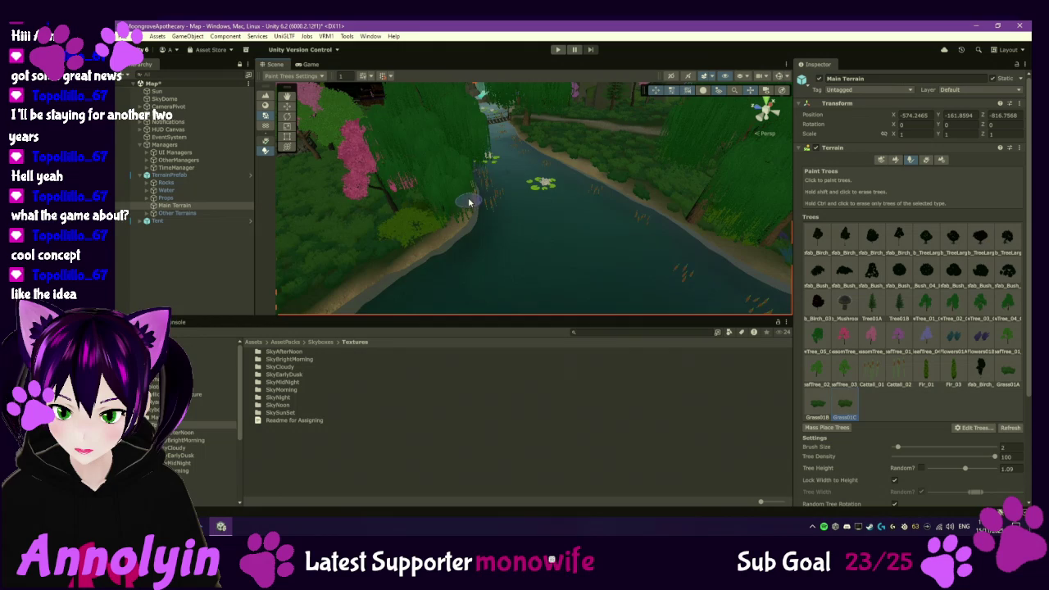
{"action": "mouse_move", "coordinate": [420, 267]}
{"action": "left_mouse_down"}
{"action": "mouse_move", "coordinate": [546, 215]}
{"action": "mouse_move", "coordinate": [510, 197]}
{"action": "mouse_move", "coordinate": [543, 229]}
{"action": "mouse_move", "coordinate": [475, 227]}
{"action": "left_mouse_up"}
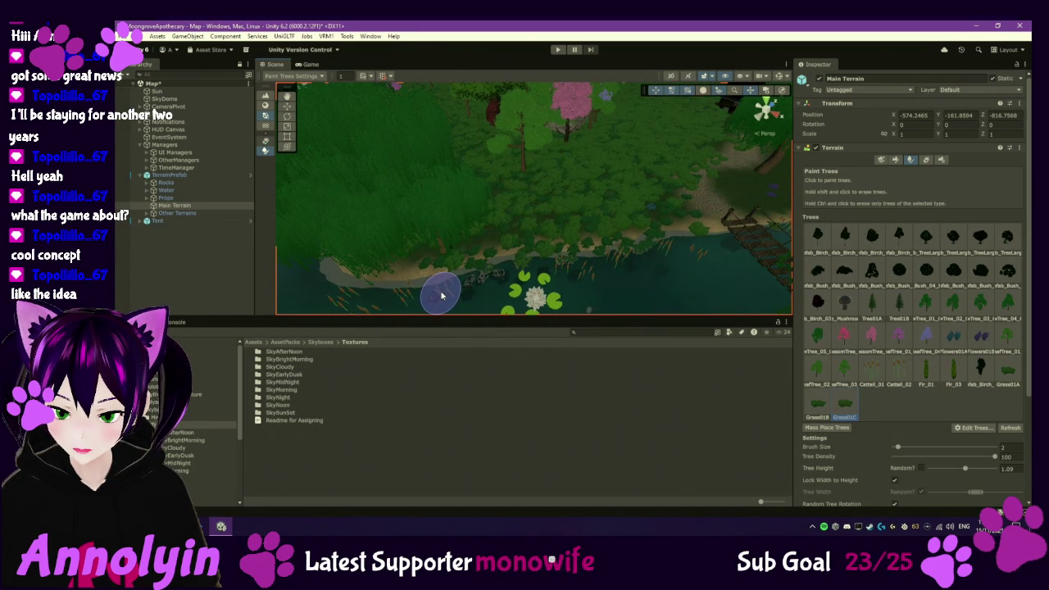
{"action": "key", "text": "ctrl+z"}
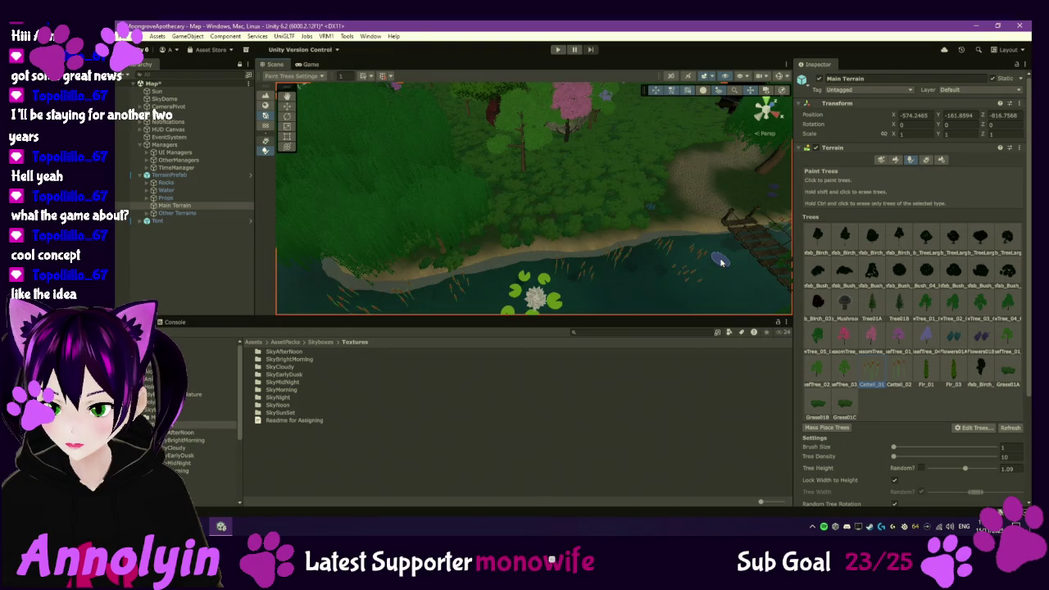
- Turn toward the dock and path and choose Grass01C as the tree to paint
{"action": "left_click_drag", "start_coordinate": [619, 282], "coordinate": [492, 272]}
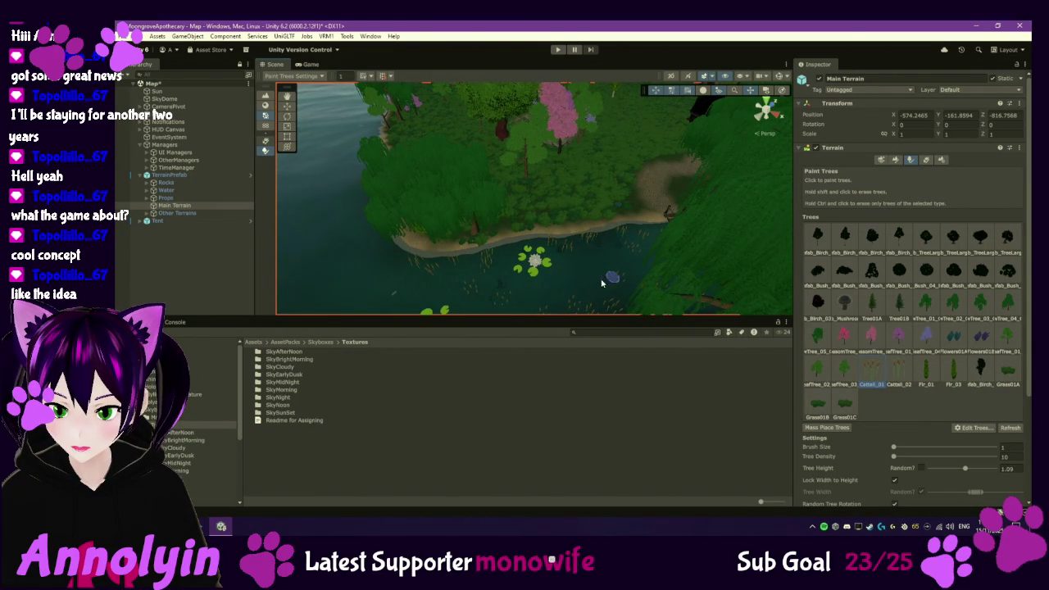
{"action": "mouse_move", "coordinate": [602, 263]}
{"action": "left_mouse_down"}
{"action": "mouse_move", "coordinate": [478, 264]}
{"action": "mouse_move", "coordinate": [533, 261]}
{"action": "left_mouse_up"}
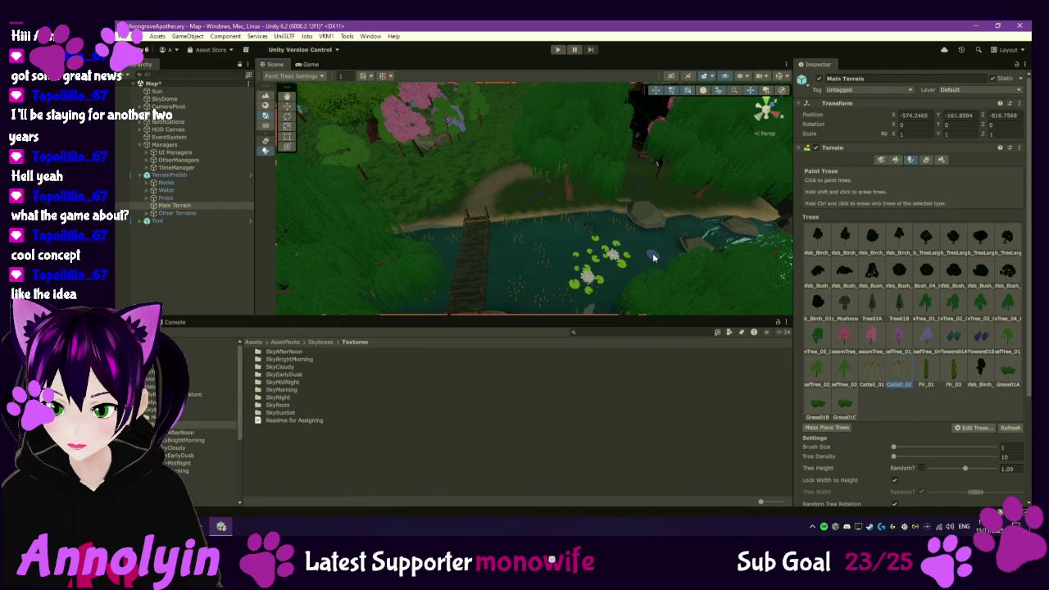
{"action": "scroll", "coordinate": [584, 249], "scroll_direction": "up", "scroll_amount": 2}
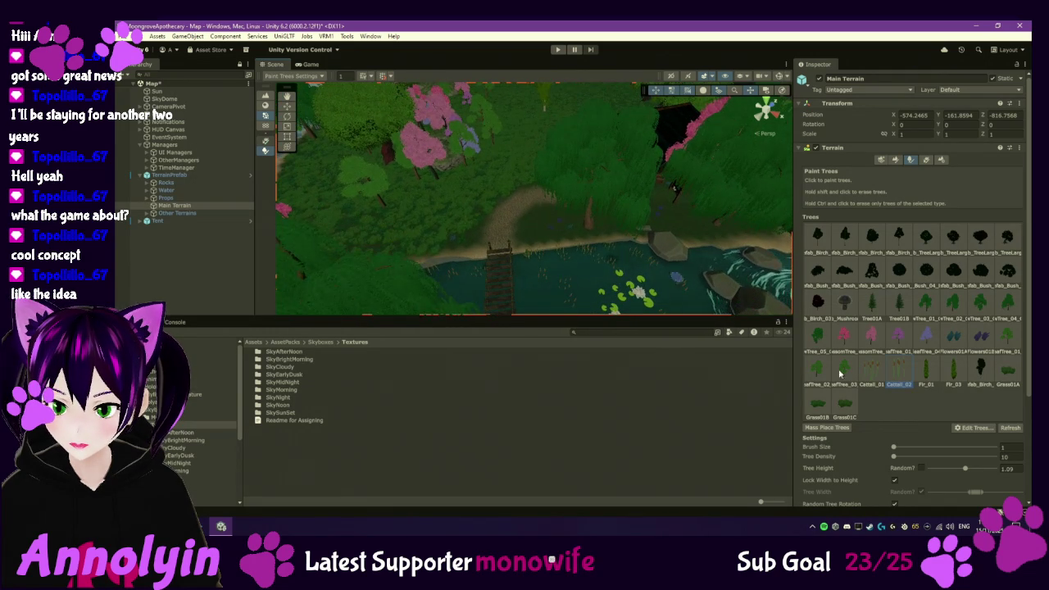
{"action": "left_click", "coordinate": [844, 403]}
{"action": "scroll", "coordinate": [582, 290], "scroll_direction": "up", "scroll_amount": 3}
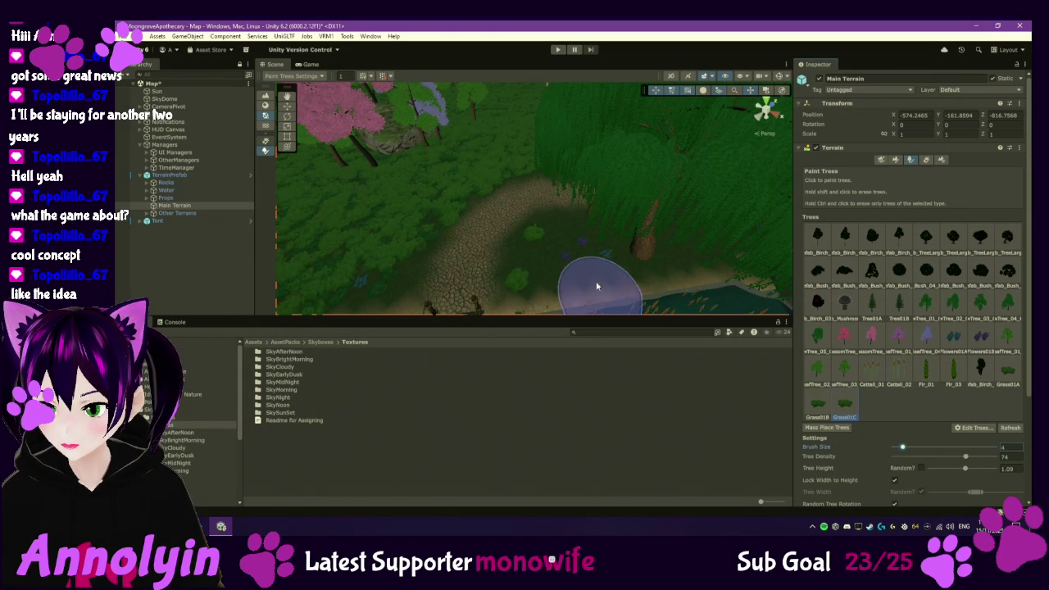
- Paint Grass01C clumps on the forest floor beside the path near the house
{"action": "left_click", "coordinate": [603, 249]}
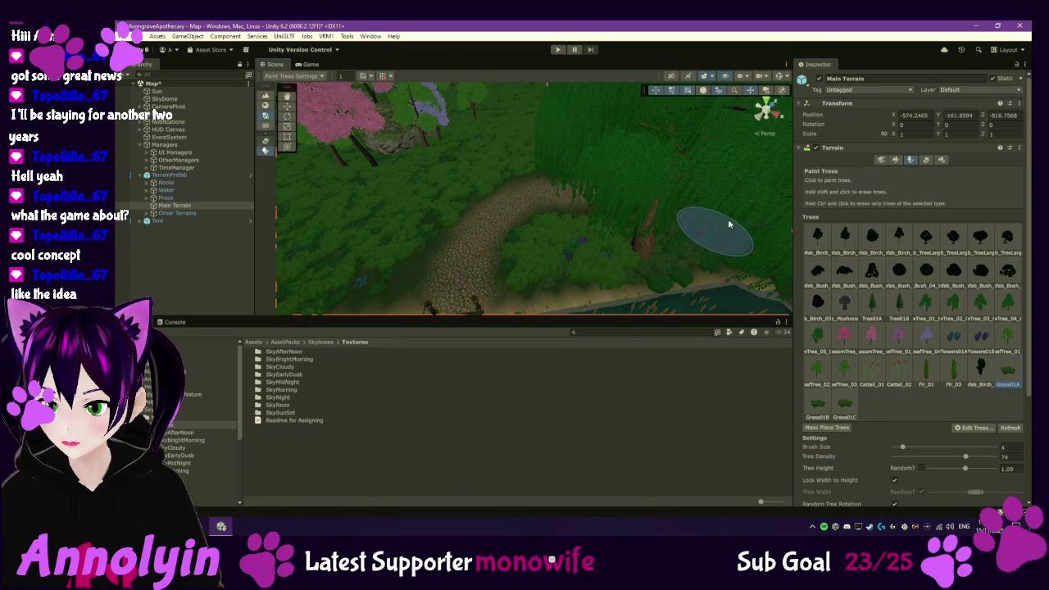
{"action": "scroll", "coordinate": [724, 221], "scroll_direction": "up", "scroll_amount": 2}
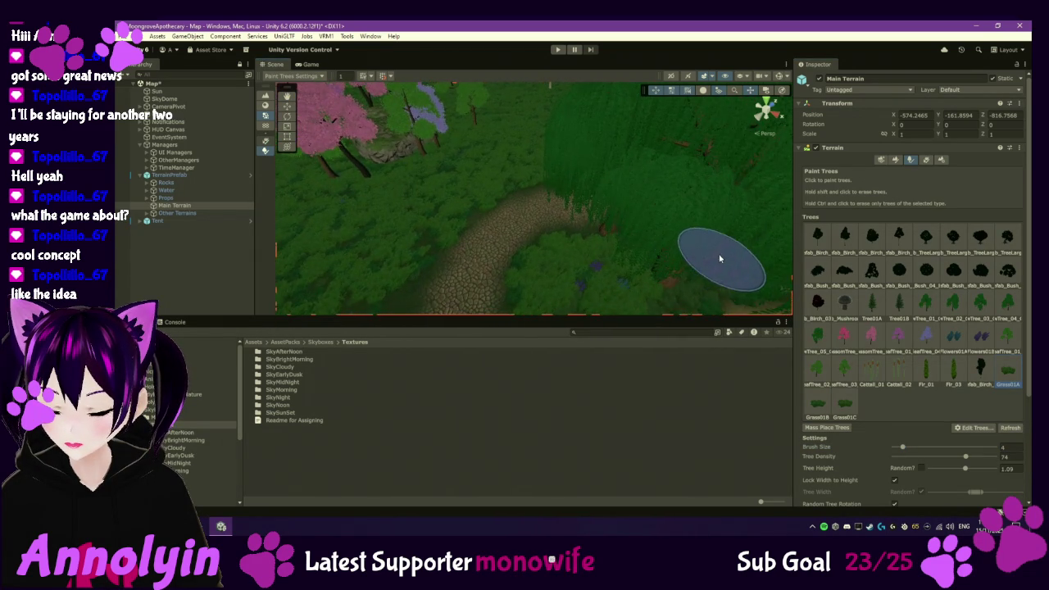
{"action": "scroll", "coordinate": [522, 246], "scroll_direction": "up", "scroll_amount": 3}
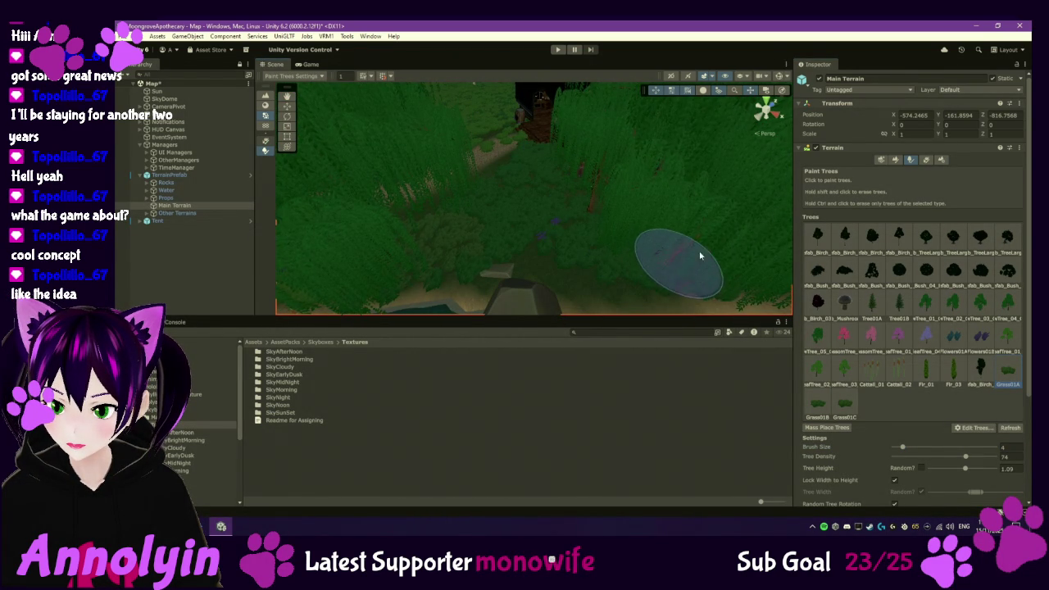
{"action": "left_click", "coordinate": [844, 403]}
{"action": "left_click", "coordinate": [565, 260]}
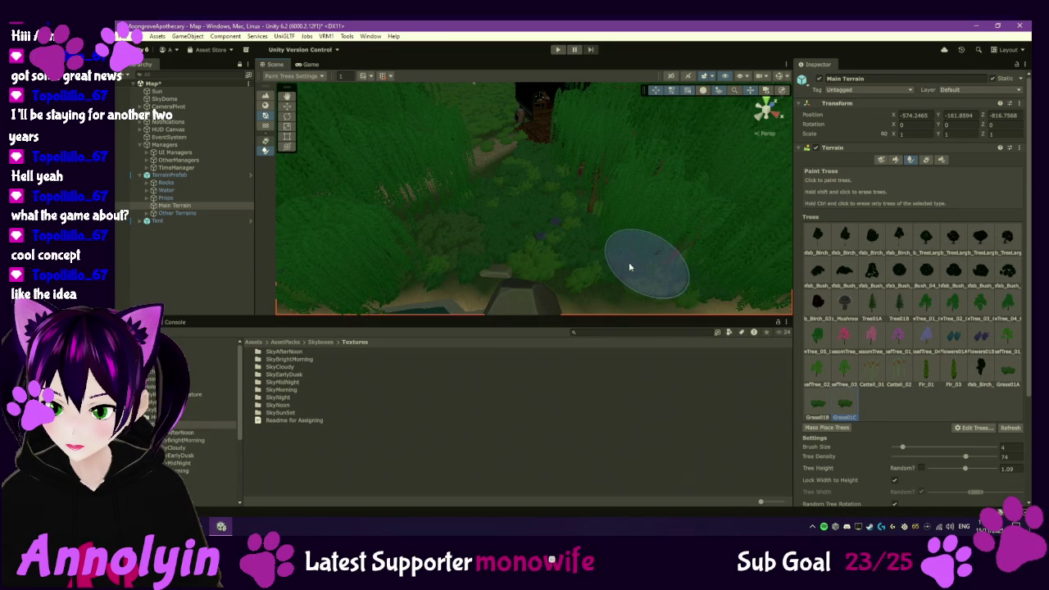
{"action": "scroll", "coordinate": [632, 260], "scroll_direction": "up", "scroll_amount": 3}
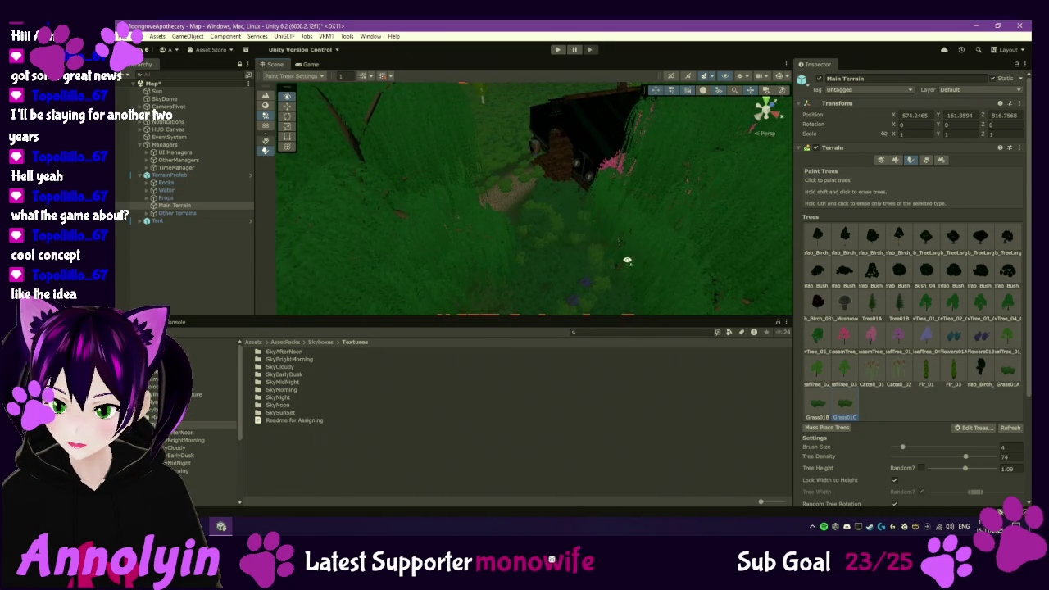
{"action": "scroll", "coordinate": [717, 170], "scroll_direction": "down", "scroll_amount": 5}
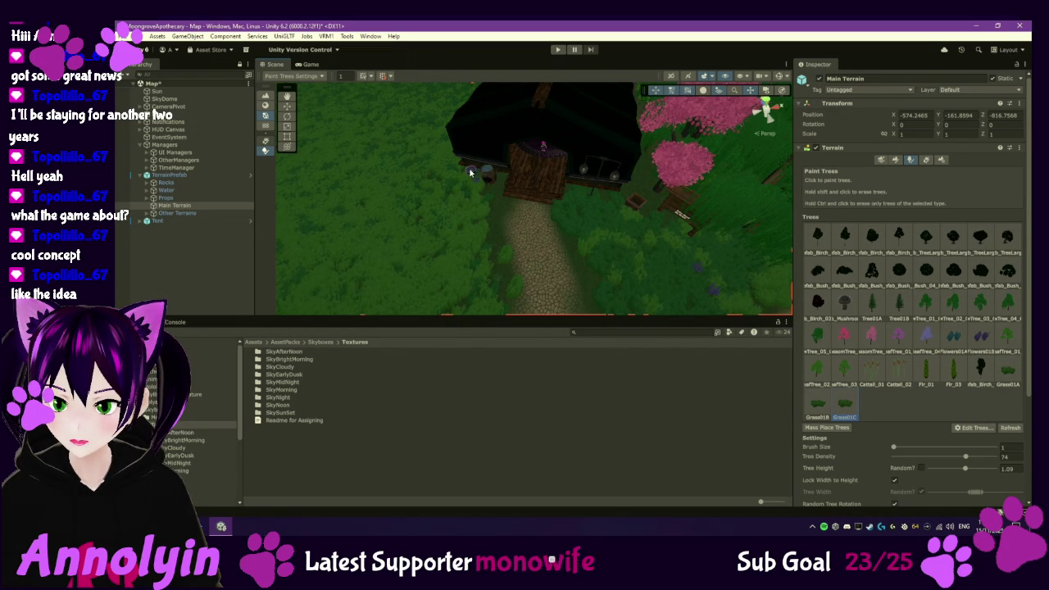
- Orbit from the house roof along the forest path down to ground level by the pink tree
{"action": "mouse_move", "coordinate": [471, 156]}
{"action": "left_mouse_down"}
{"action": "mouse_move", "coordinate": [597, 234]}
{"action": "mouse_move", "coordinate": [578, 285]}
{"action": "mouse_move", "coordinate": [585, 319]}
{"action": "left_mouse_up"}
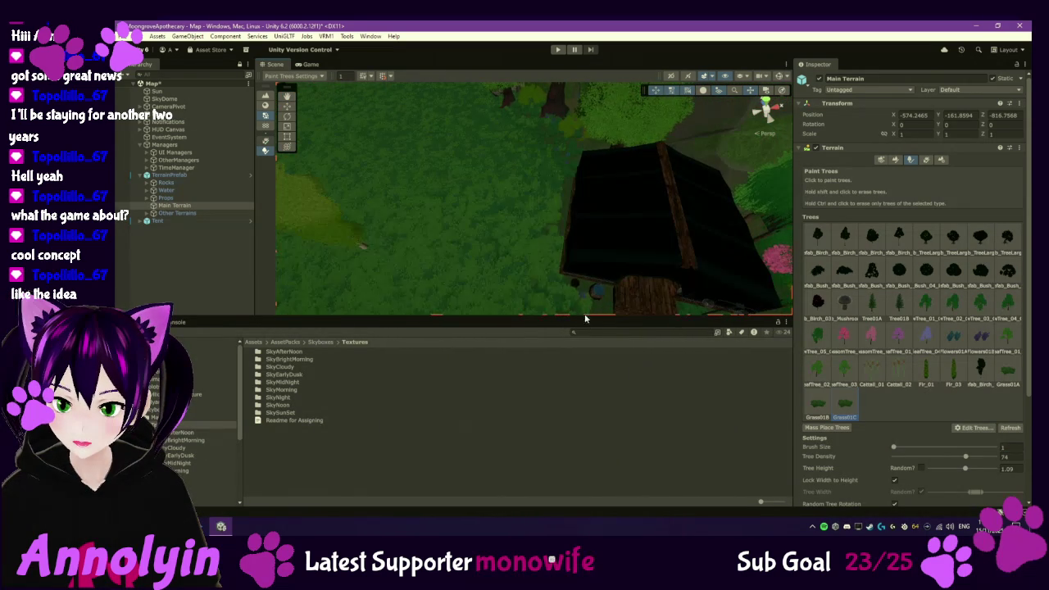
{"action": "mouse_move", "coordinate": [568, 240]}
{"action": "left_mouse_down"}
{"action": "mouse_move", "coordinate": [578, 197]}
{"action": "mouse_move", "coordinate": [473, 166]}
{"action": "mouse_move", "coordinate": [467, 241]}
{"action": "mouse_move", "coordinate": [438, 259]}
{"action": "mouse_move", "coordinate": [436, 275]}
{"action": "mouse_move", "coordinate": [393, 288]}
{"action": "mouse_move", "coordinate": [447, 134]}
{"action": "mouse_move", "coordinate": [435, 101]}
{"action": "mouse_move", "coordinate": [532, 158]}
{"action": "mouse_move", "coordinate": [442, 241]}
{"action": "mouse_move", "coordinate": [647, 183]}
{"action": "mouse_move", "coordinate": [756, 271]}
{"action": "mouse_move", "coordinate": [557, 280]}
{"action": "left_mouse_up"}
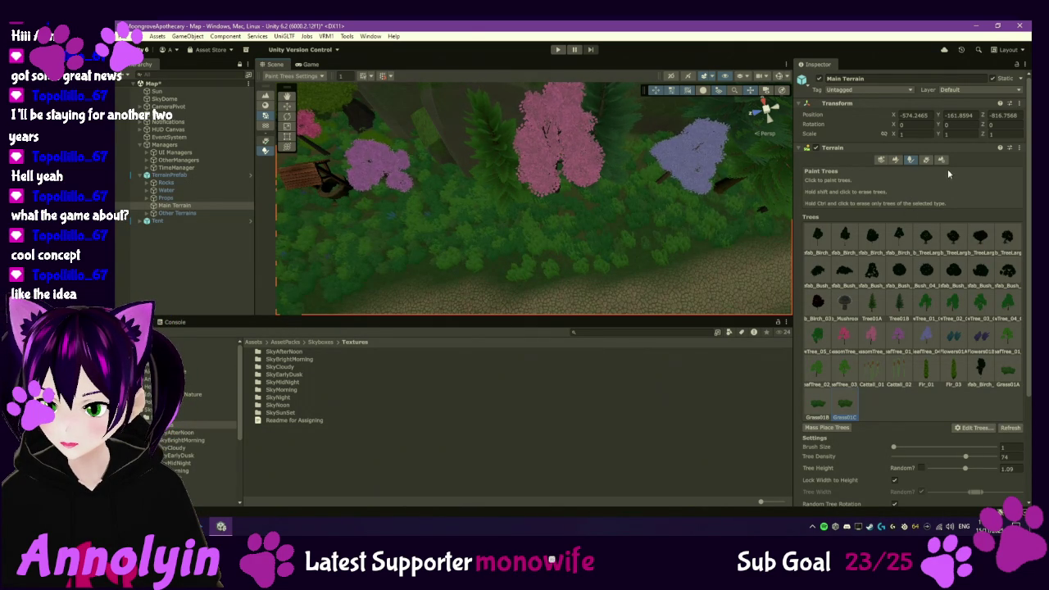
{"action": "scroll", "coordinate": [642, 185], "scroll_direction": "up", "scroll_amount": 10}
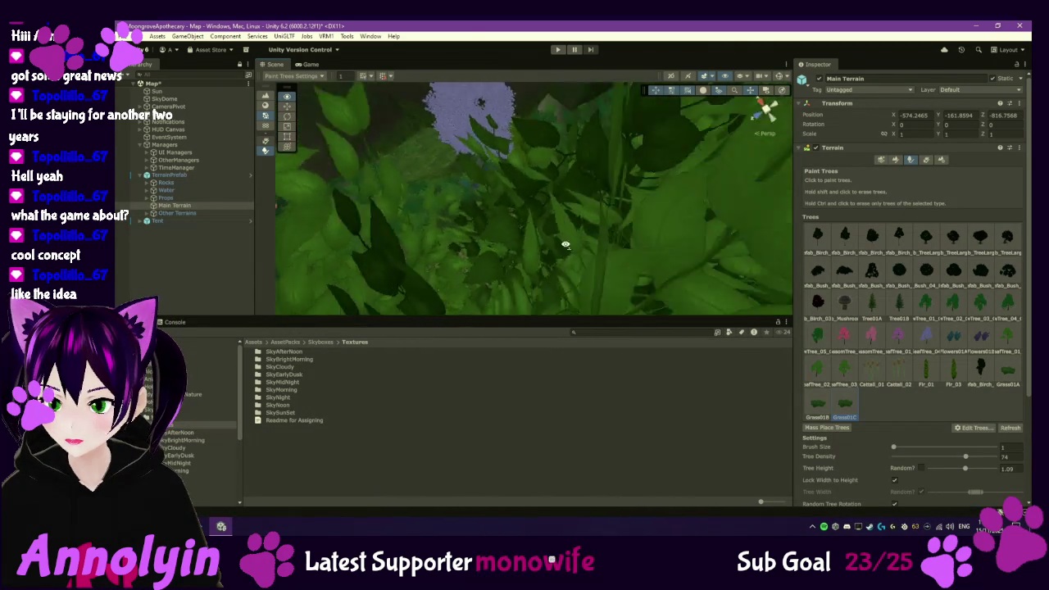
{"action": "scroll", "coordinate": [505, 145], "scroll_direction": "down", "scroll_amount": 10}
{"action": "mouse_move", "coordinate": [599, 166]}
{"action": "left_mouse_down"}
{"action": "mouse_move", "coordinate": [649, 185]}
{"action": "mouse_move", "coordinate": [528, 147]}
{"action": "left_mouse_up"}
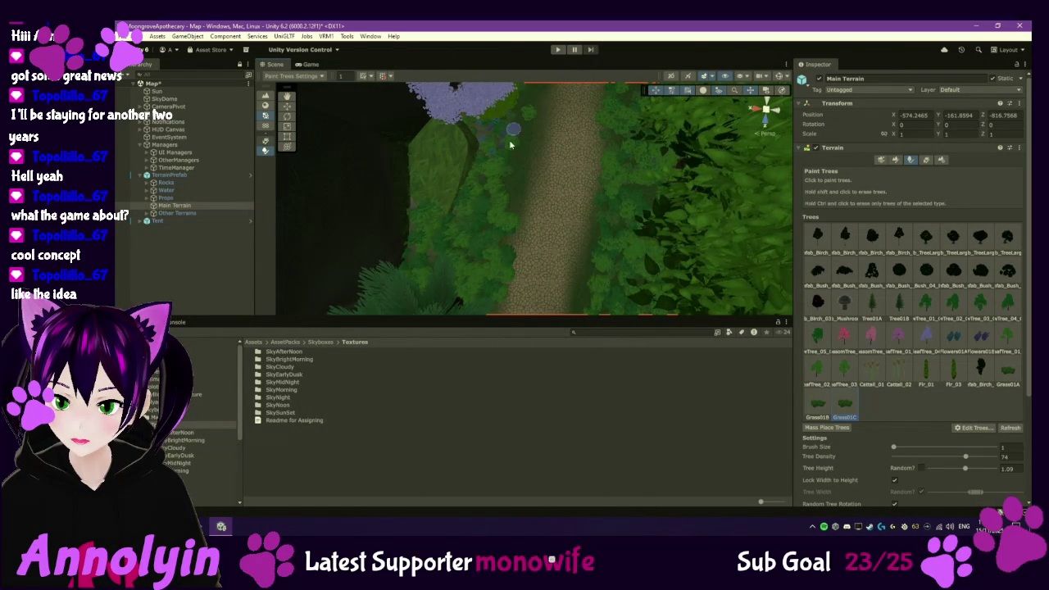
{"action": "mouse_move", "coordinate": [522, 168]}
{"action": "left_mouse_down"}
{"action": "mouse_move", "coordinate": [524, 208]}
{"action": "mouse_move", "coordinate": [498, 209]}
{"action": "left_mouse_up"}
{"action": "mouse_move", "coordinate": [543, 110]}
{"action": "left_mouse_down"}
{"action": "mouse_move", "coordinate": [534, 176]}
{"action": "mouse_move", "coordinate": [495, 181]}
{"action": "mouse_move", "coordinate": [524, 197]}
{"action": "mouse_move", "coordinate": [506, 221]}
{"action": "left_mouse_up"}
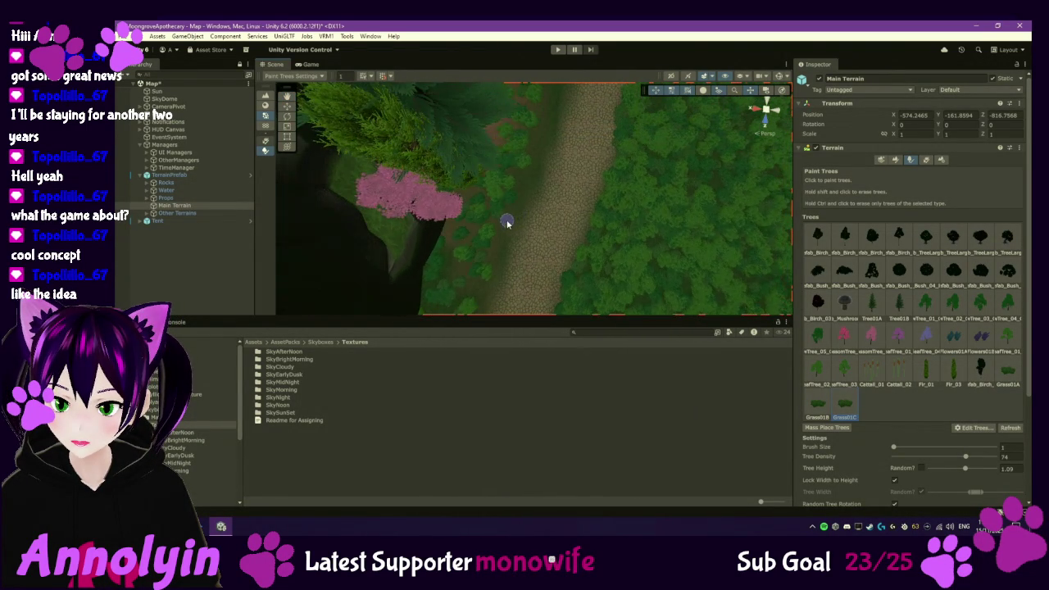
{"action": "mouse_move", "coordinate": [540, 133]}
{"action": "left_mouse_down"}
{"action": "mouse_move", "coordinate": [536, 169]}
{"action": "mouse_move", "coordinate": [499, 191]}
{"action": "left_mouse_up"}
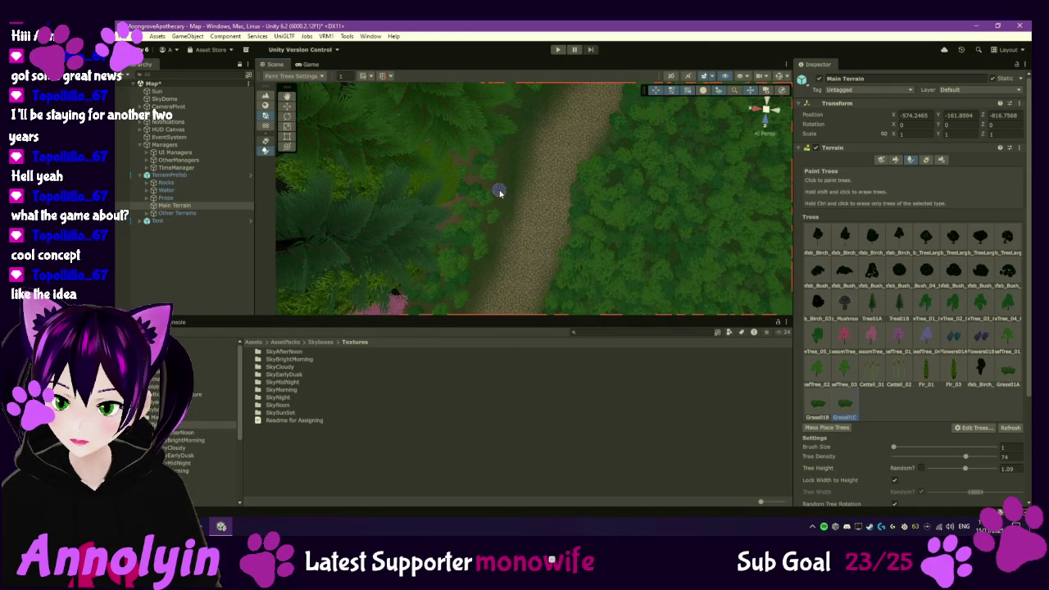
{"action": "mouse_move", "coordinate": [356, 244]}
{"action": "left_mouse_down"}
{"action": "mouse_move", "coordinate": [506, 163]}
{"action": "mouse_move", "coordinate": [390, 102]}
{"action": "left_mouse_up"}
{"action": "mouse_move", "coordinate": [515, 146]}
{"action": "left_mouse_down"}
{"action": "mouse_move", "coordinate": [622, 138]}
{"action": "mouse_move", "coordinate": [595, 123]}
{"action": "left_mouse_up"}
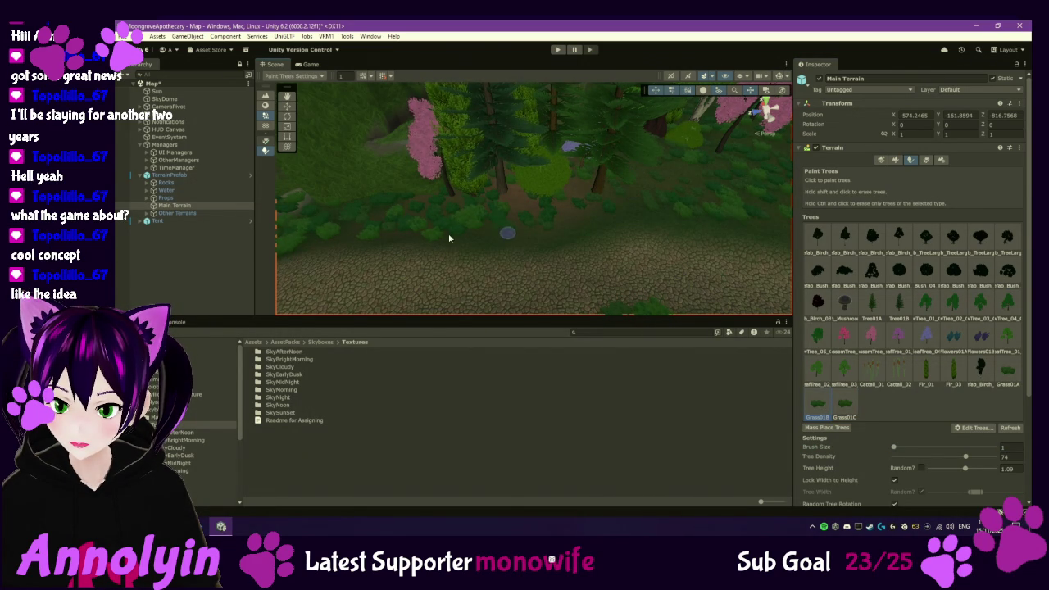
- Cycle through Grass01C, Grass01A and Grass01B, then switch to detail painting
{"action": "left_click", "coordinate": [844, 405]}
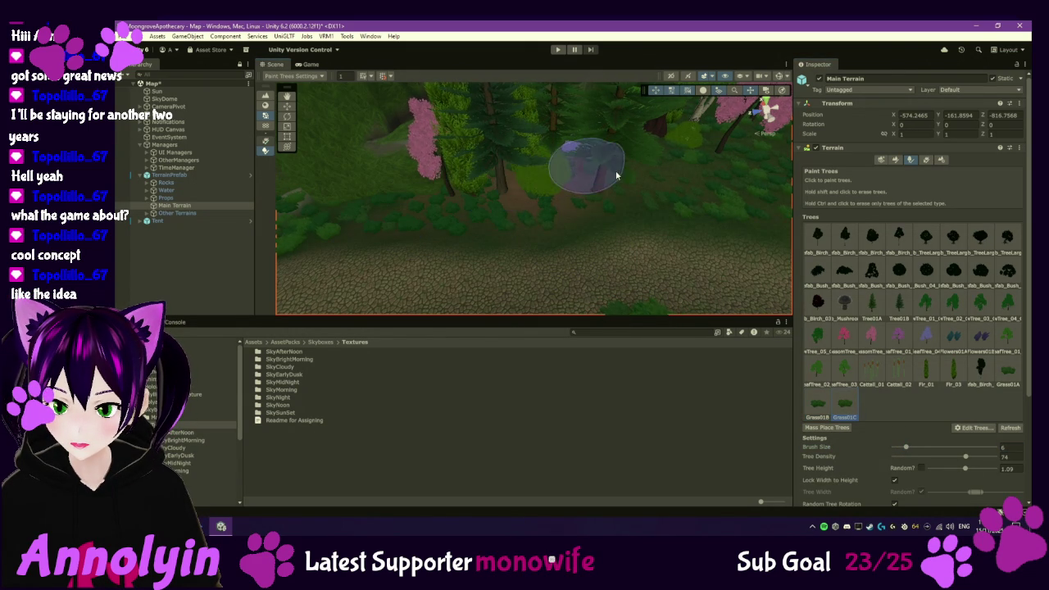
{"action": "left_click", "coordinate": [1007, 371]}
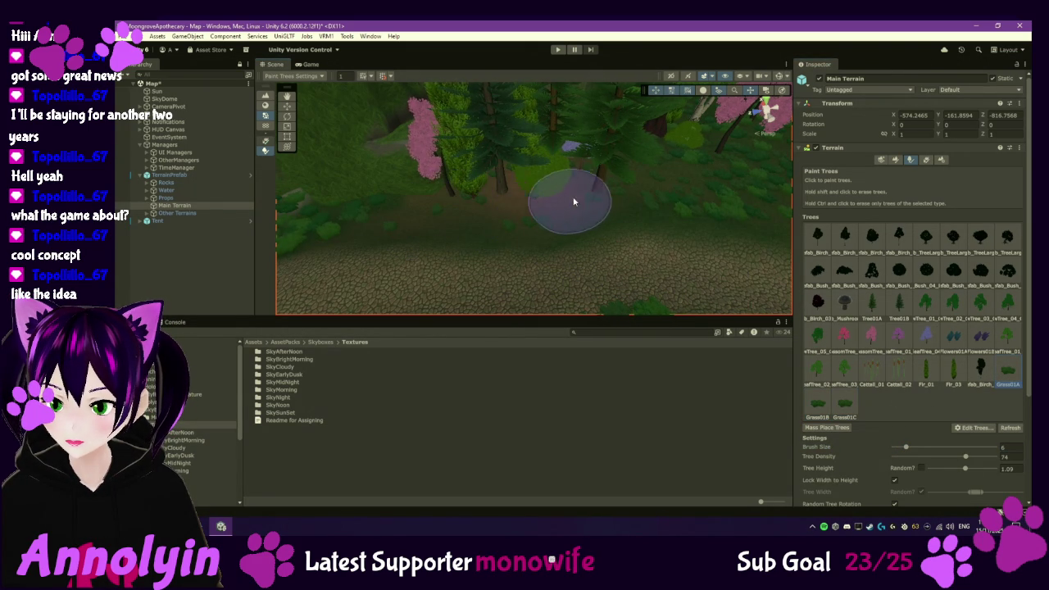
{"action": "left_click", "coordinate": [817, 403]}
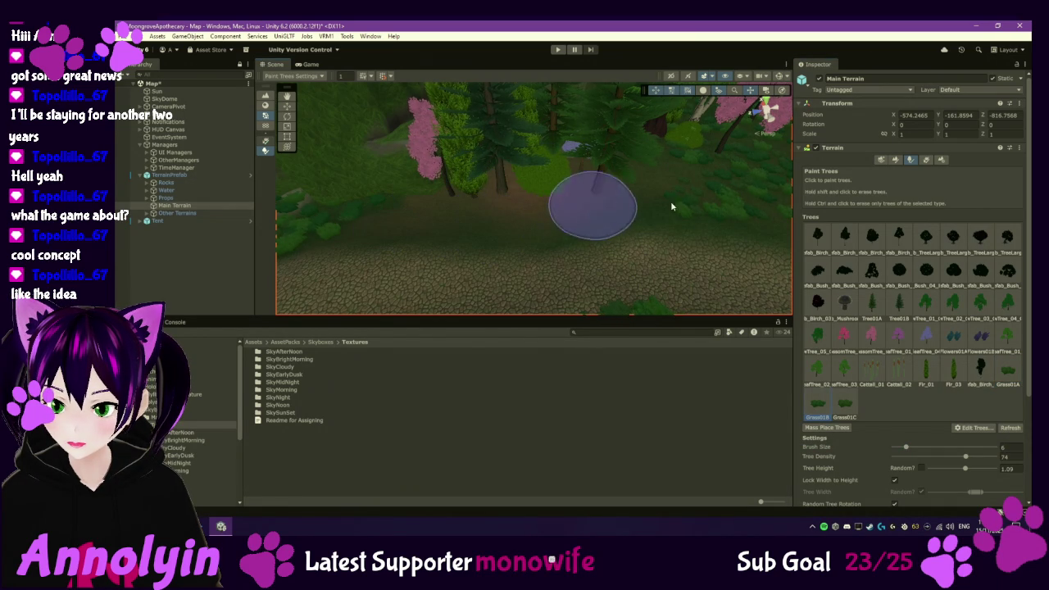
{"action": "left_click", "coordinate": [925, 160]}
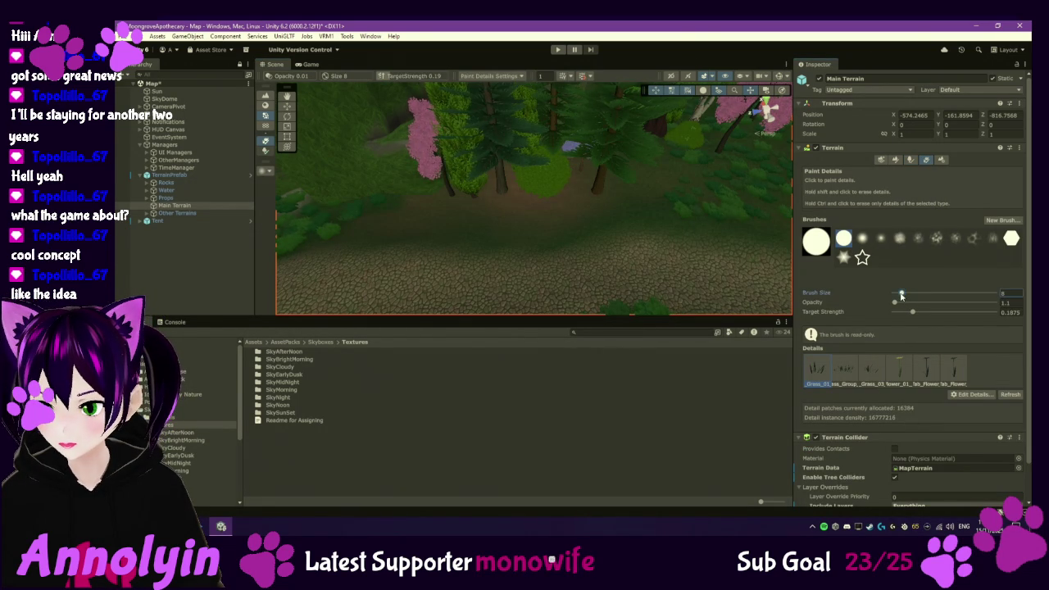
- Set the detail brush to size 6 and paint Grass_Group and Grass_03 under the flower trees
{"action": "left_click_drag", "start_coordinate": [901, 294], "coordinate": [899, 295]}
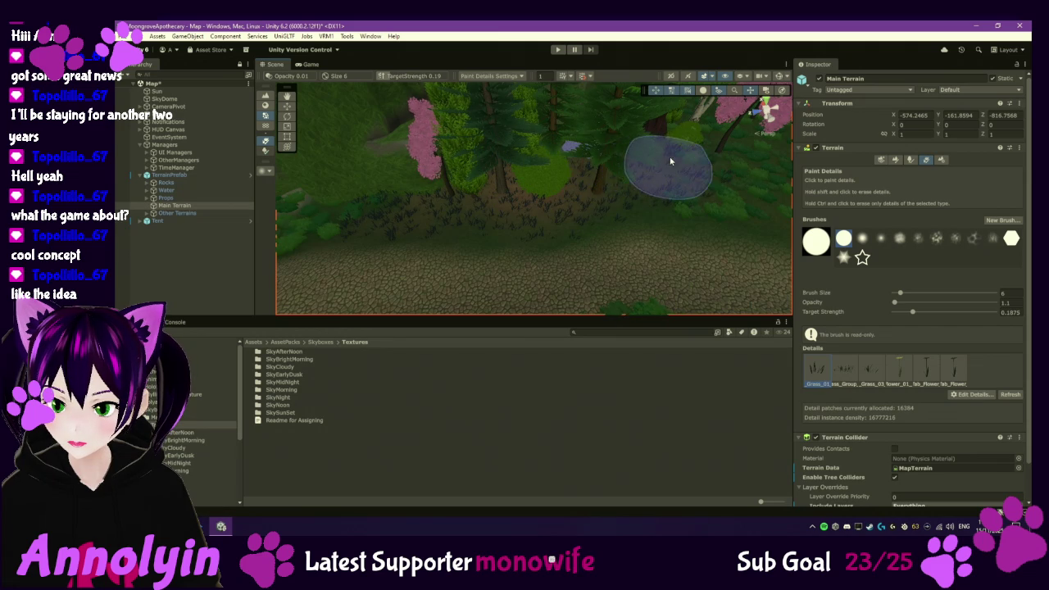
{"action": "left_click", "coordinate": [844, 368]}
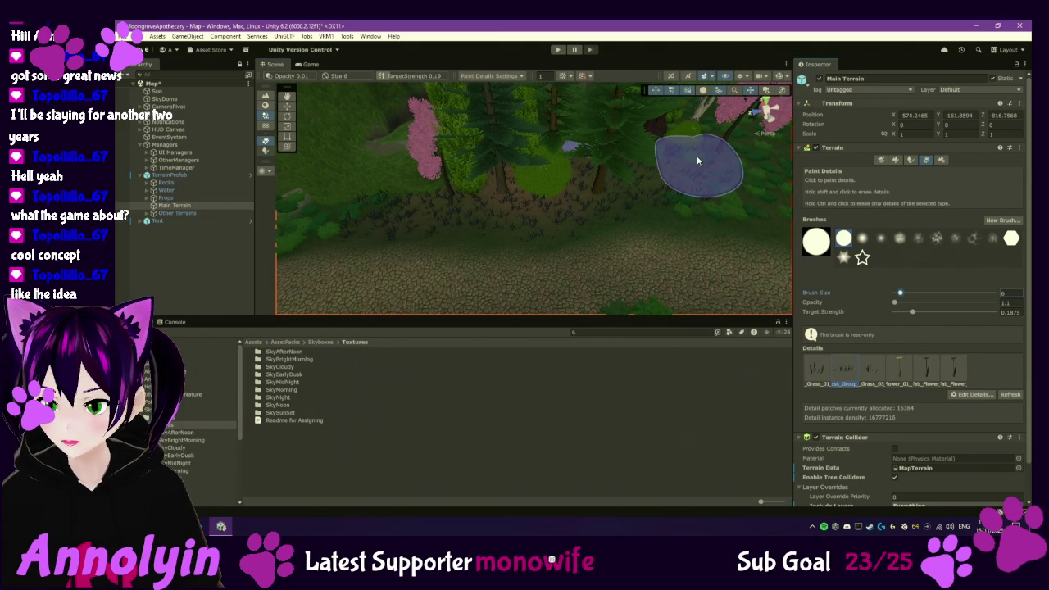
{"action": "mouse_move", "coordinate": [470, 202]}
{"action": "left_mouse_down"}
{"action": "mouse_move", "coordinate": [389, 208]}
{"action": "mouse_move", "coordinate": [445, 221]}
{"action": "left_mouse_up"}
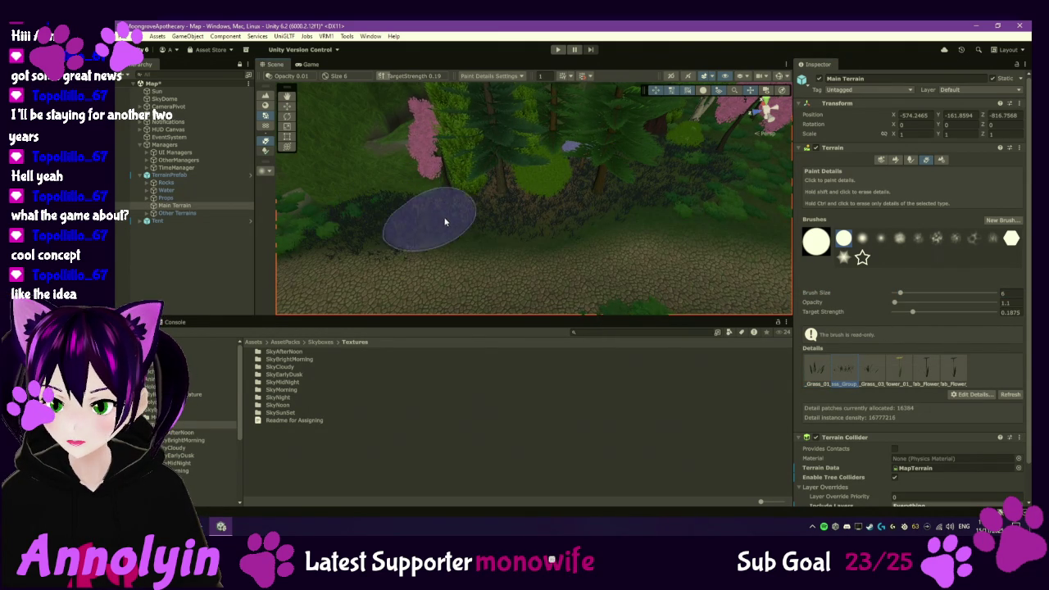
{"action": "key", "text": "shift+period"}
{"action": "mouse_move", "coordinate": [592, 167]}
{"action": "left_mouse_down"}
{"action": "mouse_move", "coordinate": [475, 216]}
{"action": "mouse_move", "coordinate": [613, 185]}
{"action": "mouse_move", "coordinate": [670, 189]}
{"action": "mouse_move", "coordinate": [538, 164]}
{"action": "mouse_move", "coordinate": [393, 205]}
{"action": "mouse_move", "coordinate": [721, 150]}
{"action": "left_mouse_up"}
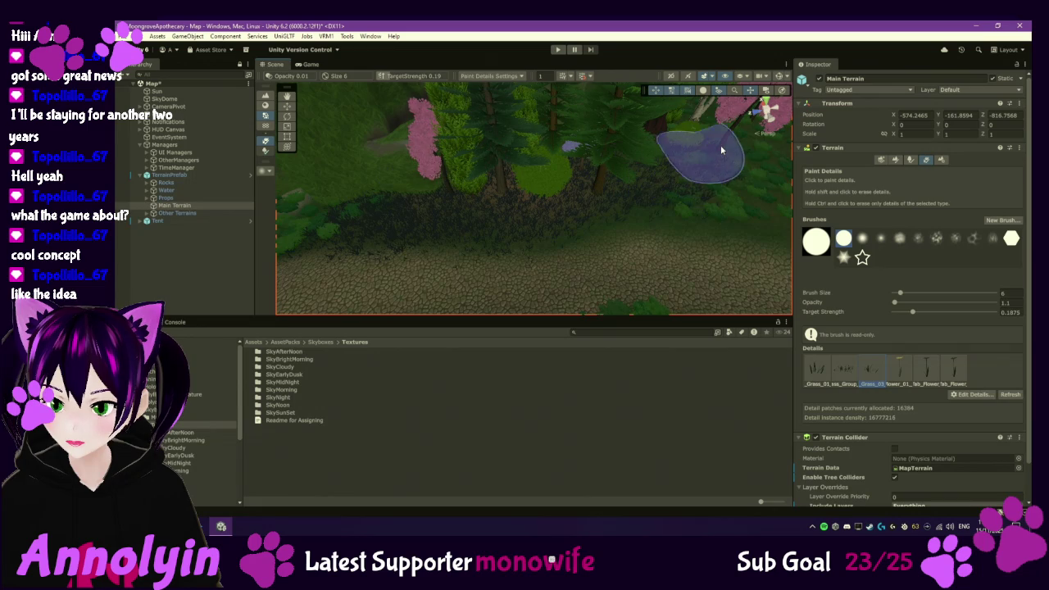
- Paint flower_01 details along the forest path, then return to tree painting
{"action": "left_click", "coordinate": [902, 368]}
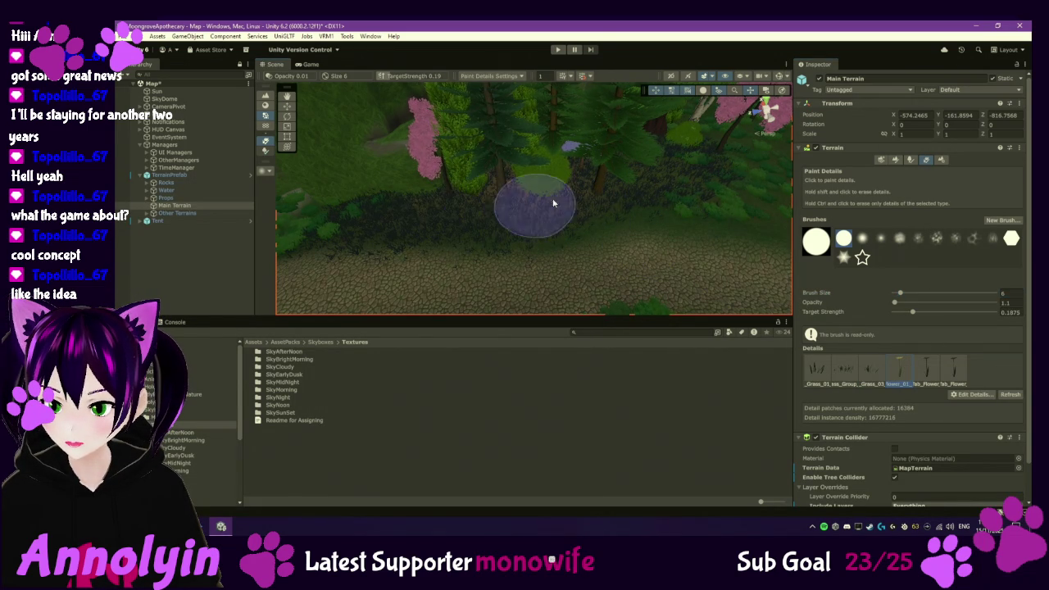
{"action": "mouse_move", "coordinate": [685, 279]}
{"action": "left_mouse_down"}
{"action": "mouse_move", "coordinate": [670, 109]}
{"action": "mouse_move", "coordinate": [579, 171]}
{"action": "mouse_move", "coordinate": [553, 175]}
{"action": "mouse_move", "coordinate": [563, 173]}
{"action": "left_mouse_up"}
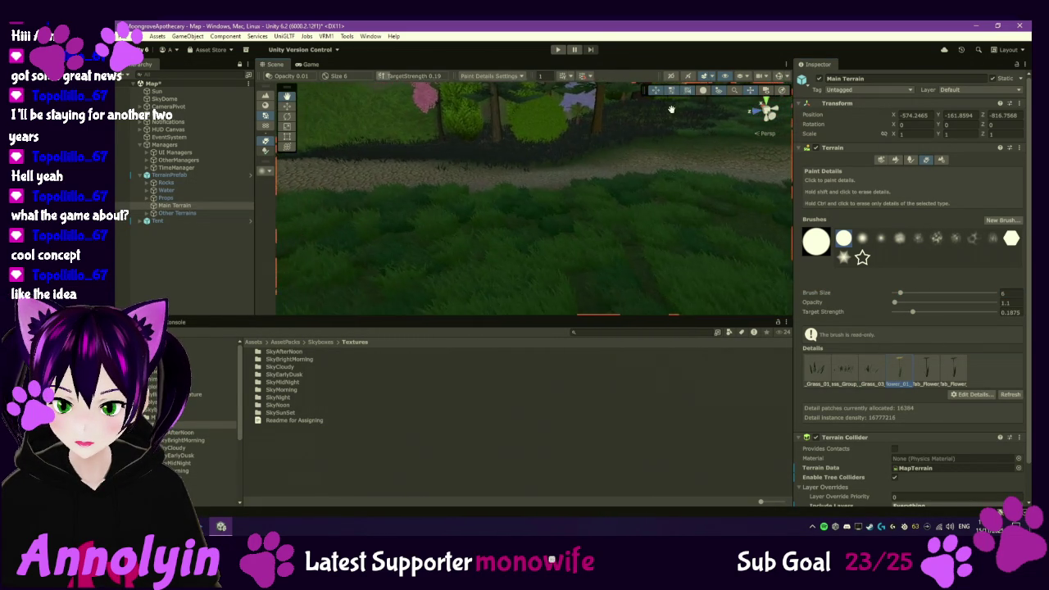
{"action": "right_click", "coordinate": [642, 209]}
{"action": "left_click", "coordinate": [650, 178]}
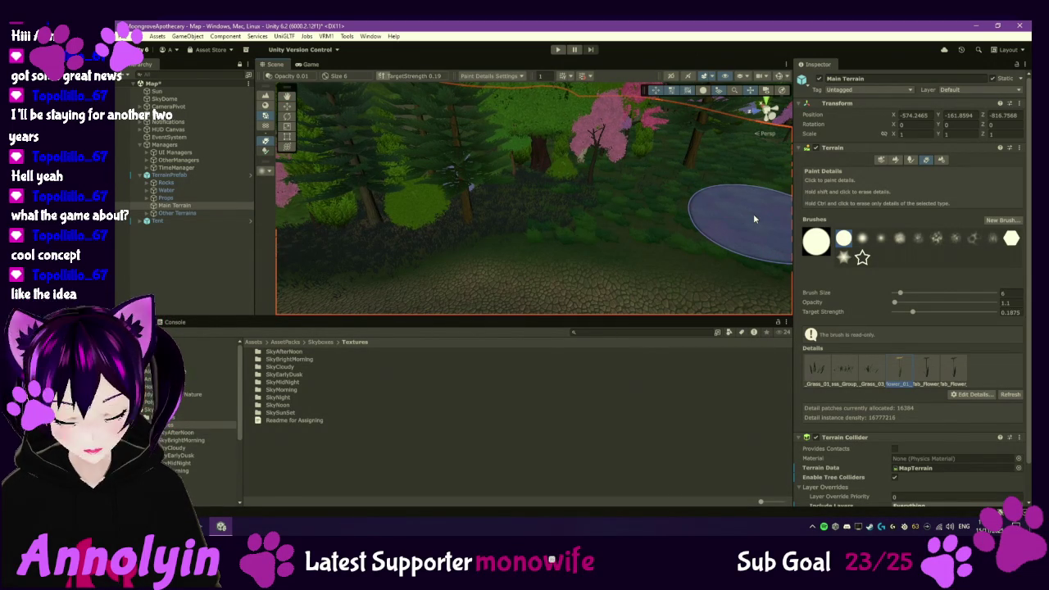
{"action": "left_click_drag", "start_coordinate": [694, 230], "coordinate": [691, 253]}
{"action": "scroll", "coordinate": [691, 252], "scroll_direction": "up", "scroll_amount": 5}
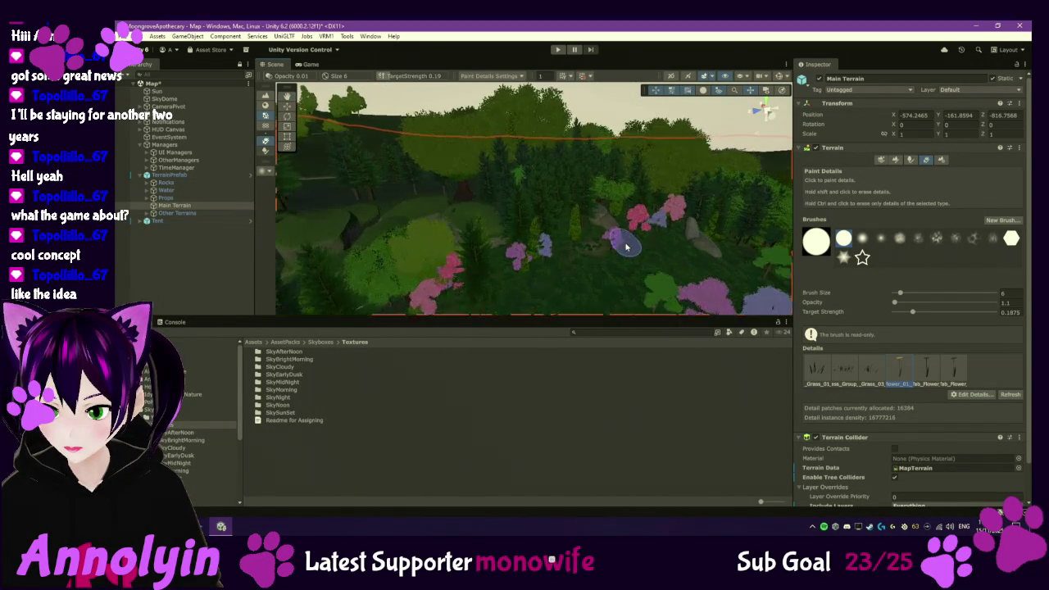
{"action": "scroll", "coordinate": [625, 246], "scroll_direction": "up", "scroll_amount": 5}
{"action": "left_click_drag", "start_coordinate": [626, 246], "coordinate": [342, 135]}
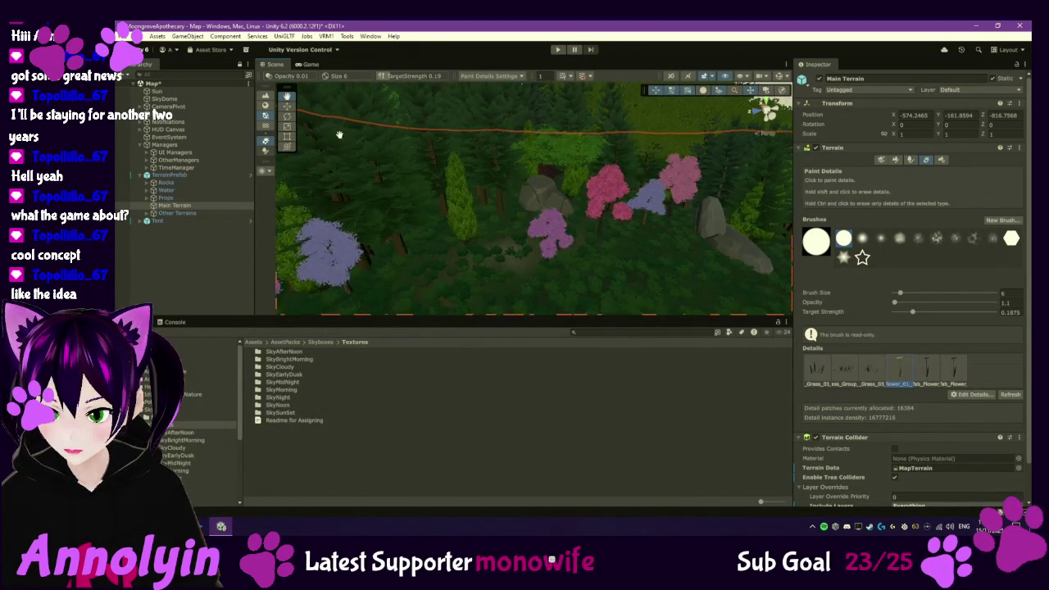
{"action": "scroll", "coordinate": [342, 135], "scroll_direction": "up", "scroll_amount": 2}
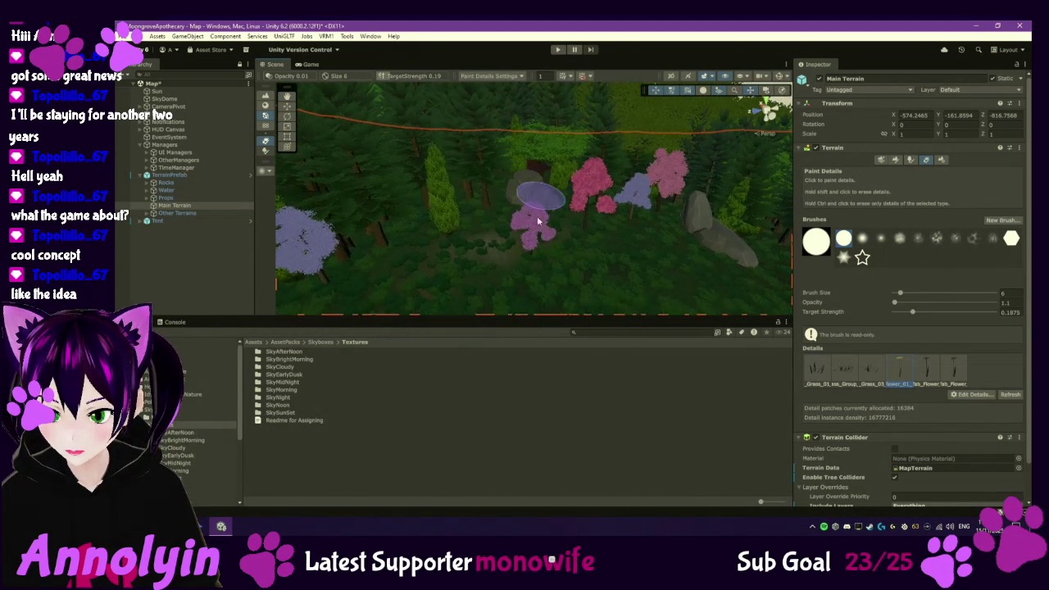
{"action": "left_click", "coordinate": [910, 159]}
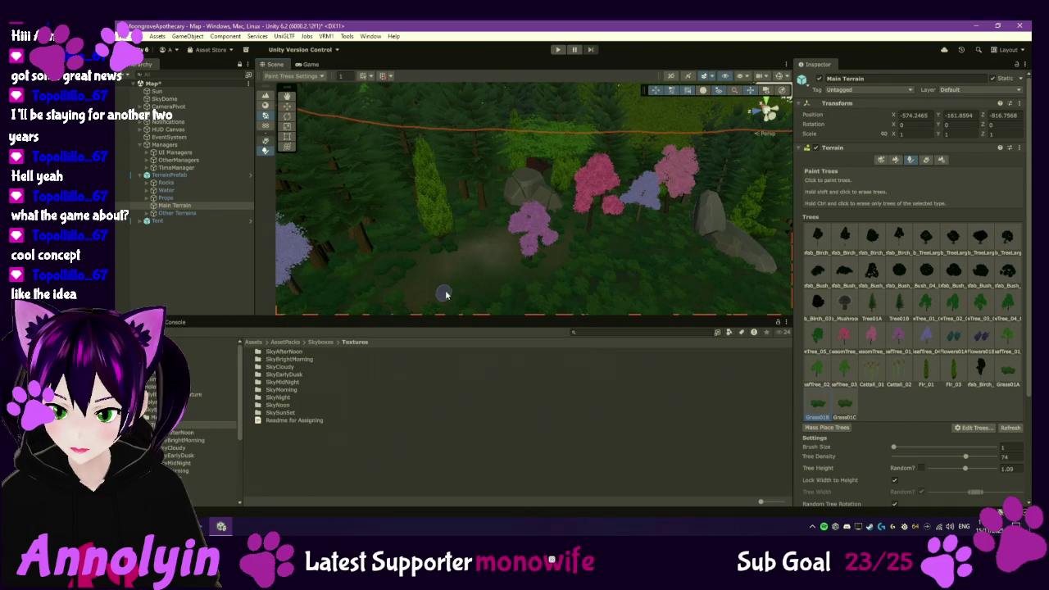
- Back in detail painting, select Grass_Group and raise Target Strength to 0.5625
{"action": "left_click", "coordinate": [927, 160]}
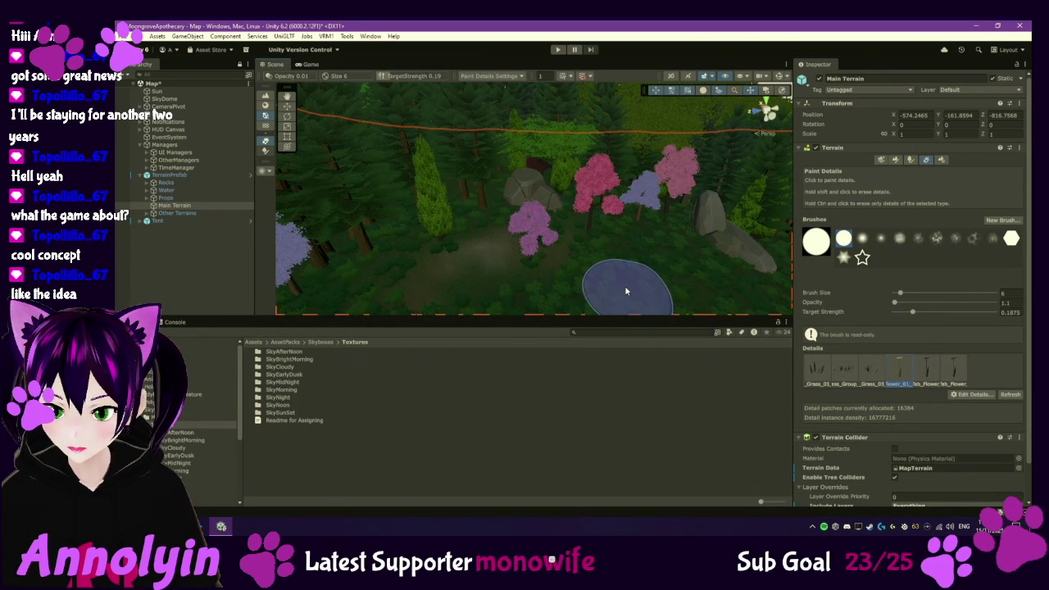
{"action": "left_click", "coordinate": [812, 379]}
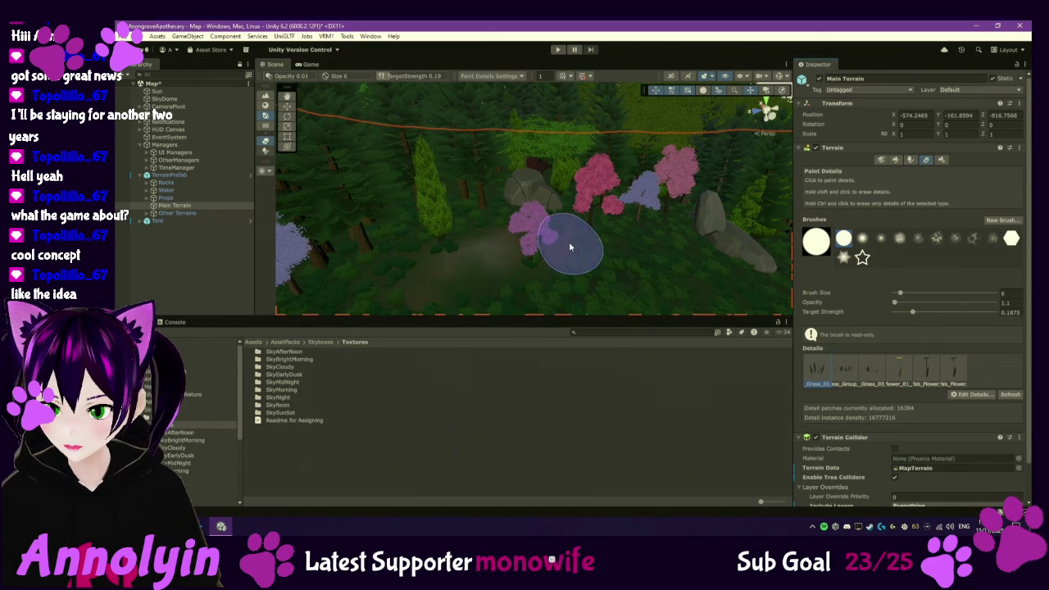
{"action": "left_click", "coordinate": [844, 368]}
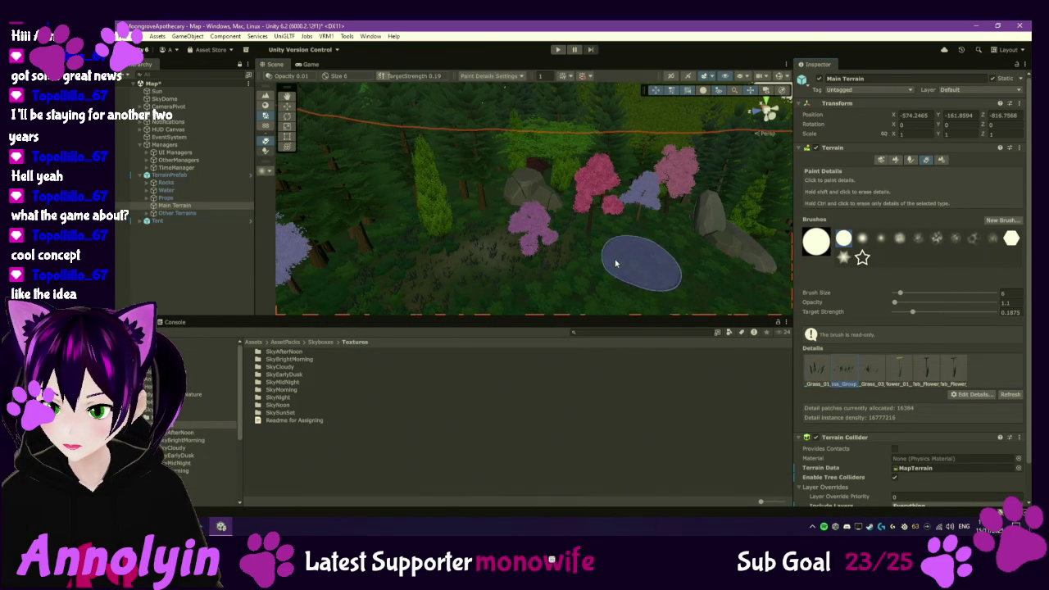
{"action": "left_click", "coordinate": [871, 370]}
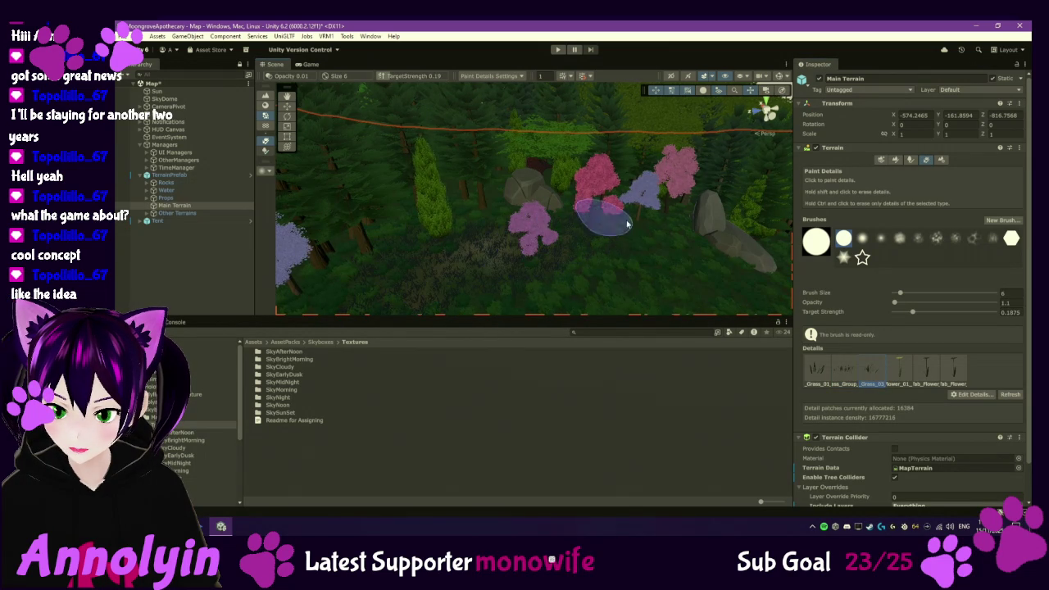
{"action": "left_click", "coordinate": [857, 382]}
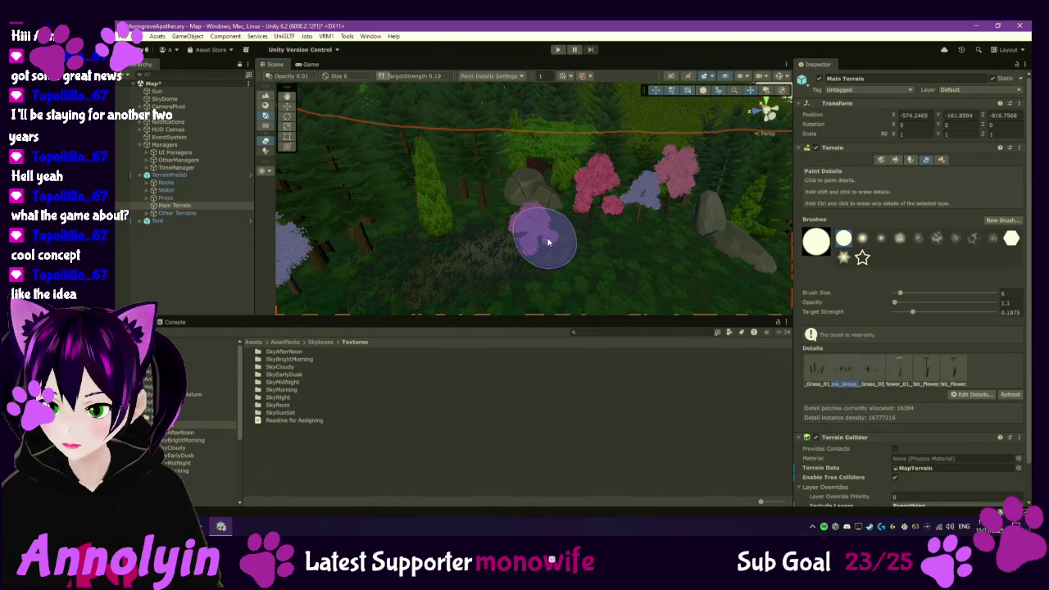
{"action": "left_click_drag", "start_coordinate": [914, 313], "coordinate": [951, 311]}
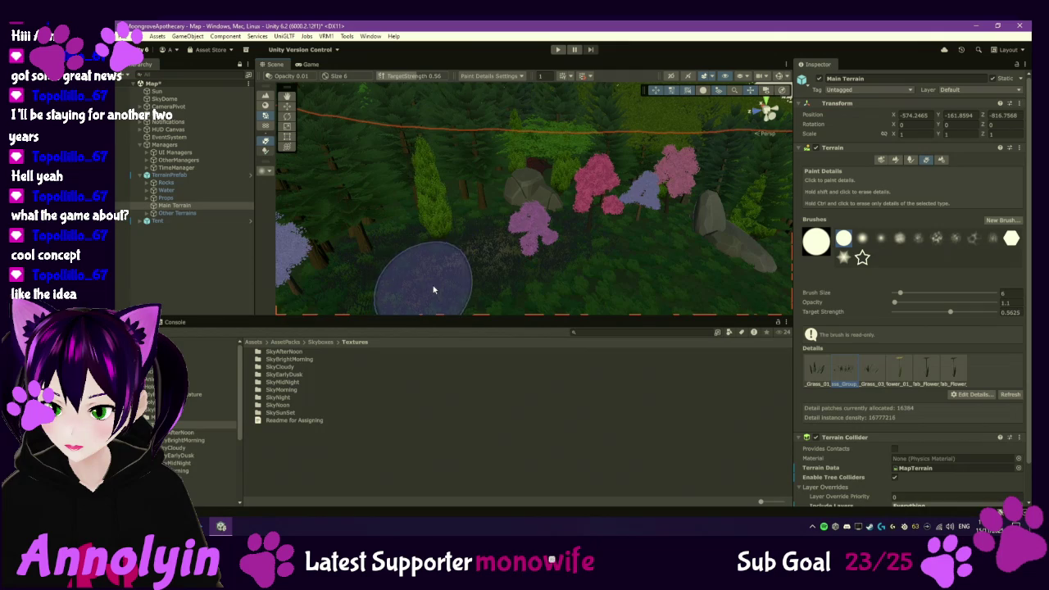
- Paint _Grass_03 and _Grass_01 around the flower trees, then return to tree painting
{"action": "left_click", "coordinate": [872, 370]}
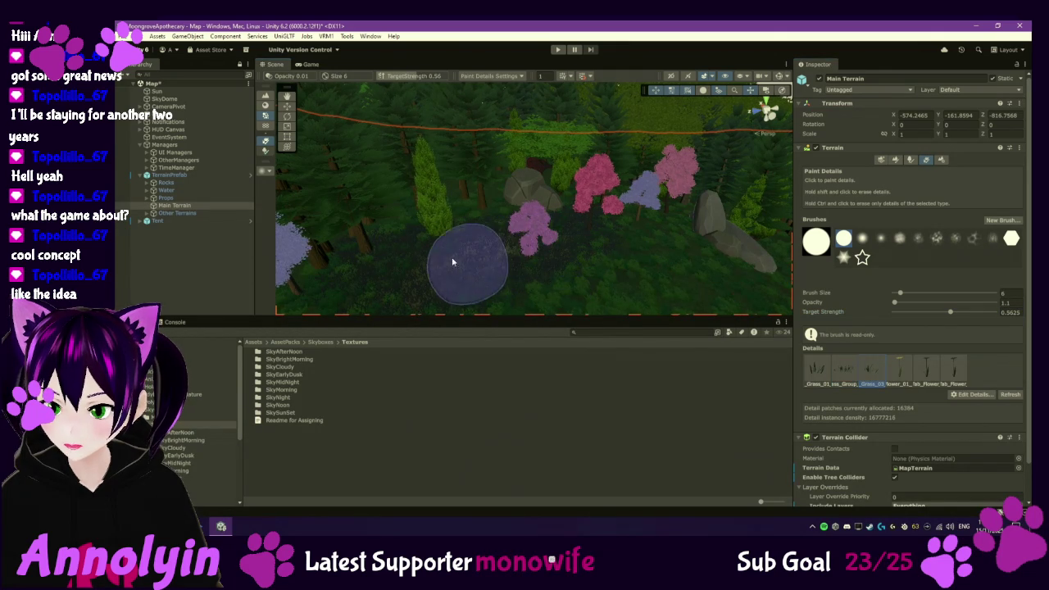
{"action": "left_click", "coordinate": [818, 369]}
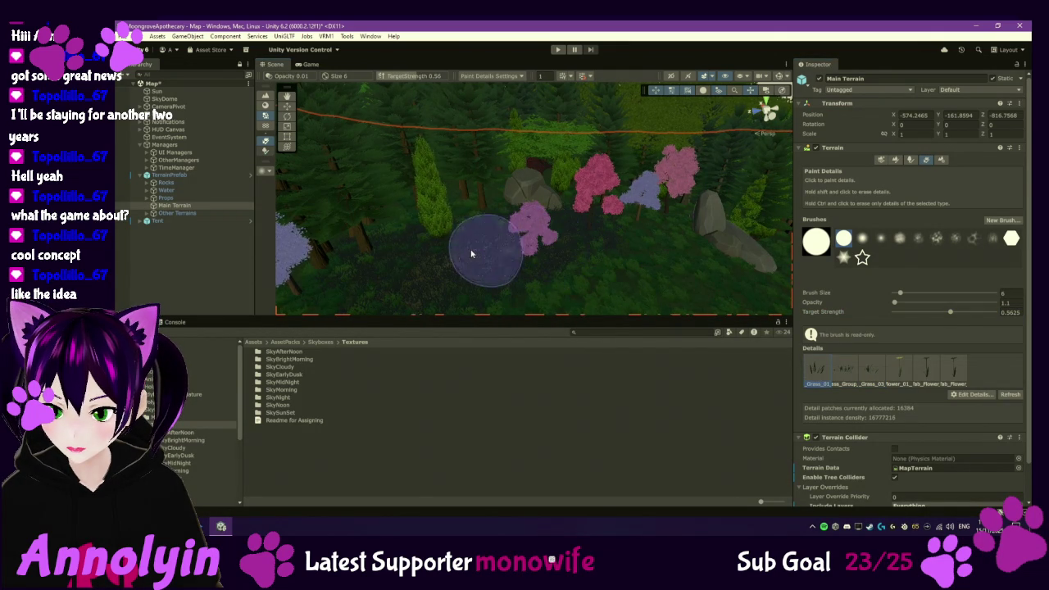
{"action": "scroll", "coordinate": [579, 251], "scroll_direction": "down", "scroll_amount": 3}
{"action": "scroll", "coordinate": [644, 247], "scroll_direction": "up", "scroll_amount": 5}
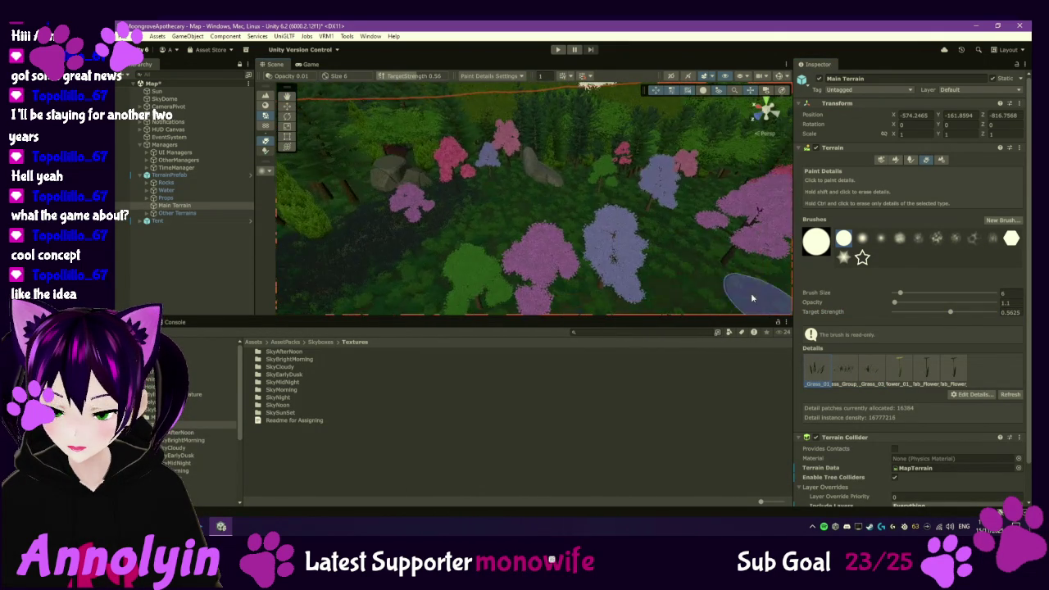
{"action": "scroll", "coordinate": [635, 213], "scroll_direction": "down", "scroll_amount": 8}
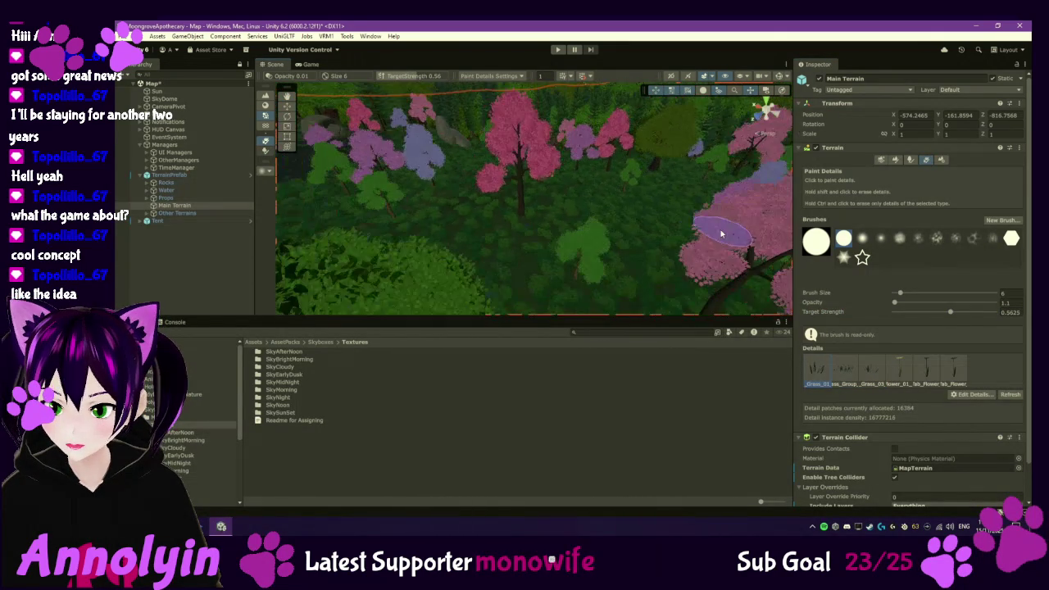
{"action": "scroll", "coordinate": [641, 286], "scroll_direction": "up", "scroll_amount": 4}
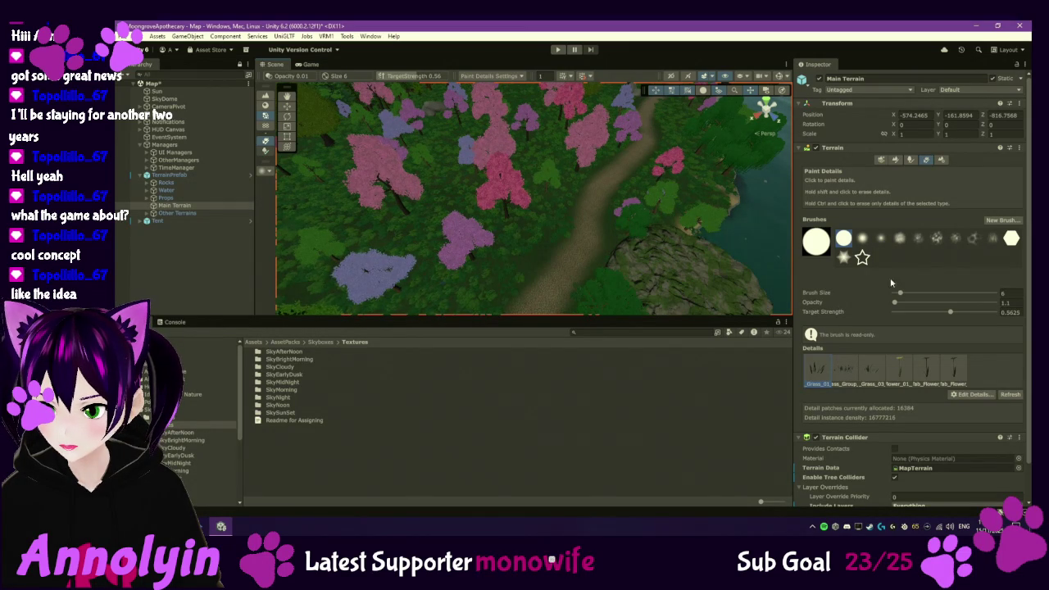
{"action": "left_click", "coordinate": [911, 160]}
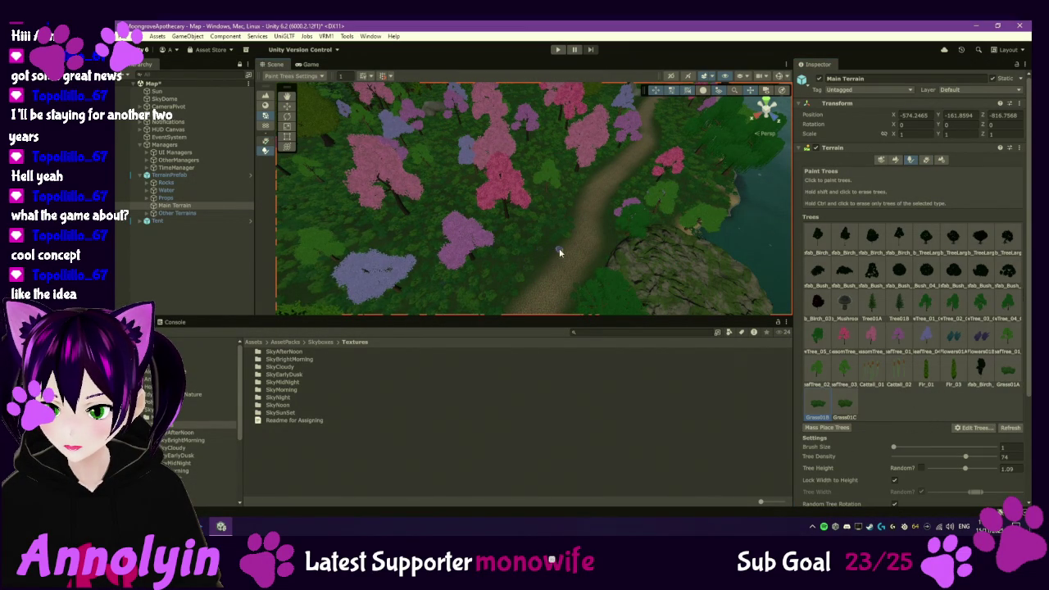
- Select Grass01A, paint bushes along the lake shore, then switch to texture painting
{"action": "left_click", "coordinate": [838, 400]}
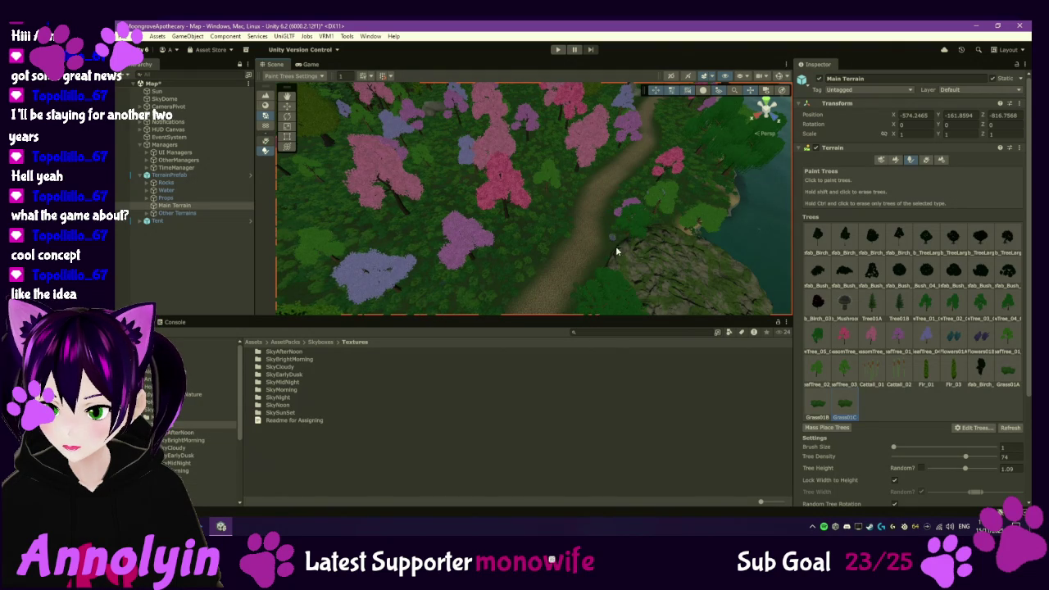
{"action": "left_click", "coordinate": [817, 403]}
{"action": "left_click", "coordinate": [1007, 371]}
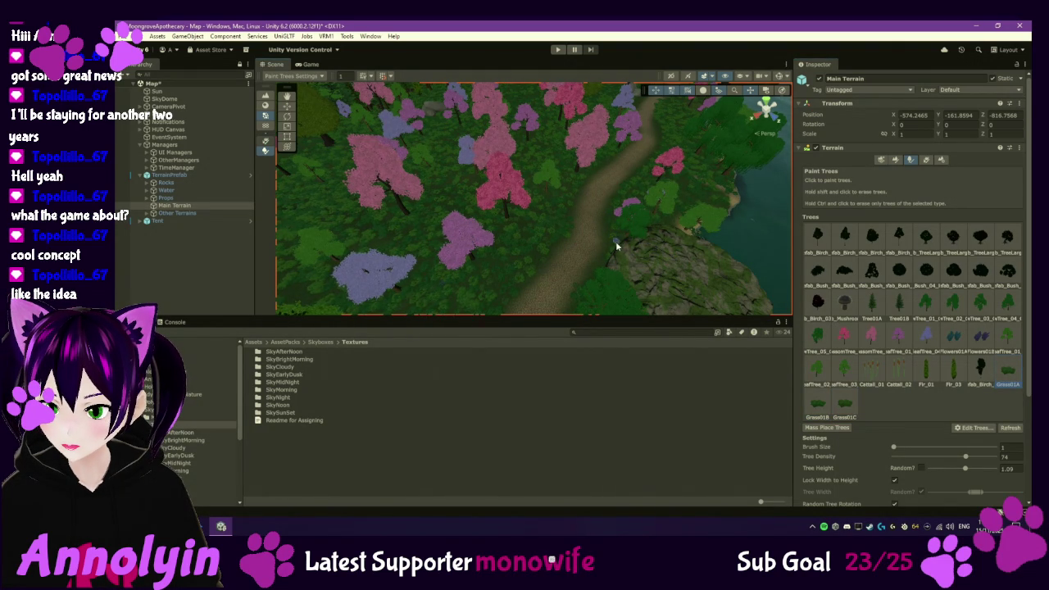
{"action": "key", "text": "Right"}
{"action": "key", "text": "Right"}
{"action": "key", "text": "Right"}
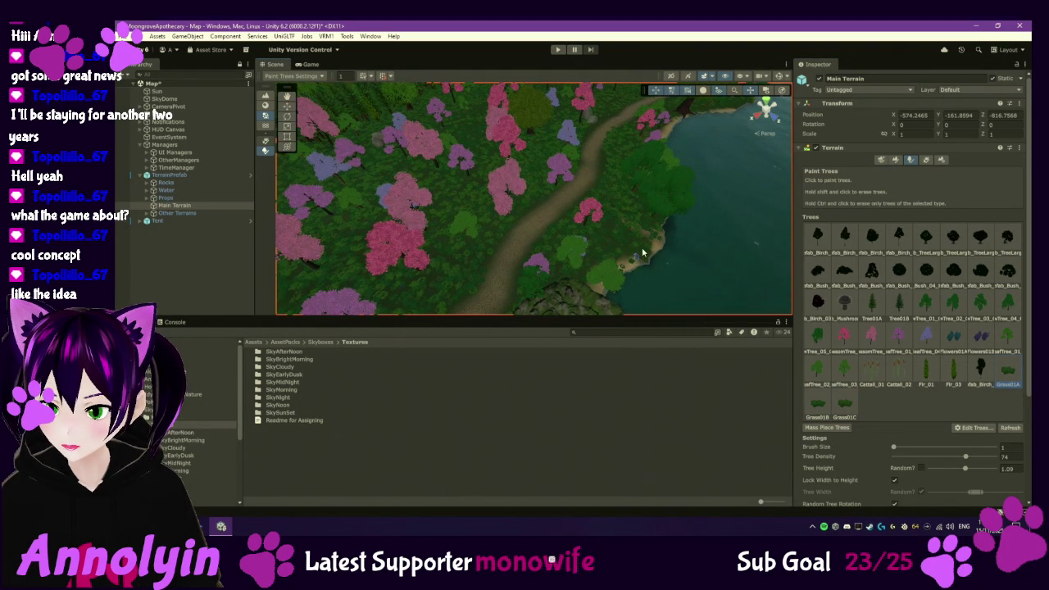
{"action": "key", "text": "Up"}
{"action": "key", "text": "Up"}
{"action": "key", "text": "Up"}
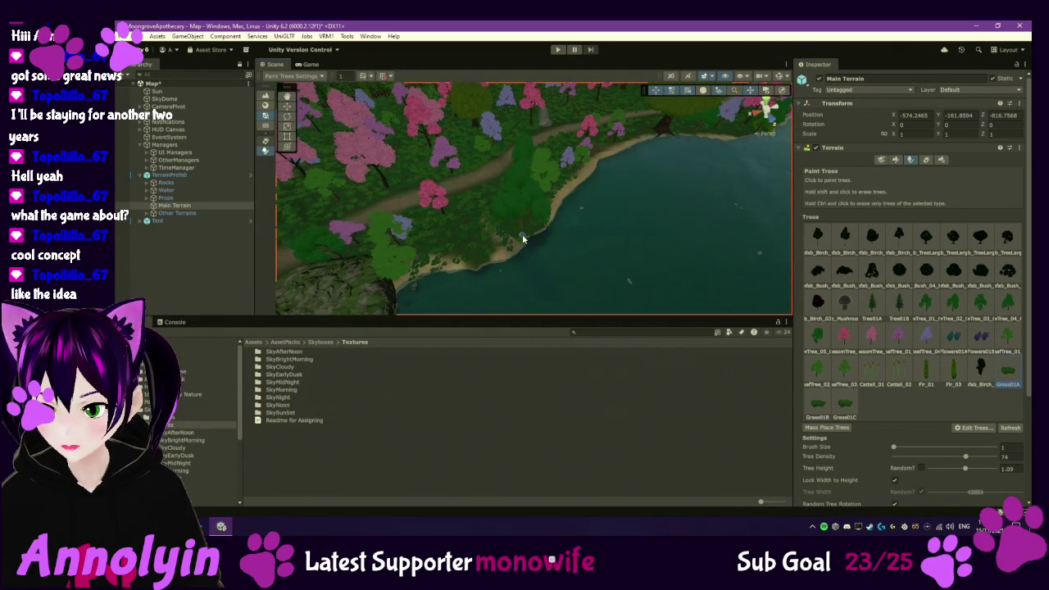
{"action": "left_click", "coordinate": [481, 252]}
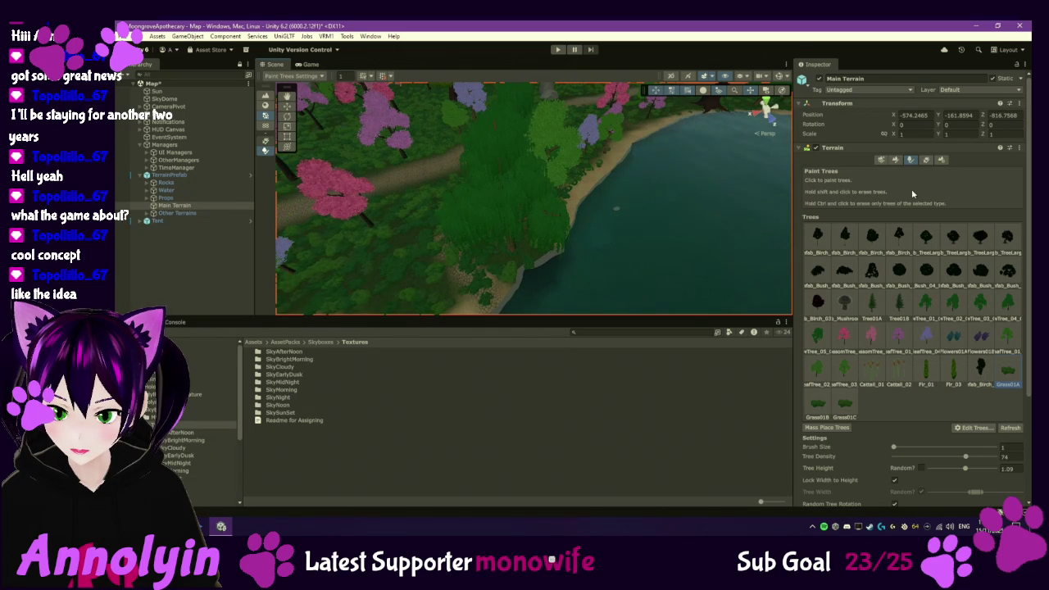
{"action": "left_click", "coordinate": [895, 160]}
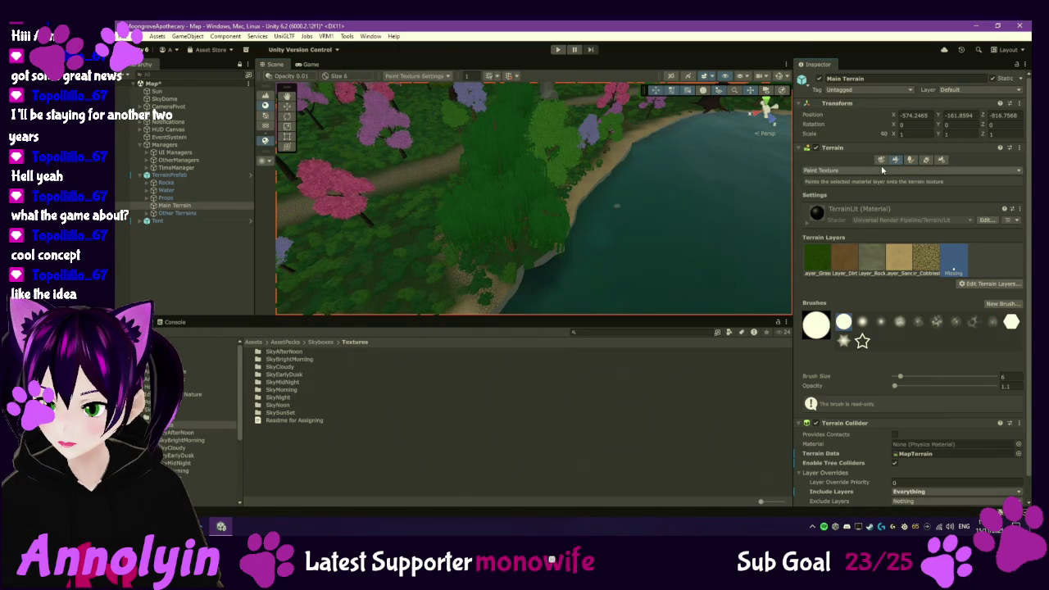
- Paint Layer_Sand along the lake shoreline at texture opacity 21.8, then return to tree painting
{"action": "left_click", "coordinate": [825, 255]}
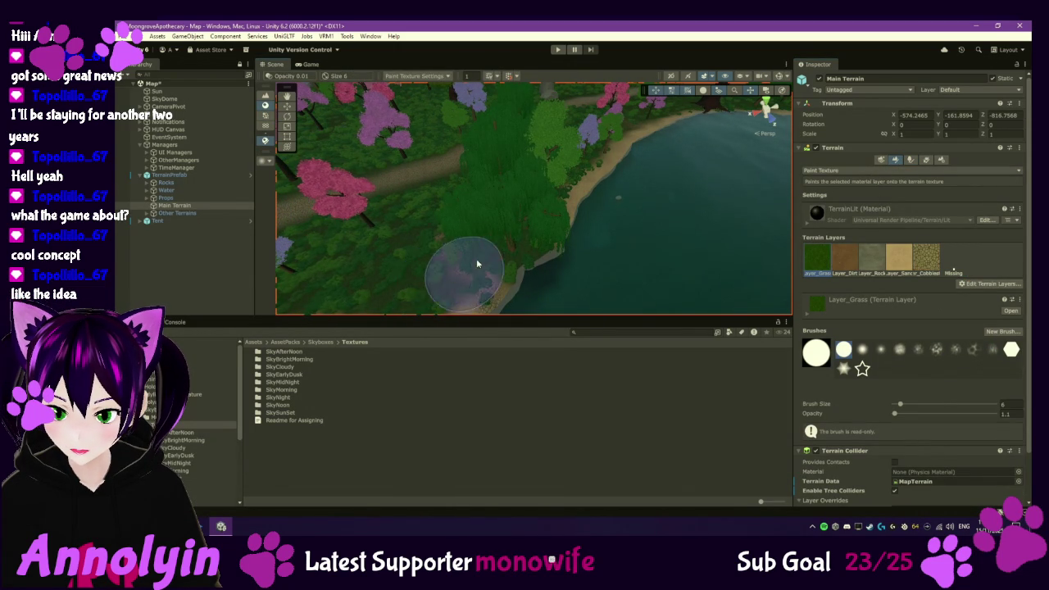
{"action": "left_click", "coordinate": [913, 414]}
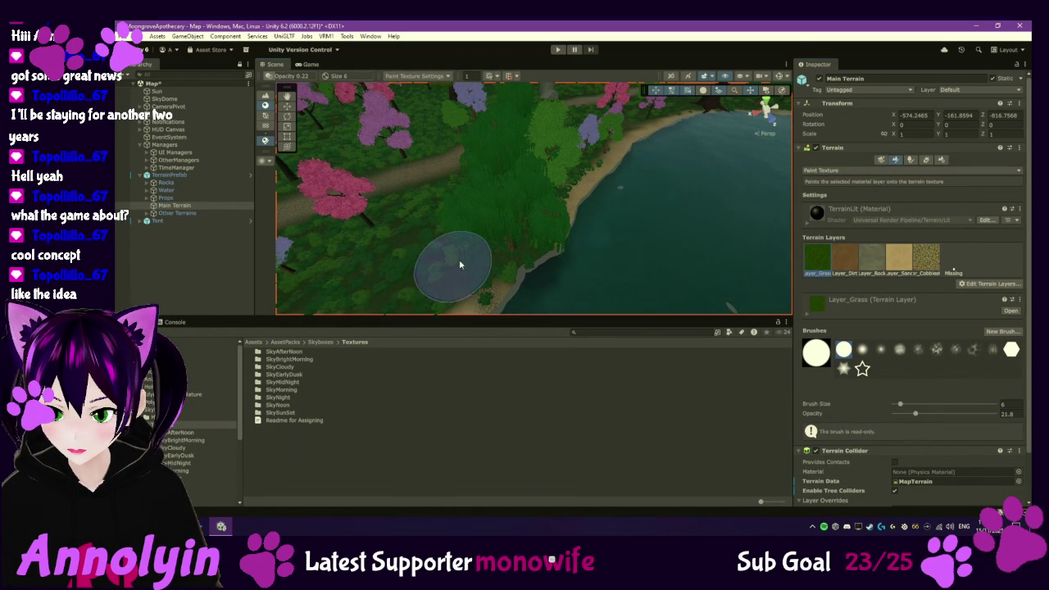
{"action": "left_click", "coordinate": [898, 256]}
{"action": "mouse_move", "coordinate": [668, 264]}
{"action": "left_mouse_down"}
{"action": "mouse_move", "coordinate": [718, 226]}
{"action": "mouse_move", "coordinate": [759, 277]}
{"action": "left_mouse_up"}
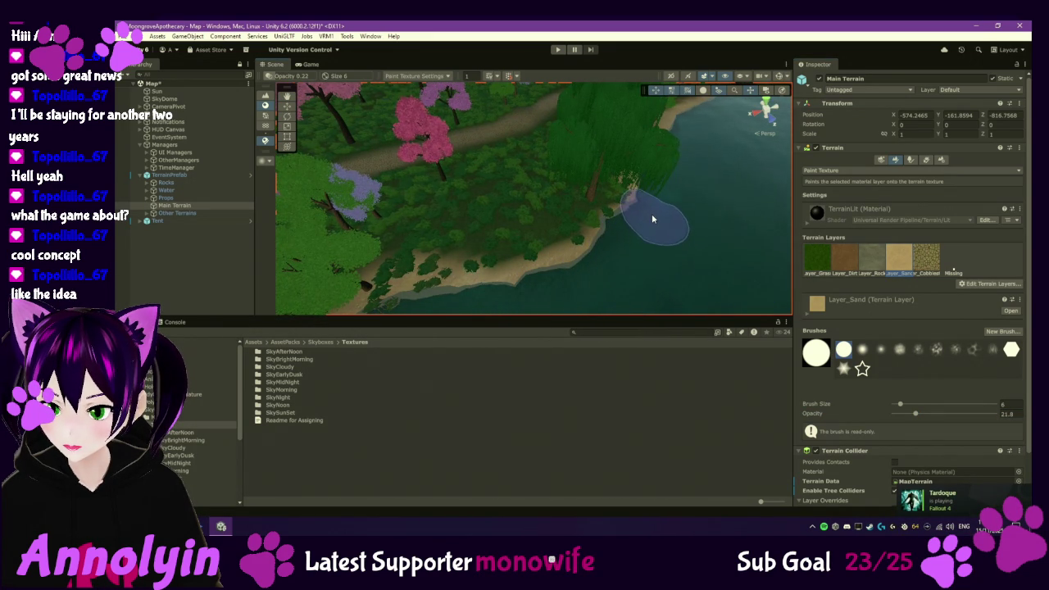
{"action": "scroll", "coordinate": [627, 271], "scroll_direction": "up", "scroll_amount": 5}
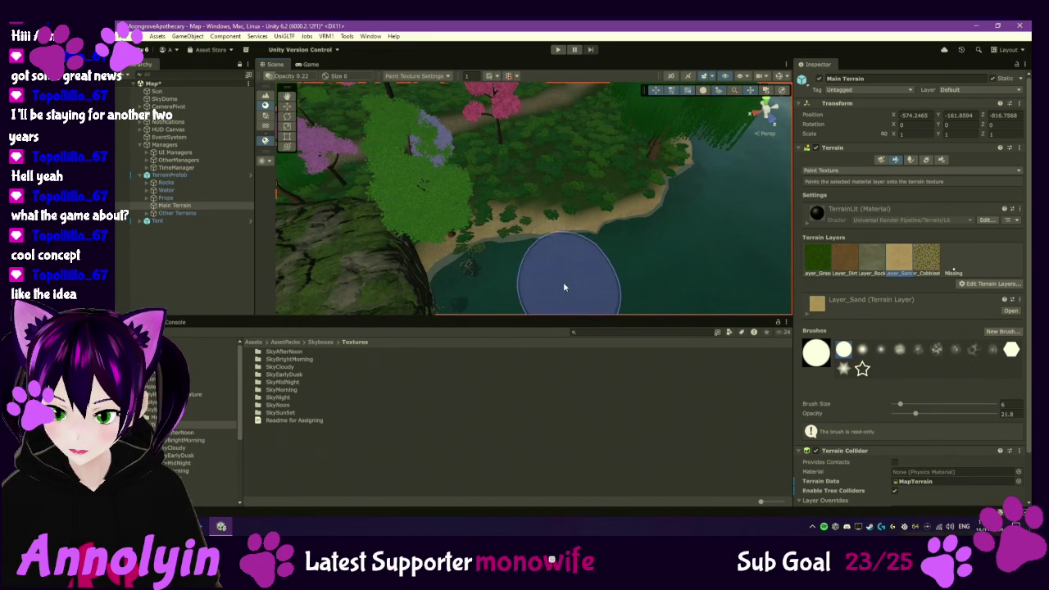
{"action": "left_click", "coordinate": [912, 161]}
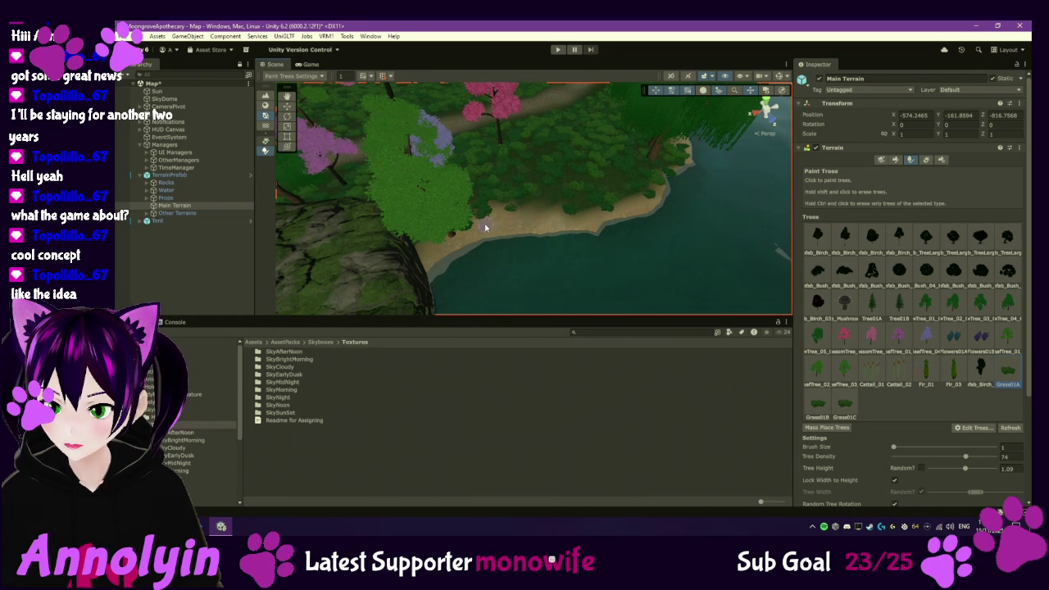
{"action": "scroll", "coordinate": [515, 279], "scroll_direction": "up", "scroll_amount": 3}
{"action": "scroll", "coordinate": [515, 295], "scroll_direction": "down", "scroll_amount": 5}
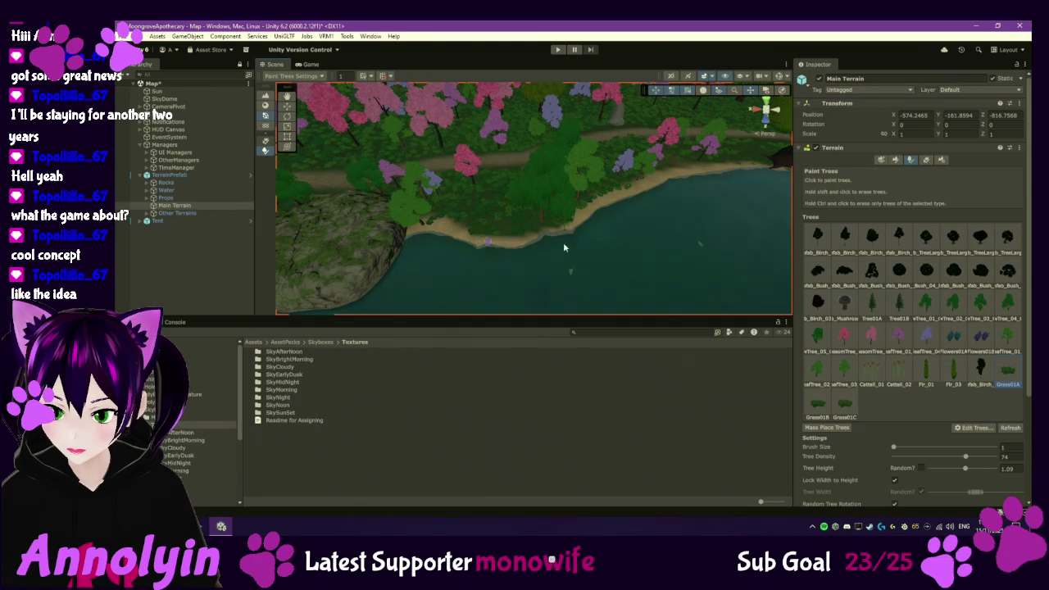
{"action": "left_click_drag", "start_coordinate": [564, 246], "coordinate": [512, 281]}
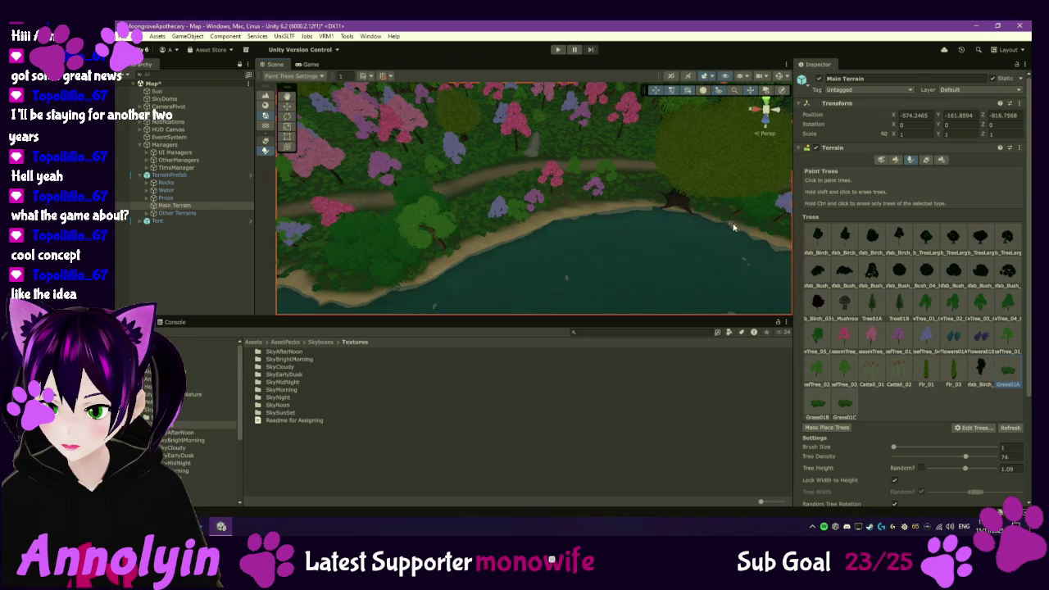
{"action": "left_click_drag", "start_coordinate": [711, 240], "coordinate": [557, 237]}
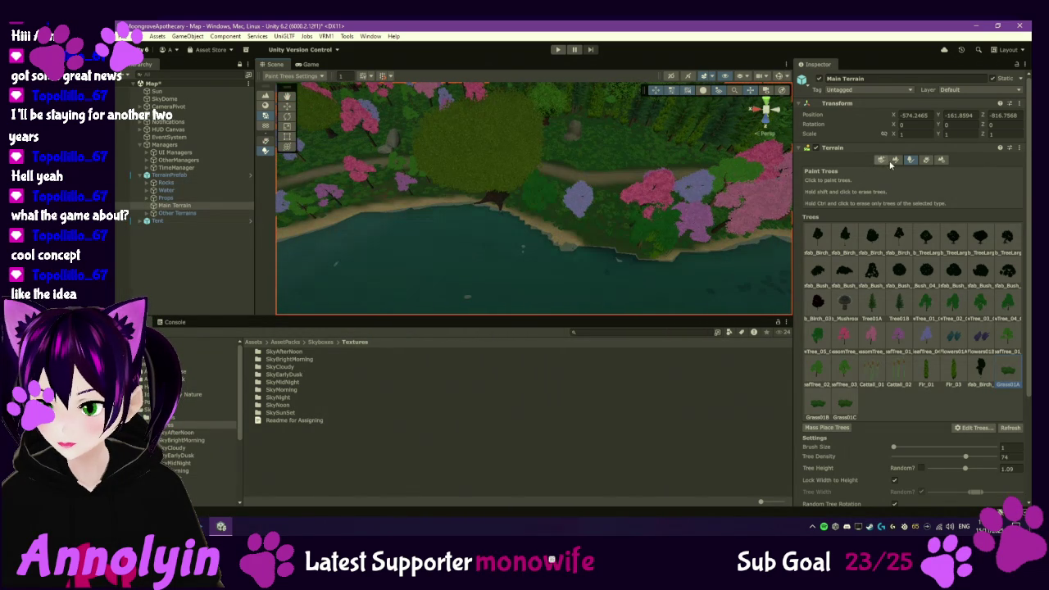
- Brush extra Layer_Sand along the water's edge under the flowering trees, then resume tree painting
{"action": "left_click", "coordinate": [894, 160]}
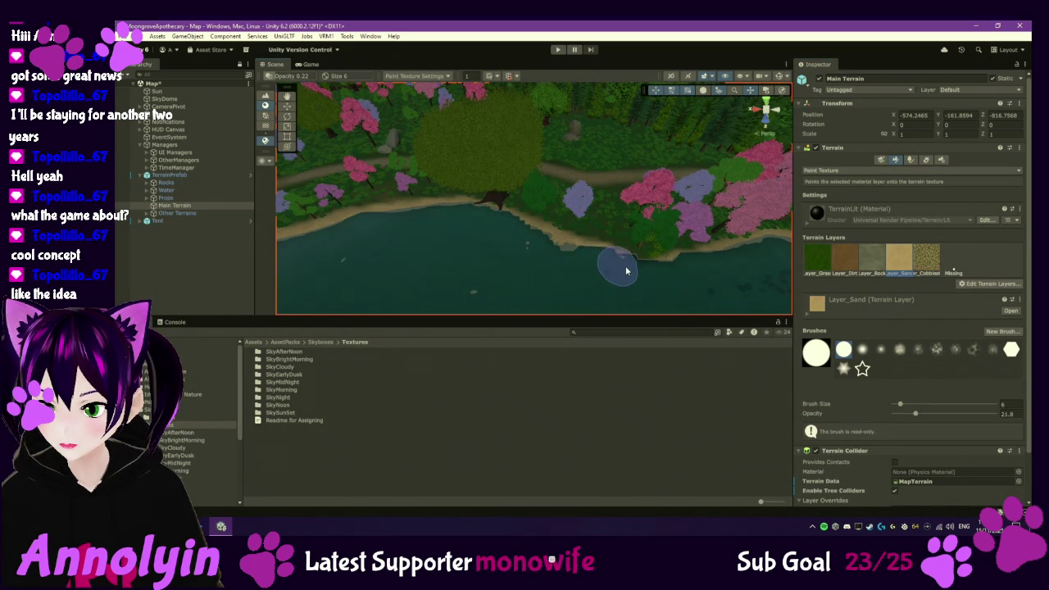
{"action": "left_click_drag", "start_coordinate": [740, 270], "coordinate": [625, 274]}
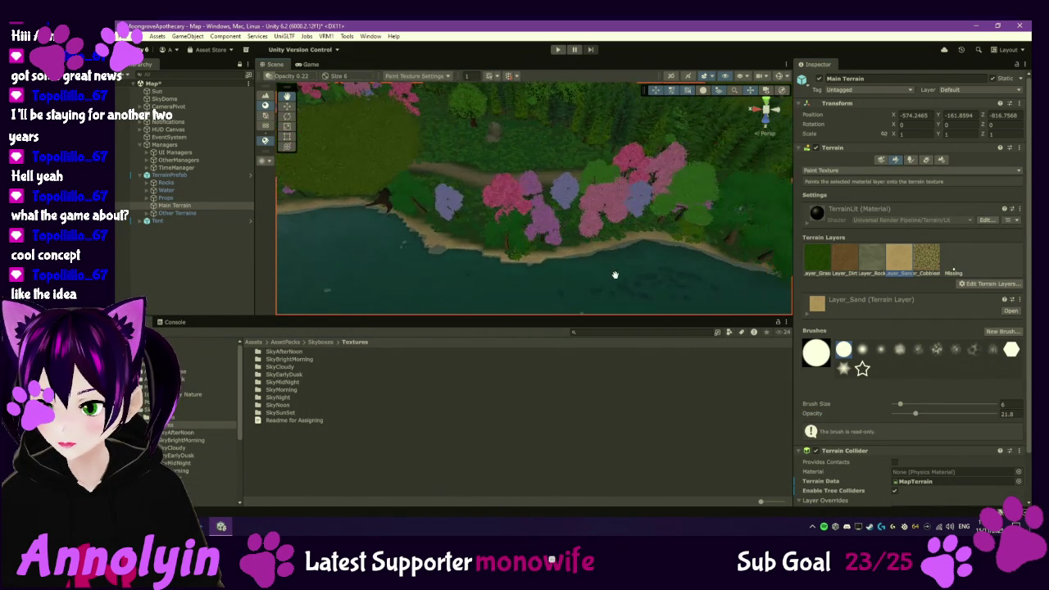
{"action": "left_click", "coordinate": [909, 160]}
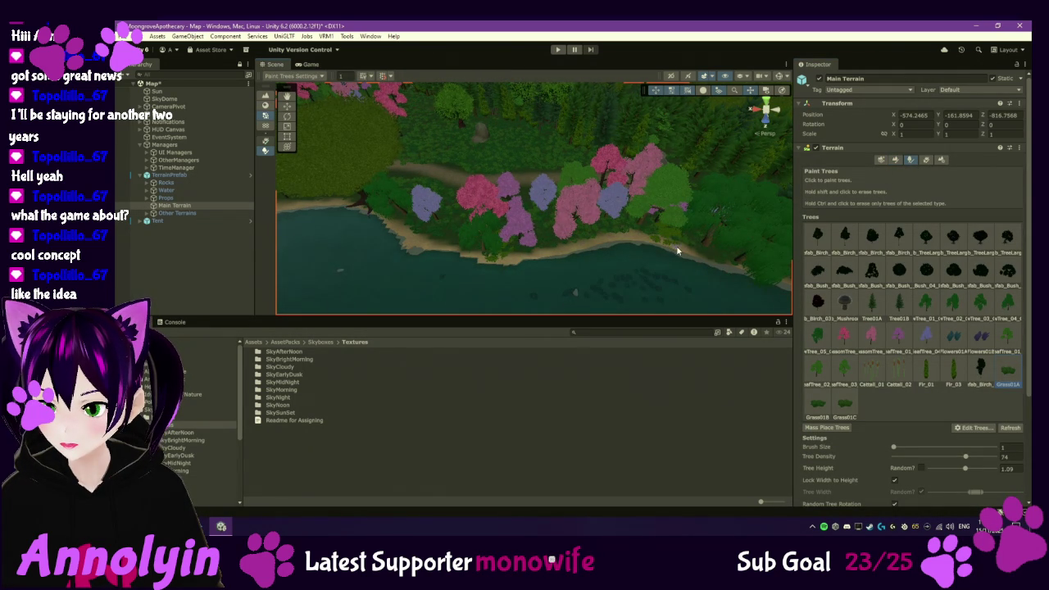
- Look across the lake toward the flowering trees, then switch Main Terrain to Paint Details
{"action": "scroll", "coordinate": [656, 248], "scroll_direction": "up", "scroll_amount": 5}
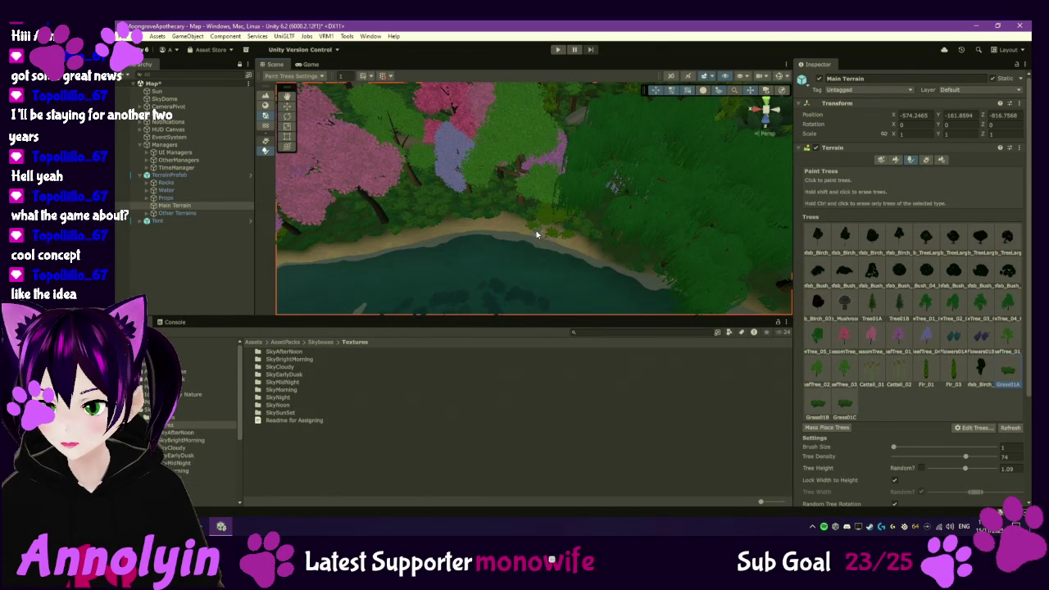
{"action": "scroll", "coordinate": [453, 268], "scroll_direction": "down", "scroll_amount": 5}
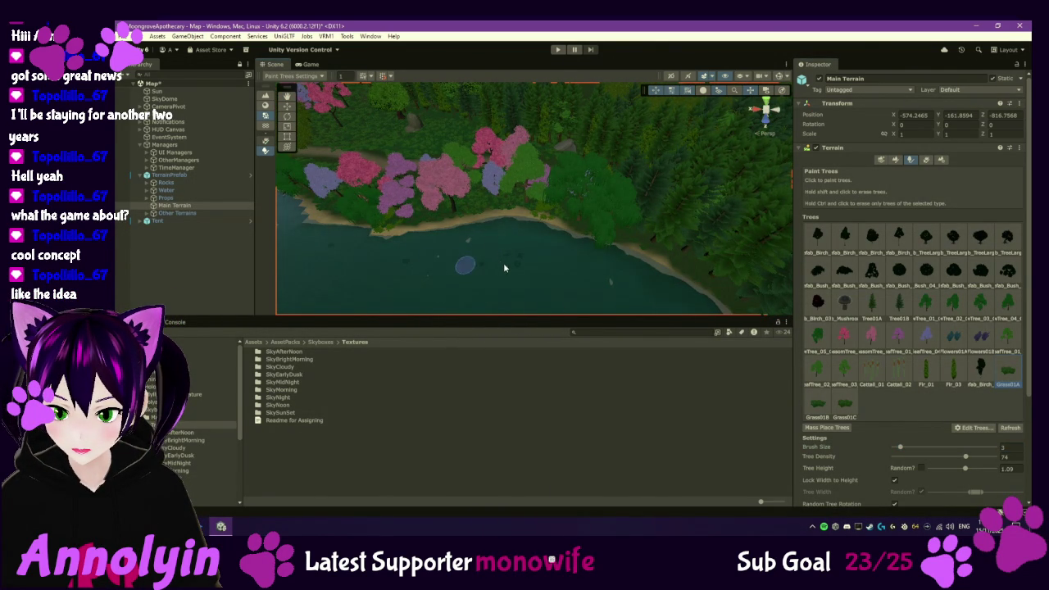
{"action": "left_click_drag", "start_coordinate": [387, 263], "coordinate": [567, 289]}
{"action": "mouse_move", "coordinate": [469, 274]}
{"action": "left_mouse_down"}
{"action": "mouse_move", "coordinate": [549, 245]}
{"action": "mouse_move", "coordinate": [580, 290]}
{"action": "left_mouse_up"}
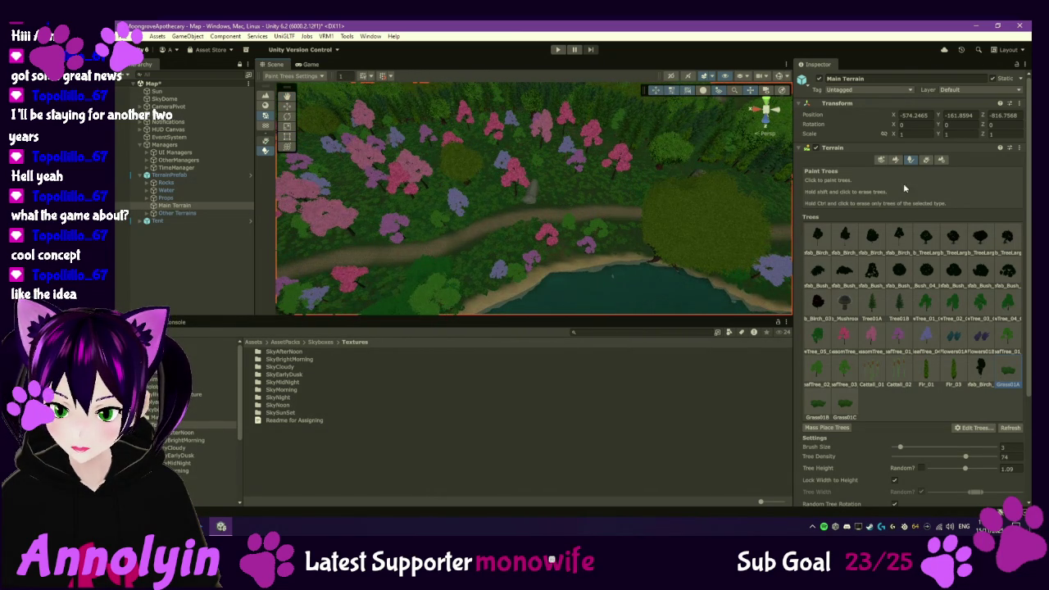
{"action": "left_click", "coordinate": [927, 160]}
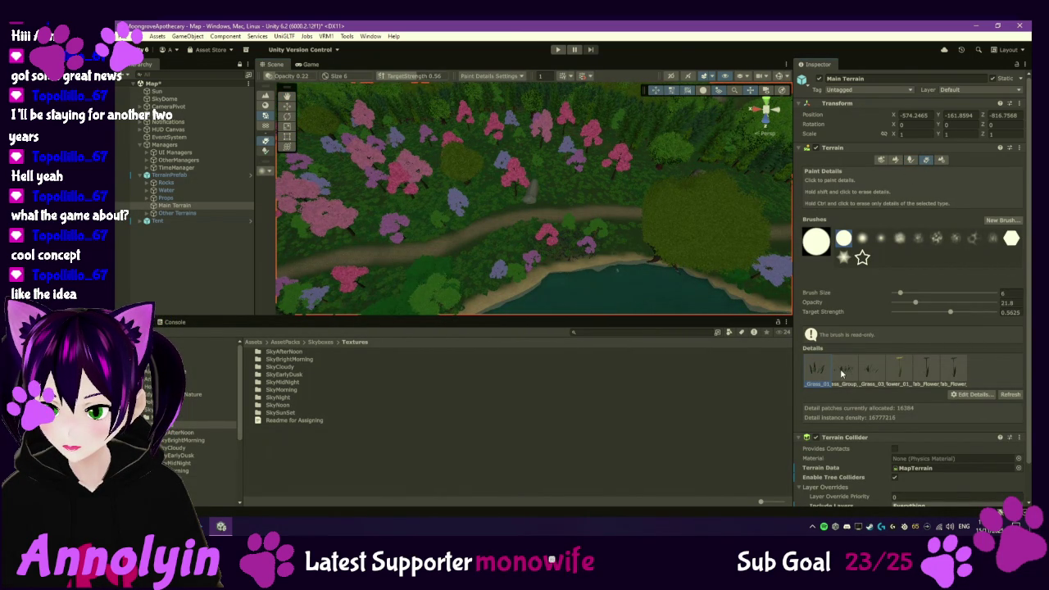
- Brush grass details near the shore, check trees, river and waterfall, then deselect Main Terrain
{"action": "mouse_move", "coordinate": [576, 246]}
{"action": "left_mouse_down"}
{"action": "mouse_move", "coordinate": [590, 237]}
{"action": "mouse_move", "coordinate": [513, 267]}
{"action": "mouse_move", "coordinate": [573, 241]}
{"action": "mouse_move", "coordinate": [628, 243]}
{"action": "mouse_move", "coordinate": [555, 235]}
{"action": "mouse_move", "coordinate": [515, 273]}
{"action": "mouse_move", "coordinate": [476, 259]}
{"action": "left_mouse_up"}
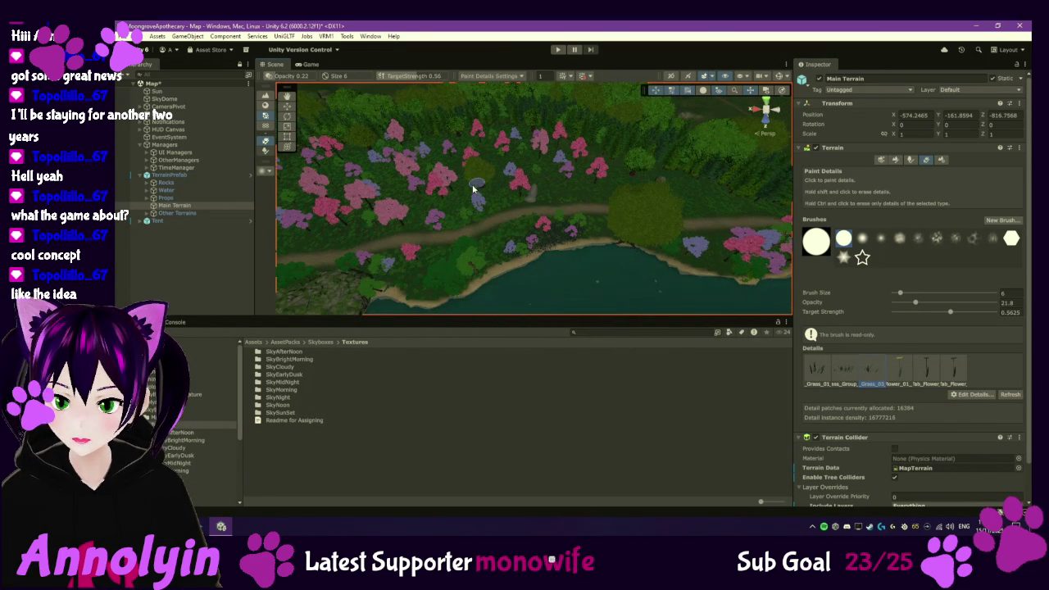
{"action": "mouse_move", "coordinate": [428, 197]}
{"action": "left_mouse_down"}
{"action": "mouse_move", "coordinate": [637, 205]}
{"action": "mouse_move", "coordinate": [536, 183]}
{"action": "left_mouse_up"}
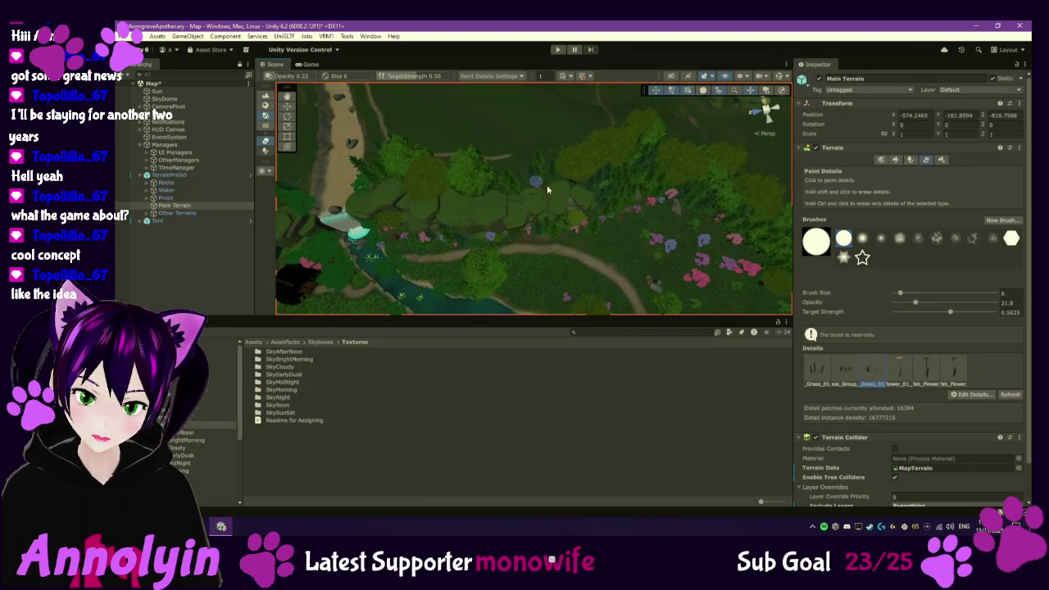
{"action": "left_click_drag", "start_coordinate": [682, 208], "coordinate": [710, 186]}
{"action": "mouse_move", "coordinate": [582, 226]}
{"action": "left_mouse_down"}
{"action": "mouse_move", "coordinate": [489, 246]}
{"action": "mouse_move", "coordinate": [586, 131]}
{"action": "mouse_move", "coordinate": [607, 213]}
{"action": "mouse_move", "coordinate": [553, 222]}
{"action": "left_mouse_up"}
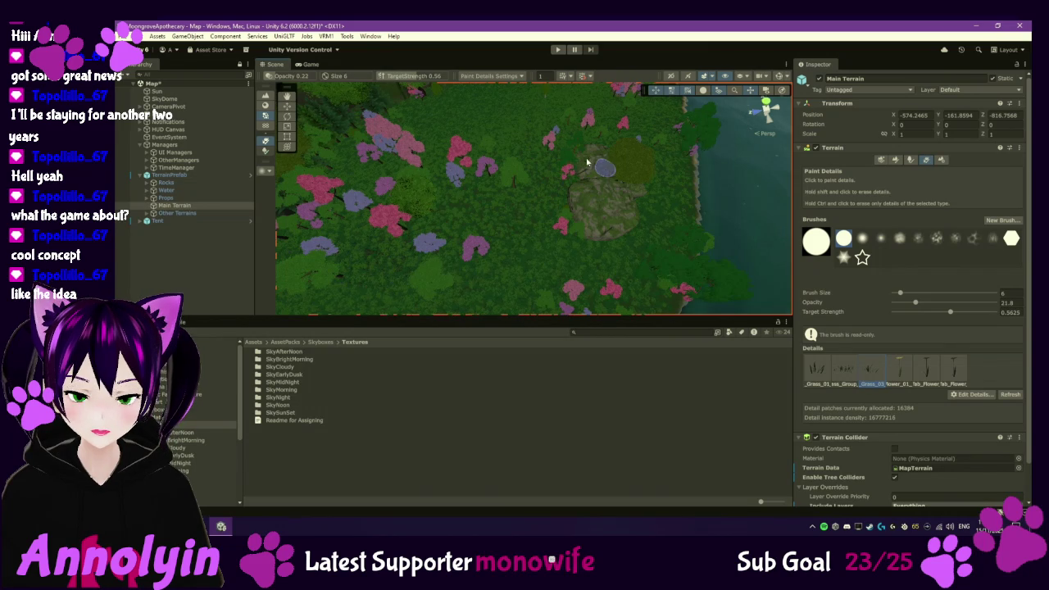
{"action": "left_click", "coordinate": [172, 252]}
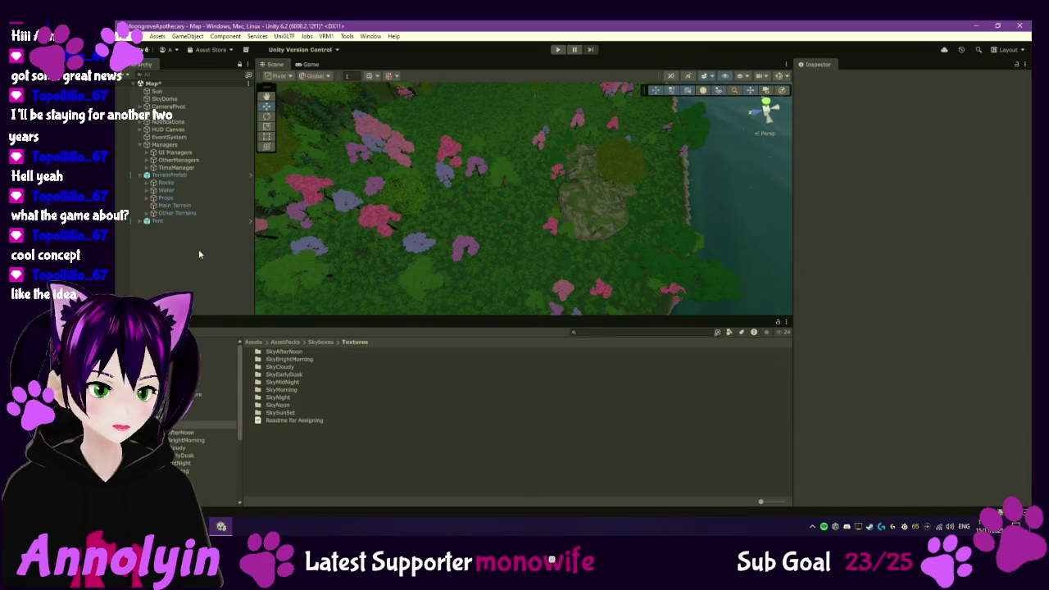
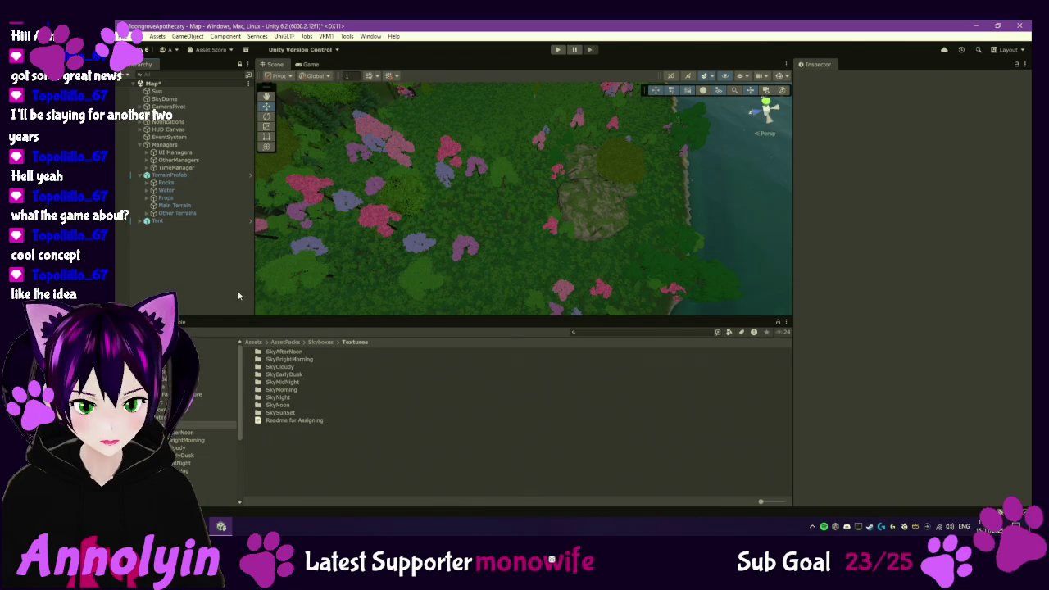
- Frame the whole island on Main Terrain with its Paint Details brush (size 25) showing
{"action": "left_click_drag", "start_coordinate": [467, 188], "coordinate": [277, 241]}
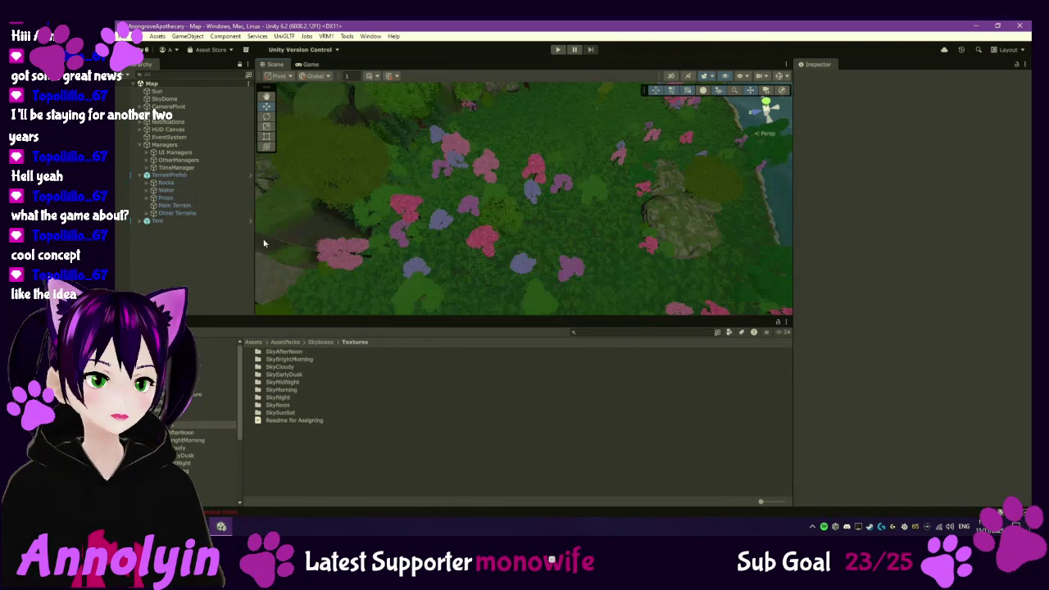
{"action": "scroll", "coordinate": [464, 262], "scroll_direction": "up", "scroll_amount": 10}
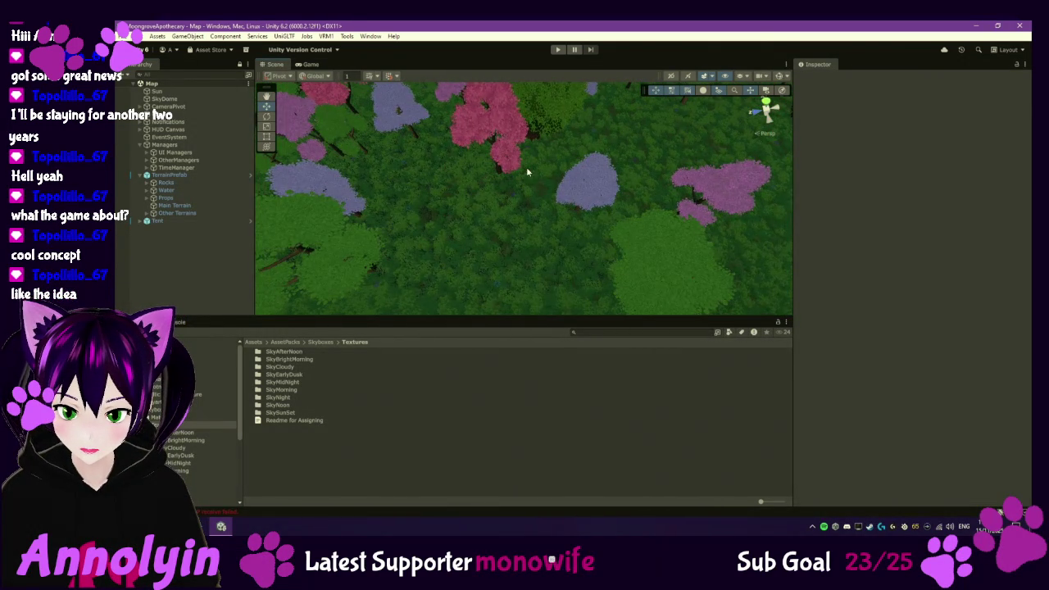
{"action": "scroll", "coordinate": [526, 193], "scroll_direction": "down", "scroll_amount": 6}
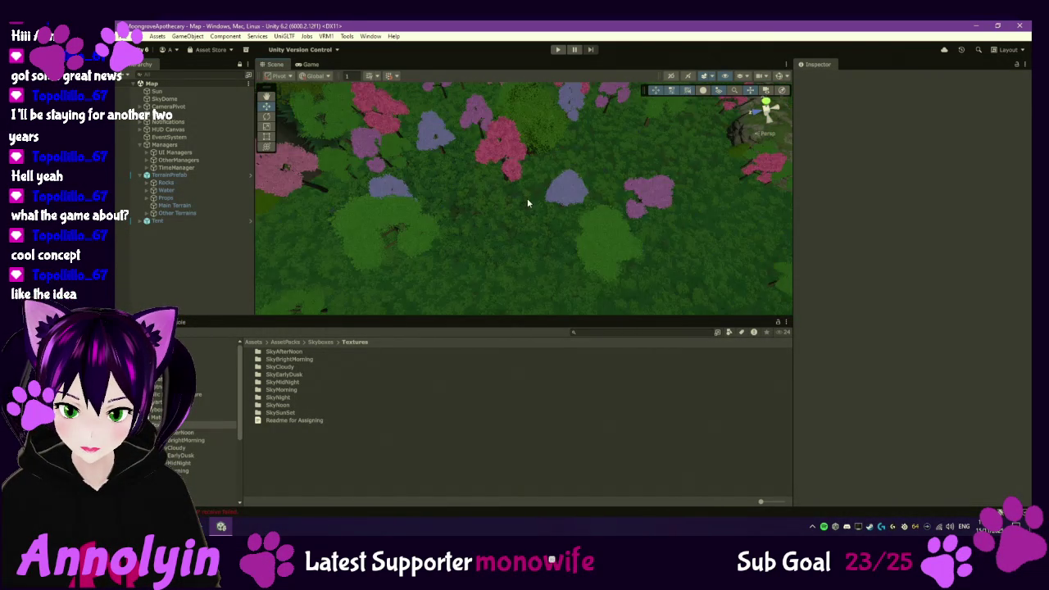
{"action": "double_click", "coordinate": [176, 205]}
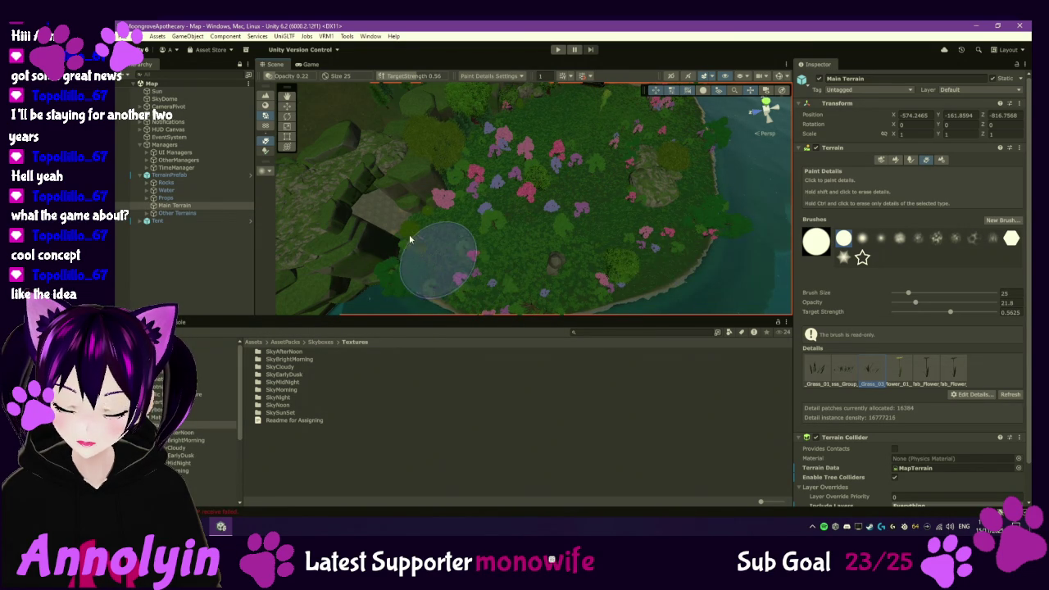
- Swing the view over the river and cabin, then switch Main Terrain to the Paint Trees tool
{"action": "scroll", "coordinate": [529, 208], "scroll_direction": "up", "scroll_amount": 2}
{"action": "scroll", "coordinate": [530, 208], "scroll_direction": "up", "scroll_amount": 5}
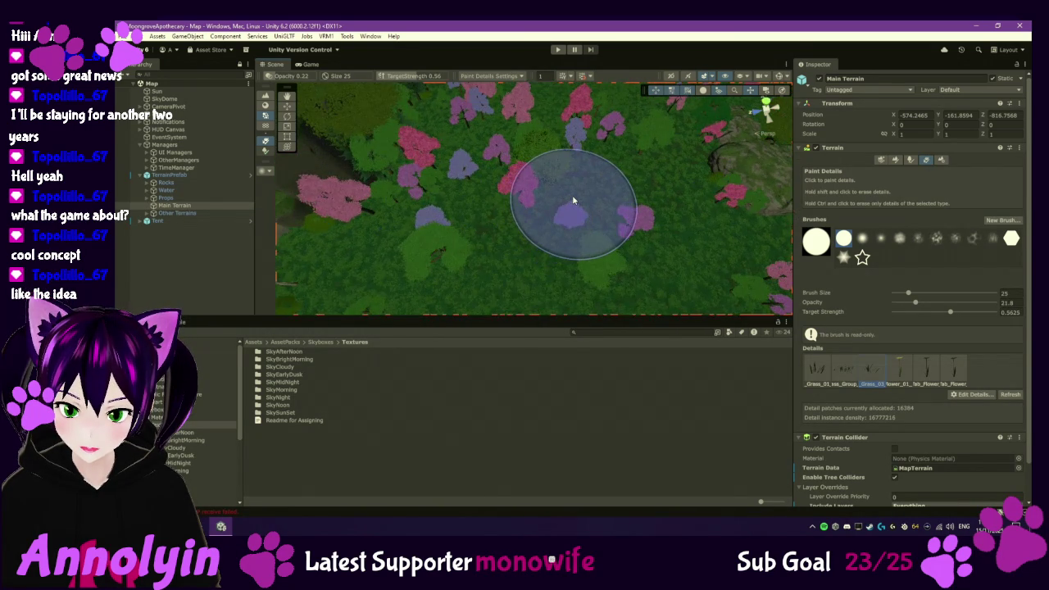
{"action": "mouse_move", "coordinate": [644, 215]}
{"action": "left_mouse_down"}
{"action": "mouse_move", "coordinate": [586, 305]}
{"action": "mouse_move", "coordinate": [365, 311]}
{"action": "left_mouse_up"}
{"action": "scroll", "coordinate": [586, 305], "scroll_direction": "down", "scroll_amount": 3}
{"action": "left_click_drag", "start_coordinate": [557, 230], "coordinate": [440, 298]}
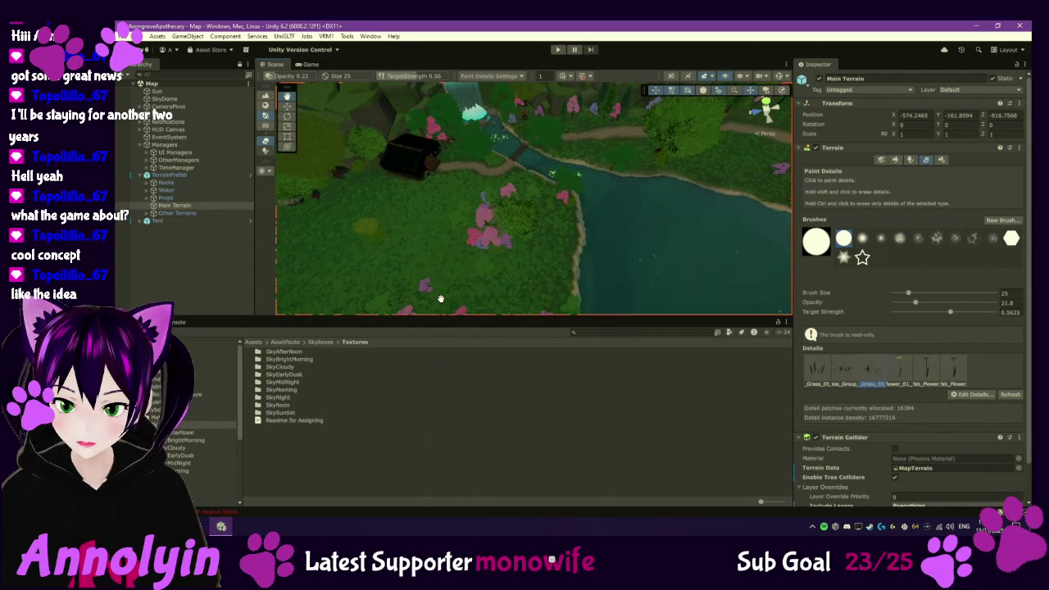
{"action": "scroll", "coordinate": [518, 207], "scroll_direction": "up", "scroll_amount": 4}
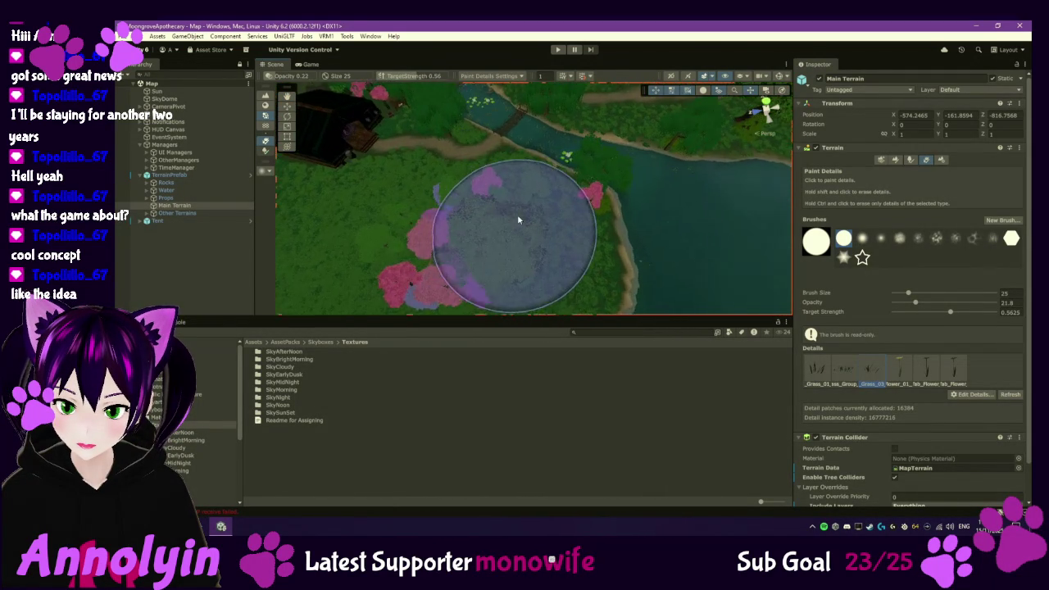
{"action": "mouse_move", "coordinate": [471, 220]}
{"action": "left_mouse_down"}
{"action": "mouse_move", "coordinate": [635, 432]}
{"action": "mouse_move", "coordinate": [547, 336]}
{"action": "left_mouse_up"}
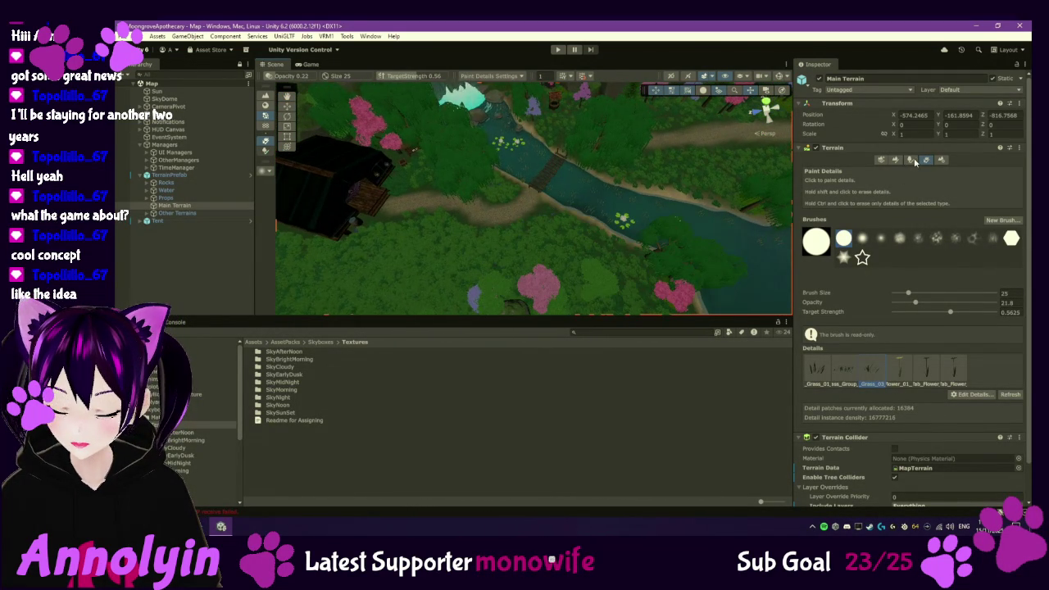
{"action": "left_click", "coordinate": [910, 159]}
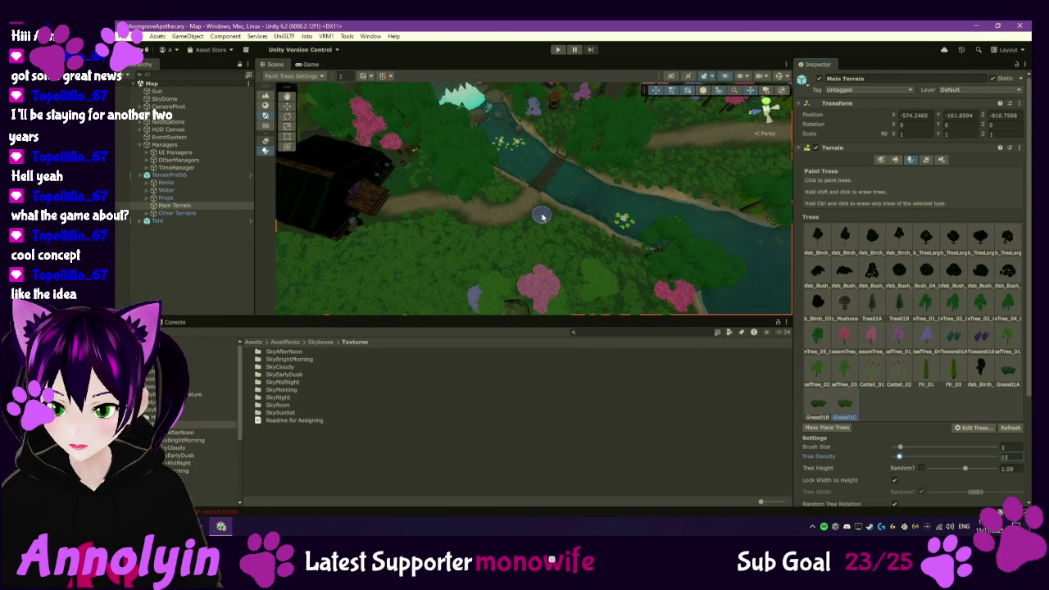
- Choose Grass01A and raise Tree Density from 15 to 74, then deselect the terrain
{"action": "scroll", "coordinate": [549, 214], "scroll_direction": "up", "scroll_amount": 1}
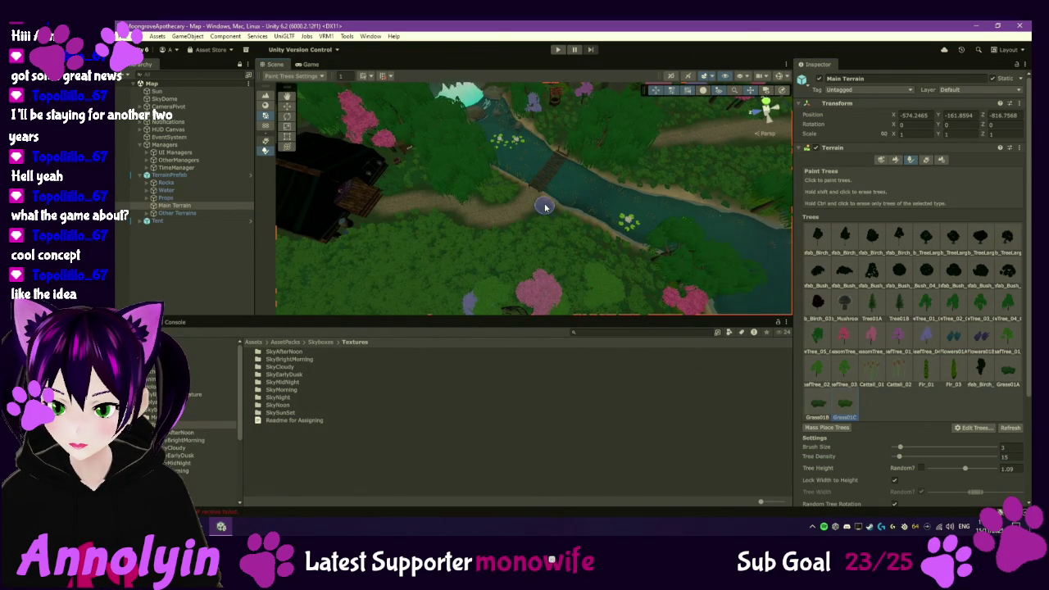
{"action": "left_click", "coordinate": [1003, 379]}
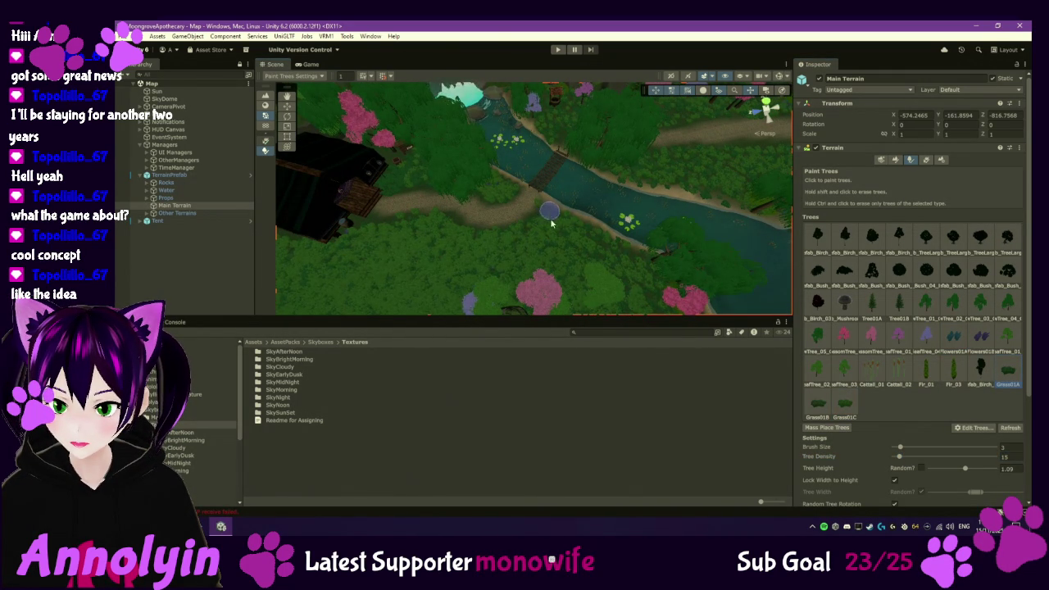
{"action": "left_click_drag", "start_coordinate": [963, 457], "coordinate": [966, 456]}
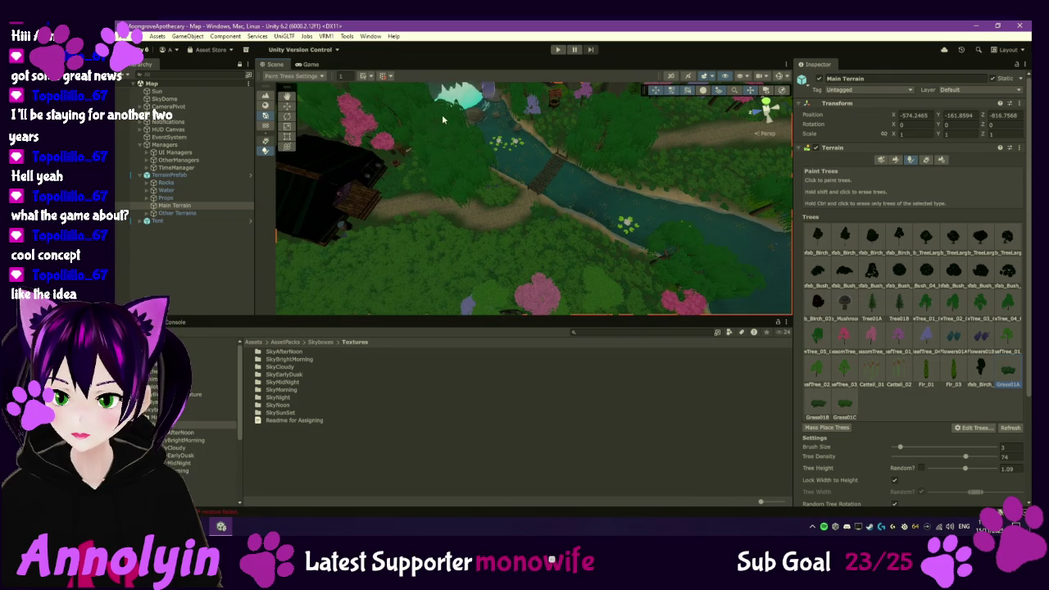
{"action": "left_click", "coordinate": [190, 273]}
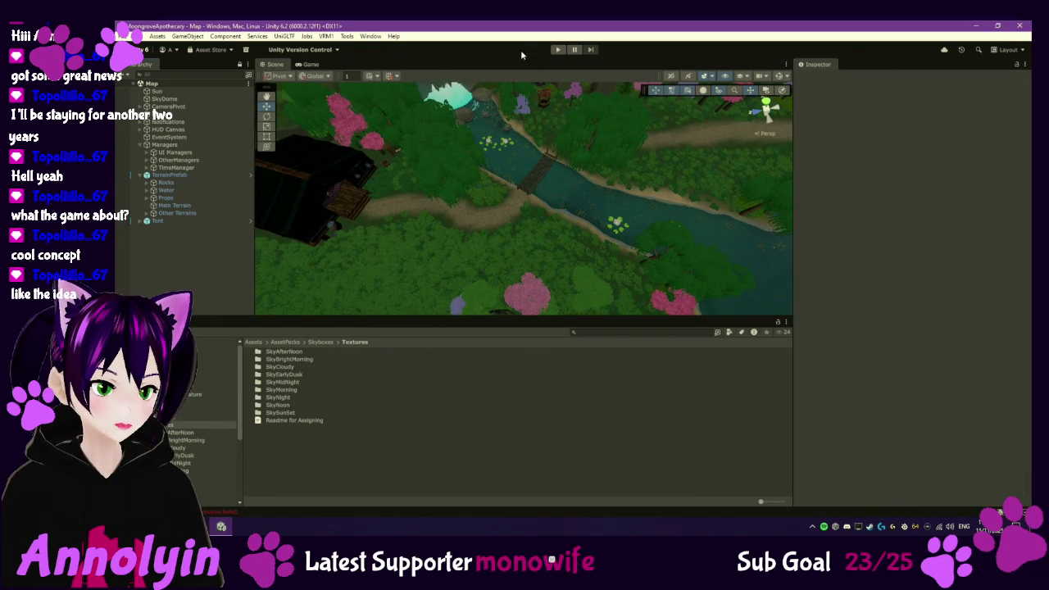
- Run the game in the Game view with Play Maximized enabled
{"action": "left_click", "coordinate": [311, 64]}
{"action": "left_click", "coordinate": [621, 75]}
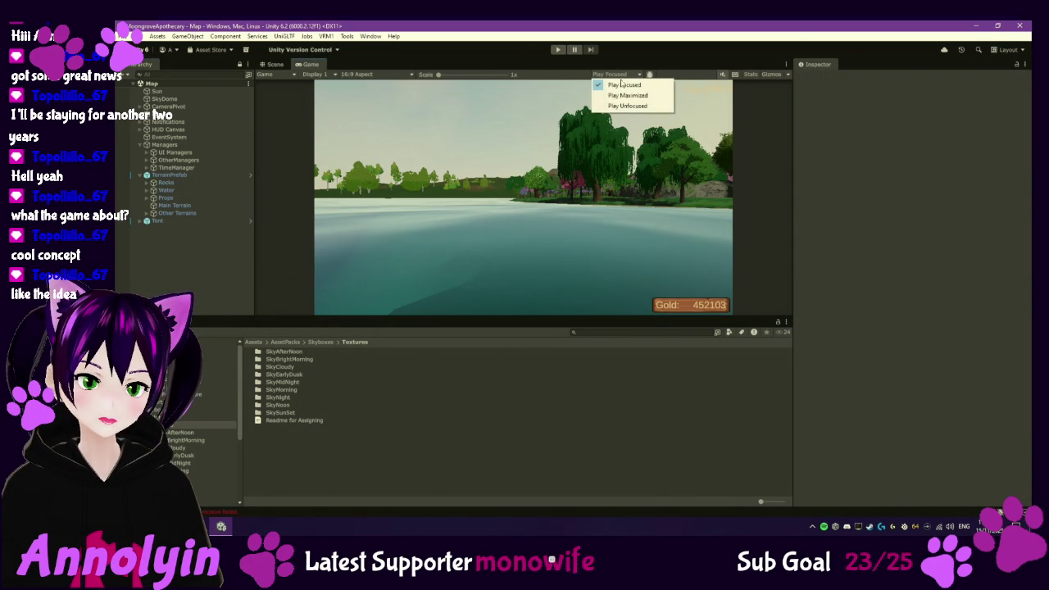
{"action": "left_click", "coordinate": [628, 95]}
{"action": "left_click", "coordinate": [558, 49]}
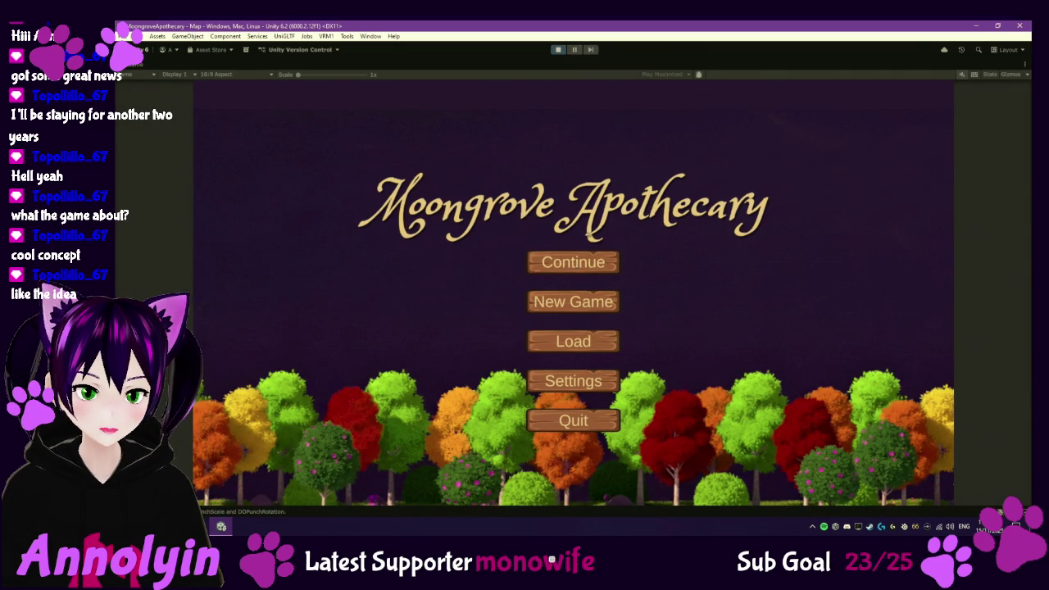
- Continue the saved game, walk the character out of the house and across the field, then stop play
{"action": "left_click", "coordinate": [574, 263]}
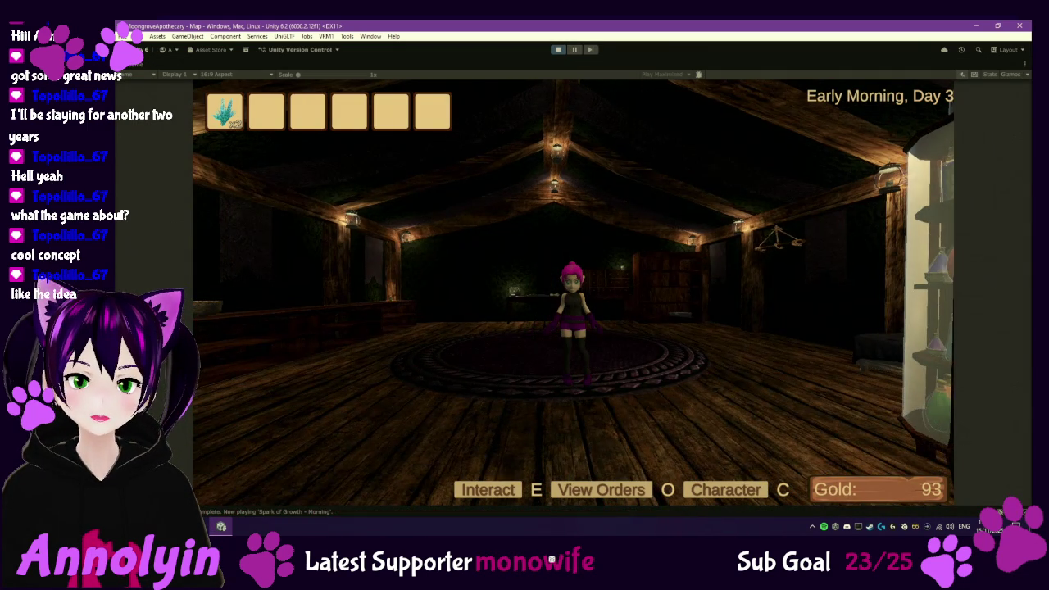
{"action": "key", "text": "w"}
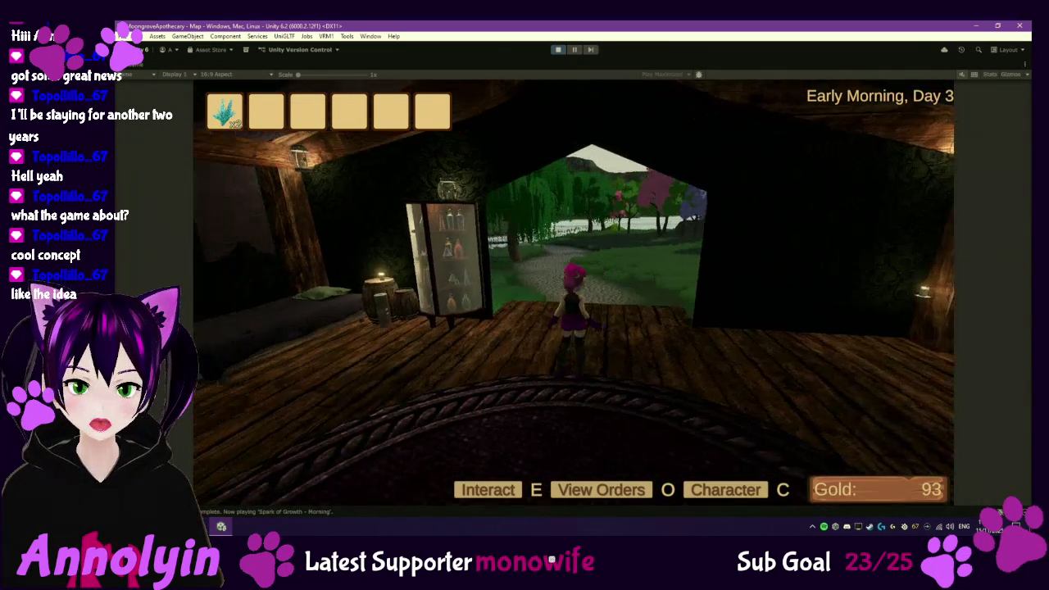
{"action": "key", "text": "w"}
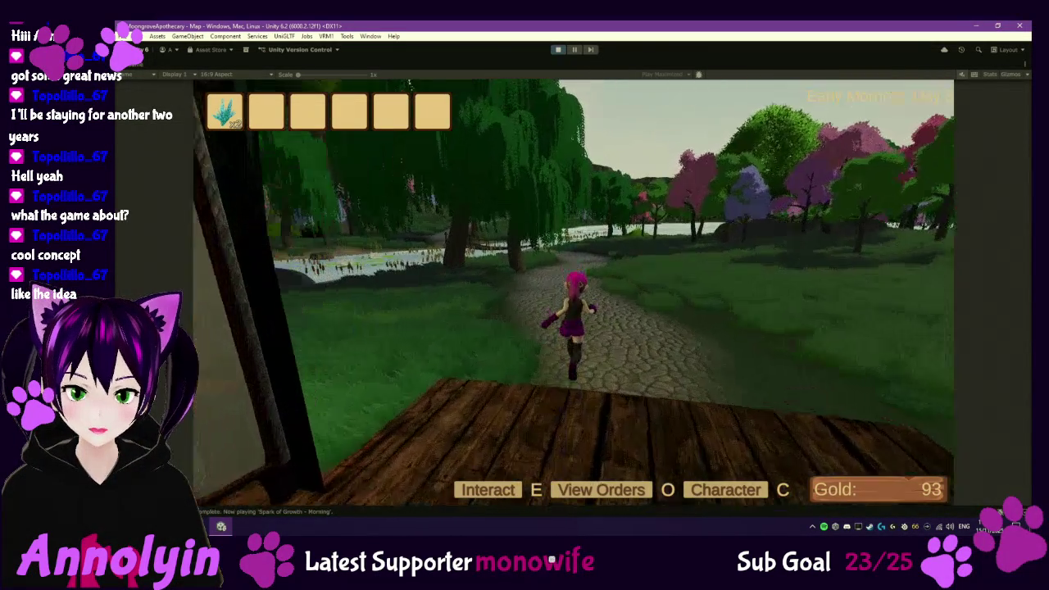
{"action": "key", "text": "s"}
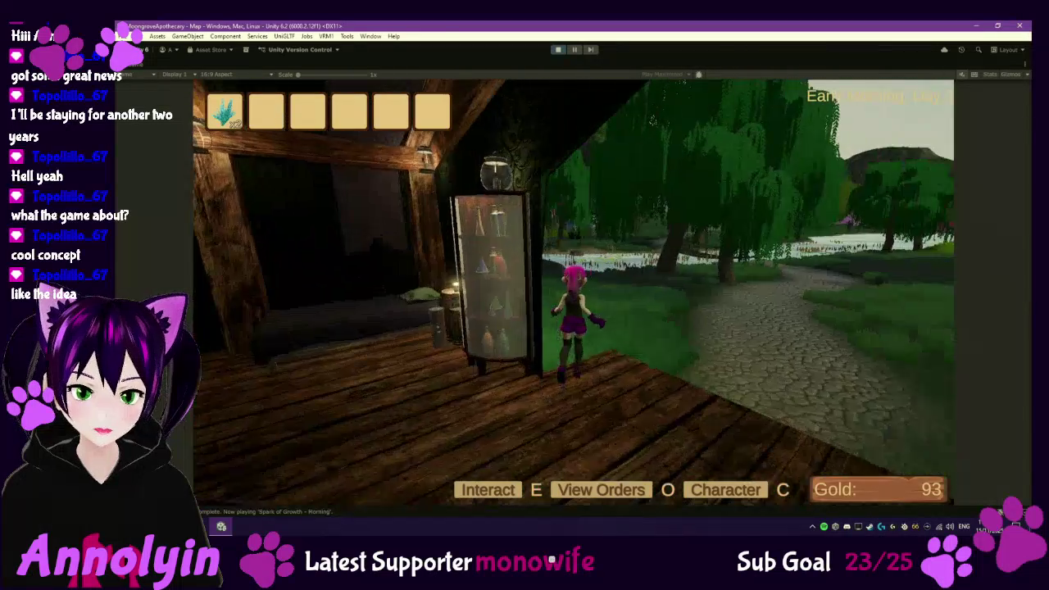
{"action": "key", "text": "s"}
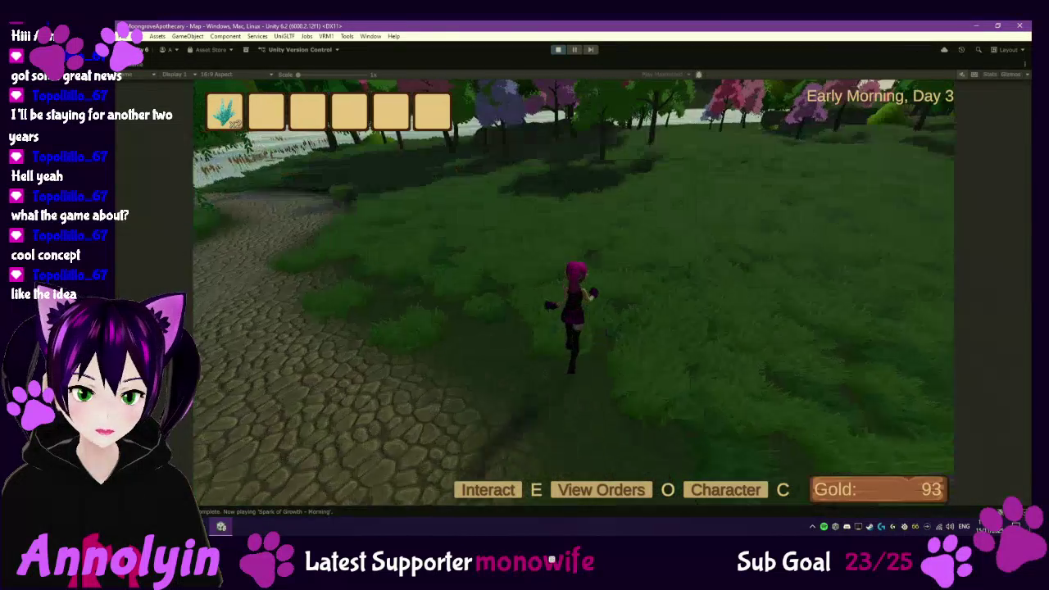
{"action": "key", "text": "w"}
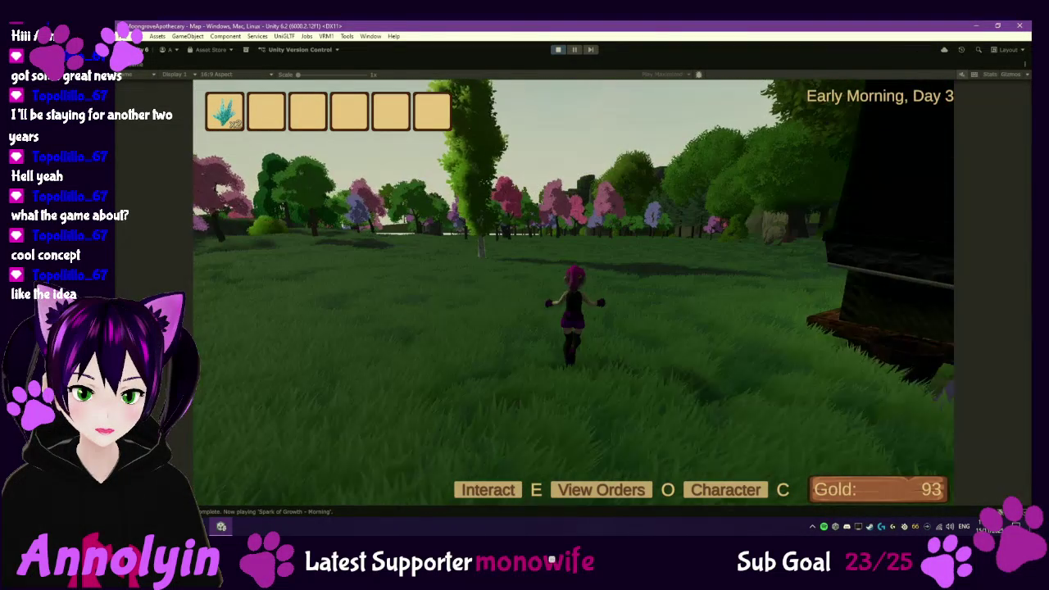
{"action": "key", "text": "w"}
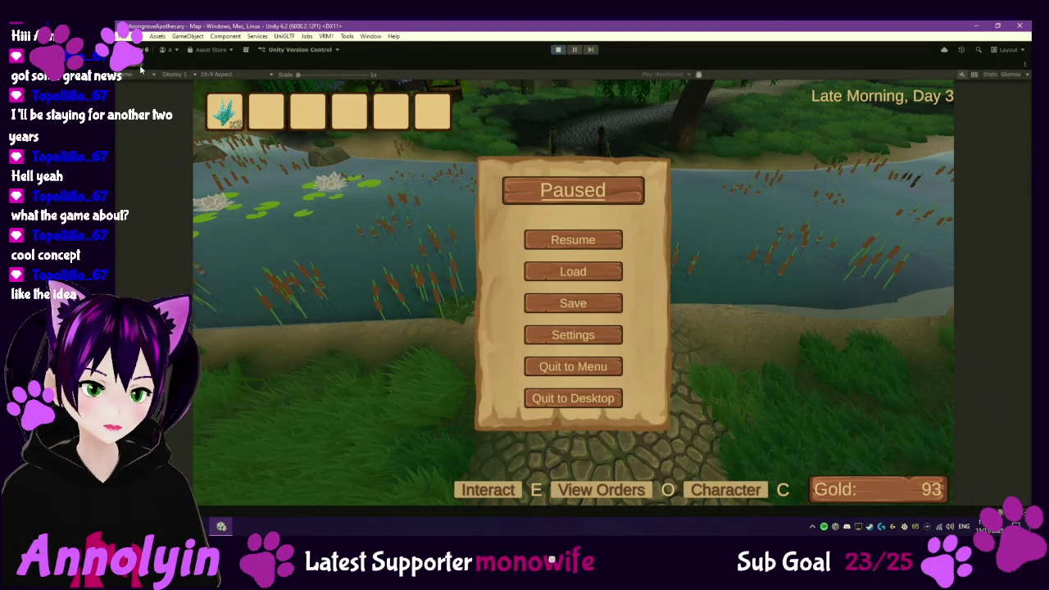
{"action": "left_click", "coordinate": [557, 50]}
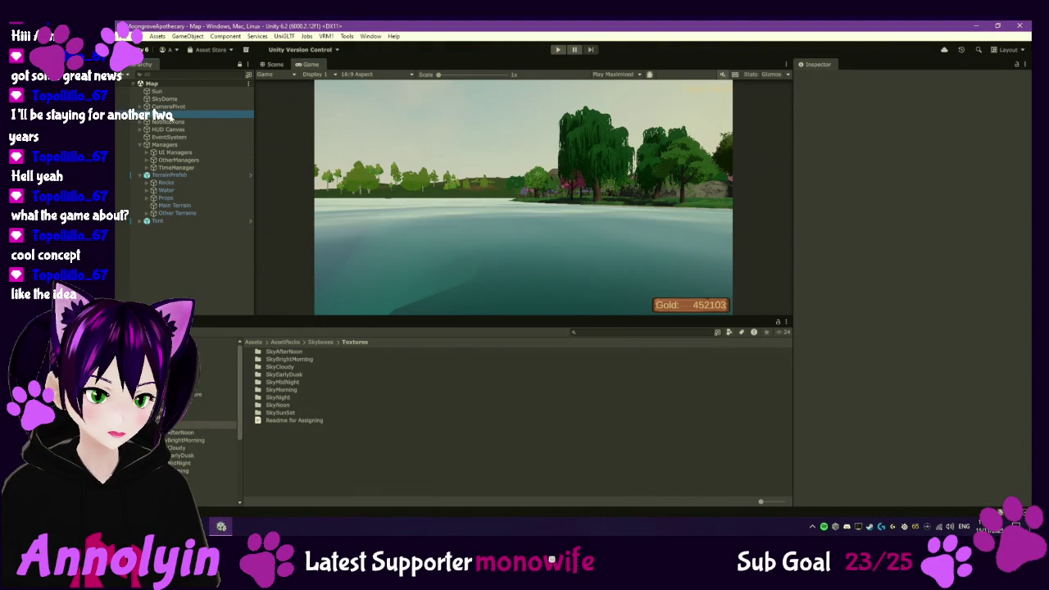
- Back in the Scene view, frame Rocks then Main Terrain, closing in over the hut and river
{"action": "left_click", "coordinate": [171, 115]}
{"action": "left_click", "coordinate": [275, 66]}
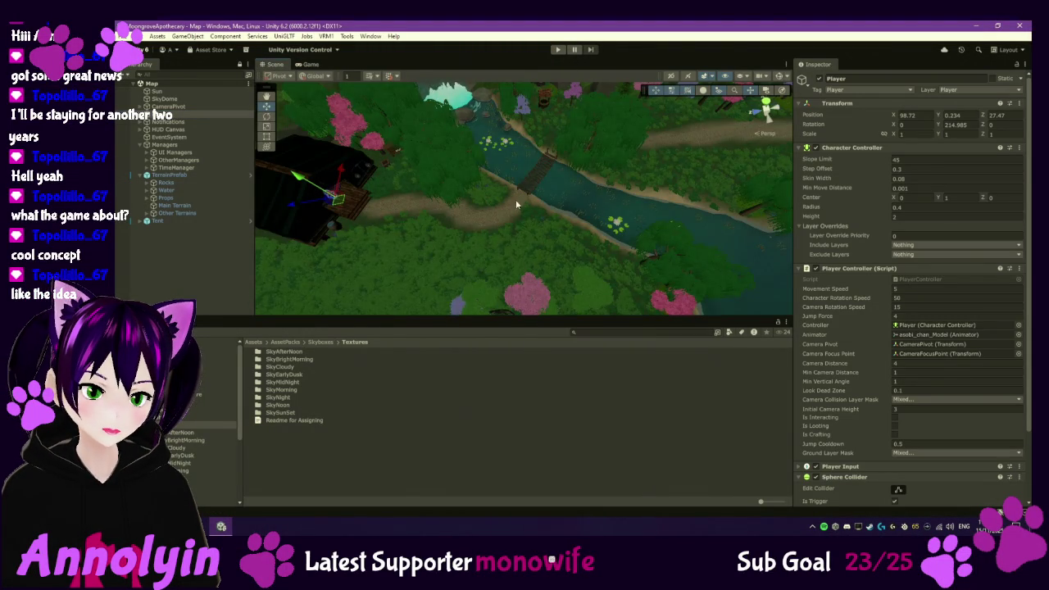
{"action": "left_click", "coordinate": [433, 215]}
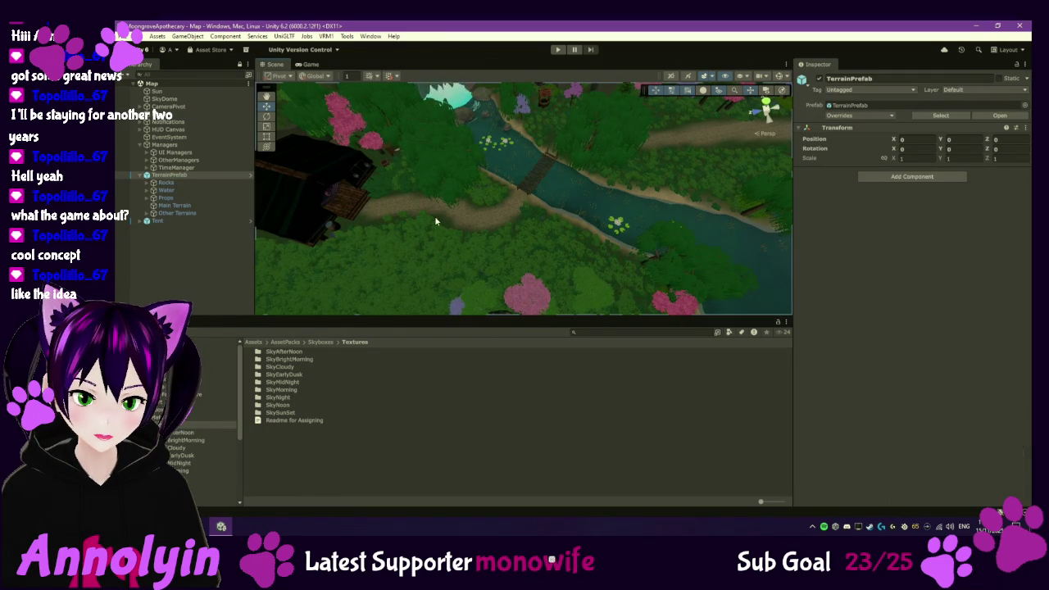
{"action": "double_click", "coordinate": [179, 182]}
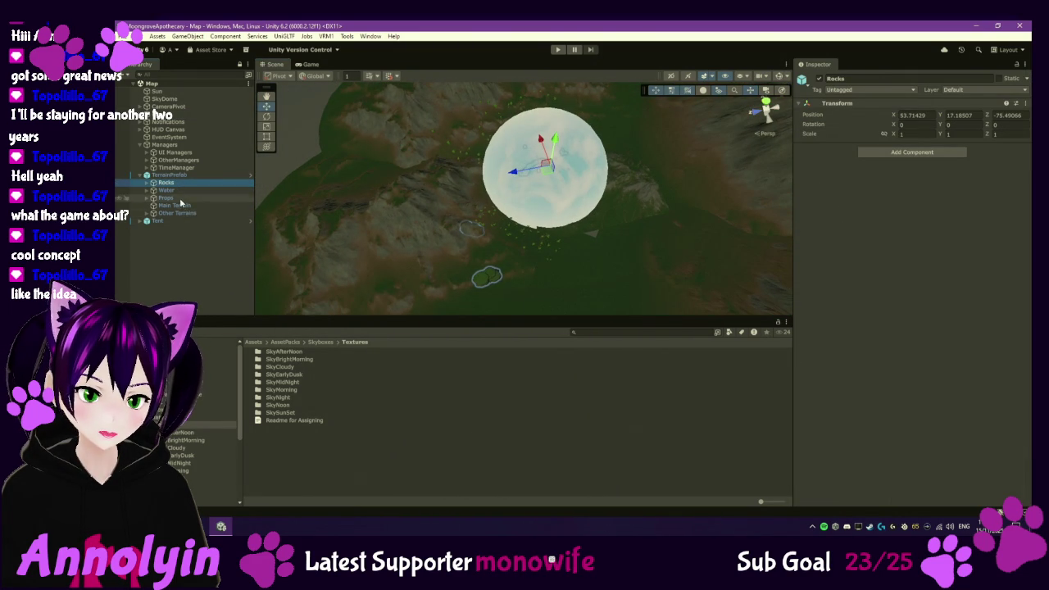
{"action": "double_click", "coordinate": [172, 205]}
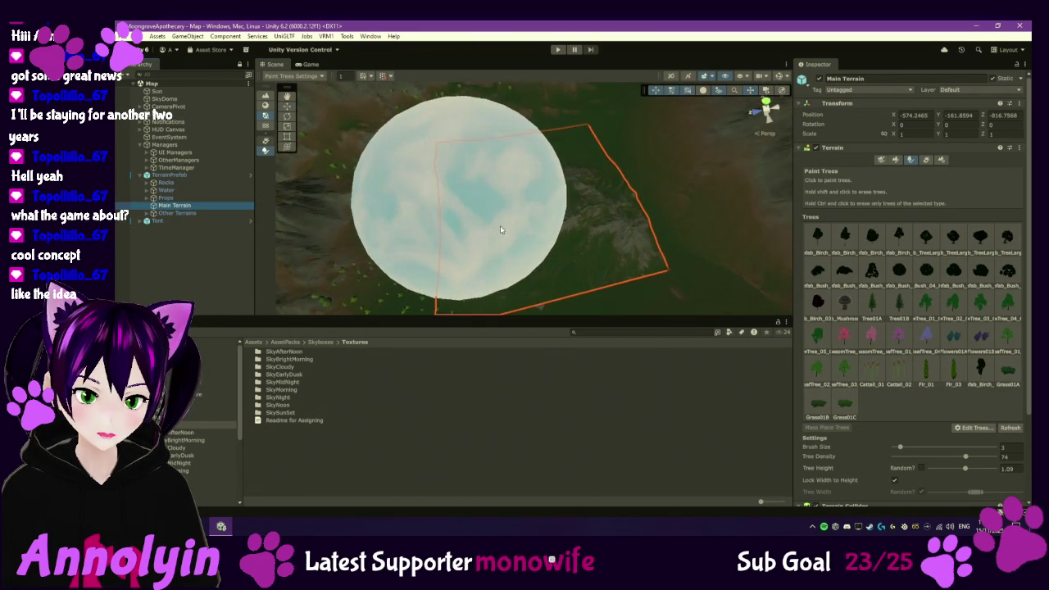
{"action": "scroll", "coordinate": [484, 247], "scroll_direction": "up", "scroll_amount": 10}
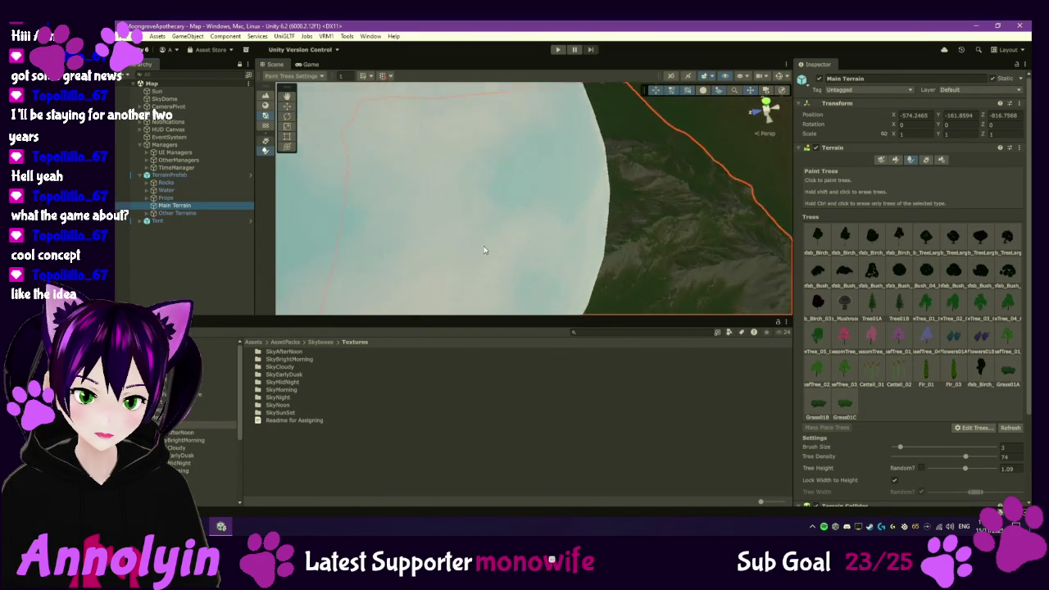
{"action": "left_click_drag", "start_coordinate": [527, 231], "coordinate": [771, 266]}
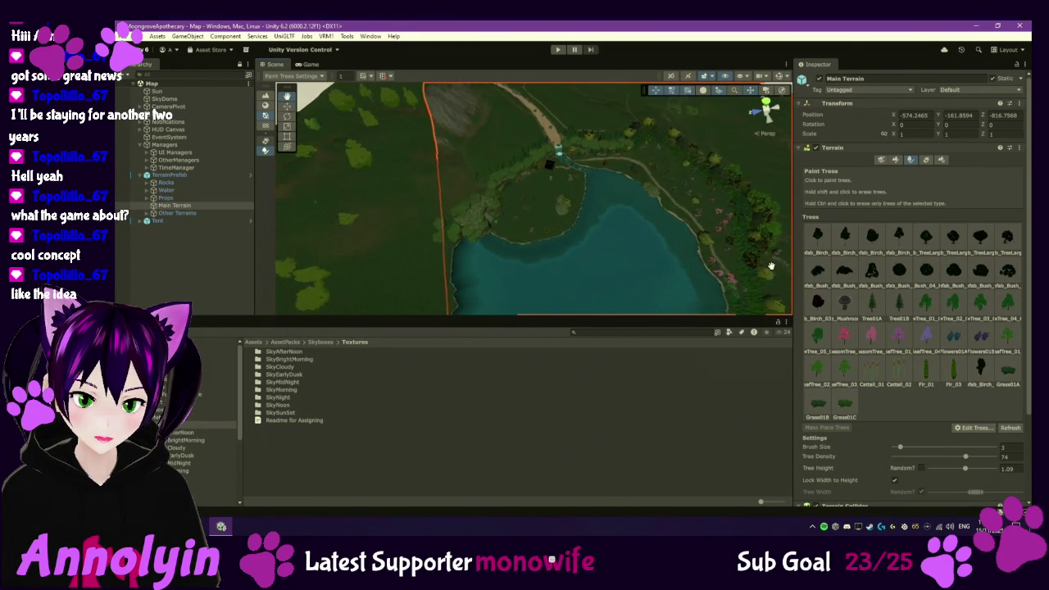
{"action": "scroll", "coordinate": [511, 211], "scroll_direction": "up", "scroll_amount": 10}
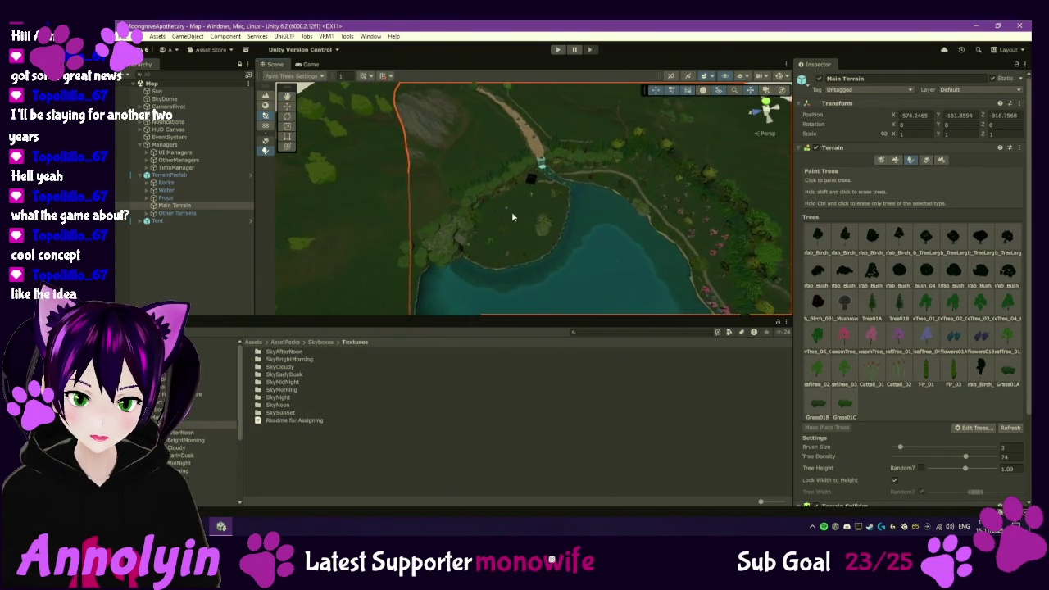
{"action": "scroll", "coordinate": [571, 182], "scroll_direction": "up", "scroll_amount": 5}
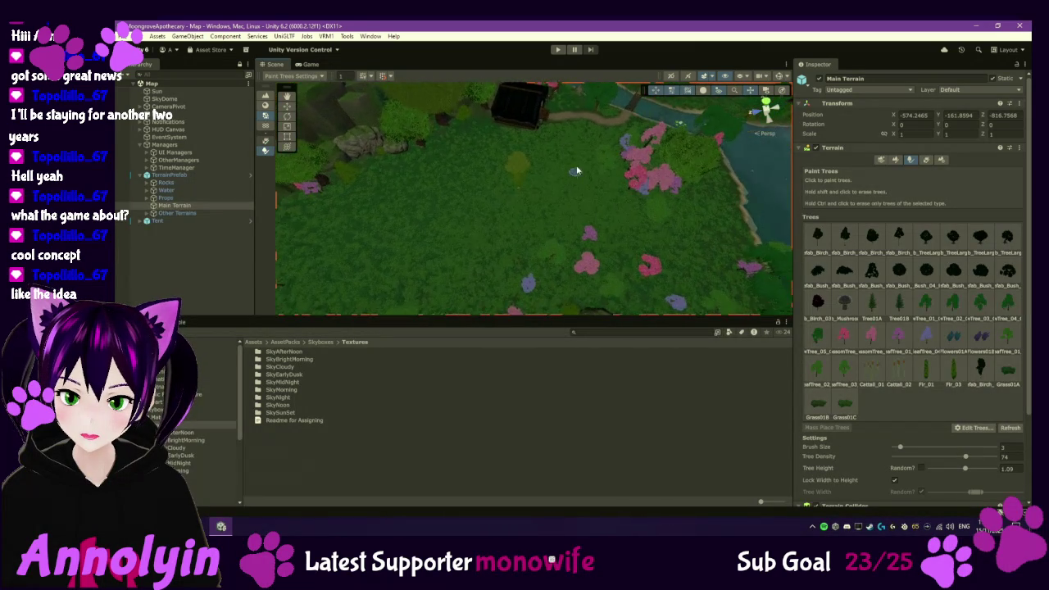
{"action": "mouse_move", "coordinate": [565, 186]}
{"action": "left_mouse_down"}
{"action": "mouse_move", "coordinate": [647, 161]}
{"action": "mouse_move", "coordinate": [641, 180]}
{"action": "left_mouse_up"}
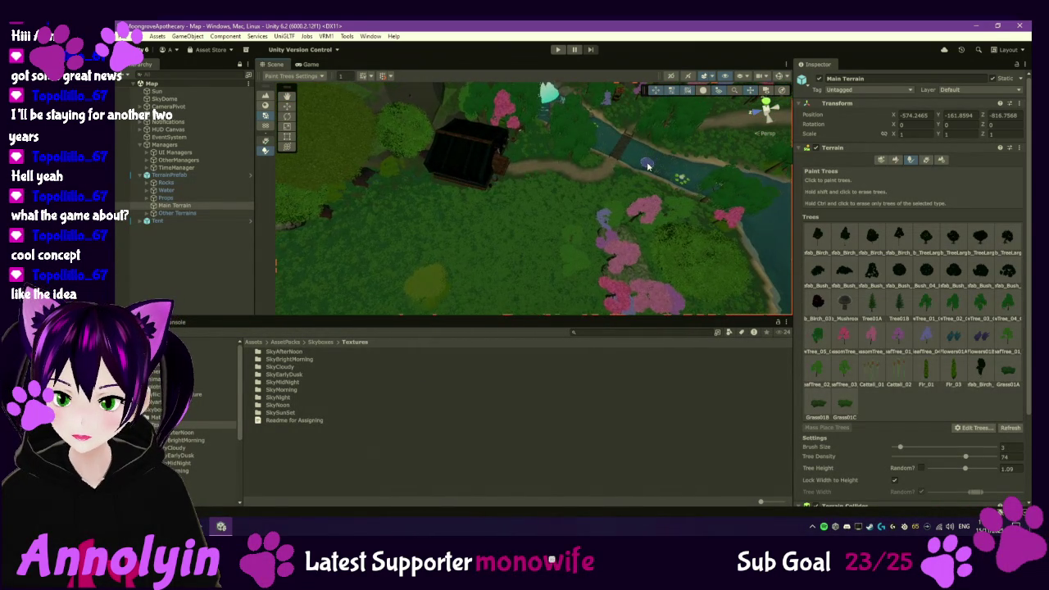
- Frame the Tent, select Main Terrain, and cycle Grass01C, Grass01B, then Grass01A for tree painting
{"action": "double_click", "coordinate": [197, 221]}
{"action": "scroll", "coordinate": [545, 260], "scroll_direction": "up", "scroll_amount": 5}
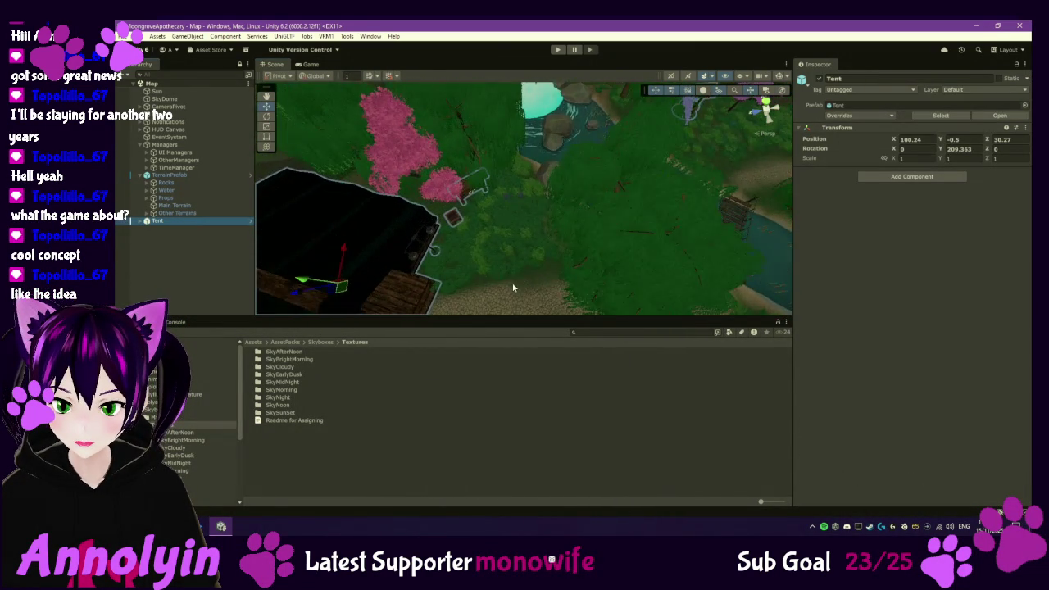
{"action": "mouse_move", "coordinate": [517, 277]}
{"action": "left_mouse_down"}
{"action": "mouse_move", "coordinate": [517, 167]}
{"action": "mouse_move", "coordinate": [503, 156]}
{"action": "left_mouse_up"}
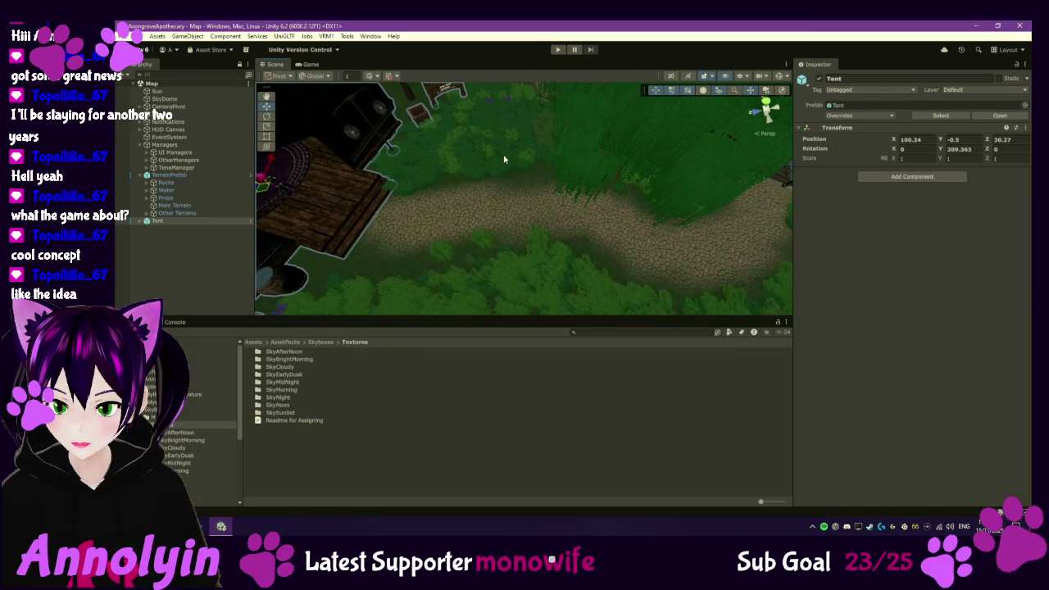
{"action": "left_click", "coordinate": [174, 205]}
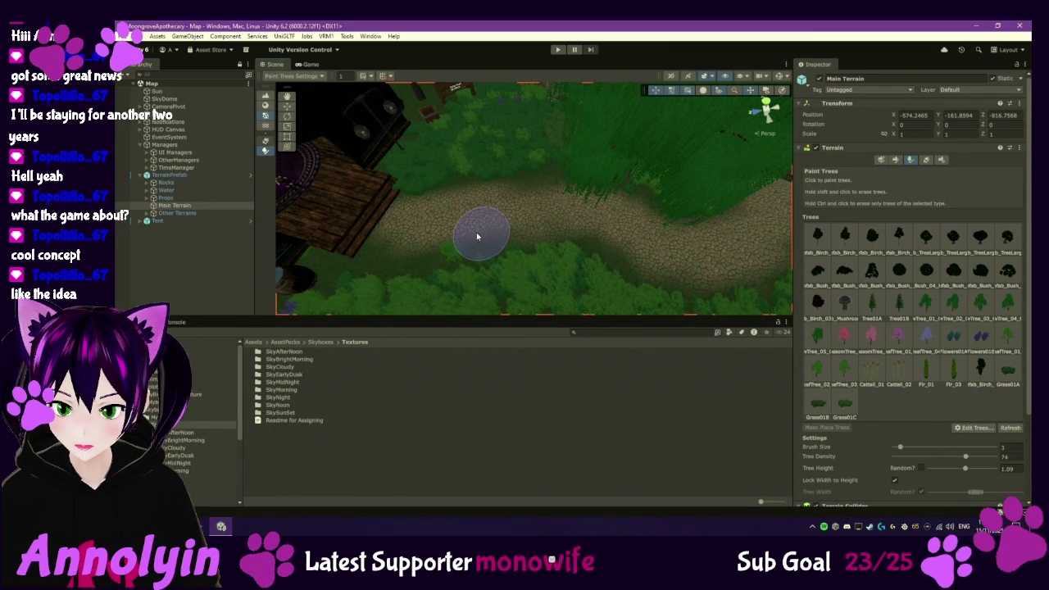
{"action": "left_click", "coordinate": [845, 403]}
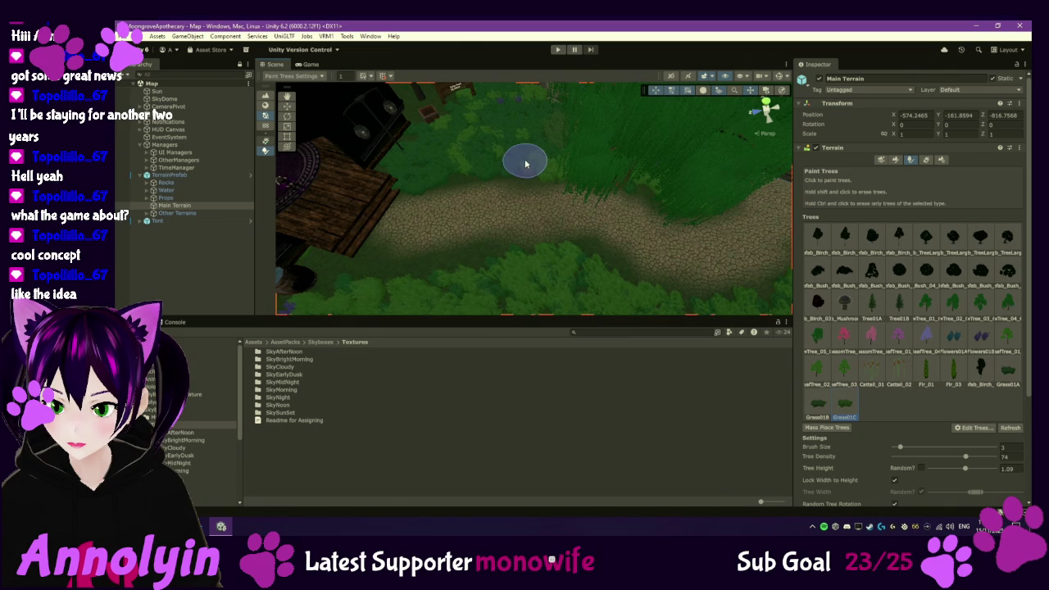
{"action": "left_click", "coordinate": [815, 399]}
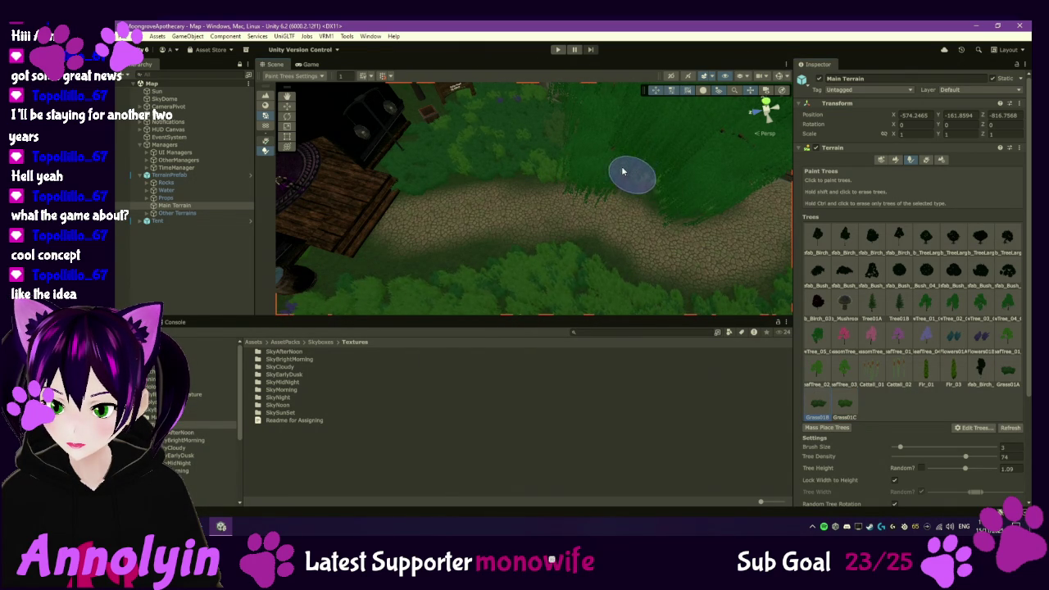
{"action": "key", "text": "comma"}
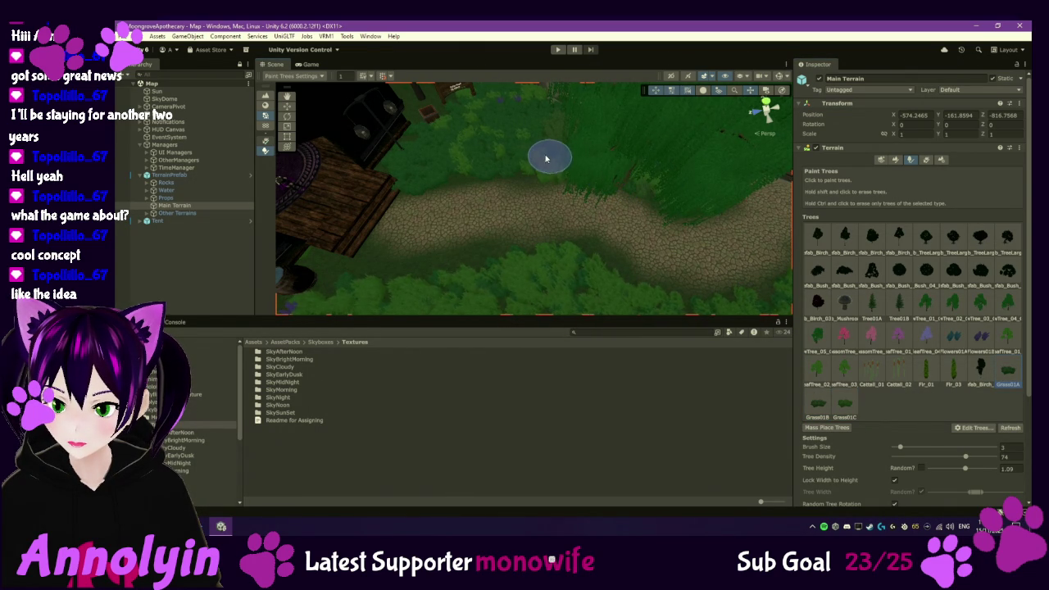
{"action": "mouse_move", "coordinate": [527, 129]}
{"action": "left_mouse_down"}
{"action": "mouse_move", "coordinate": [533, 243]}
{"action": "mouse_move", "coordinate": [772, 331]}
{"action": "mouse_move", "coordinate": [467, 123]}
{"action": "mouse_move", "coordinate": [523, 150]}
{"action": "mouse_move", "coordinate": [542, 97]}
{"action": "left_mouse_up"}
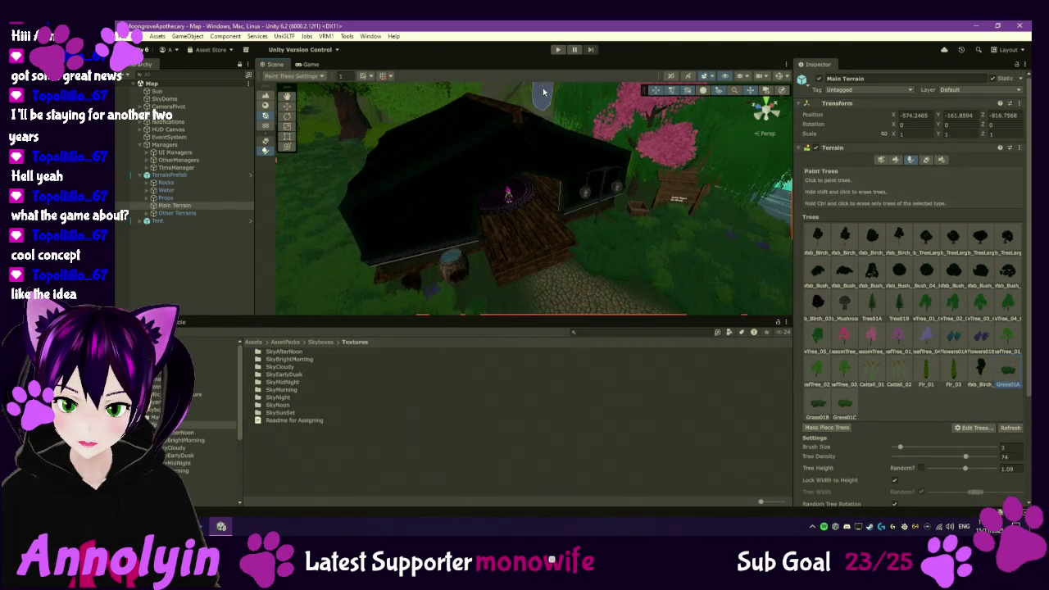
- Expand Tent and Tent_Purple_Prefab in the Hierarchy to list the tent's parts
{"action": "left_click", "coordinate": [157, 220]}
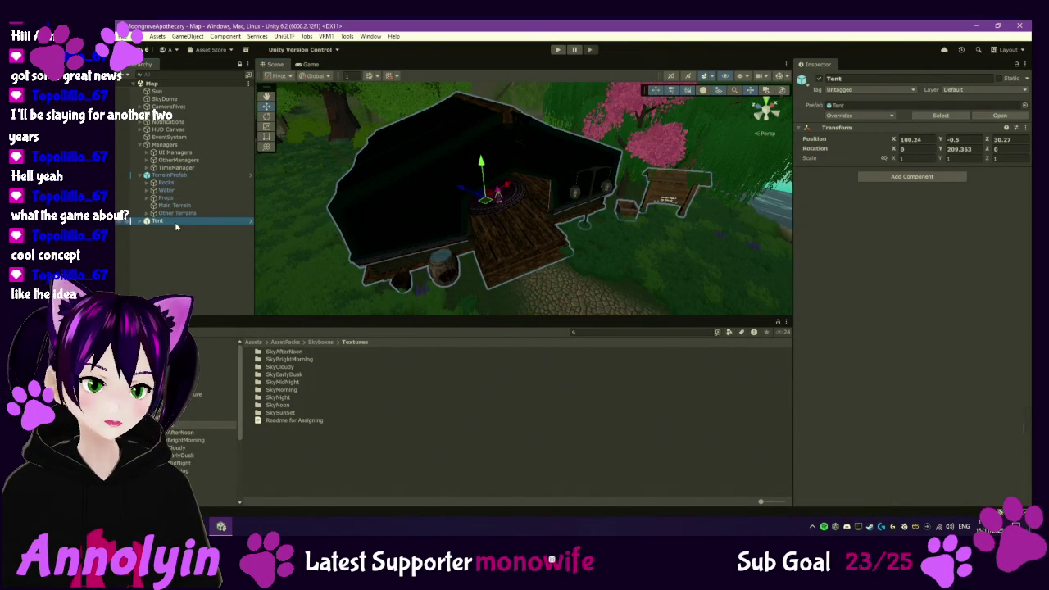
{"action": "left_click", "coordinate": [140, 222]}
{"action": "left_click", "coordinate": [150, 229]}
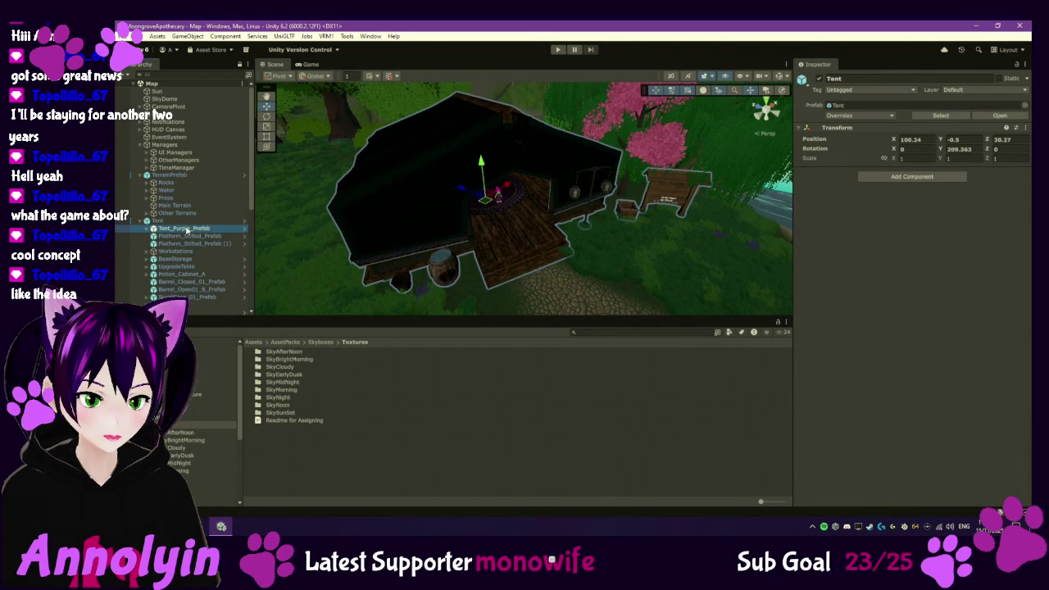
{"action": "left_click", "coordinate": [147, 229]}
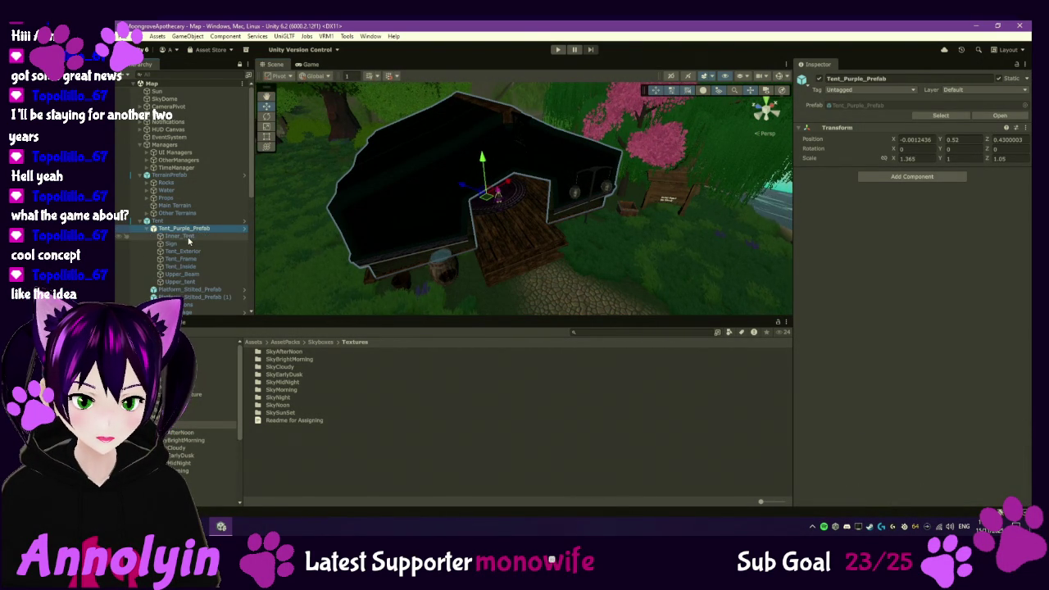
{"action": "left_click", "coordinate": [178, 236]}
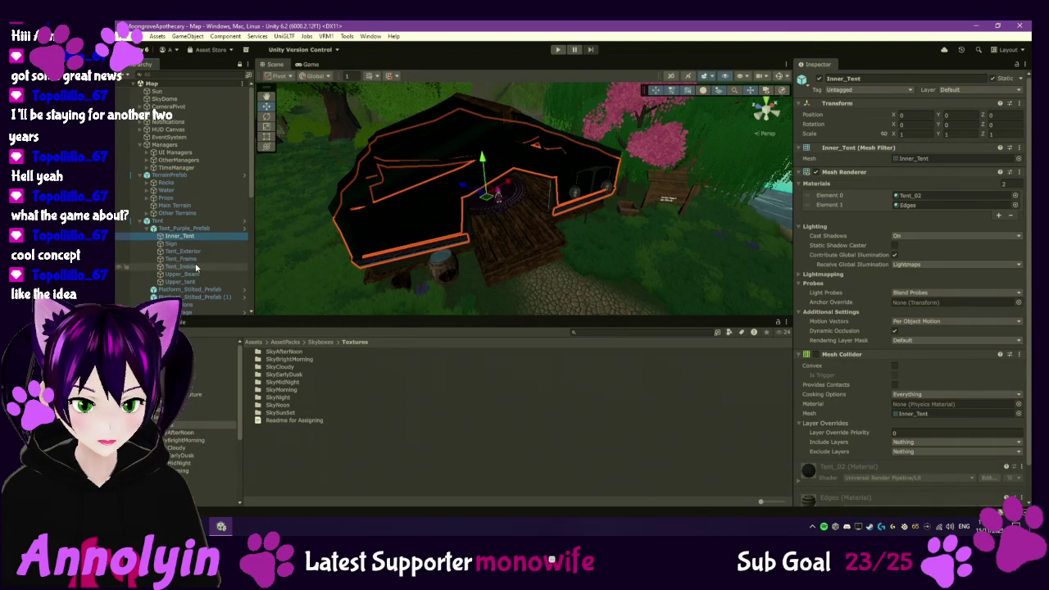
- Toggle Tent_Exterior and Upper_tent off and on, then expand Upper_tent's Tent_02_B material
{"action": "left_click", "coordinate": [182, 251]}
{"action": "left_click", "coordinate": [818, 78]}
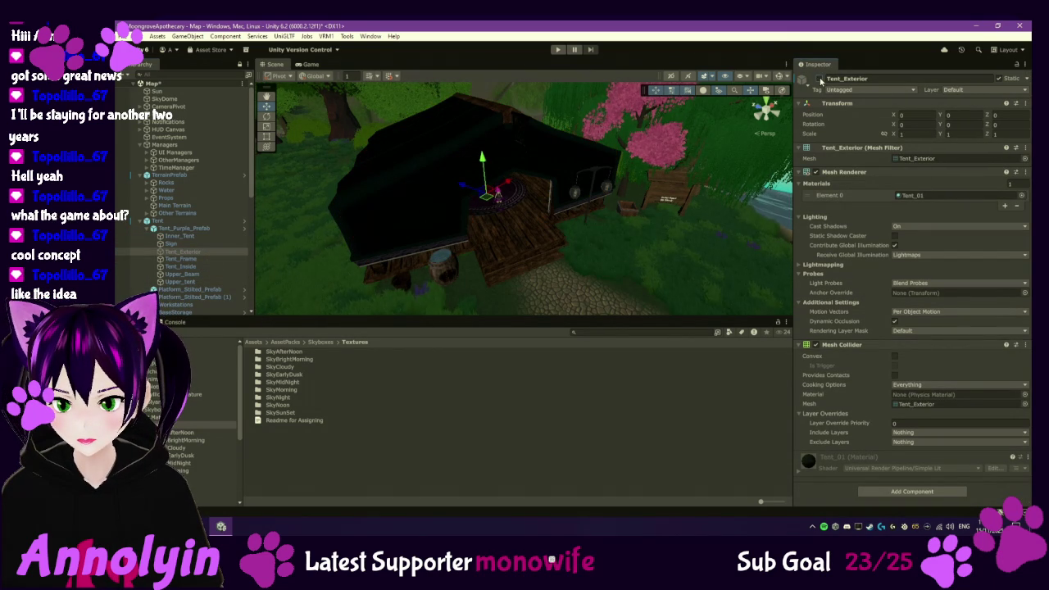
{"action": "left_click", "coordinate": [818, 79]}
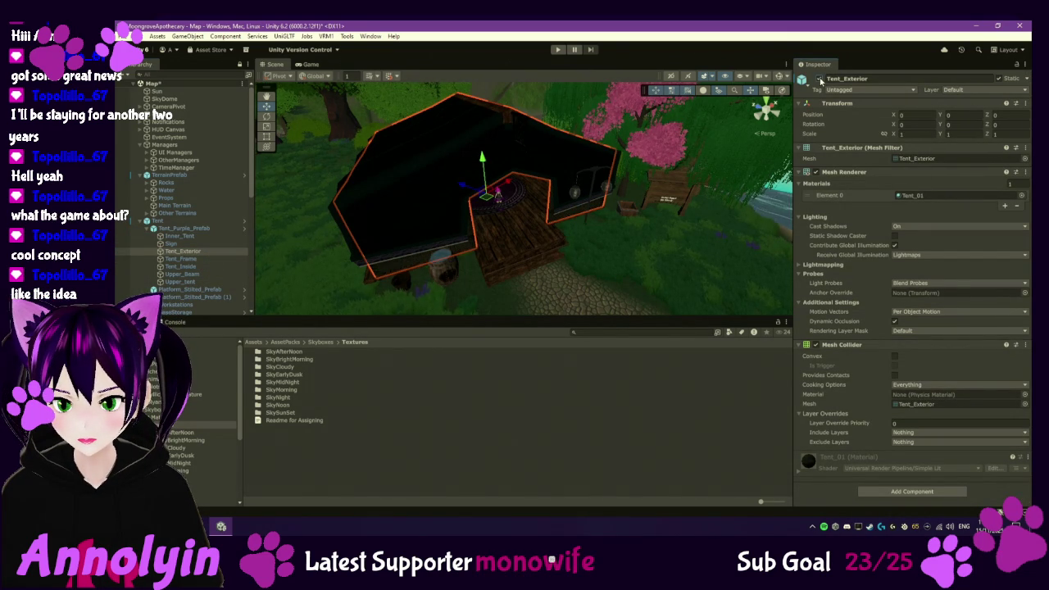
{"action": "left_click", "coordinate": [181, 281]}
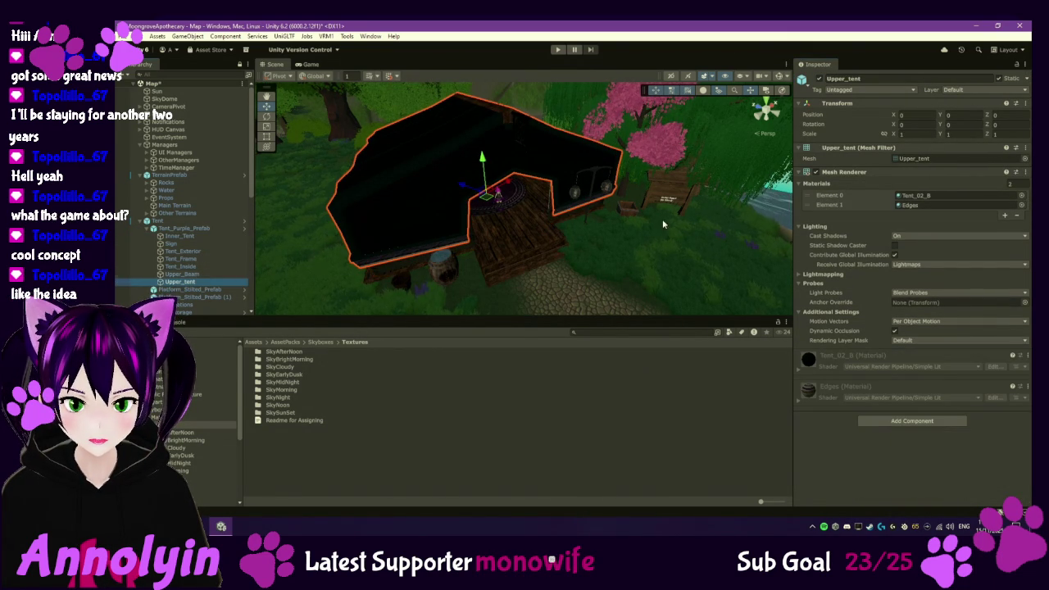
{"action": "left_click", "coordinate": [819, 79]}
{"action": "left_click", "coordinate": [819, 79]}
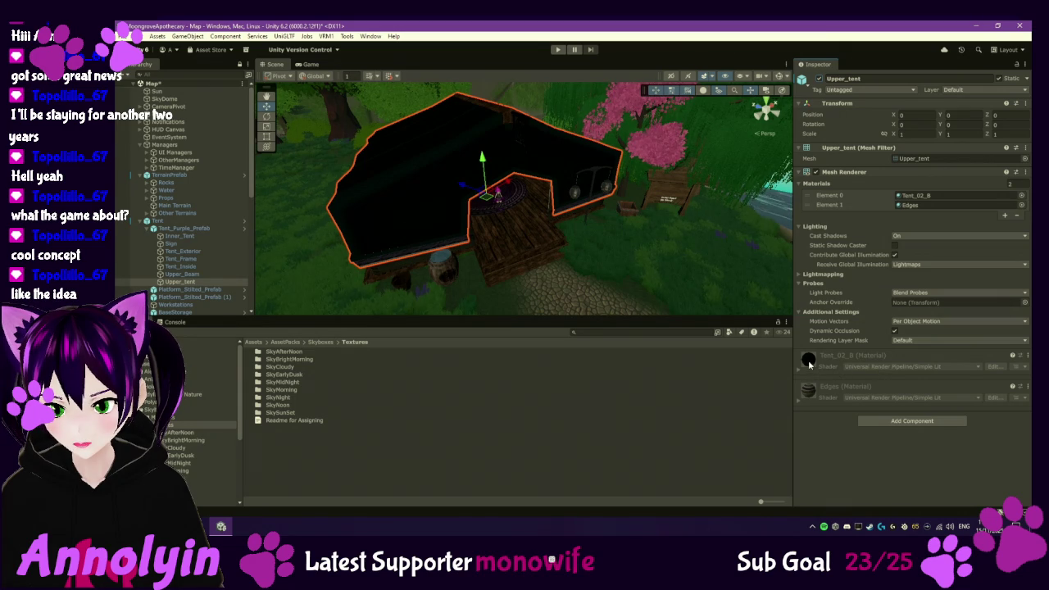
{"action": "left_click", "coordinate": [808, 360]}
- Check out Tent_02_B and set its Base Map colour to white FFFFFF
{"action": "scroll", "coordinate": [934, 436], "scroll_direction": "down", "scroll_amount": 3}
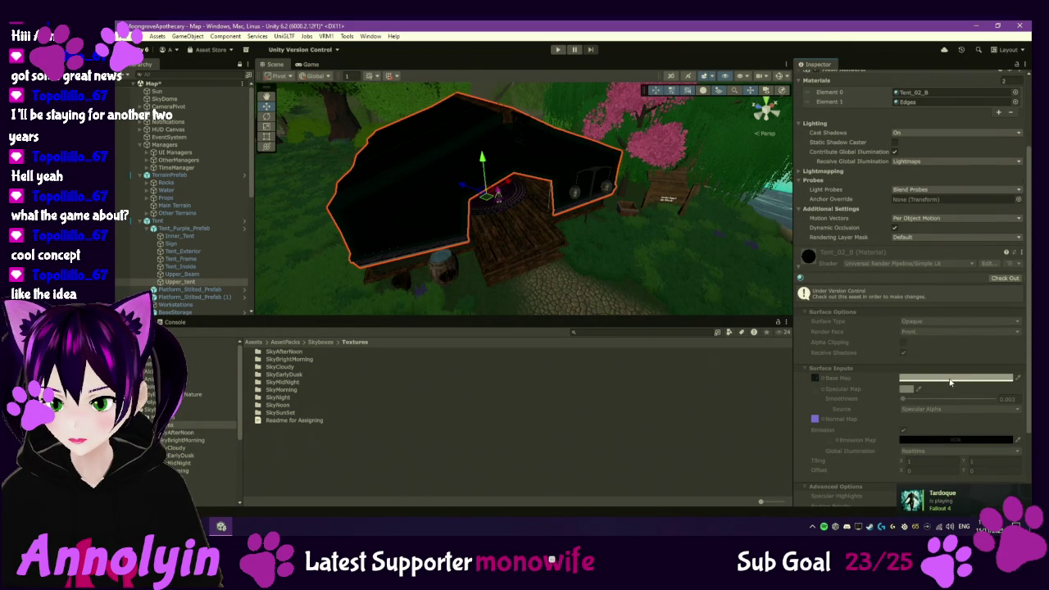
{"action": "left_click", "coordinate": [1004, 278]}
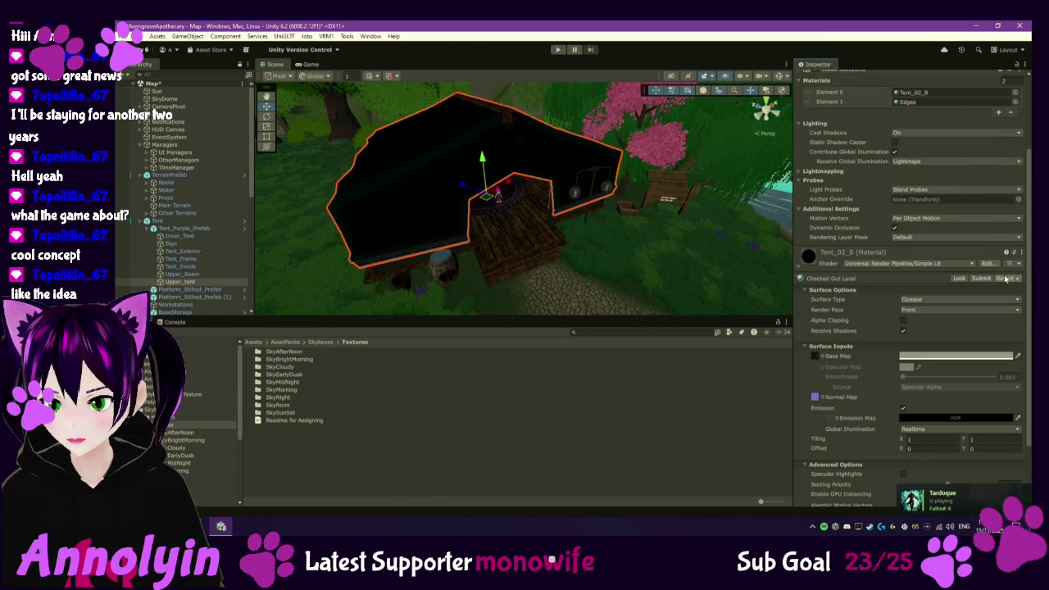
{"action": "left_click", "coordinate": [948, 360]}
{"action": "left_click", "coordinate": [944, 327]}
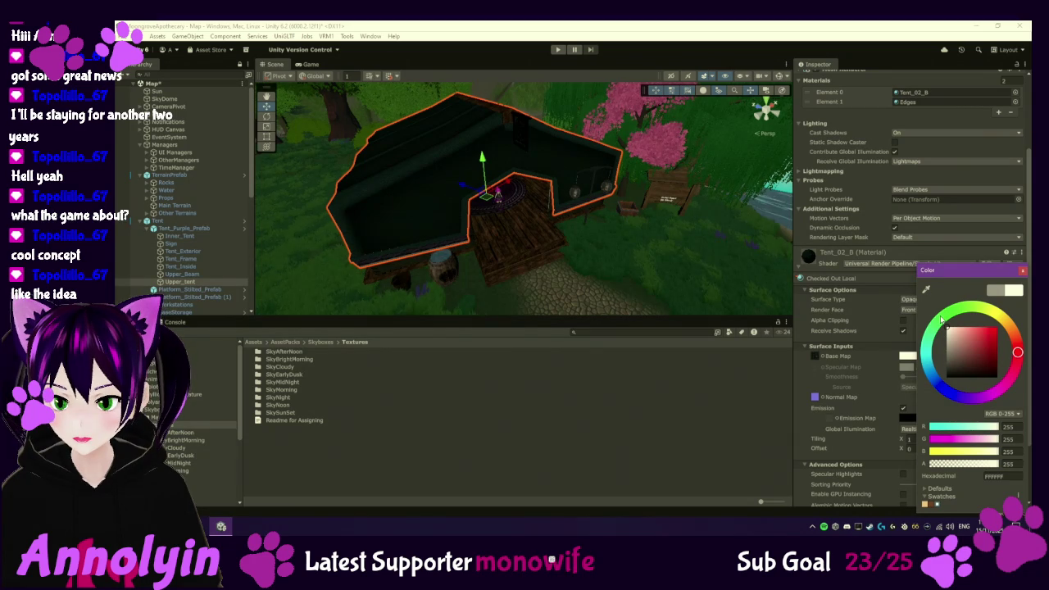
{"action": "left_click", "coordinate": [1022, 272]}
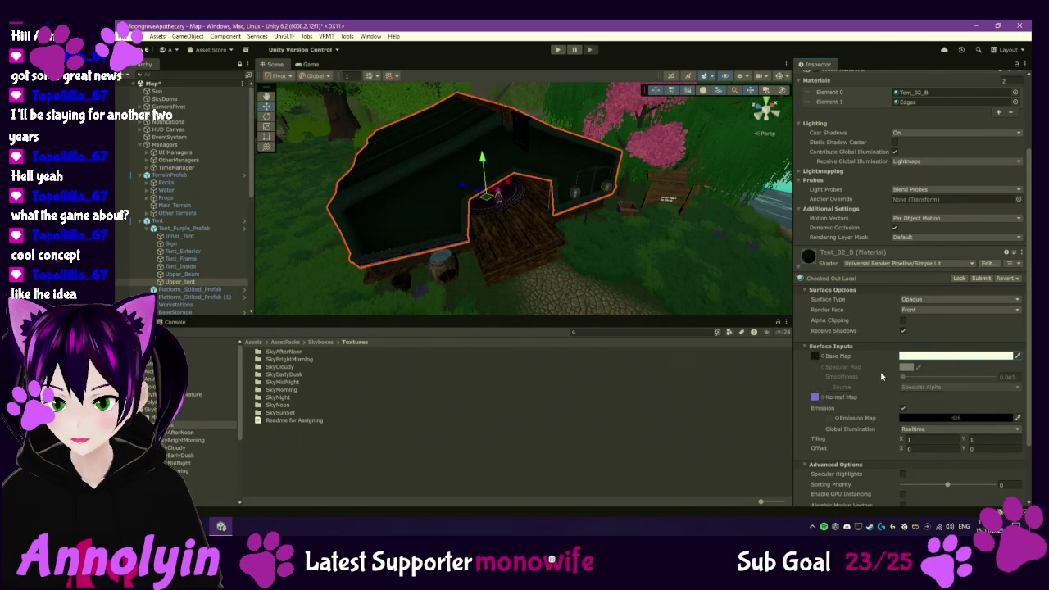
{"action": "left_click", "coordinate": [800, 271]}
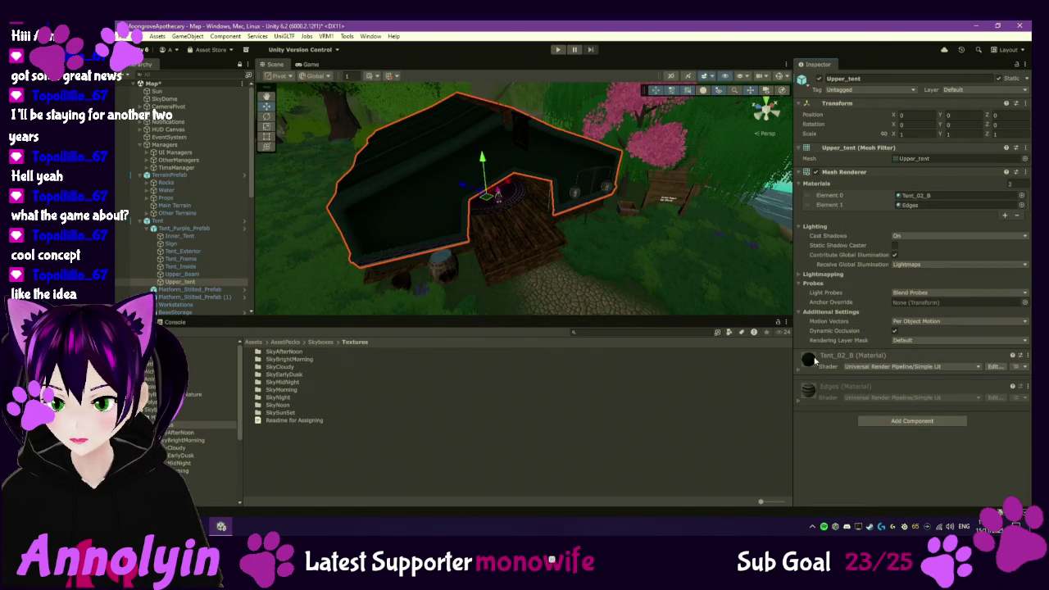
- Check out the Edges material and review its base colour, then orbit around the tent
{"action": "left_click", "coordinate": [808, 393]}
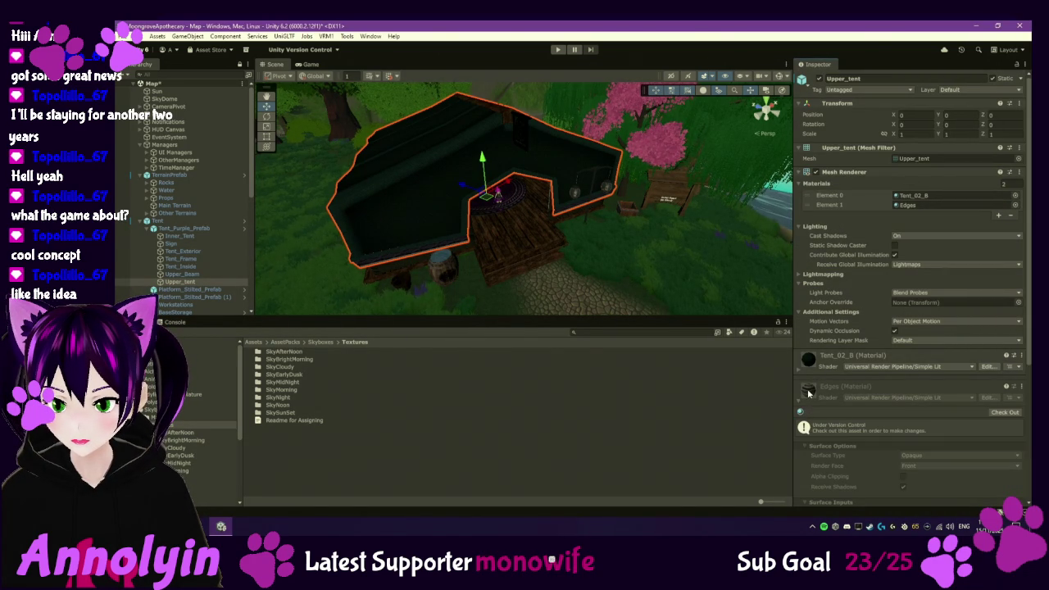
{"action": "left_click", "coordinate": [1010, 412]}
{"action": "scroll", "coordinate": [939, 398], "scroll_direction": "down", "scroll_amount": 3}
{"action": "left_click", "coordinate": [942, 388]}
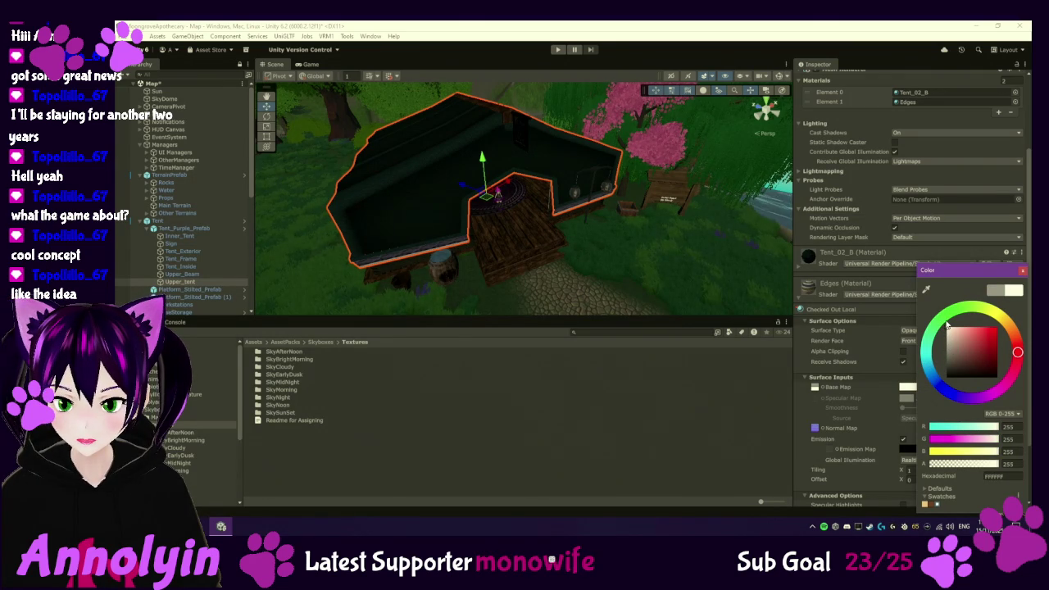
{"action": "left_click", "coordinate": [1024, 271]}
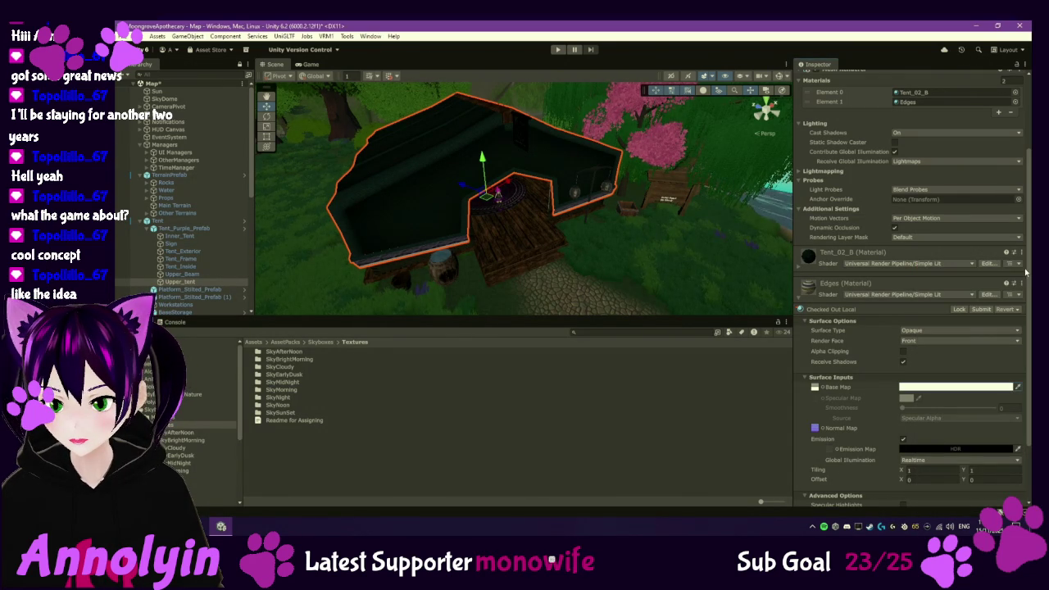
{"action": "mouse_move", "coordinate": [465, 195]}
{"action": "left_mouse_down"}
{"action": "mouse_move", "coordinate": [528, 183]}
{"action": "mouse_move", "coordinate": [485, 175]}
{"action": "left_mouse_up"}
{"action": "left_click_drag", "start_coordinate": [556, 194], "coordinate": [506, 169]}
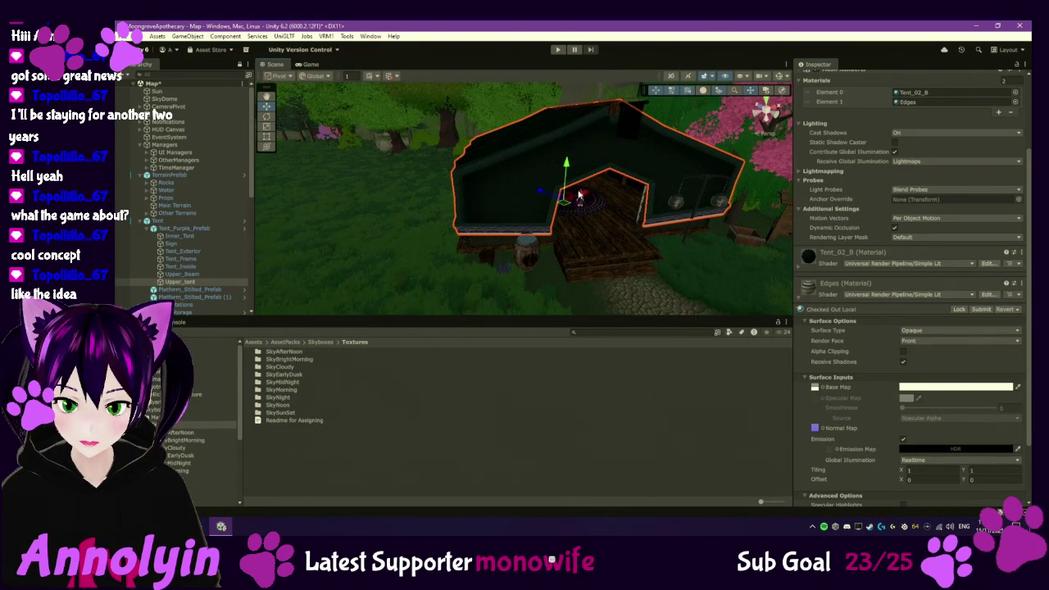
- Switch both Edges and Tent_02_B to the URP Lit shader
{"action": "left_click", "coordinate": [902, 293]}
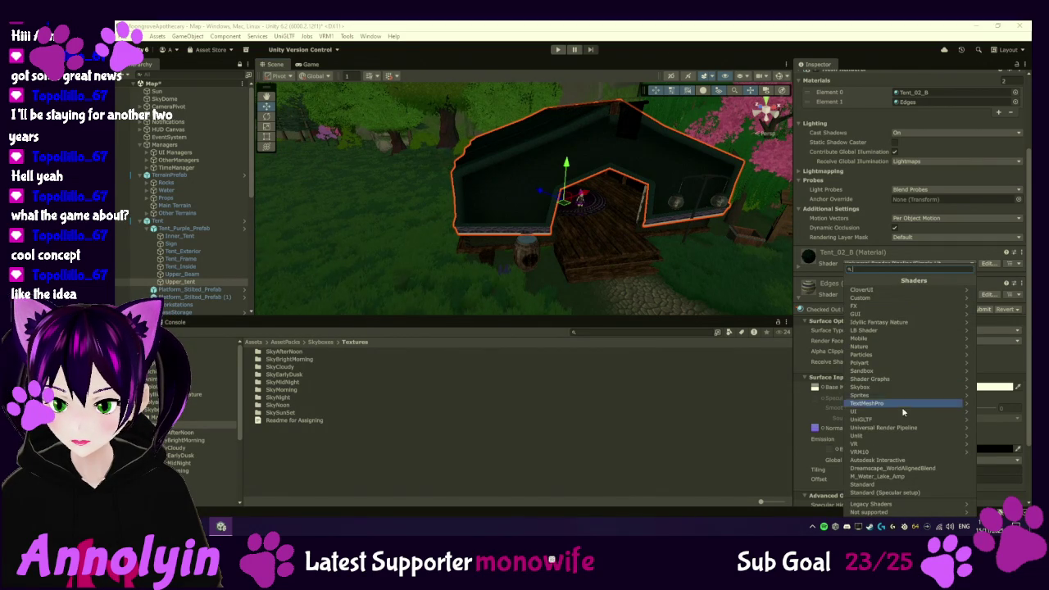
{"action": "left_click", "coordinate": [898, 428]}
{"action": "left_click", "coordinate": [897, 322]}
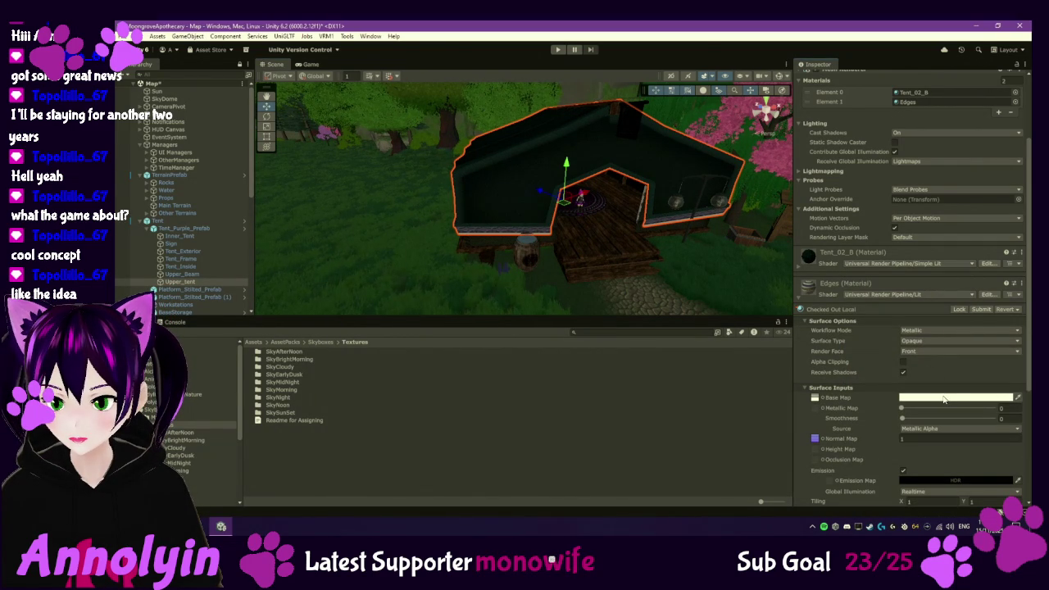
{"action": "left_click", "coordinate": [898, 265]}
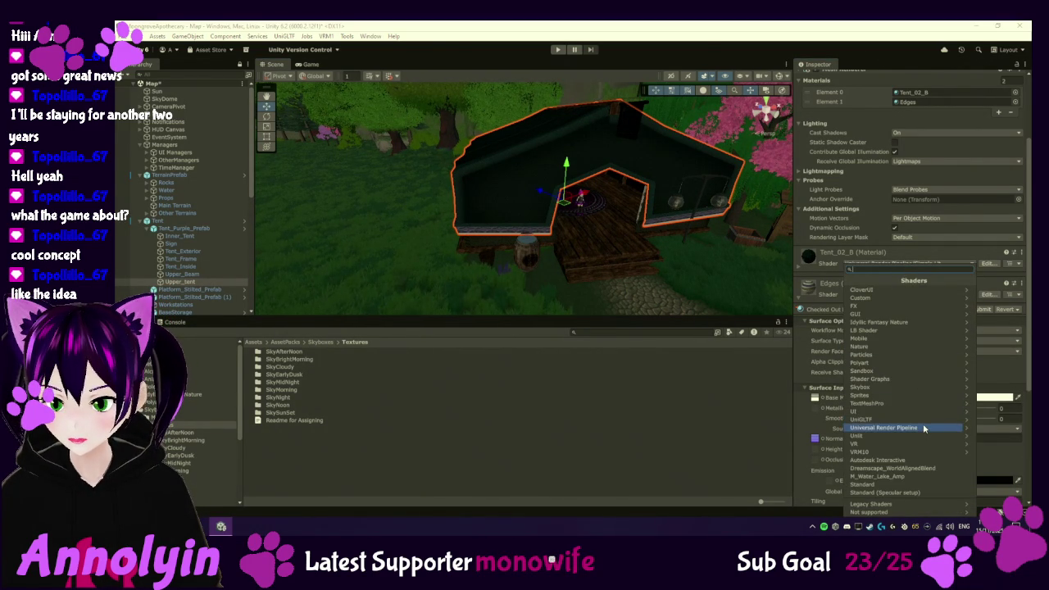
{"action": "left_click", "coordinate": [901, 428]}
{"action": "left_click", "coordinate": [875, 323]}
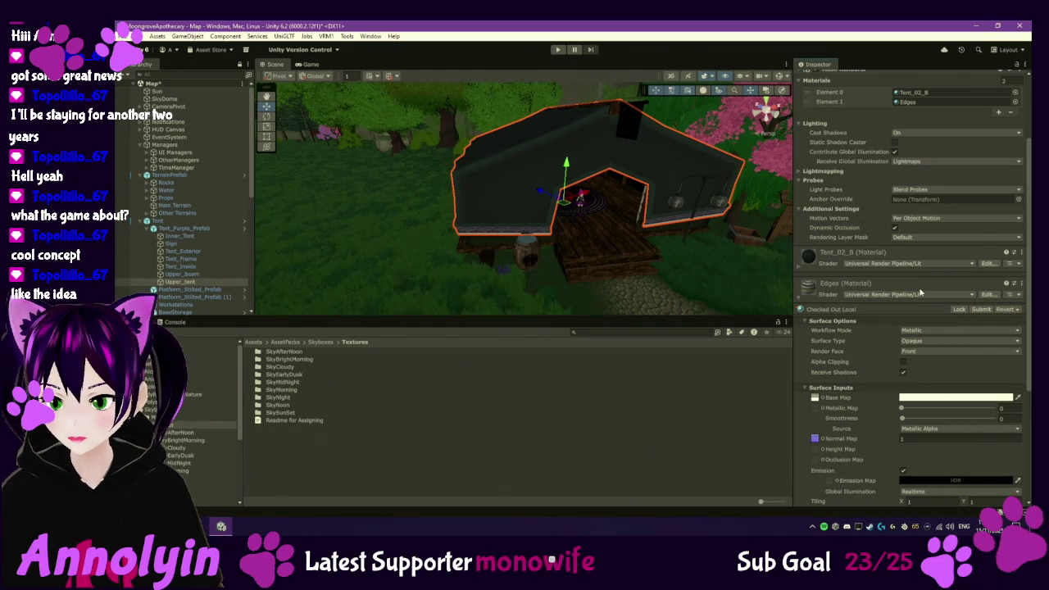
- Raise Tent_02_B's smoothness slightly and darken its base colour to light grey
{"action": "left_click", "coordinate": [798, 297]}
{"action": "left_click", "coordinate": [801, 369]}
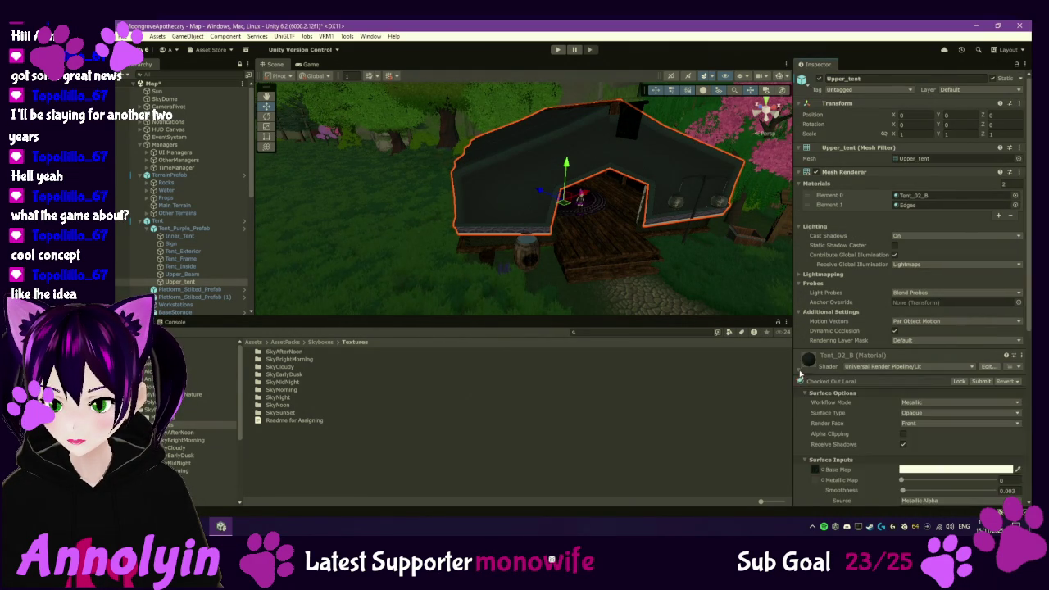
{"action": "scroll", "coordinate": [901, 368], "scroll_direction": "down", "scroll_amount": 3}
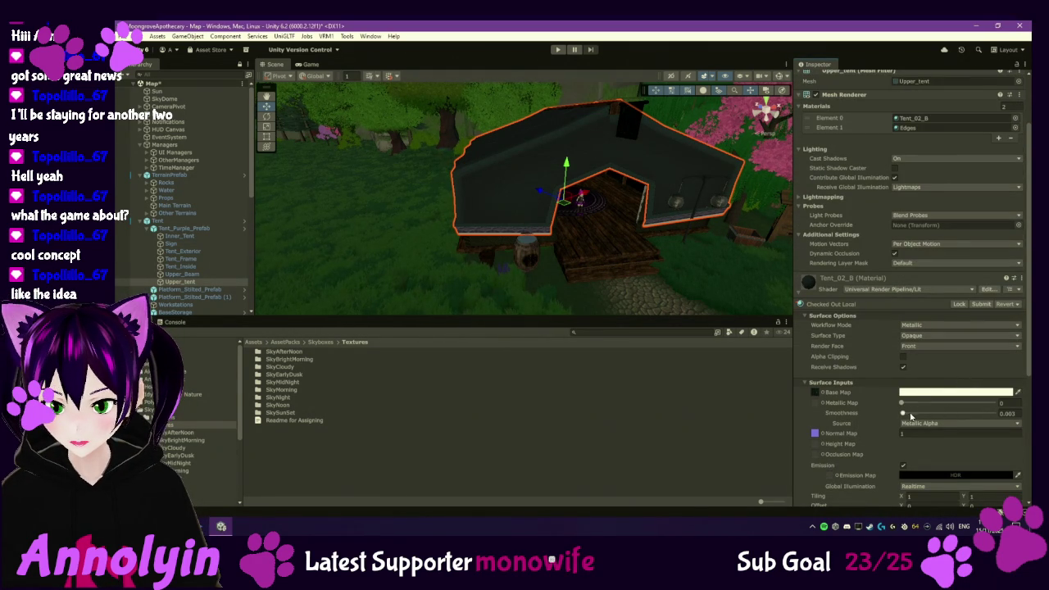
{"action": "mouse_move", "coordinate": [902, 412]}
{"action": "left_mouse_down"}
{"action": "mouse_move", "coordinate": [944, 404]}
{"action": "mouse_move", "coordinate": [872, 412]}
{"action": "left_mouse_up"}
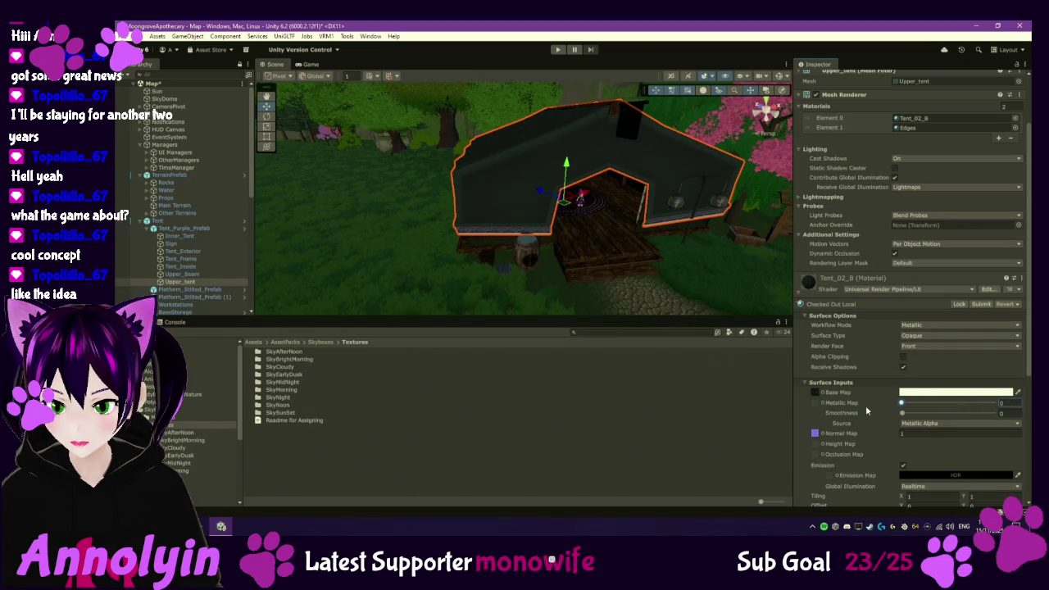
{"action": "left_click", "coordinate": [936, 393]}
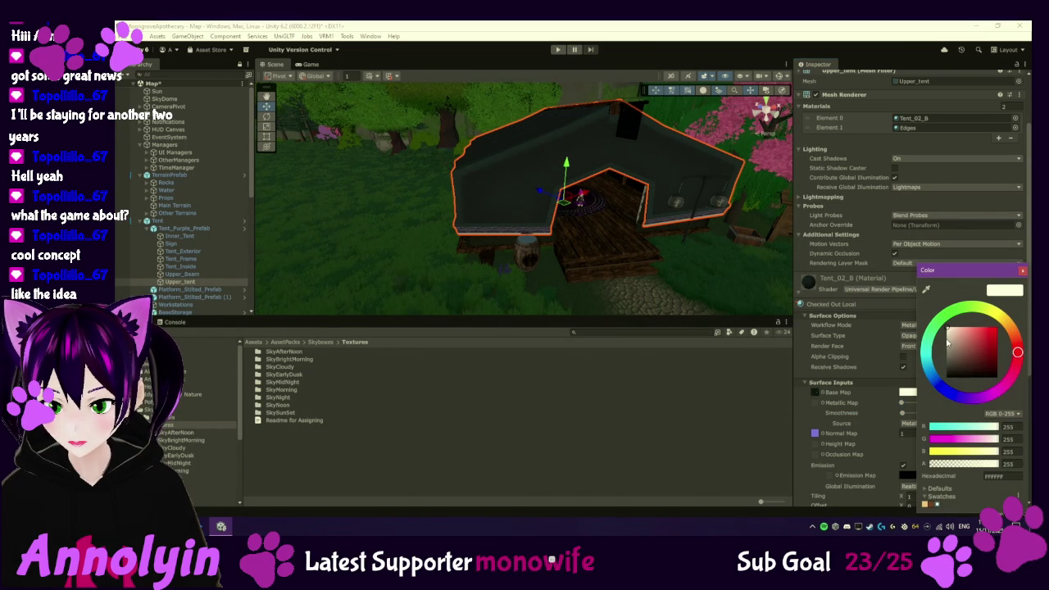
{"action": "mouse_move", "coordinate": [952, 331]}
{"action": "left_mouse_down"}
{"action": "mouse_move", "coordinate": [942, 349]}
{"action": "mouse_move", "coordinate": [938, 331]}
{"action": "mouse_move", "coordinate": [932, 344]}
{"action": "left_mouse_up"}
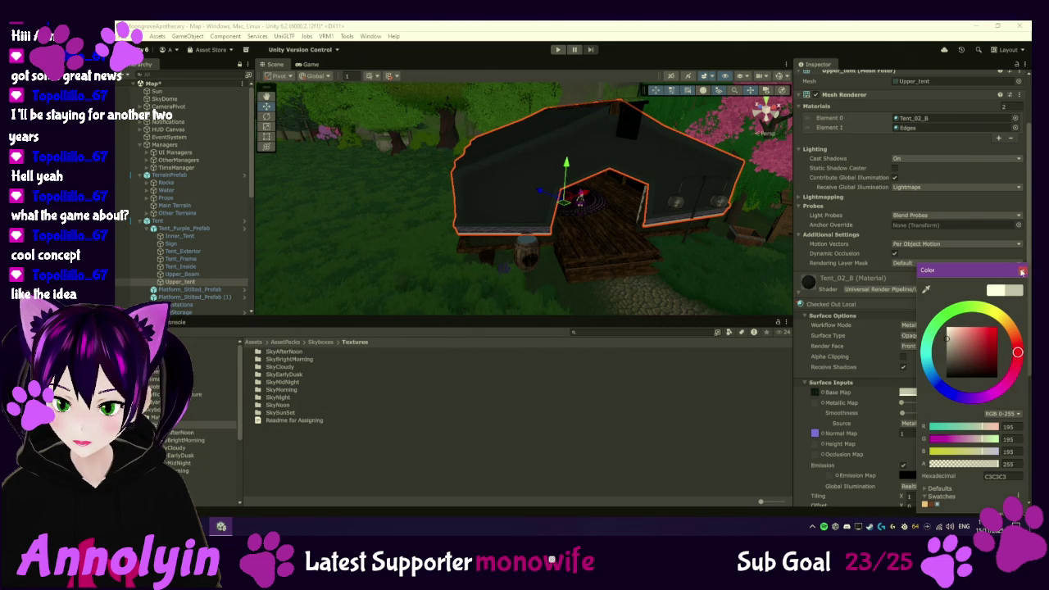
{"action": "left_click", "coordinate": [1021, 269]}
- Change the tent material to Universal Render Pipeline/Simple Lit and locate its base texture
{"action": "left_click", "coordinate": [960, 290]}
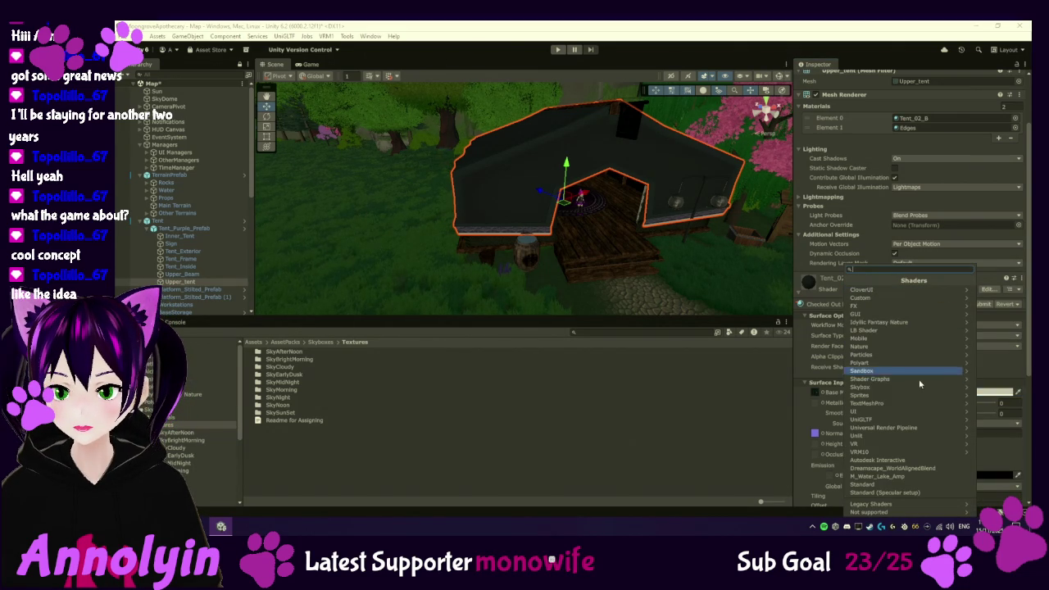
{"action": "left_click", "coordinate": [910, 429]}
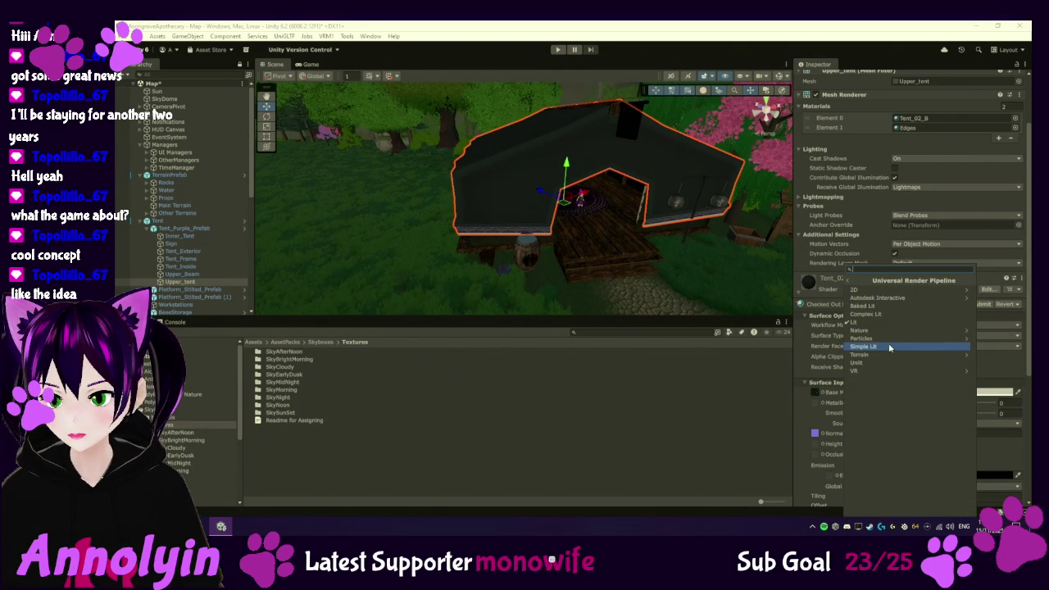
{"action": "left_click", "coordinate": [889, 346]}
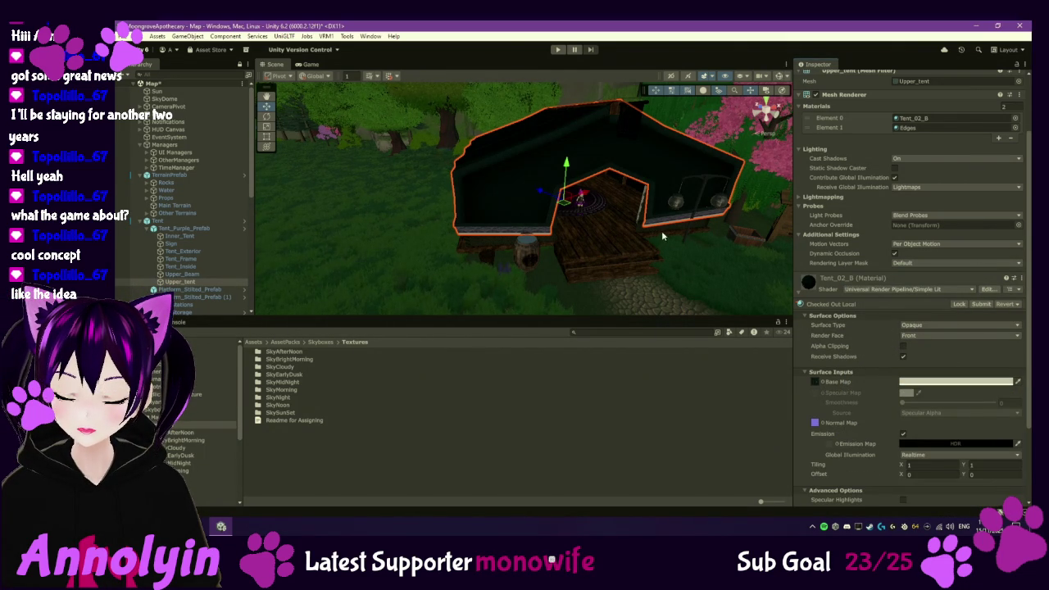
{"action": "left_click_drag", "start_coordinate": [611, 230], "coordinate": [552, 215]}
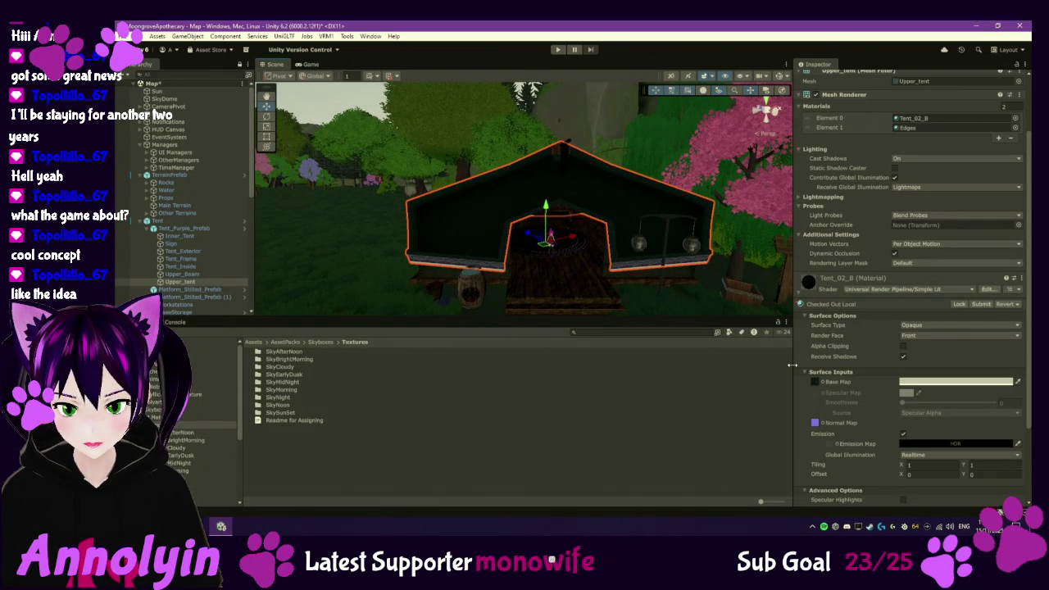
{"action": "left_click", "coordinate": [815, 381]}
- Reveal Tent_02_B.png in Explorer, then check the texture out of version control
{"action": "right_click", "coordinate": [283, 423]}
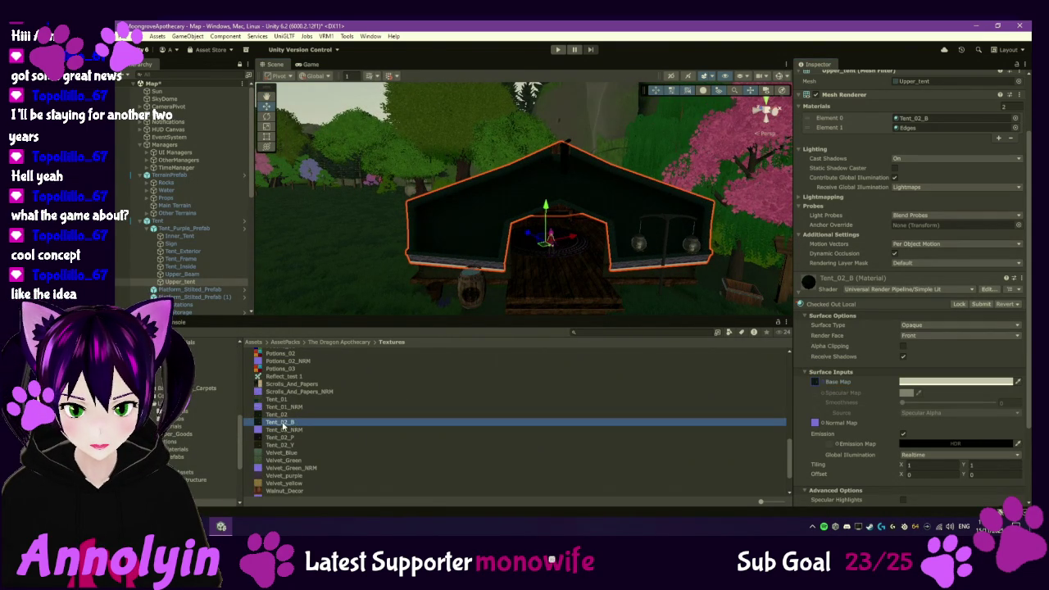
{"action": "left_click", "coordinate": [391, 182]}
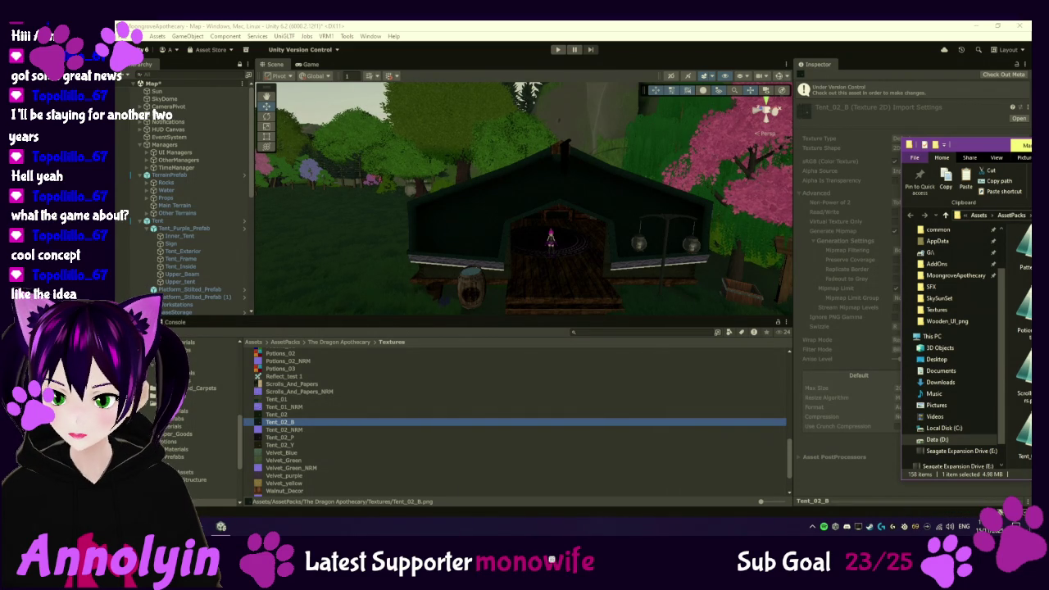
{"action": "left_click", "coordinate": [371, 426]}
{"action": "right_click", "coordinate": [371, 422]}
{"action": "mouse_move", "coordinate": [436, 154]}
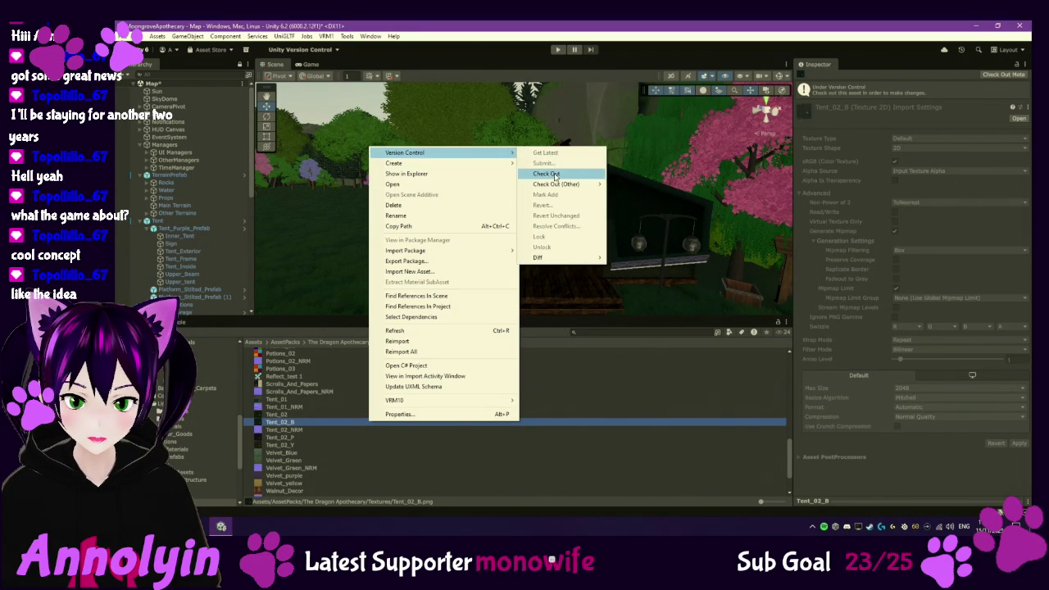
{"action": "left_click", "coordinate": [545, 173]}
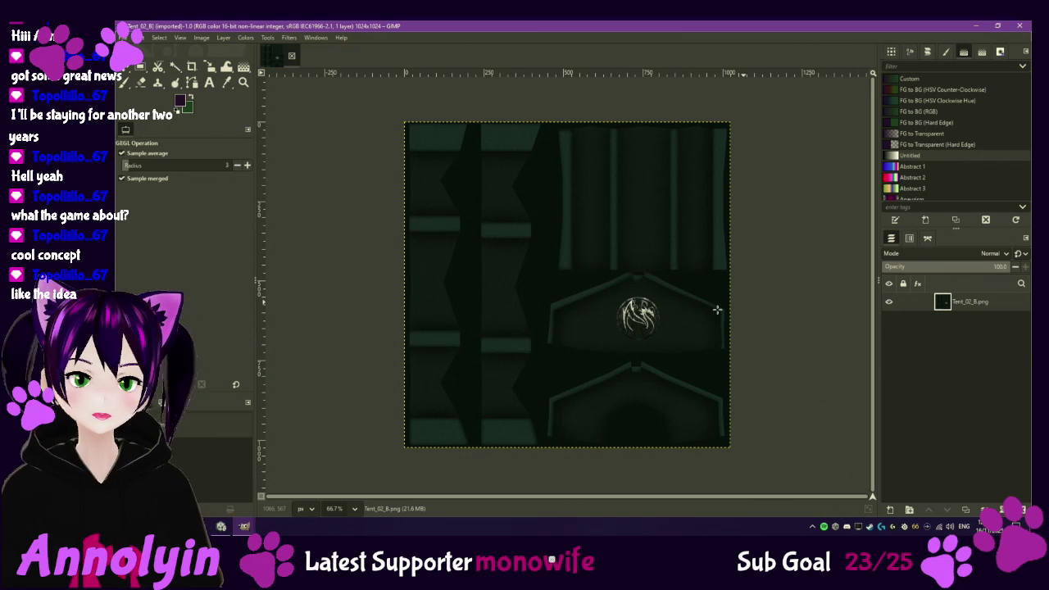
- Shift the Tent_02_B texture's hue toward green with Hue-Saturation
{"action": "left_click", "coordinate": [245, 38]}
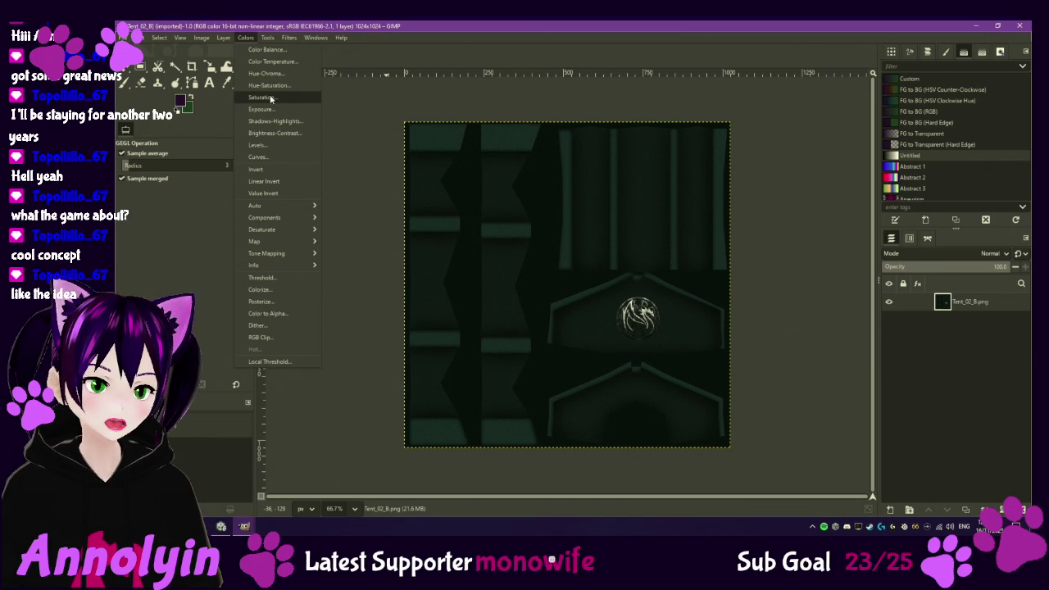
{"action": "left_click", "coordinate": [270, 86]}
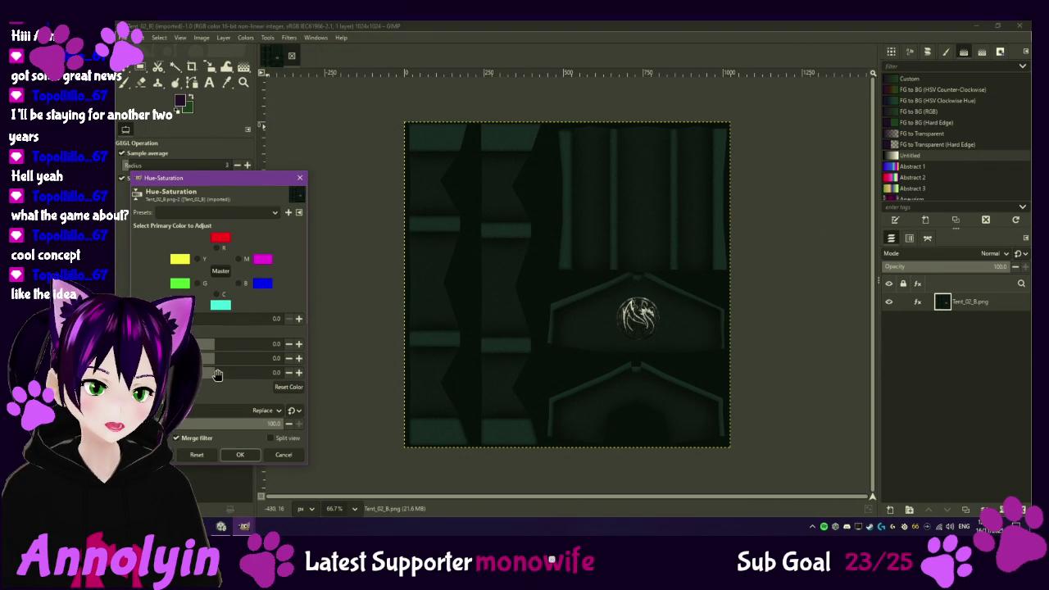
{"action": "mouse_move", "coordinate": [215, 365]}
{"action": "left_mouse_down"}
{"action": "mouse_move", "coordinate": [244, 378]}
{"action": "mouse_move", "coordinate": [209, 353]}
{"action": "left_mouse_up"}
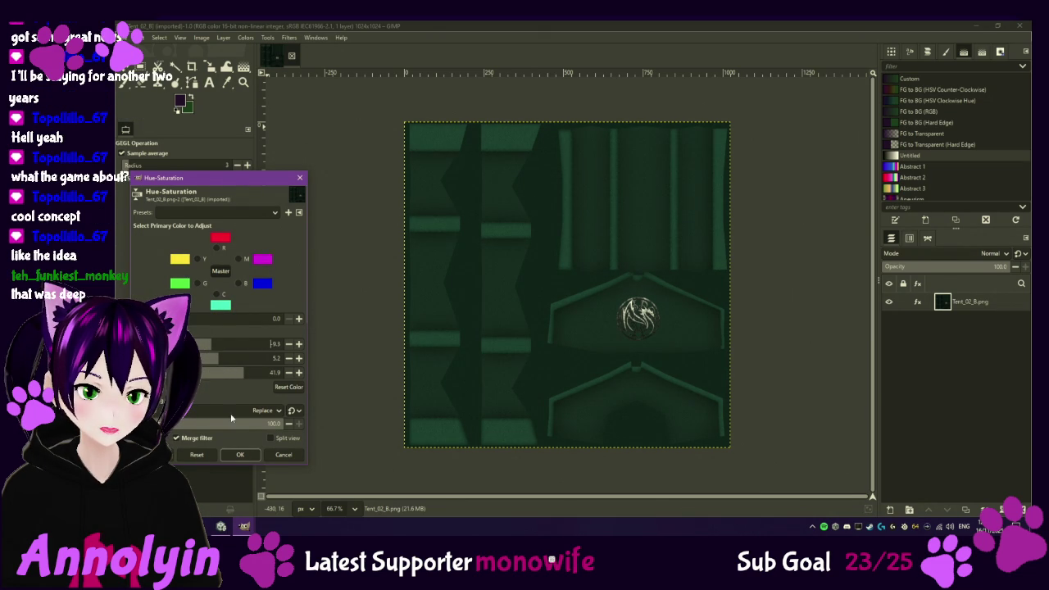
{"action": "left_click", "coordinate": [241, 455]}
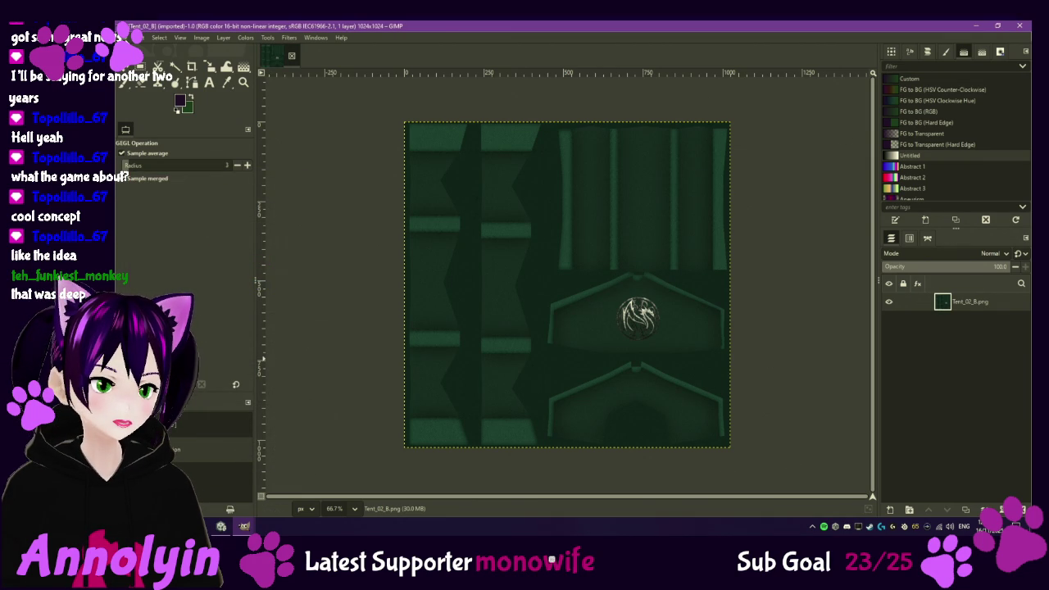
- Overwrite Tent_02_B.png with the green-tinted version and return to Unity
{"action": "left_click", "coordinate": [138, 38]}
{"action": "left_click", "coordinate": [172, 178]}
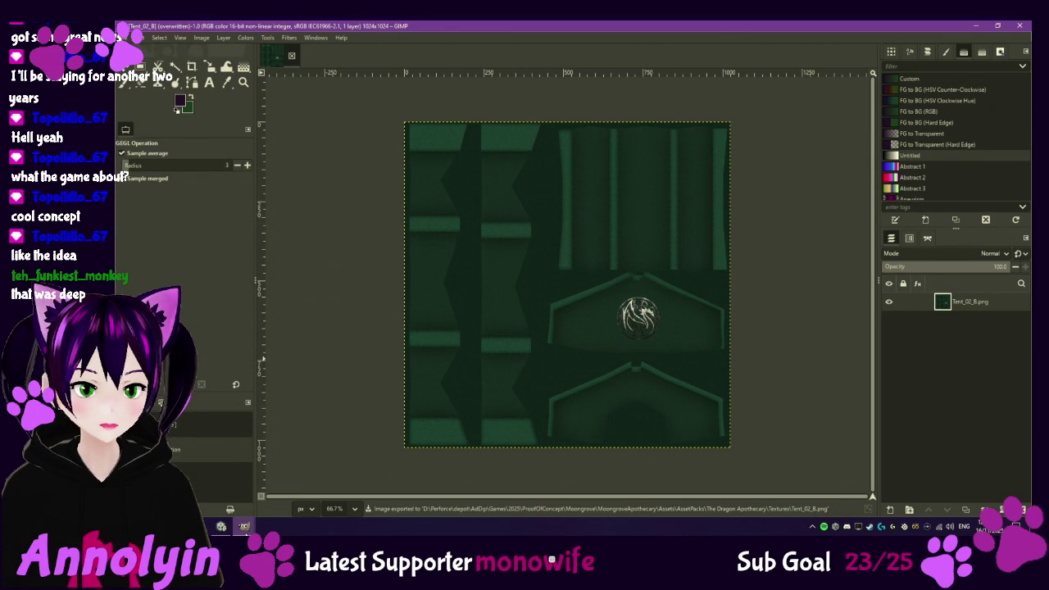
{"action": "left_click", "coordinate": [221, 526]}
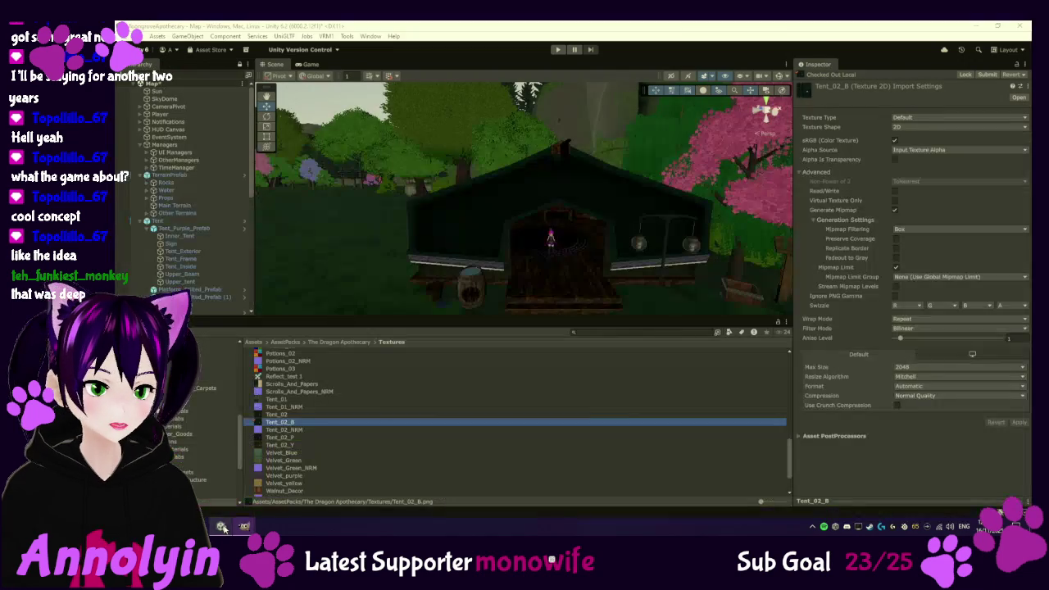
- Look over the green-tinted tent in the Scene view and select Main Terrain
{"action": "mouse_move", "coordinate": [518, 265]}
{"action": "left_mouse_down"}
{"action": "mouse_move", "coordinate": [642, 245]}
{"action": "mouse_move", "coordinate": [566, 234]}
{"action": "mouse_move", "coordinate": [492, 248]}
{"action": "mouse_move", "coordinate": [601, 289]}
{"action": "mouse_move", "coordinate": [527, 265]}
{"action": "left_mouse_up"}
{"action": "scroll", "coordinate": [602, 288], "scroll_direction": "down", "scroll_amount": 4}
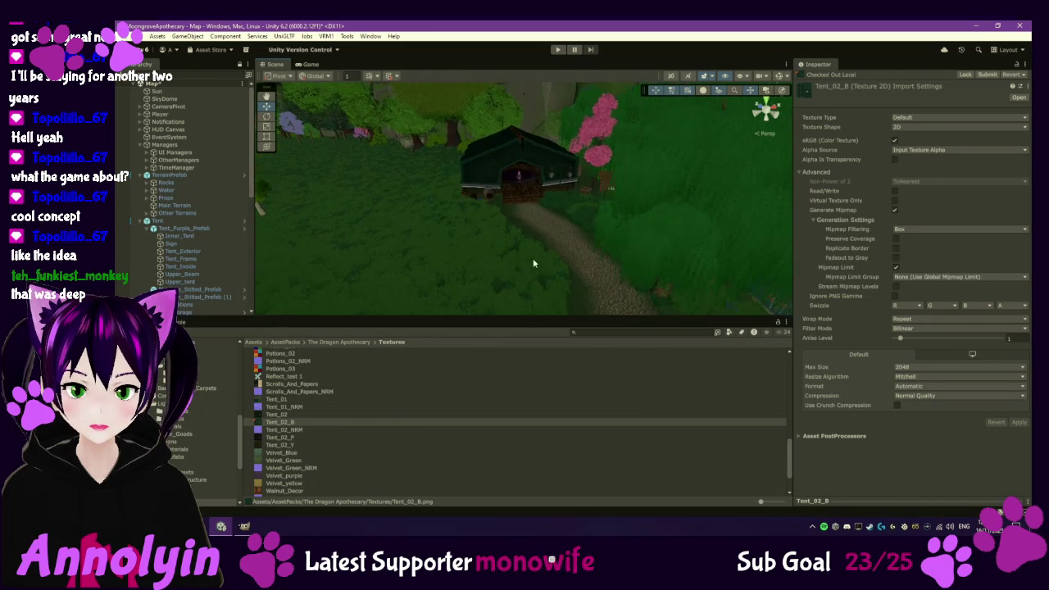
{"action": "scroll", "coordinate": [534, 263], "scroll_direction": "up", "scroll_amount": 8}
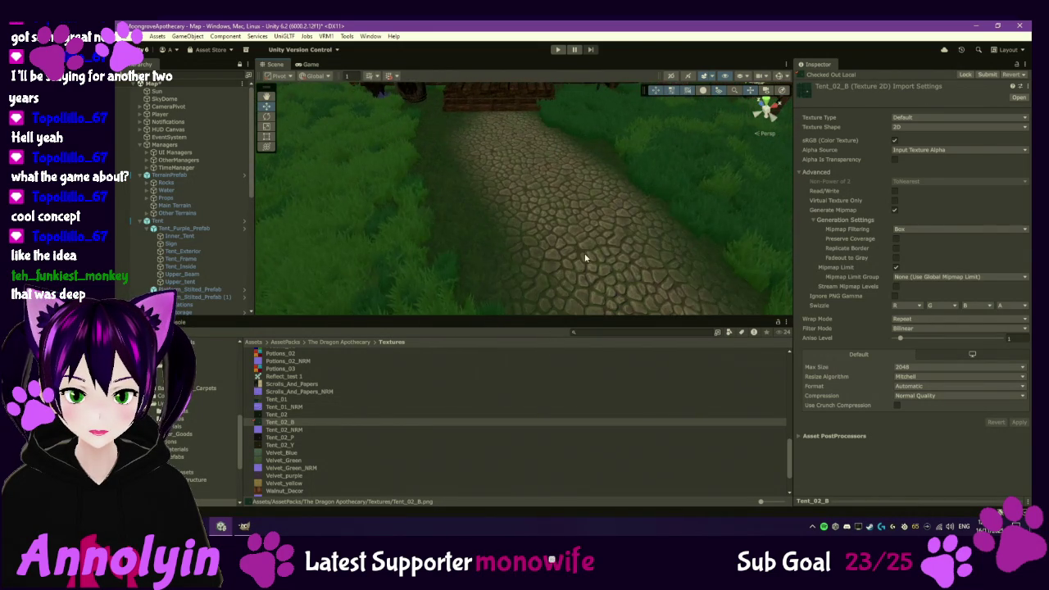
{"action": "scroll", "coordinate": [585, 258], "scroll_direction": "down", "scroll_amount": 3}
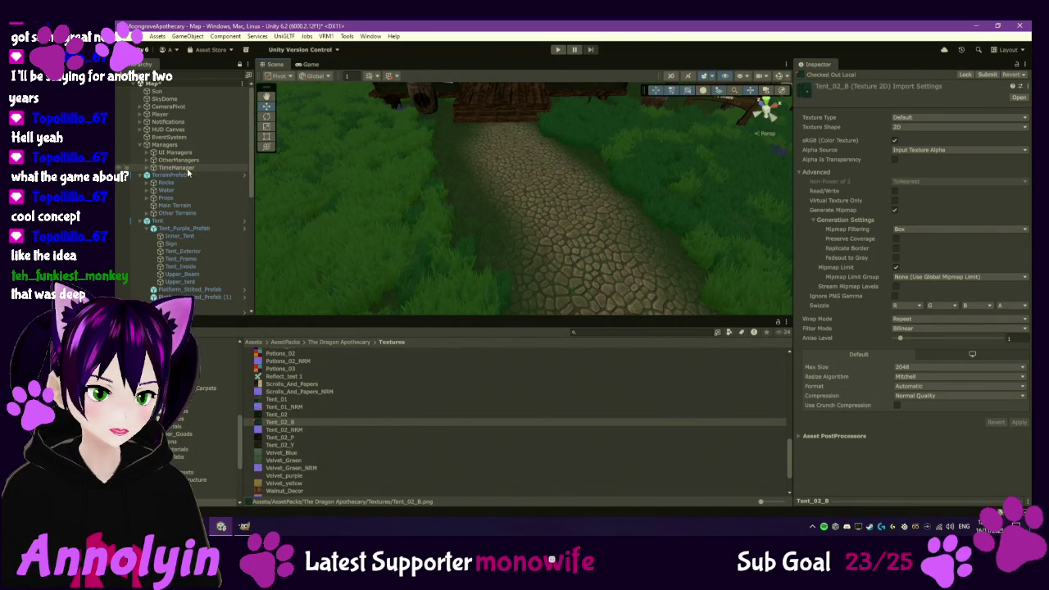
{"action": "left_click", "coordinate": [183, 206]}
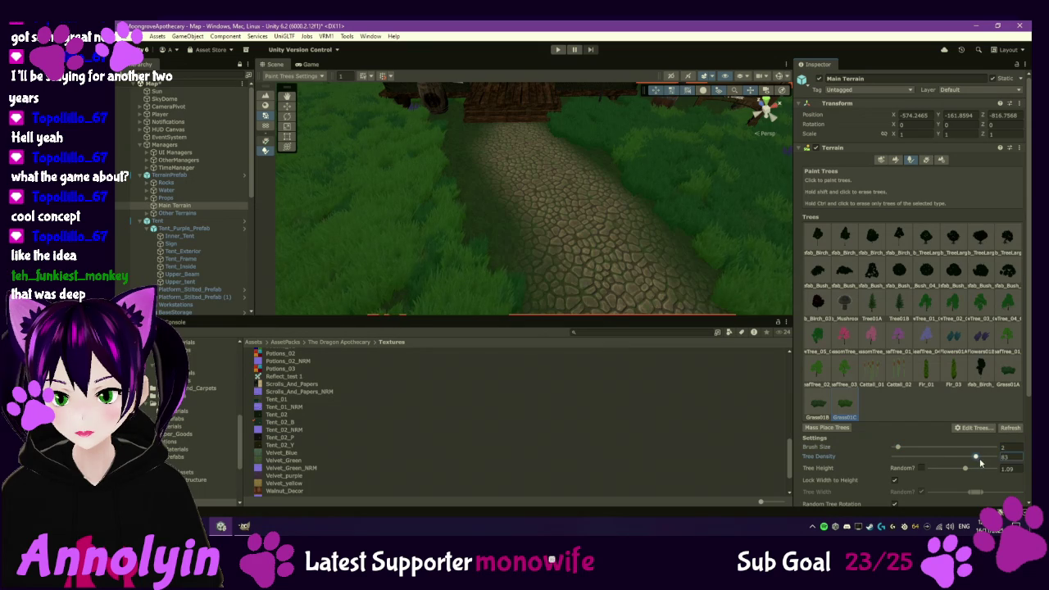
- Raise tree density from 83 to 88 and pick Grass01C in the tree palette
{"action": "left_click_drag", "start_coordinate": [979, 459], "coordinate": [981, 457]}
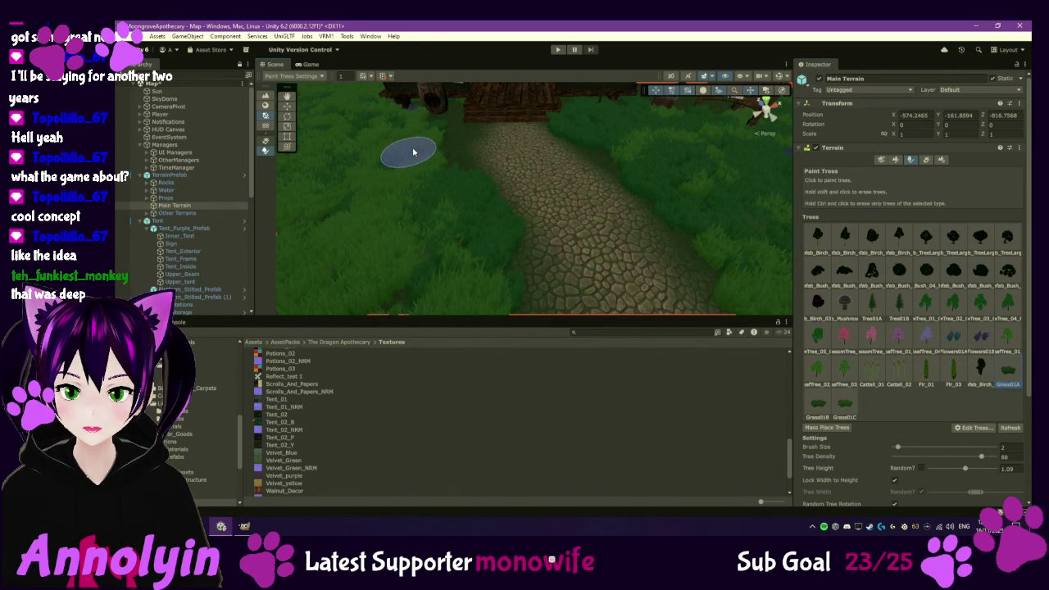
{"action": "left_click", "coordinate": [821, 400]}
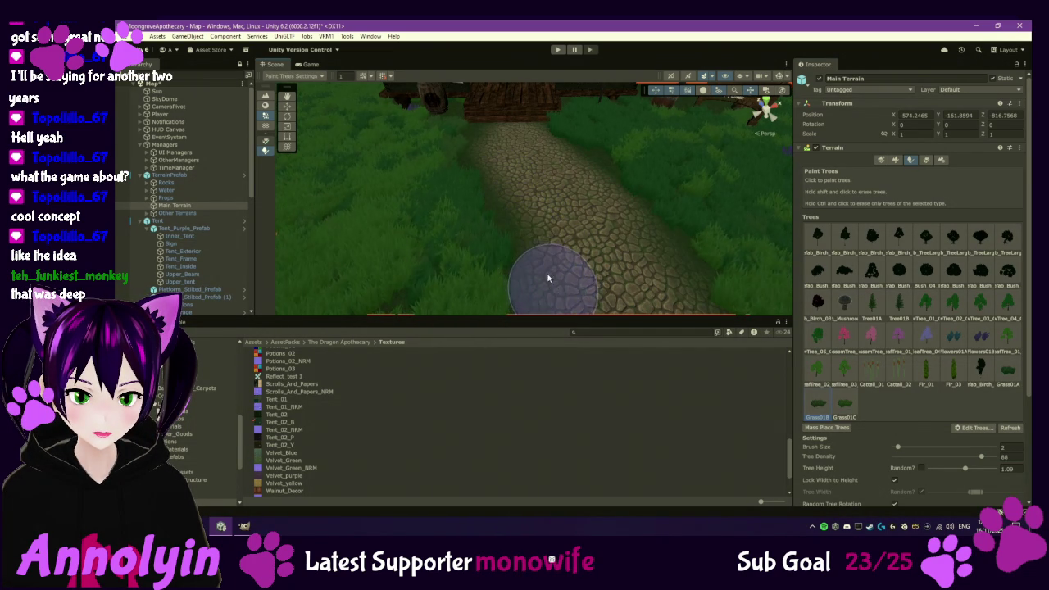
{"action": "left_click", "coordinate": [845, 403]}
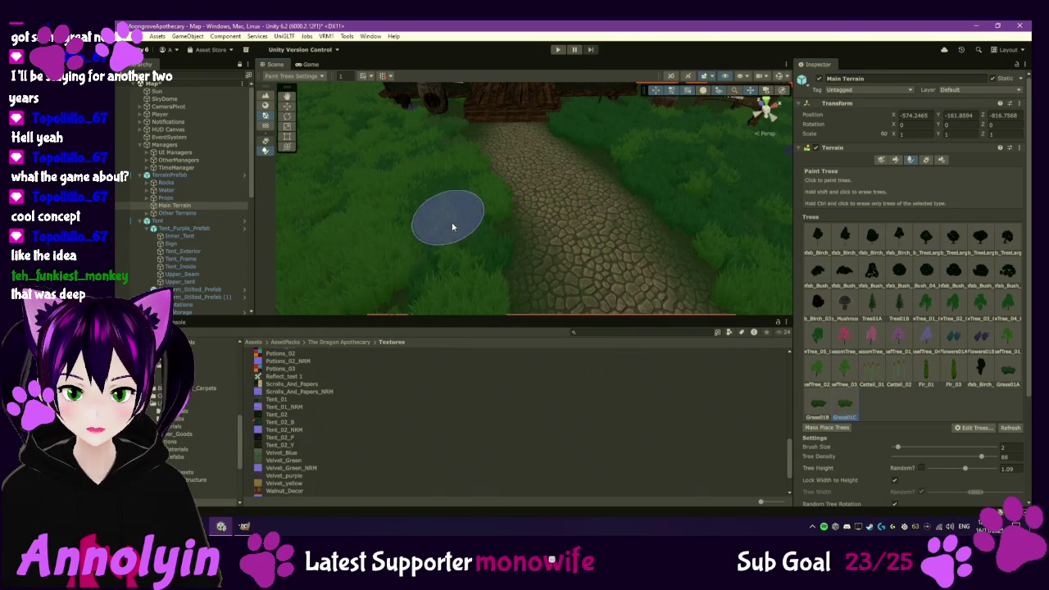
- Paint Grass01C across the lawn beside the cobblestone path near the tent
{"action": "mouse_move", "coordinate": [568, 271]}
{"action": "left_mouse_down"}
{"action": "mouse_move", "coordinate": [562, 262]}
{"action": "mouse_move", "coordinate": [548, 286]}
{"action": "mouse_move", "coordinate": [548, 175]}
{"action": "mouse_move", "coordinate": [515, 169]}
{"action": "left_mouse_up"}
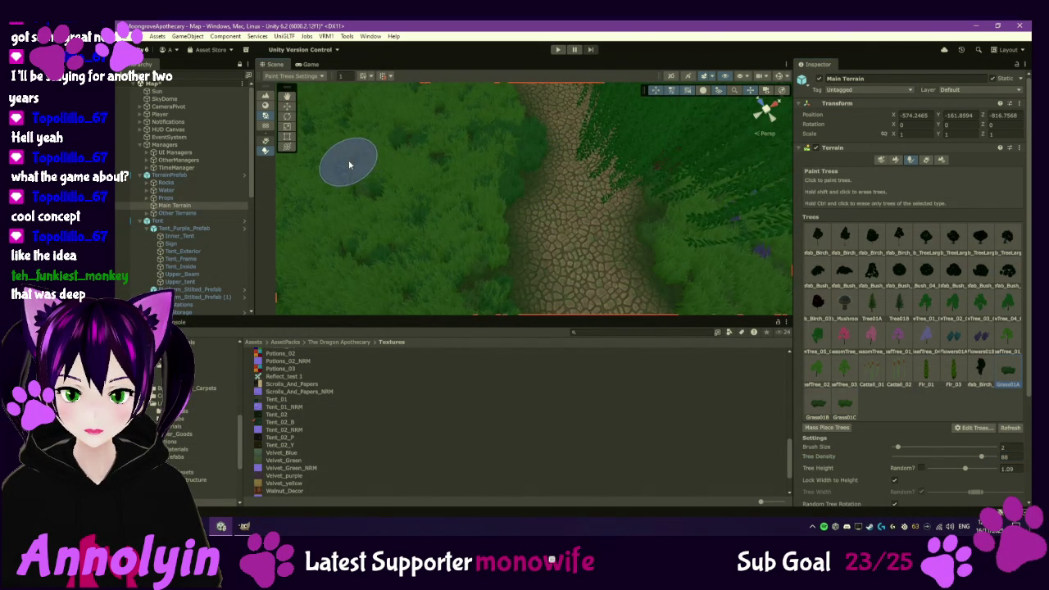
{"action": "left_click_drag", "start_coordinate": [349, 158], "coordinate": [470, 181]}
{"action": "mouse_move", "coordinate": [421, 140]}
{"action": "left_mouse_down"}
{"action": "mouse_move", "coordinate": [545, 283]}
{"action": "mouse_move", "coordinate": [450, 336]}
{"action": "left_mouse_up"}
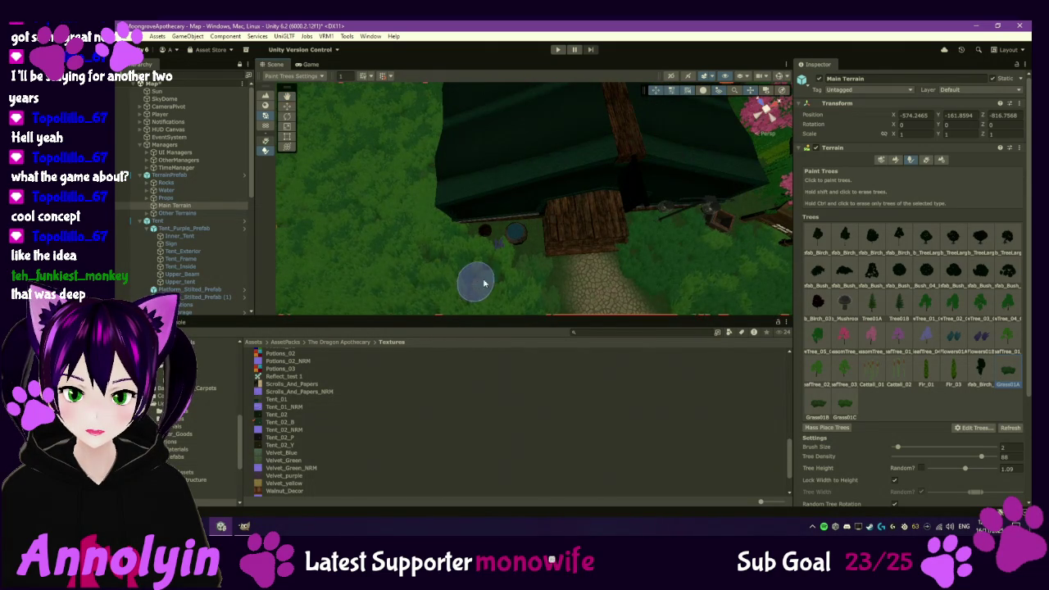
{"action": "left_click_drag", "start_coordinate": [483, 283], "coordinate": [622, 246]}
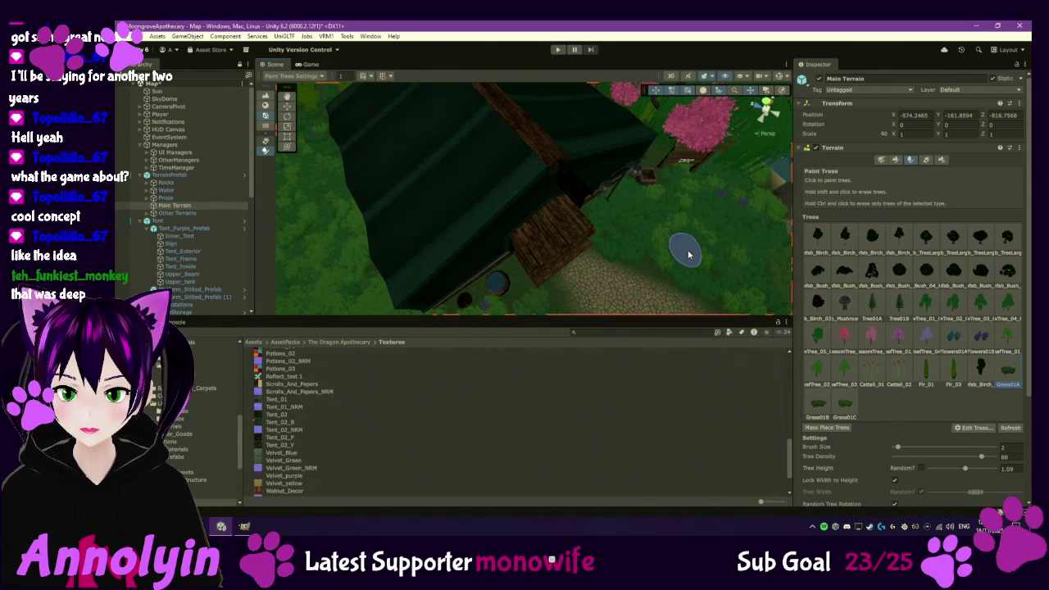
{"action": "mouse_move", "coordinate": [745, 262]}
{"action": "left_mouse_down"}
{"action": "mouse_move", "coordinate": [684, 225]}
{"action": "mouse_move", "coordinate": [744, 233]}
{"action": "left_mouse_up"}
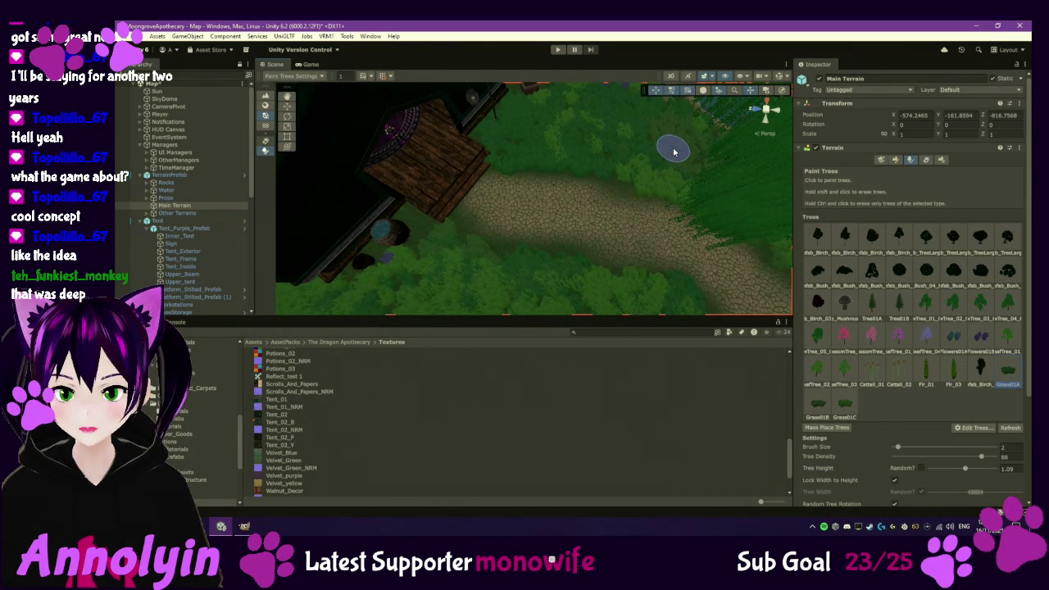
{"action": "mouse_move", "coordinate": [647, 146]}
{"action": "left_mouse_down"}
{"action": "mouse_move", "coordinate": [611, 103]}
{"action": "mouse_move", "coordinate": [611, 213]}
{"action": "left_mouse_up"}
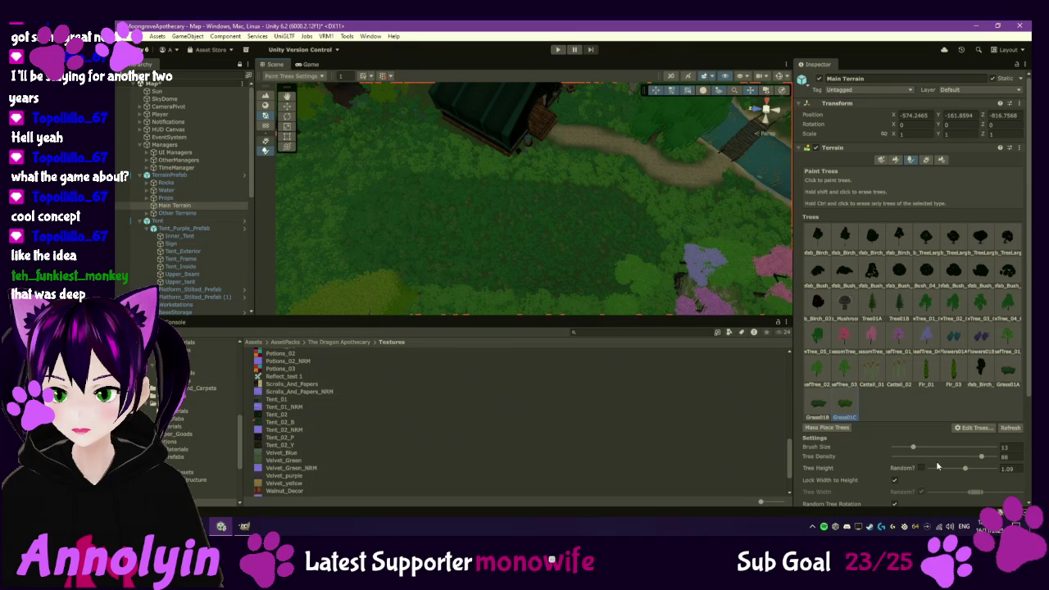
{"action": "left_click_drag", "start_coordinate": [932, 461], "coordinate": [927, 459]}
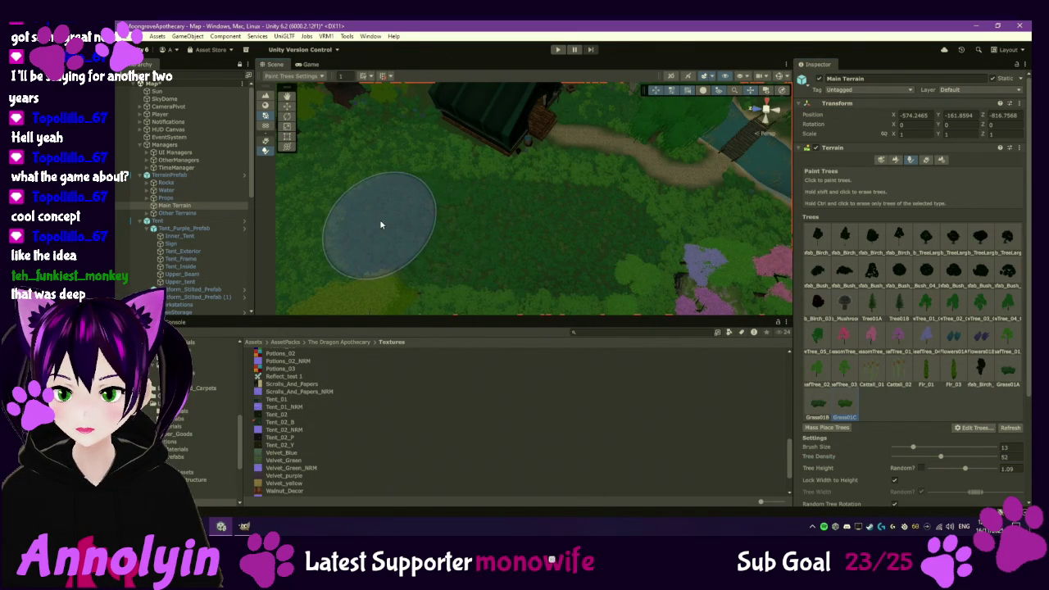
{"action": "left_click", "coordinate": [1006, 375]}
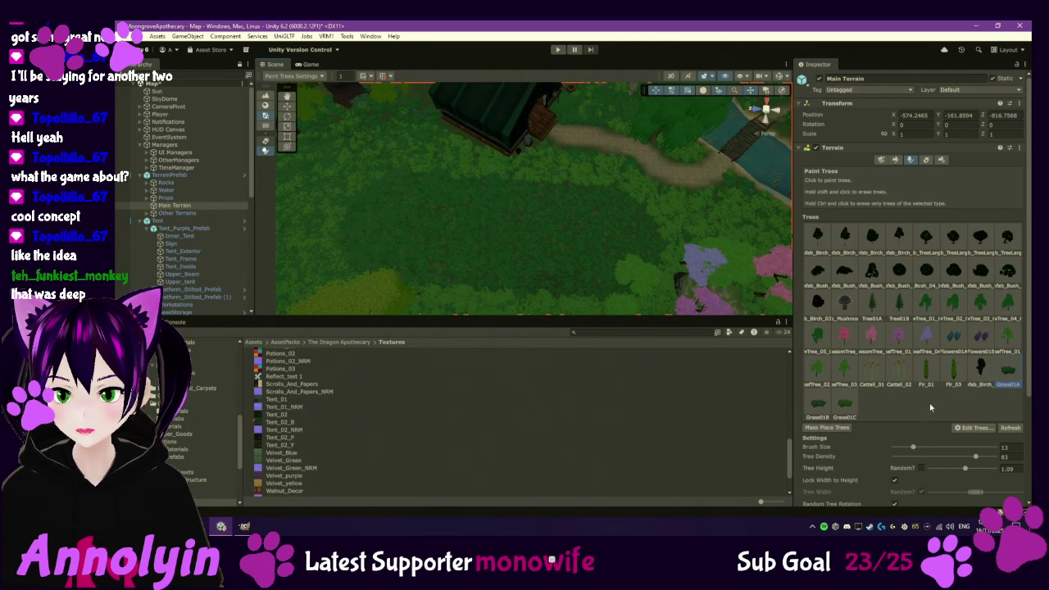
{"action": "left_click_drag", "start_coordinate": [992, 461], "coordinate": [995, 459]}
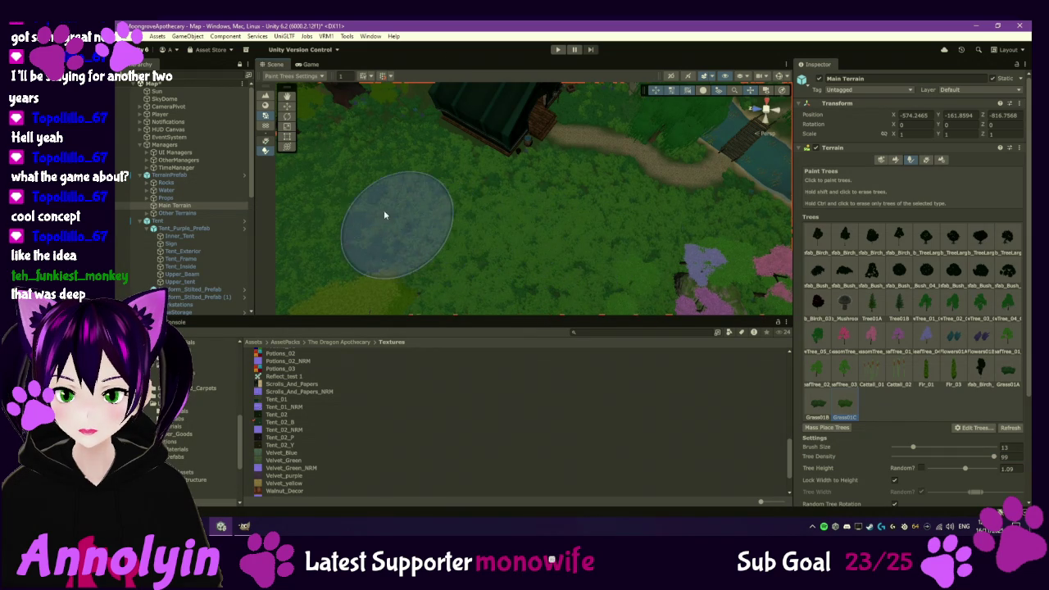
{"action": "left_click", "coordinate": [564, 266]}
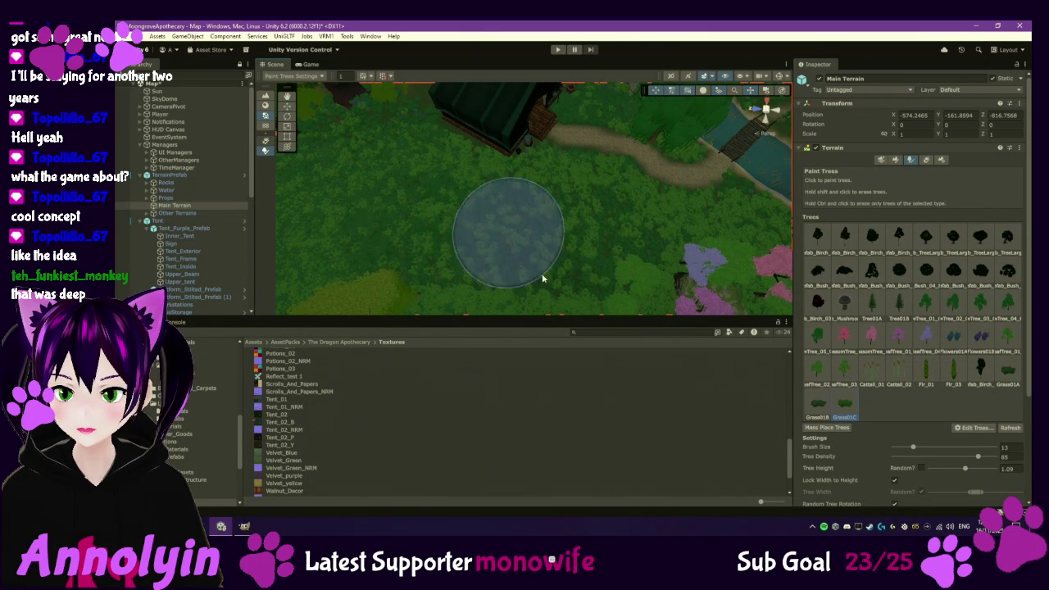
{"action": "scroll", "coordinate": [592, 164], "scroll_direction": "up", "scroll_amount": 5}
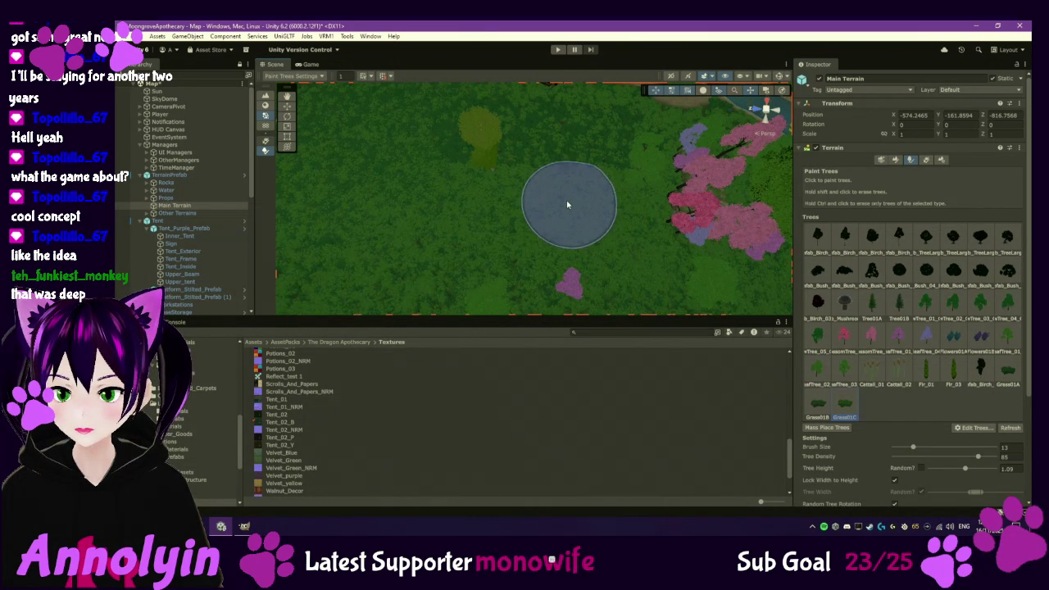
{"action": "mouse_move", "coordinate": [562, 197]}
{"action": "left_mouse_down"}
{"action": "mouse_move", "coordinate": [554, 211]}
{"action": "mouse_move", "coordinate": [409, 175]}
{"action": "mouse_move", "coordinate": [616, 235]}
{"action": "mouse_move", "coordinate": [622, 213]}
{"action": "left_mouse_up"}
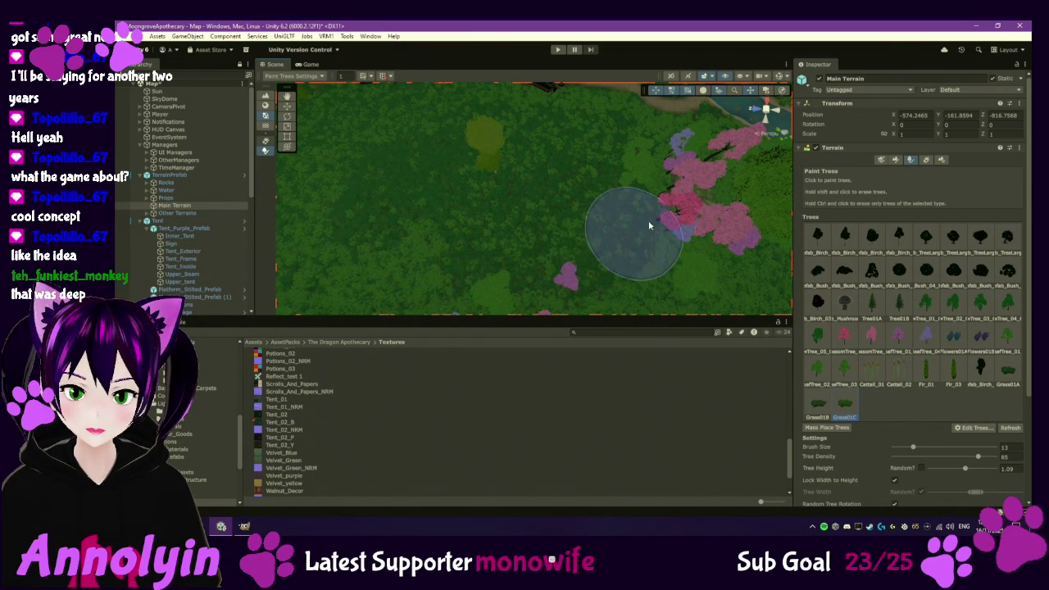
{"action": "scroll", "coordinate": [589, 207], "scroll_direction": "down", "scroll_amount": 2}
{"action": "mouse_move", "coordinate": [589, 212]}
{"action": "left_mouse_down"}
{"action": "mouse_move", "coordinate": [568, 215]}
{"action": "mouse_move", "coordinate": [653, 253]}
{"action": "mouse_move", "coordinate": [503, 277]}
{"action": "left_mouse_up"}
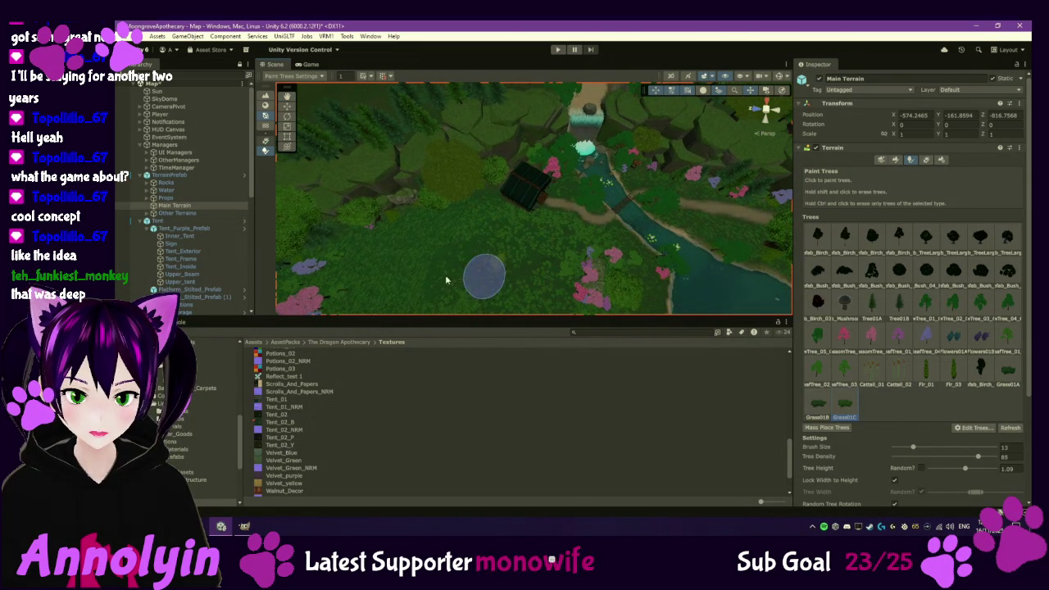
{"action": "mouse_move", "coordinate": [549, 257]}
{"action": "left_mouse_down"}
{"action": "mouse_move", "coordinate": [341, 162]}
{"action": "mouse_move", "coordinate": [351, 206]}
{"action": "mouse_move", "coordinate": [606, 202]}
{"action": "left_mouse_up"}
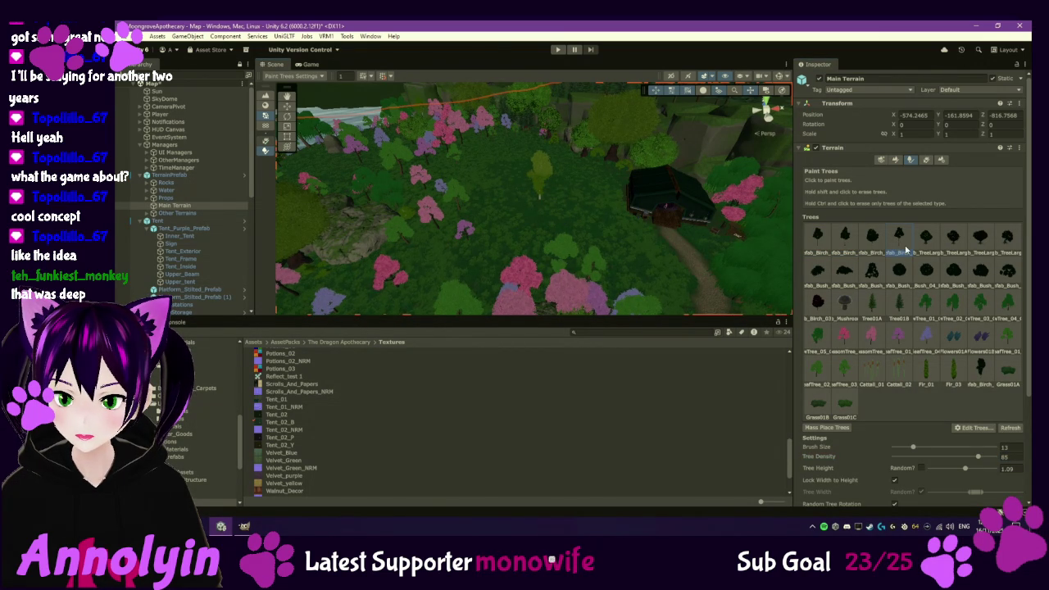
{"action": "key", "text": "f"}
- Paint a pink tree and a lavender tree onto the forest meadow
{"action": "scroll", "coordinate": [577, 208], "scroll_direction": "up", "scroll_amount": 5}
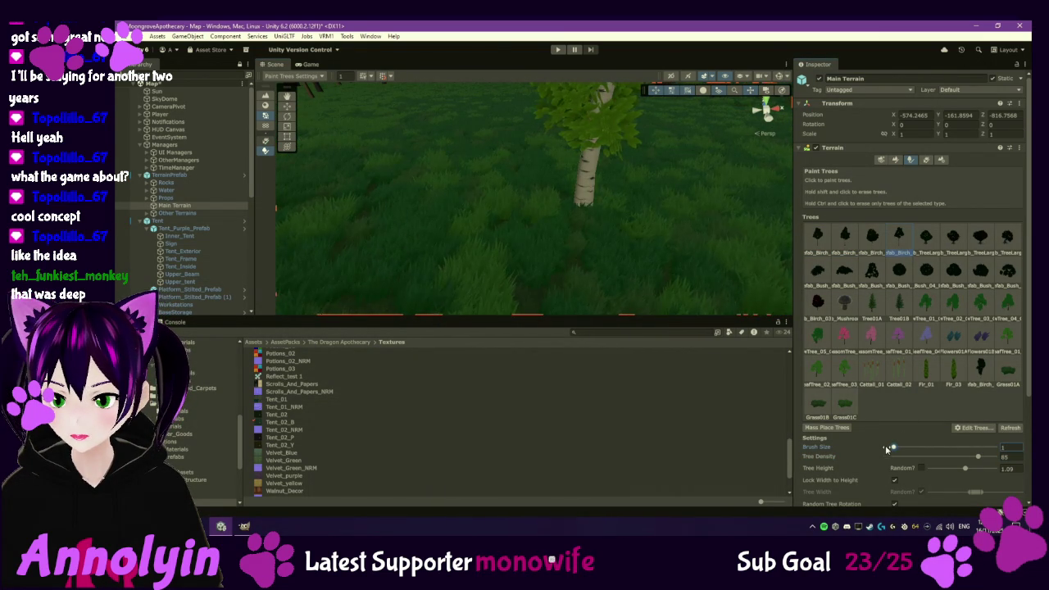
{"action": "scroll", "coordinate": [598, 212], "scroll_direction": "down", "scroll_amount": 10}
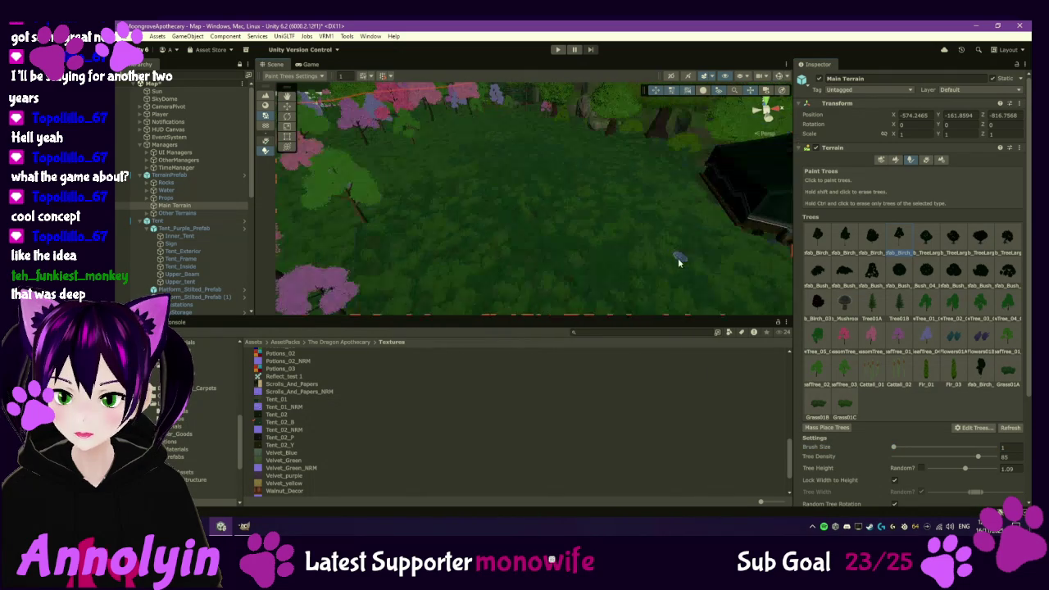
{"action": "scroll", "coordinate": [610, 246], "scroll_direction": "up", "scroll_amount": 4}
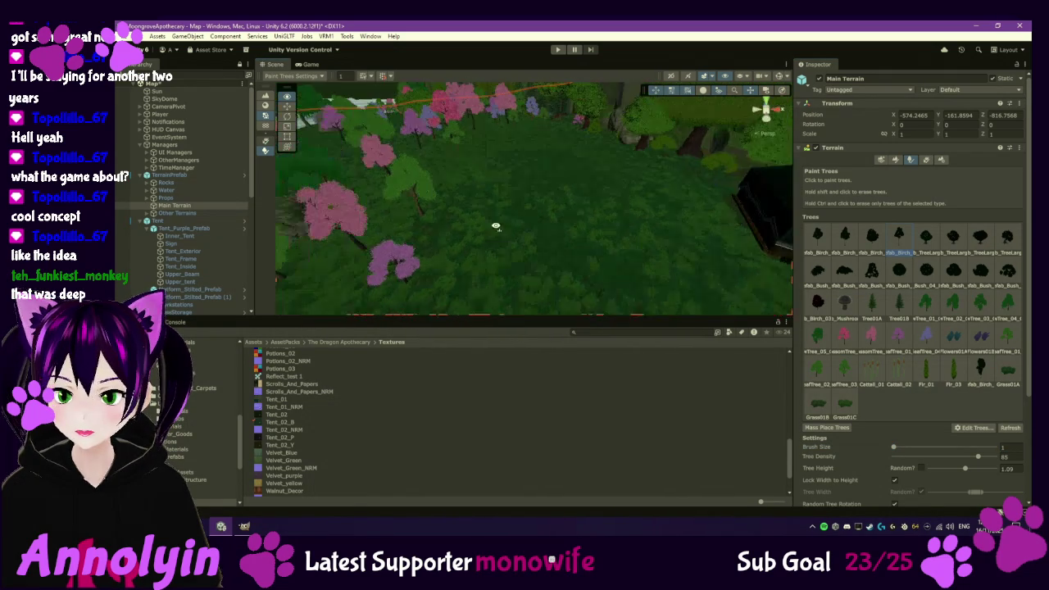
{"action": "mouse_move", "coordinate": [615, 263]}
{"action": "left_mouse_down"}
{"action": "mouse_move", "coordinate": [557, 254]}
{"action": "mouse_move", "coordinate": [626, 260]}
{"action": "left_mouse_up"}
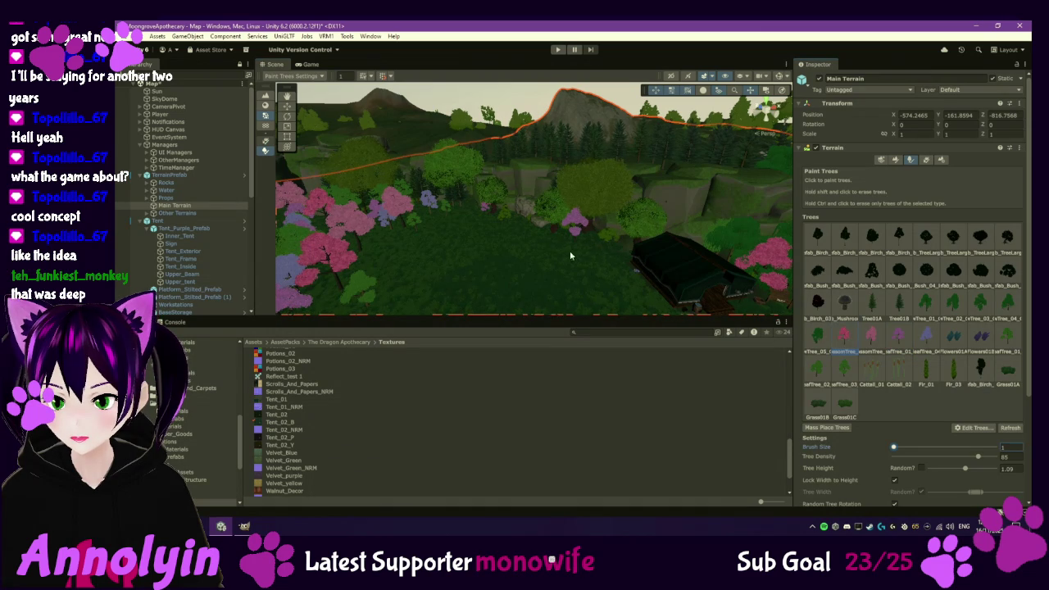
{"action": "left_click", "coordinate": [525, 230]}
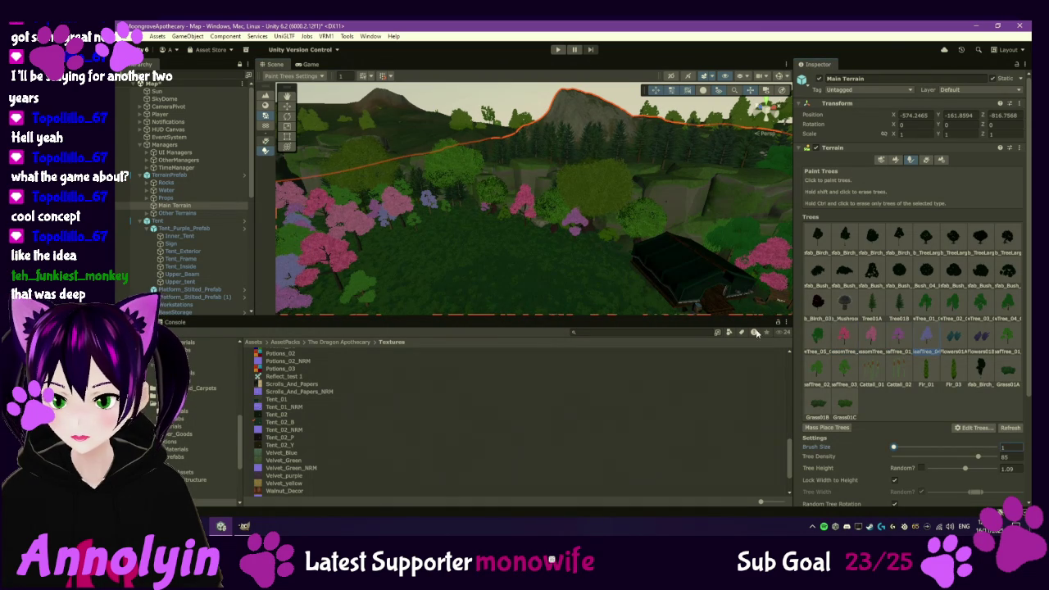
{"action": "left_click", "coordinate": [490, 227]}
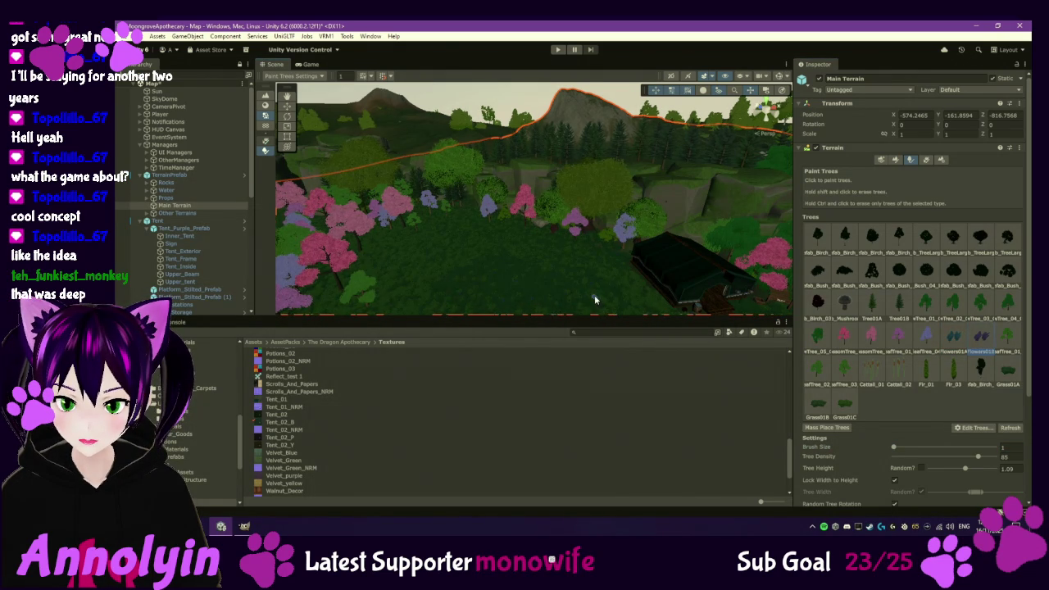
- Collapse the TerrainPrefab and Tent groups in the Hierarchy and deselect the terrain
{"action": "scroll", "coordinate": [584, 297], "scroll_direction": "down", "scroll_amount": 2}
{"action": "scroll", "coordinate": [576, 292], "scroll_direction": "down", "scroll_amount": 2}
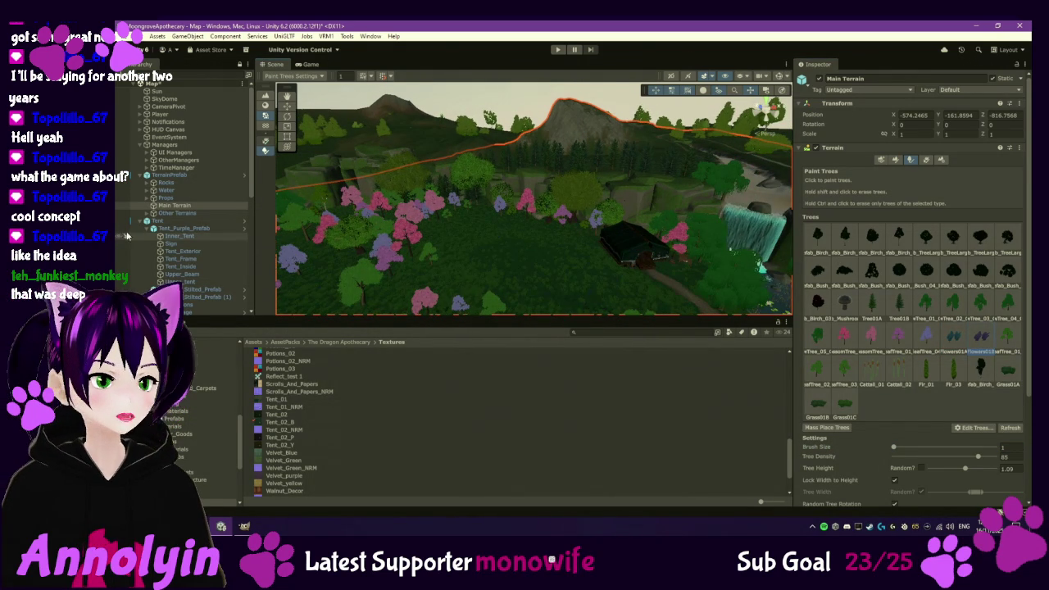
{"action": "left_click", "coordinate": [141, 175]}
{"action": "left_click", "coordinate": [146, 183]}
{"action": "left_click", "coordinate": [200, 221]}
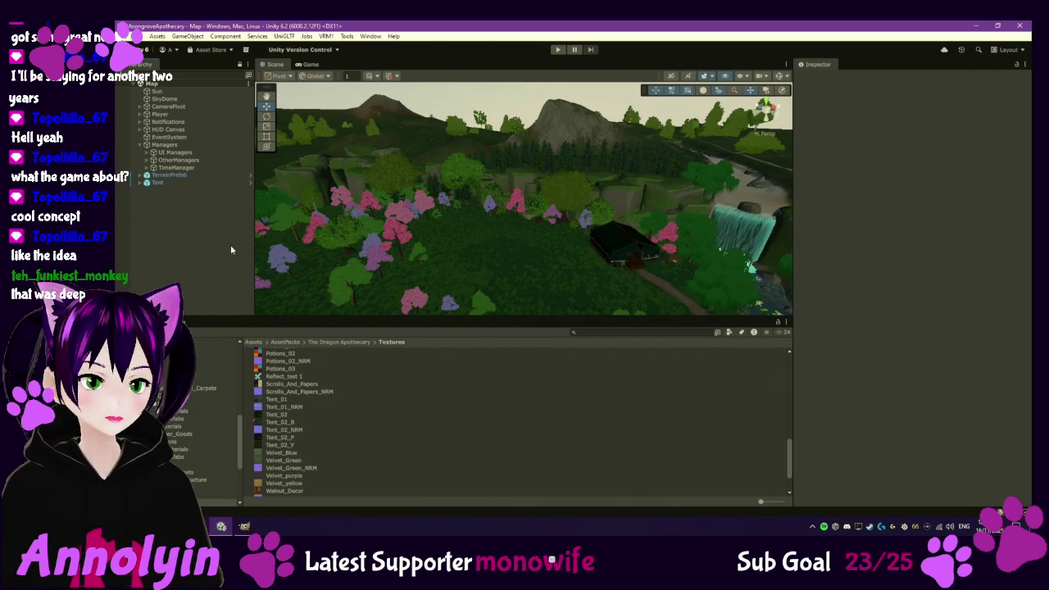
- Survey the forest, river and pink trees, ending with the TerrainPrefab group selected
{"action": "mouse_move", "coordinate": [581, 256]}
{"action": "left_mouse_down"}
{"action": "mouse_move", "coordinate": [595, 294]}
{"action": "mouse_move", "coordinate": [591, 284]}
{"action": "mouse_move", "coordinate": [579, 292]}
{"action": "left_mouse_up"}
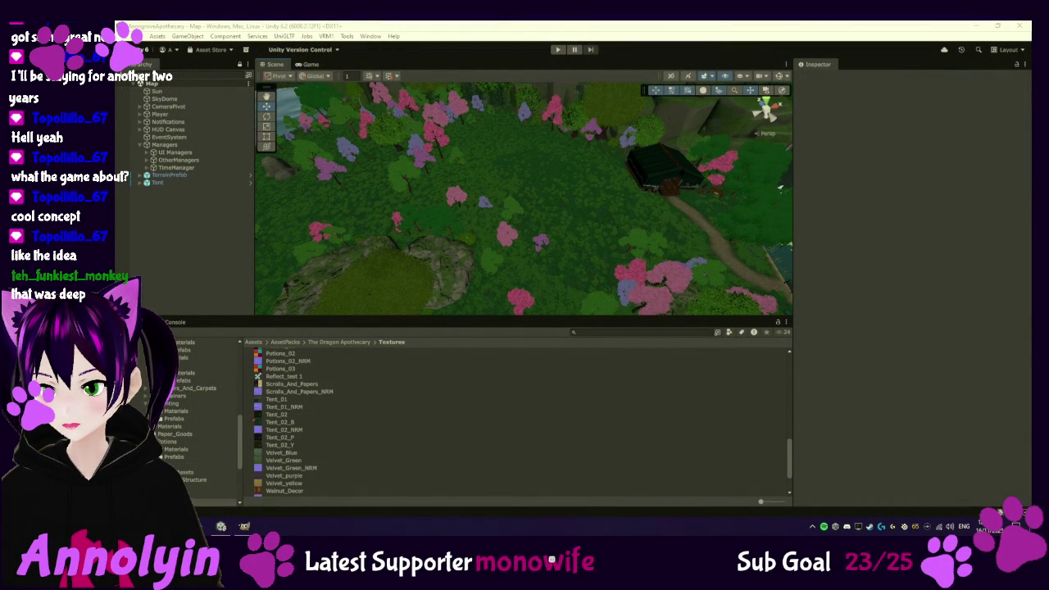
{"action": "left_click_drag", "start_coordinate": [614, 220], "coordinate": [776, 173]}
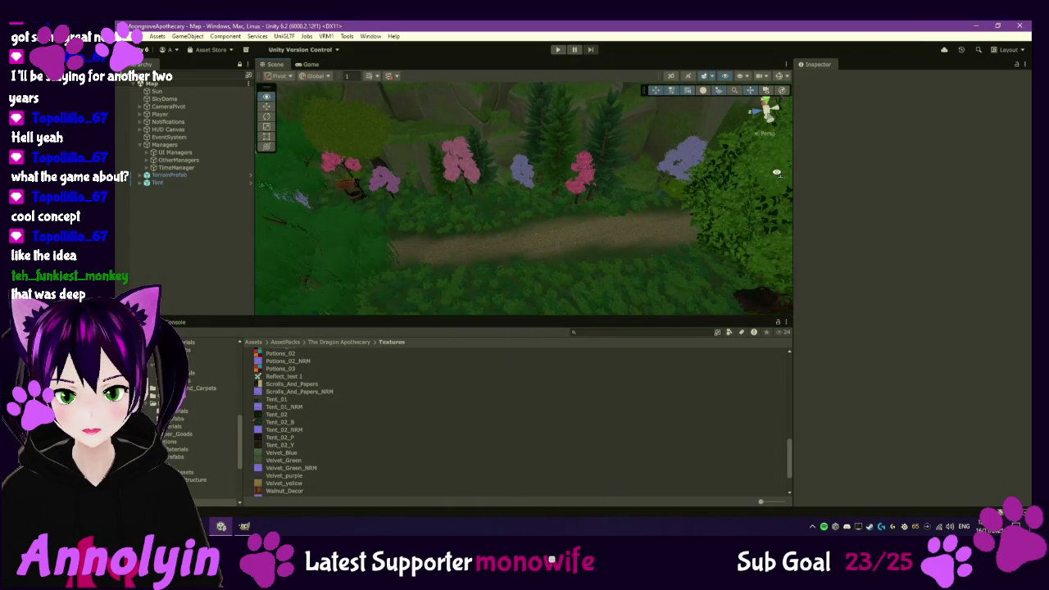
{"action": "mouse_move", "coordinate": [579, 190]}
{"action": "left_mouse_down"}
{"action": "mouse_move", "coordinate": [412, 213]}
{"action": "mouse_move", "coordinate": [531, 175]}
{"action": "mouse_move", "coordinate": [595, 169]}
{"action": "mouse_move", "coordinate": [490, 210]}
{"action": "mouse_move", "coordinate": [513, 188]}
{"action": "mouse_move", "coordinate": [620, 162]}
{"action": "mouse_move", "coordinate": [594, 183]}
{"action": "mouse_move", "coordinate": [503, 202]}
{"action": "mouse_move", "coordinate": [546, 225]}
{"action": "mouse_move", "coordinate": [593, 218]}
{"action": "mouse_move", "coordinate": [569, 216]}
{"action": "left_mouse_up"}
{"action": "scroll", "coordinate": [569, 216], "scroll_direction": "up", "scroll_amount": 10}
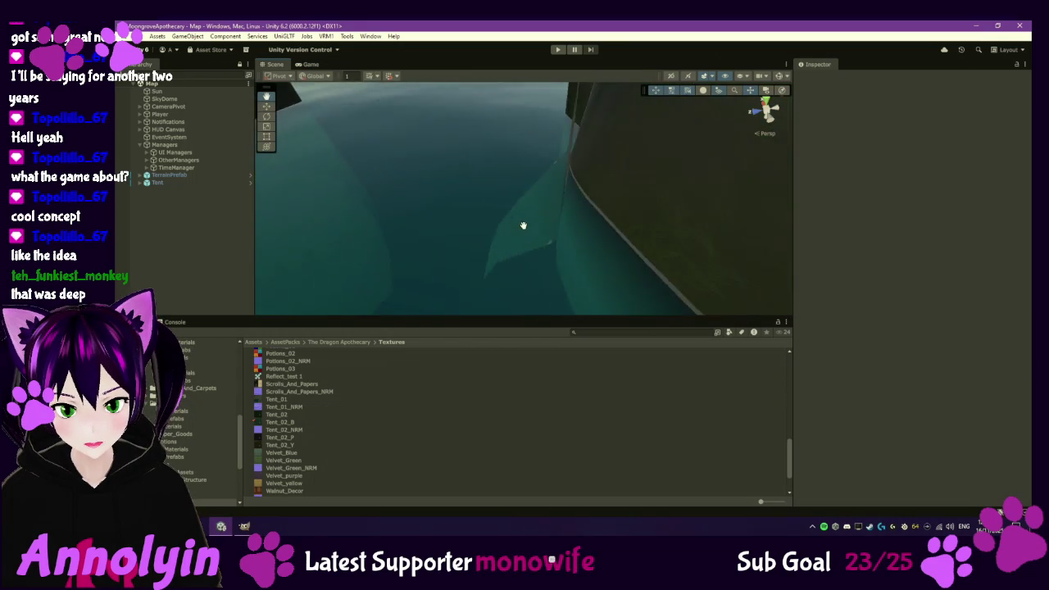
{"action": "scroll", "coordinate": [509, 227], "scroll_direction": "down", "scroll_amount": 10}
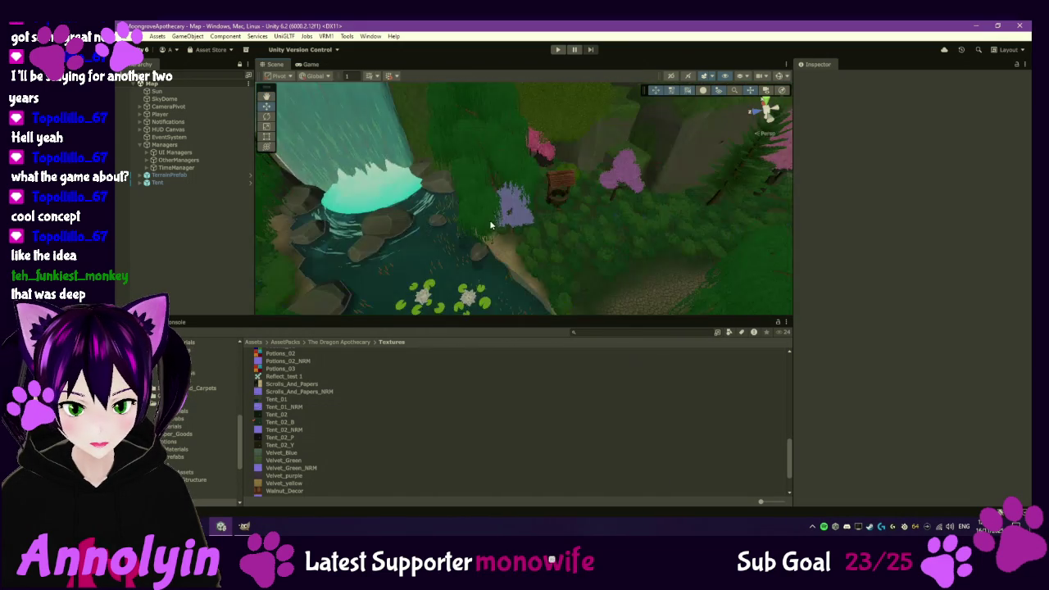
{"action": "scroll", "coordinate": [524, 225], "scroll_direction": "up", "scroll_amount": 10}
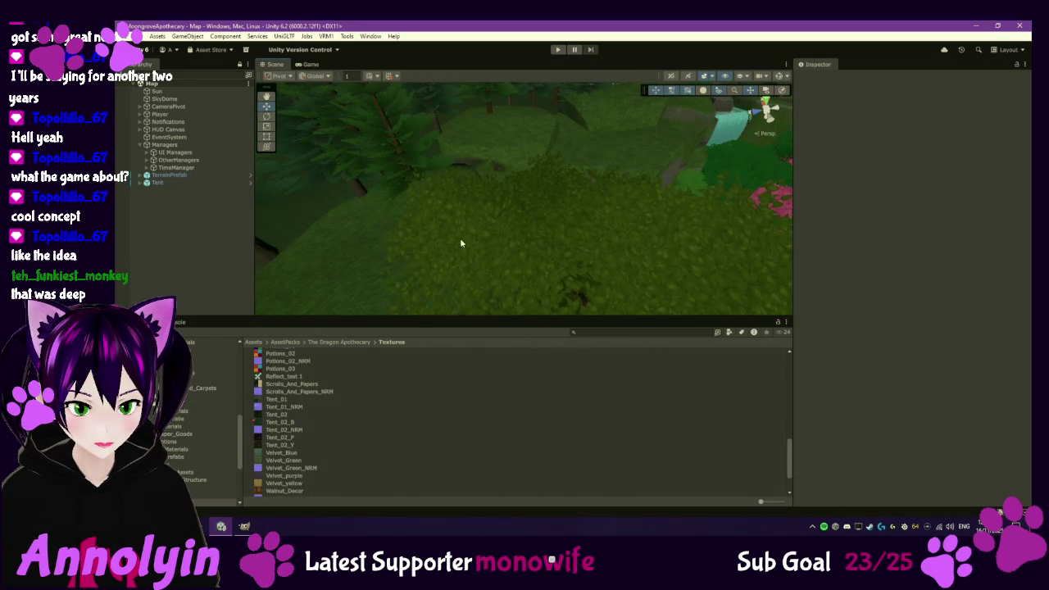
{"action": "mouse_move", "coordinate": [460, 243]}
{"action": "left_mouse_down"}
{"action": "mouse_move", "coordinate": [495, 194]}
{"action": "mouse_move", "coordinate": [479, 184]}
{"action": "left_mouse_up"}
{"action": "mouse_move", "coordinate": [426, 213]}
{"action": "left_mouse_down"}
{"action": "mouse_move", "coordinate": [494, 194]}
{"action": "mouse_move", "coordinate": [495, 175]}
{"action": "mouse_move", "coordinate": [476, 170]}
{"action": "mouse_move", "coordinate": [456, 197]}
{"action": "mouse_move", "coordinate": [460, 222]}
{"action": "mouse_move", "coordinate": [422, 227]}
{"action": "mouse_move", "coordinate": [425, 205]}
{"action": "mouse_move", "coordinate": [461, 199]}
{"action": "mouse_move", "coordinate": [436, 204]}
{"action": "mouse_move", "coordinate": [554, 248]}
{"action": "mouse_move", "coordinate": [499, 206]}
{"action": "mouse_move", "coordinate": [499, 218]}
{"action": "mouse_move", "coordinate": [553, 204]}
{"action": "mouse_move", "coordinate": [539, 241]}
{"action": "mouse_move", "coordinate": [365, 237]}
{"action": "mouse_move", "coordinate": [460, 239]}
{"action": "left_mouse_up"}
{"action": "left_click", "coordinate": [553, 204]}
- Select Prefab_Terrain_02, fold its Mesh Collider, then select the parent TerrainPrefab by the cliff
{"action": "left_click", "coordinate": [475, 261]}
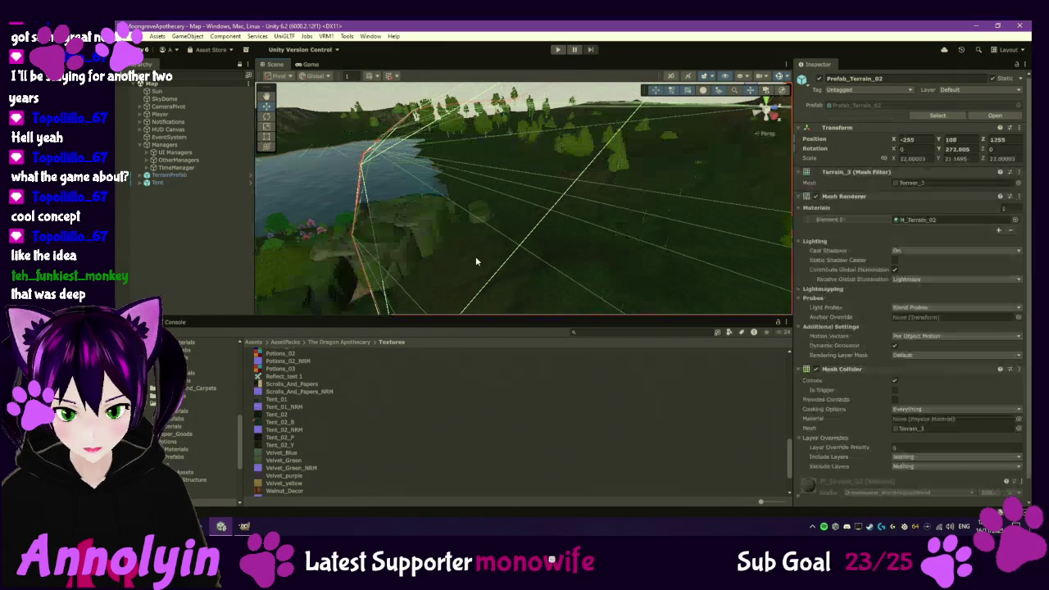
{"action": "mouse_move", "coordinate": [503, 254]}
{"action": "left_mouse_down"}
{"action": "mouse_move", "coordinate": [463, 187]}
{"action": "mouse_move", "coordinate": [475, 212]}
{"action": "left_mouse_up"}
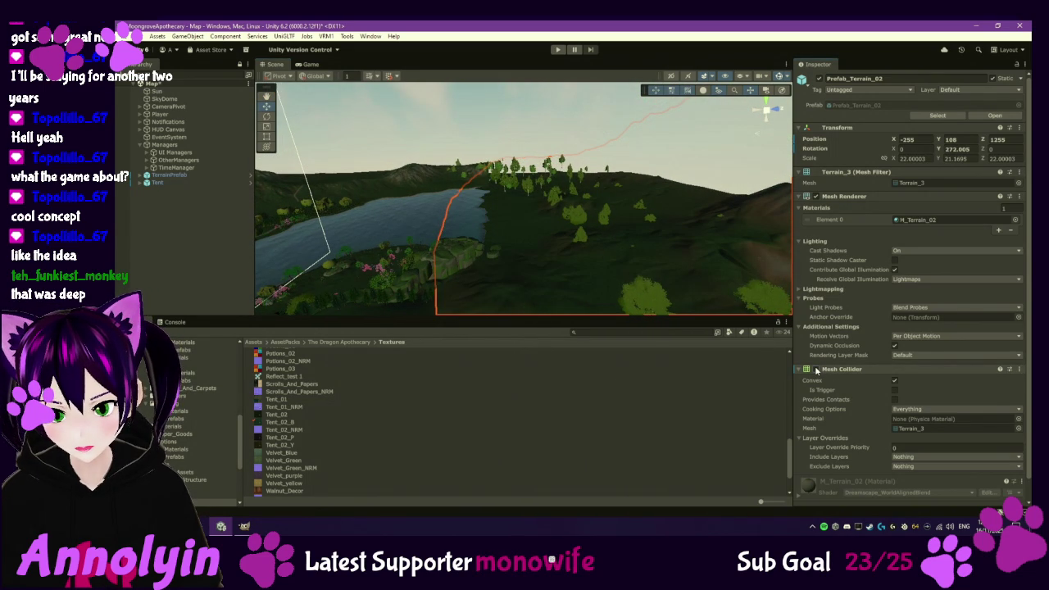
{"action": "left_click", "coordinate": [799, 371]}
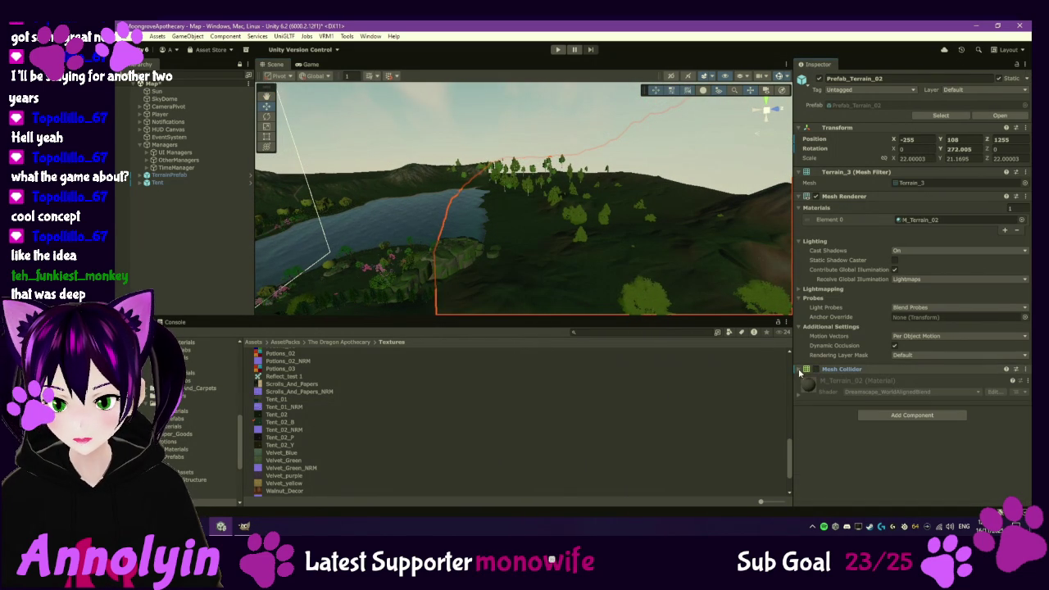
{"action": "mouse_move", "coordinate": [577, 279]}
{"action": "left_mouse_down"}
{"action": "mouse_move", "coordinate": [627, 300]}
{"action": "mouse_move", "coordinate": [677, 255]}
{"action": "mouse_move", "coordinate": [612, 227]}
{"action": "mouse_move", "coordinate": [624, 264]}
{"action": "mouse_move", "coordinate": [597, 290]}
{"action": "mouse_move", "coordinate": [667, 286]}
{"action": "mouse_move", "coordinate": [635, 272]}
{"action": "mouse_move", "coordinate": [628, 254]}
{"action": "mouse_move", "coordinate": [733, 270]}
{"action": "mouse_move", "coordinate": [644, 216]}
{"action": "mouse_move", "coordinate": [643, 227]}
{"action": "left_mouse_up"}
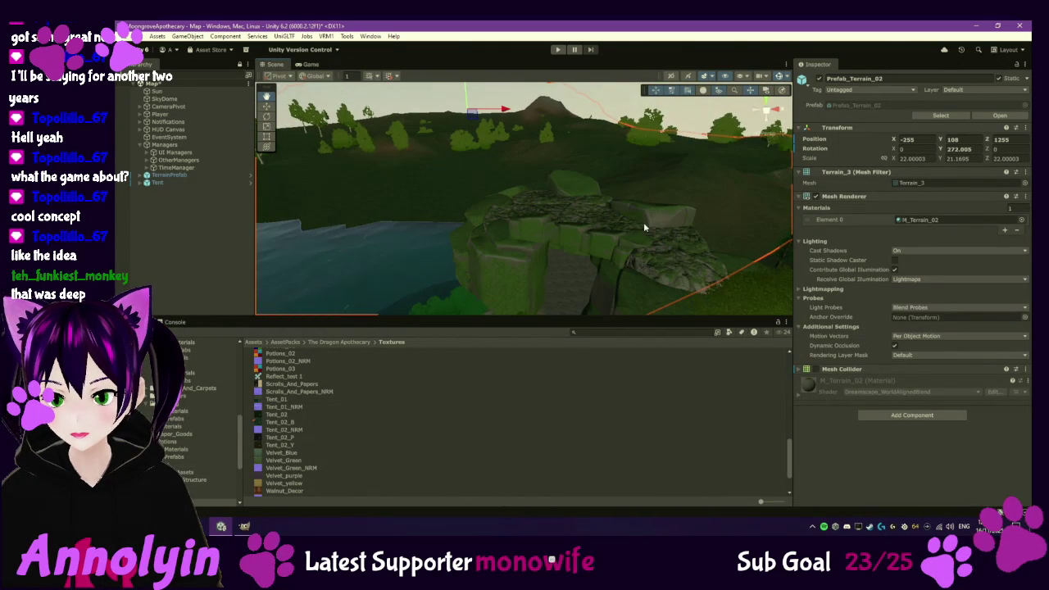
{"action": "left_click", "coordinate": [576, 239]}
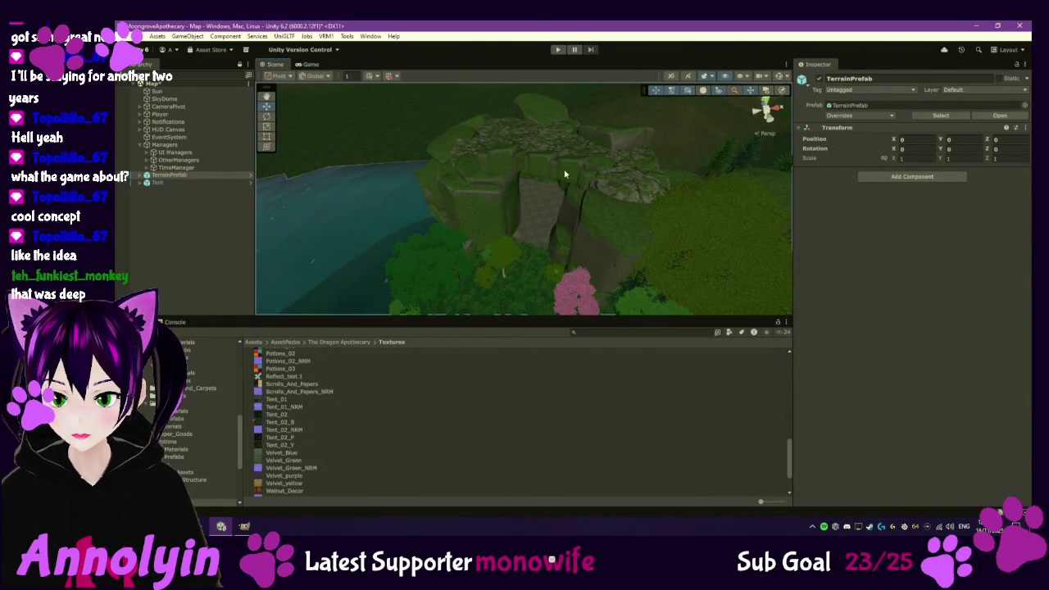
- Multi-select the cliff pieces around the cave tunnel, starting with Cliff_04_LOD0
{"action": "left_click", "coordinate": [564, 169]}
{"action": "left_click", "coordinate": [524, 164], "text": "shift"}
{"action": "left_click", "coordinate": [465, 167], "text": "shift"}
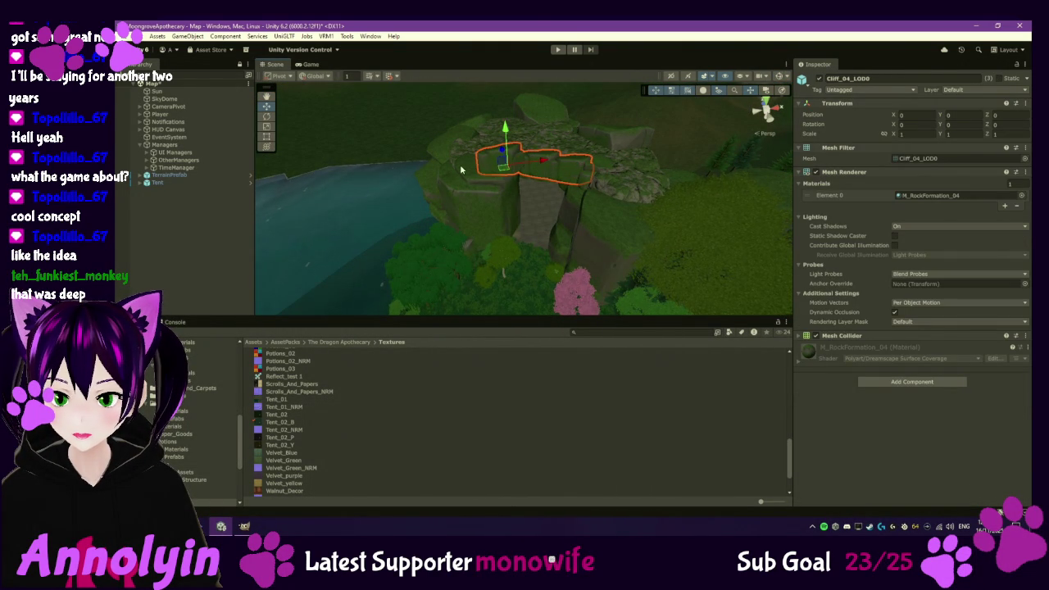
{"action": "left_click", "coordinate": [470, 167], "text": "shift"}
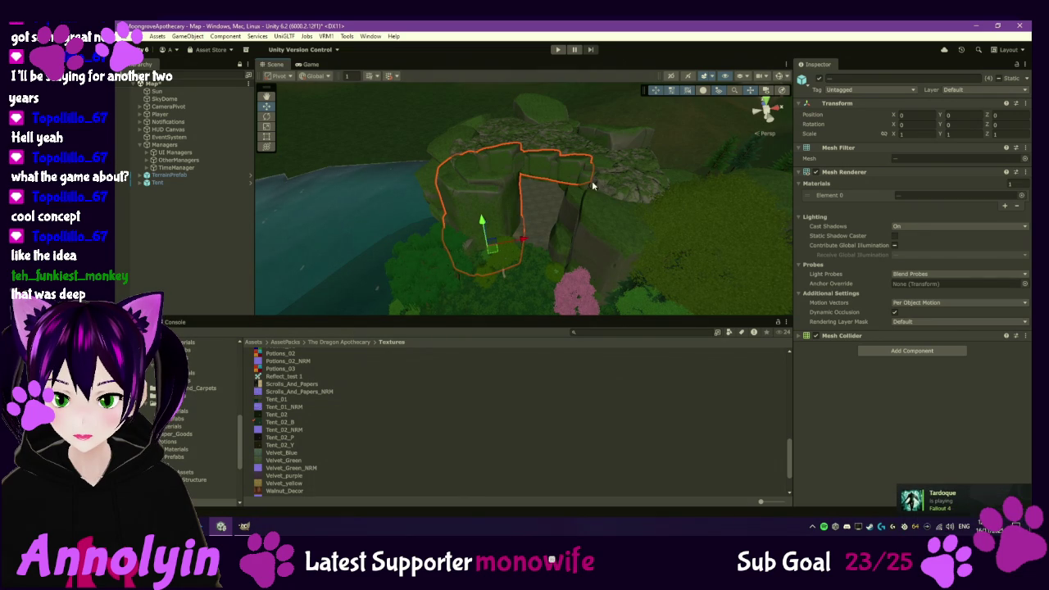
{"action": "left_click", "coordinate": [608, 223], "text": "shift"}
{"action": "left_click", "coordinate": [637, 171], "text": "shift"}
{"action": "left_click", "coordinate": [631, 137], "text": "shift"}
{"action": "left_click_drag", "start_coordinate": [595, 174], "coordinate": [539, 245]}
{"action": "left_click", "coordinate": [539, 245], "text": "shift"}
{"action": "left_click", "coordinate": [538, 167], "text": "shift"}
{"action": "left_click", "coordinate": [607, 146], "text": "shift"}
{"action": "left_click", "coordinate": [619, 193], "text": "shift"}
- Adjust the cliff selection, lower the pieces vertically, then clear the selection
{"action": "left_click_drag", "start_coordinate": [624, 178], "coordinate": [653, 218]}
{"action": "left_click", "coordinate": [683, 224], "text": "shift"}
{"action": "mouse_move", "coordinate": [712, 238]}
{"action": "left_mouse_down"}
{"action": "mouse_move", "coordinate": [623, 227]}
{"action": "mouse_move", "coordinate": [646, 205]}
{"action": "mouse_move", "coordinate": [631, 219]}
{"action": "left_mouse_up"}
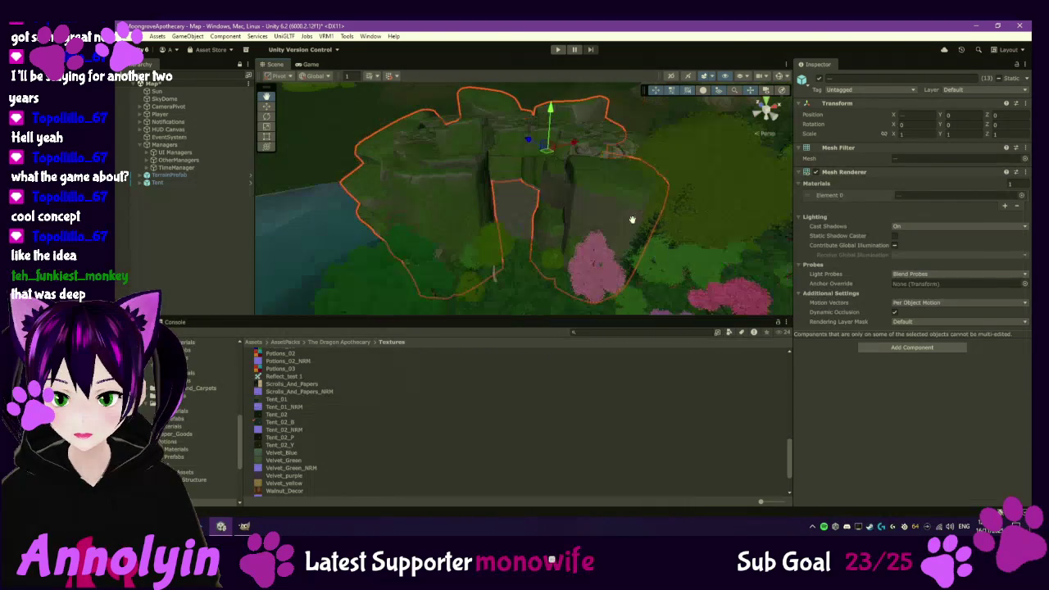
{"action": "left_click", "coordinate": [522, 170], "text": "shift"}
{"action": "left_click_drag", "start_coordinate": [553, 115], "coordinate": [558, 139]}
{"action": "scroll", "coordinate": [554, 144], "scroll_direction": "down", "scroll_amount": 5}
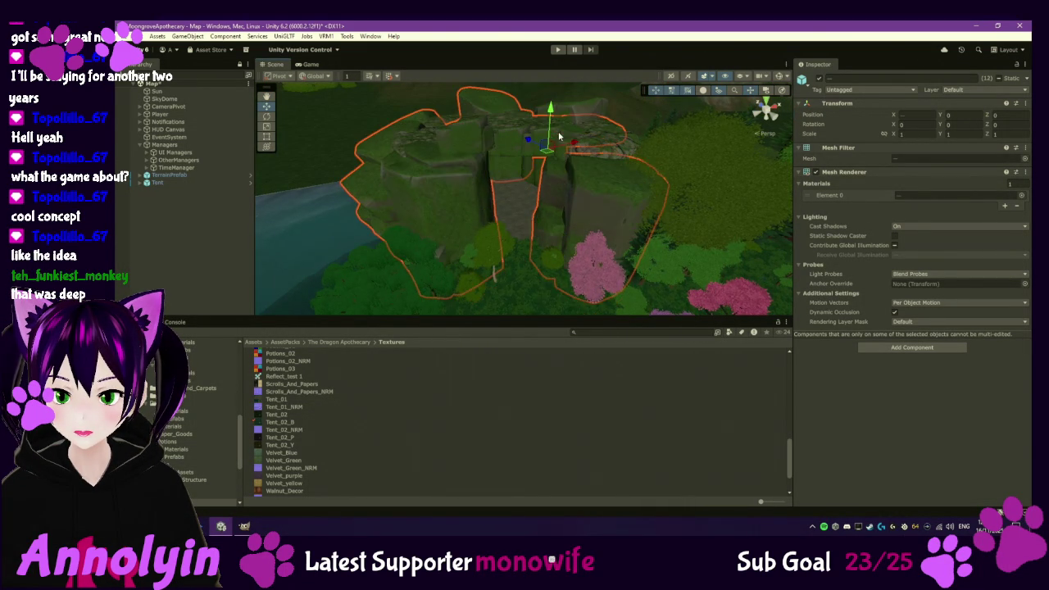
{"action": "mouse_move", "coordinate": [435, 156]}
{"action": "left_mouse_down"}
{"action": "mouse_move", "coordinate": [558, 233]}
{"action": "mouse_move", "coordinate": [583, 223]}
{"action": "left_mouse_up"}
- Locate the rock formations through the Rocks group and frame Cliff_02_LOD0
{"action": "left_click", "coordinate": [524, 174]}
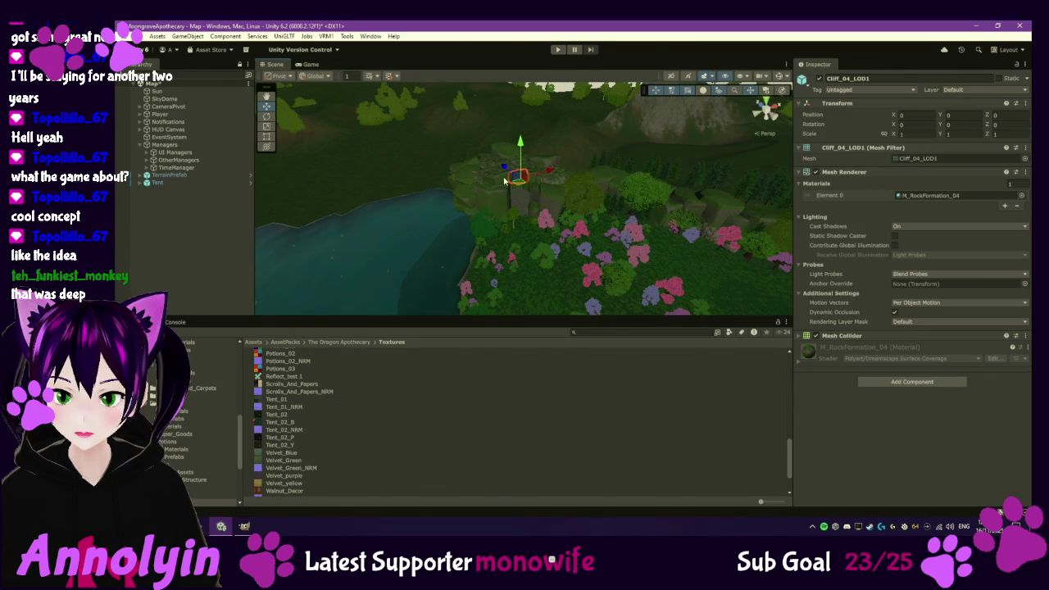
{"action": "left_click", "coordinate": [156, 182]}
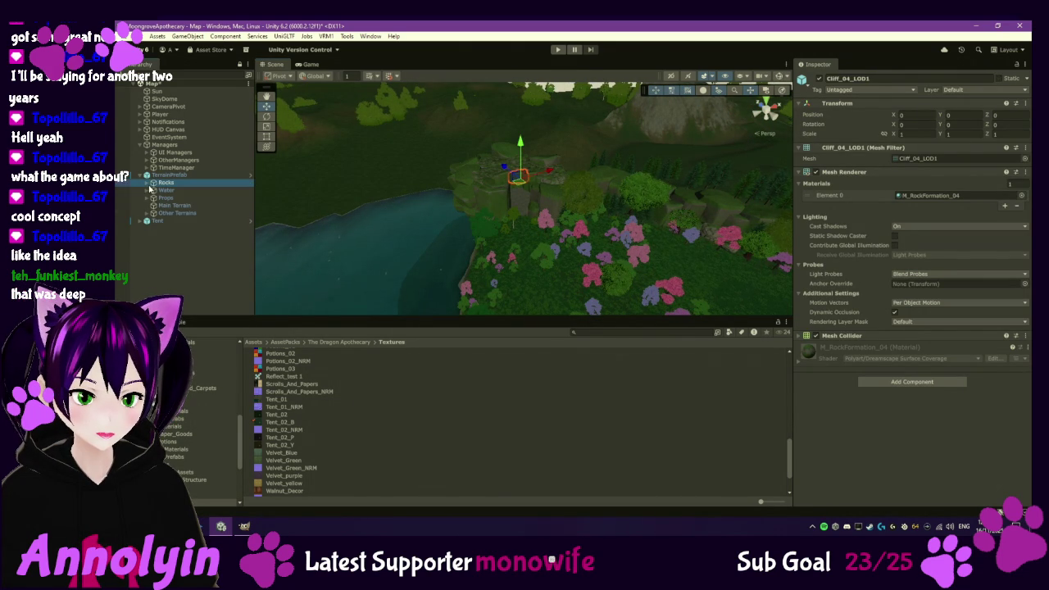
{"action": "left_click", "coordinate": [152, 183]}
{"action": "left_click", "coordinate": [194, 191]}
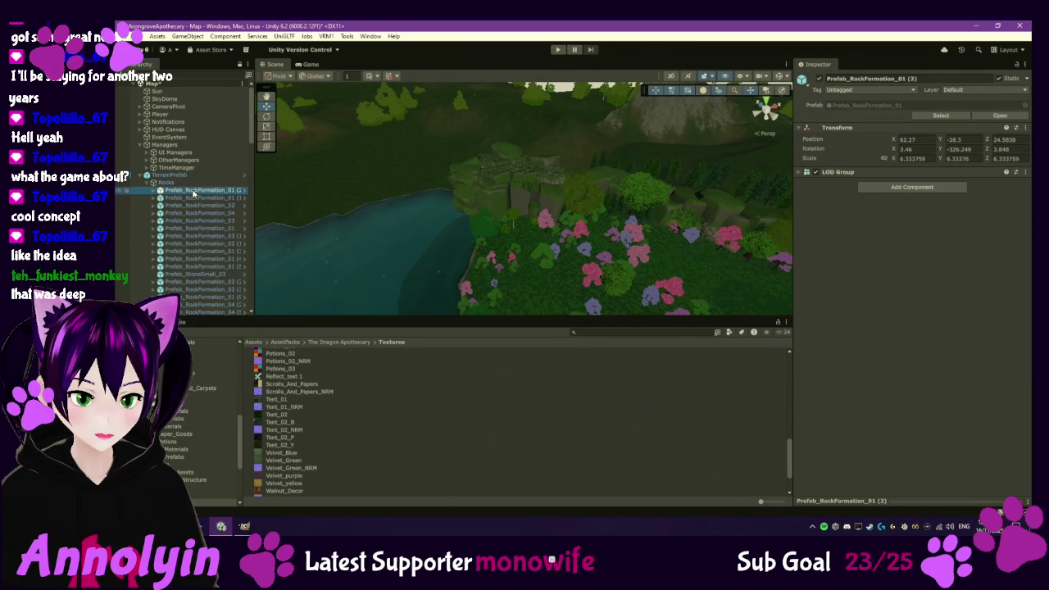
{"action": "key", "text": "f"}
{"action": "left_click", "coordinate": [435, 181]}
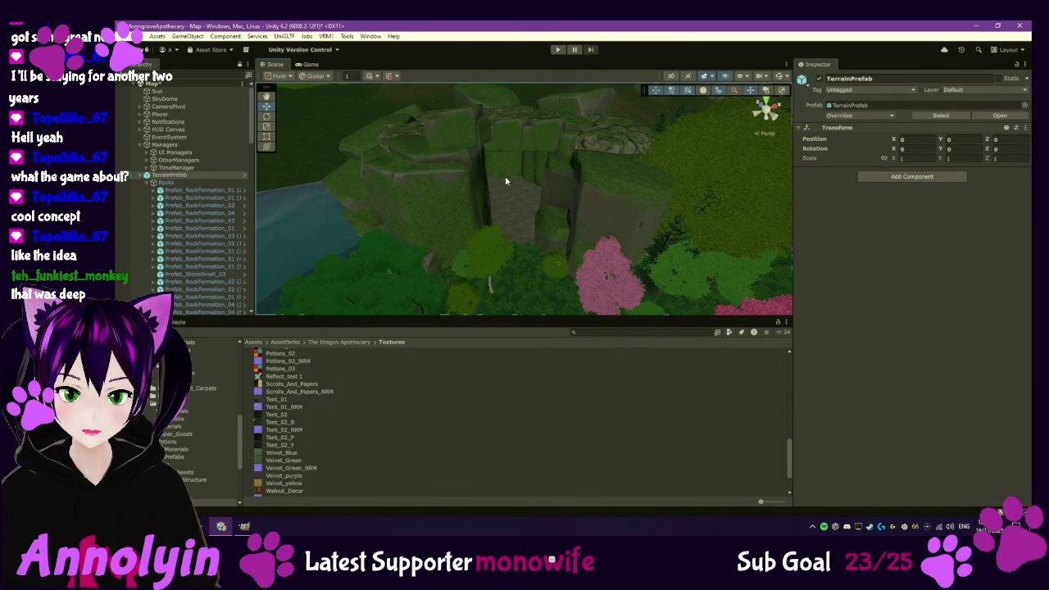
{"action": "left_click", "coordinate": [447, 191]}
{"action": "key", "text": "f"}
{"action": "scroll", "coordinate": [489, 222], "scroll_direction": "up", "scroll_amount": 3}
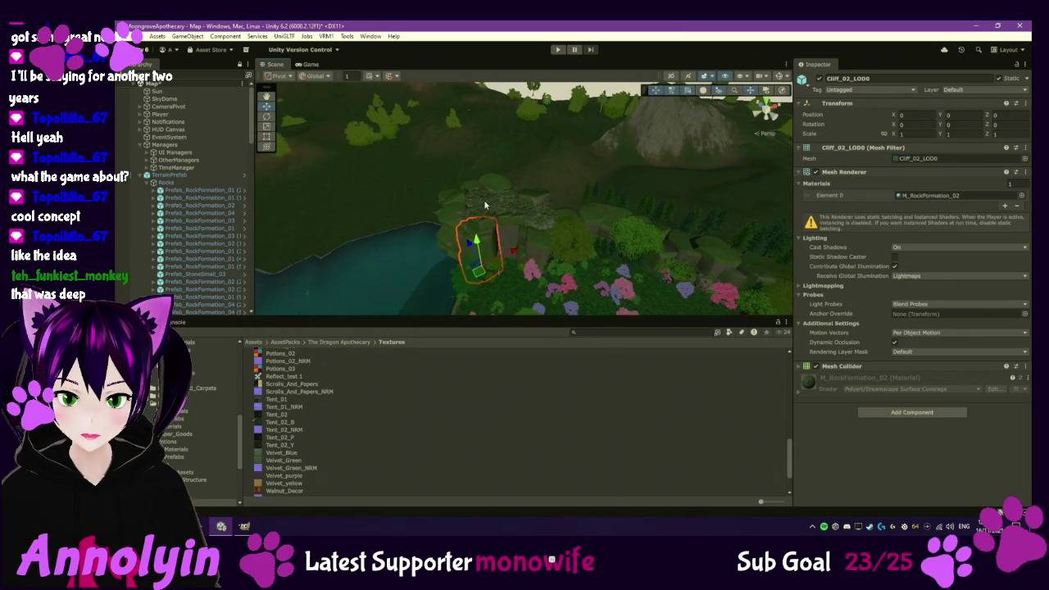
{"action": "left_click_drag", "start_coordinate": [489, 223], "coordinate": [580, 212]}
- Add the surrounding rock pieces to the Cliff_02_LOD0 selection and frame them
{"action": "left_click", "coordinate": [587, 205], "text": "ctrl"}
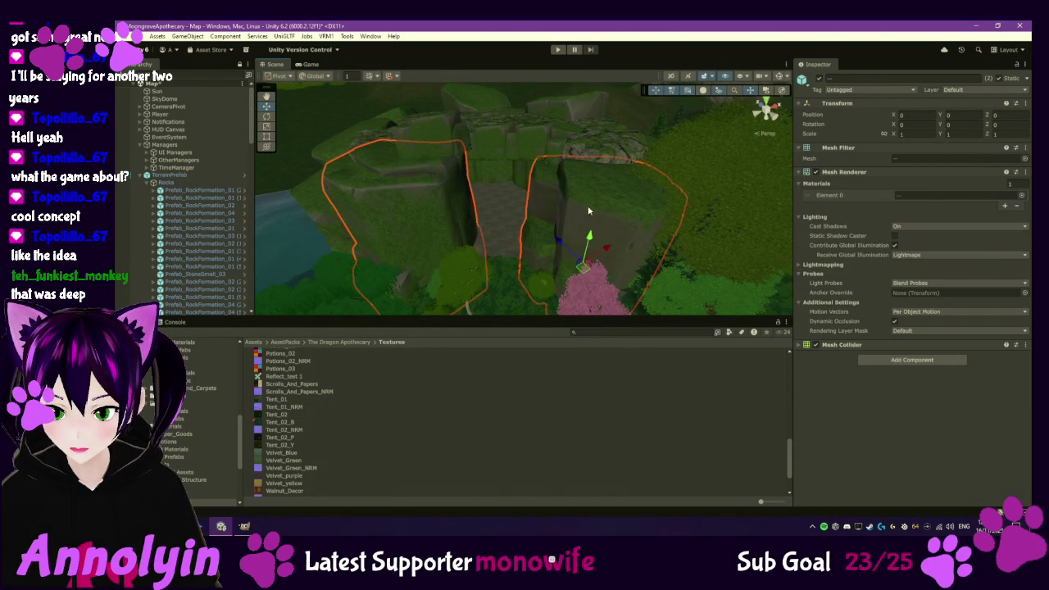
{"action": "left_click", "coordinate": [560, 142], "text": "ctrl"}
{"action": "left_click", "coordinate": [492, 145], "text": "ctrl"}
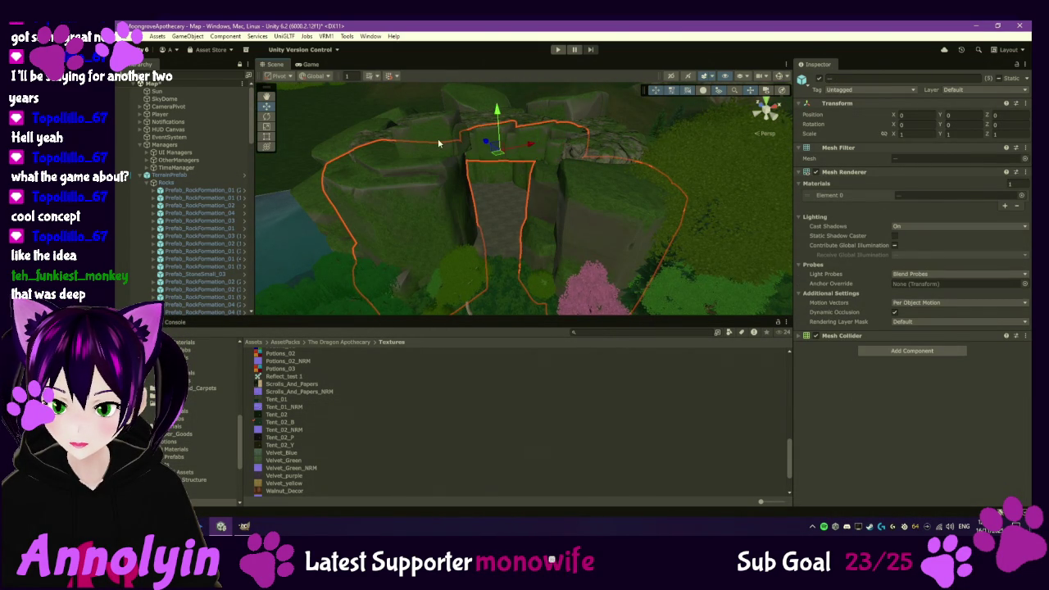
{"action": "left_click", "coordinate": [611, 149], "text": "ctrl"}
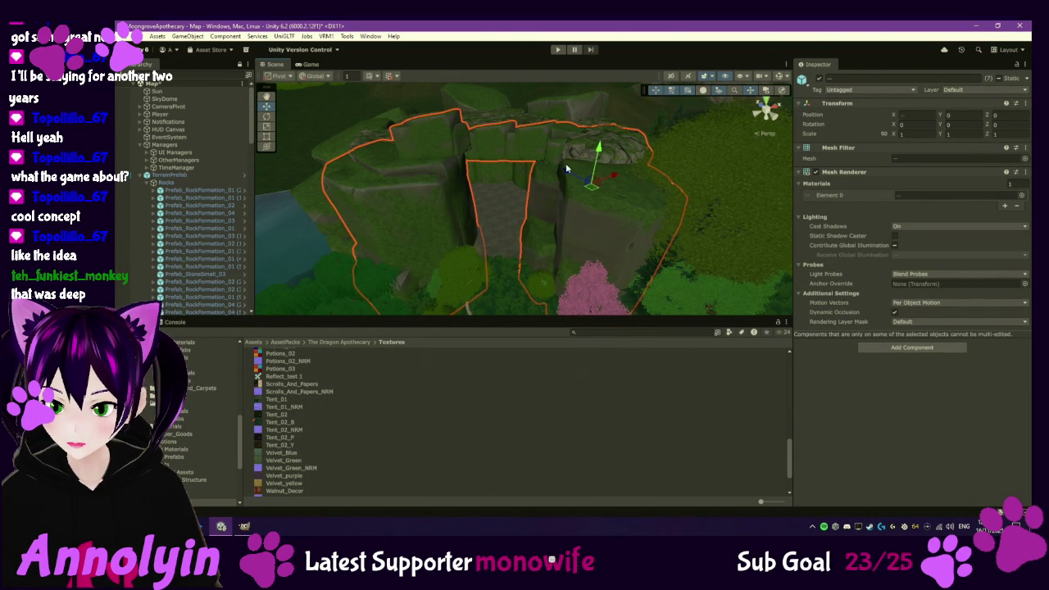
{"action": "scroll", "coordinate": [544, 151], "scroll_direction": "down", "scroll_amount": 5}
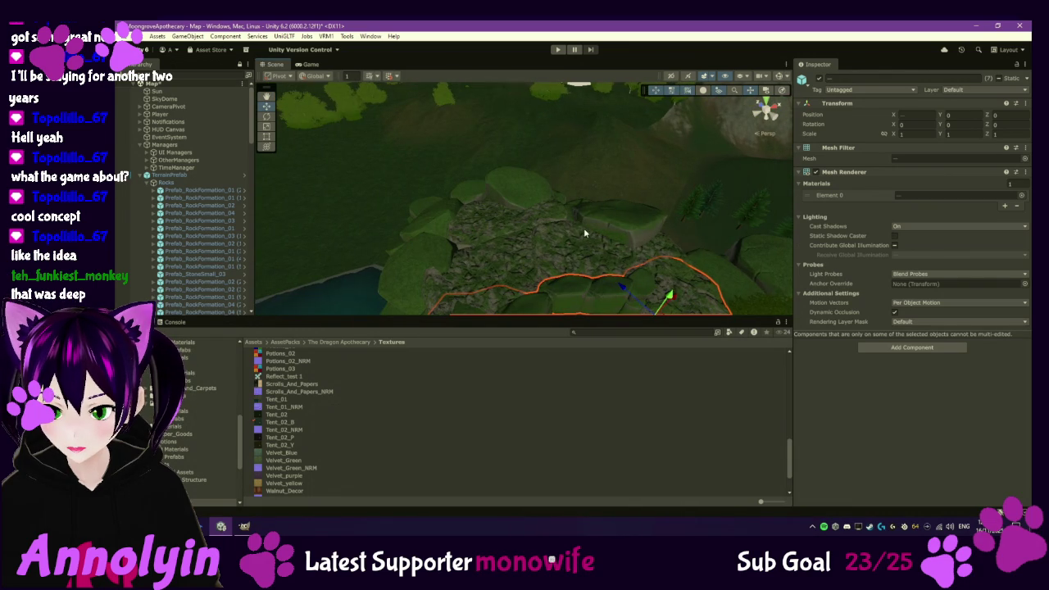
{"action": "left_click", "coordinate": [574, 250], "text": "ctrl"}
{"action": "left_click", "coordinate": [511, 260], "text": "ctrl"}
{"action": "left_click", "coordinate": [493, 227], "text": "ctrl"}
{"action": "left_click", "coordinate": [623, 220], "text": "ctrl"}
{"action": "left_click", "coordinate": [531, 185], "text": "ctrl"}
{"action": "left_click", "coordinate": [426, 221], "text": "ctrl"}
{"action": "key", "text": "f"}
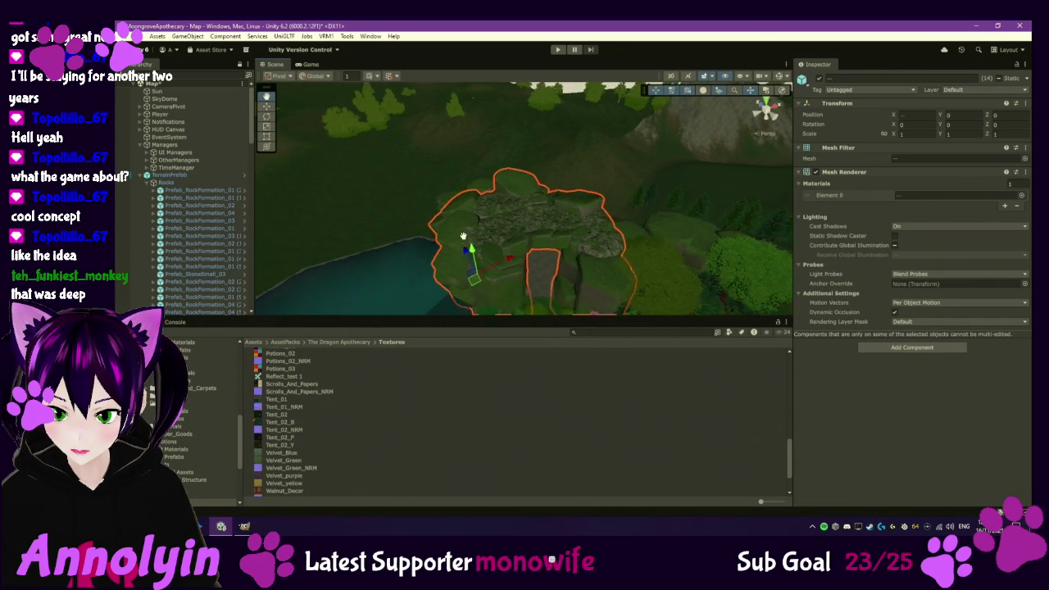
- Sink the selected rock formation deeper into the ground
{"action": "mouse_move", "coordinate": [440, 187]}
{"action": "left_mouse_down"}
{"action": "mouse_move", "coordinate": [435, 175]}
{"action": "mouse_move", "coordinate": [448, 205]}
{"action": "left_mouse_up"}
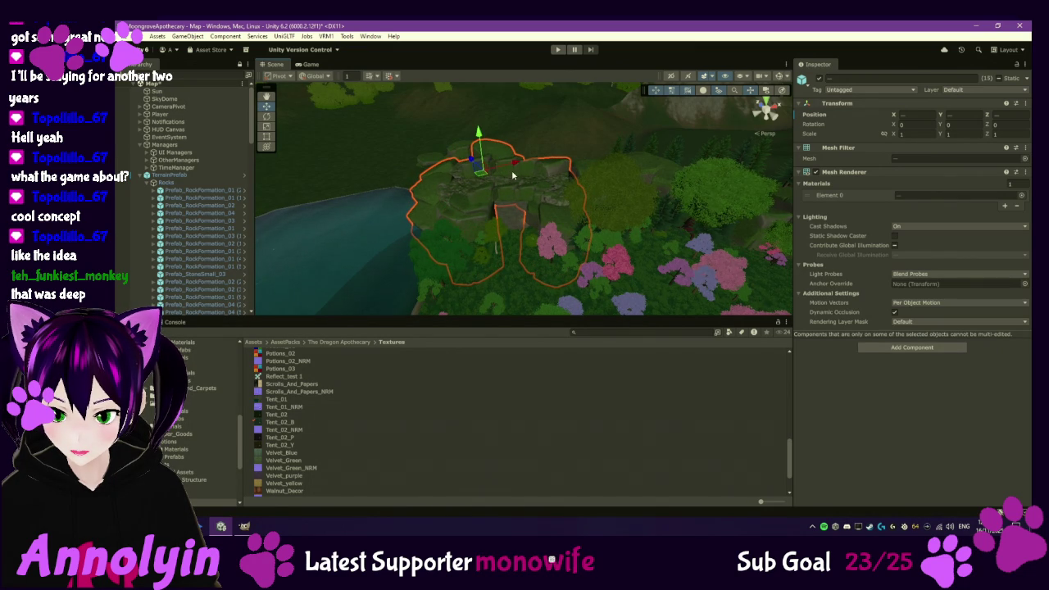
{"action": "scroll", "coordinate": [508, 216], "scroll_direction": "up", "scroll_amount": 10}
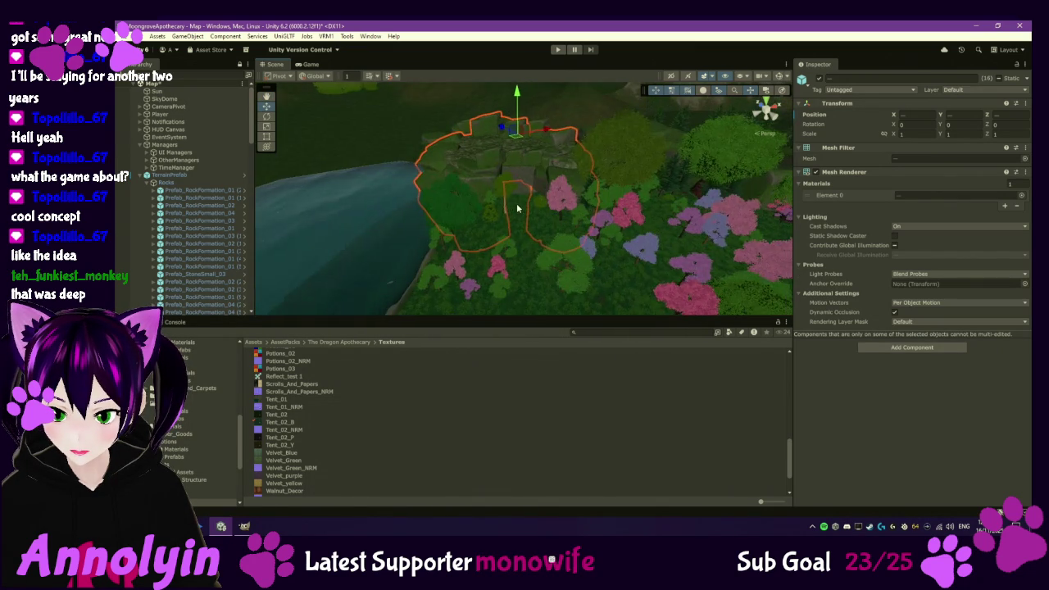
{"action": "scroll", "coordinate": [527, 195], "scroll_direction": "down", "scroll_amount": 10}
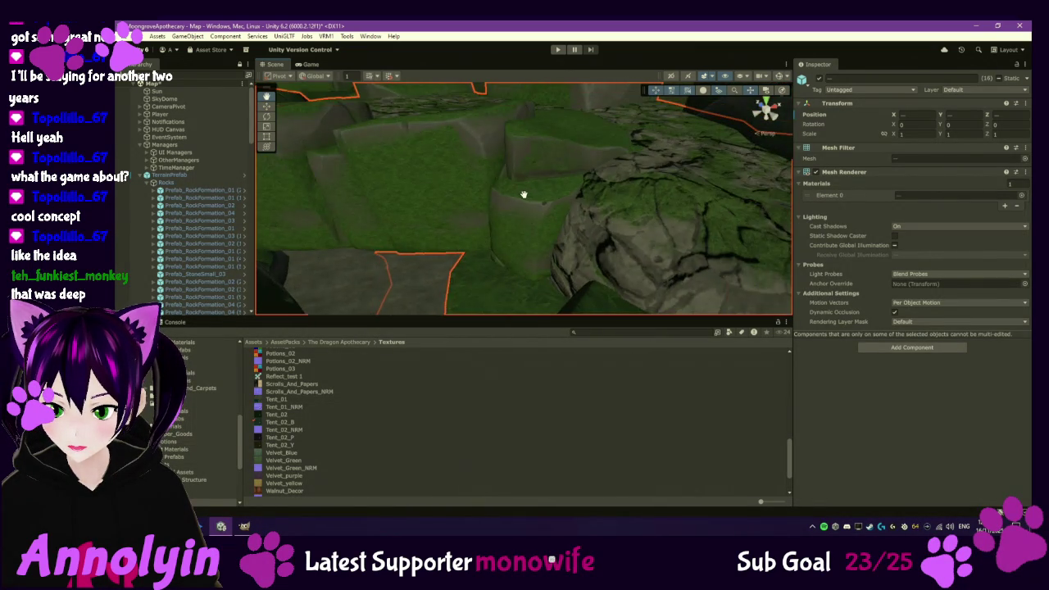
{"action": "mouse_move", "coordinate": [500, 107]}
{"action": "left_mouse_down"}
{"action": "mouse_move", "coordinate": [508, 128]}
{"action": "mouse_move", "coordinate": [513, 118]}
{"action": "left_mouse_up"}
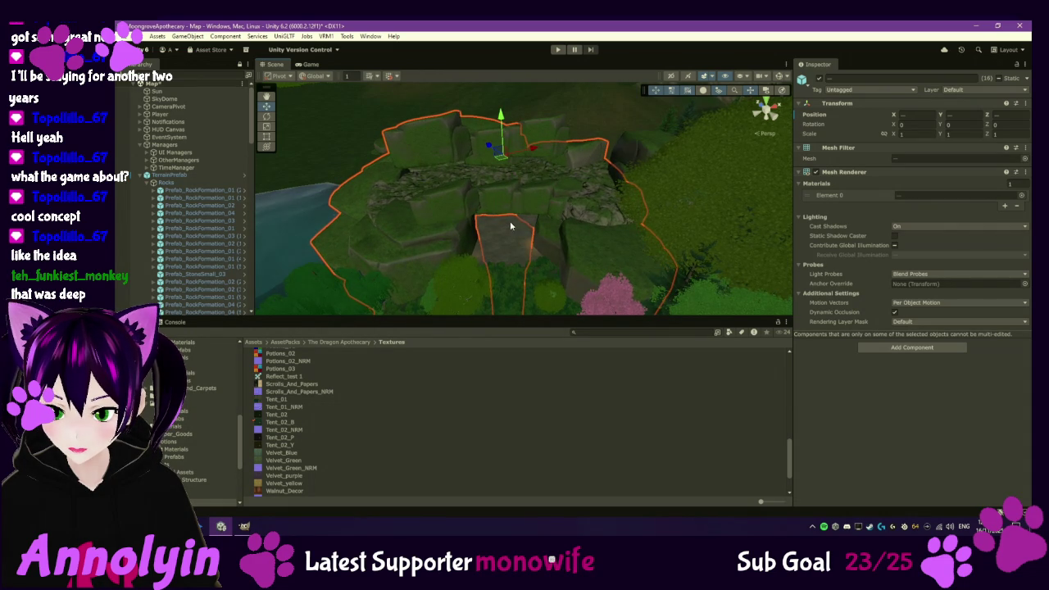
{"action": "scroll", "coordinate": [516, 209], "scroll_direction": "up", "scroll_amount": 10}
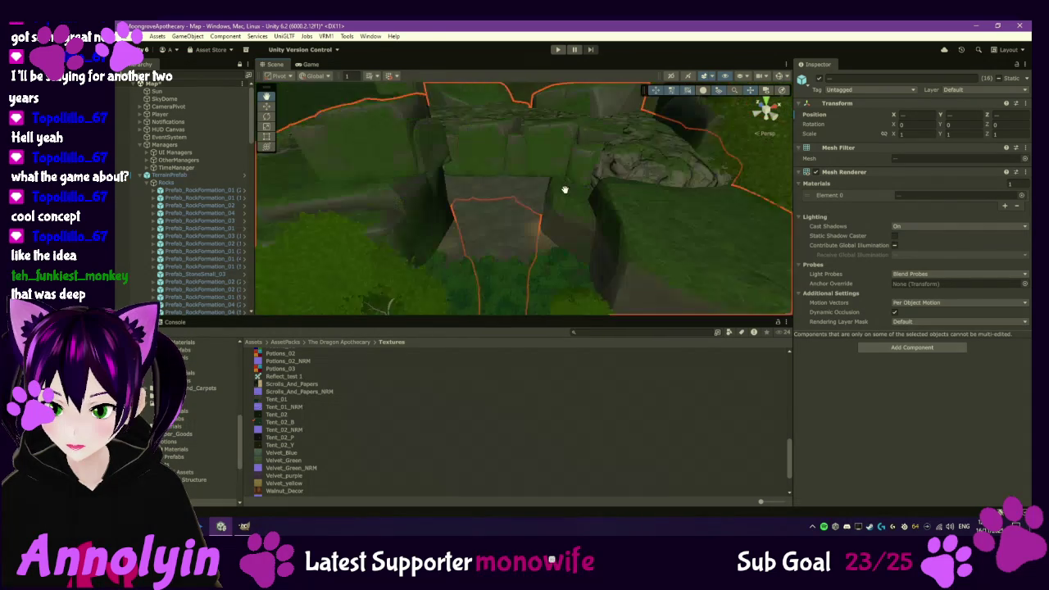
{"action": "scroll", "coordinate": [564, 188], "scroll_direction": "down", "scroll_amount": 5}
{"action": "scroll", "coordinate": [533, 164], "scroll_direction": "down", "scroll_amount": 3}
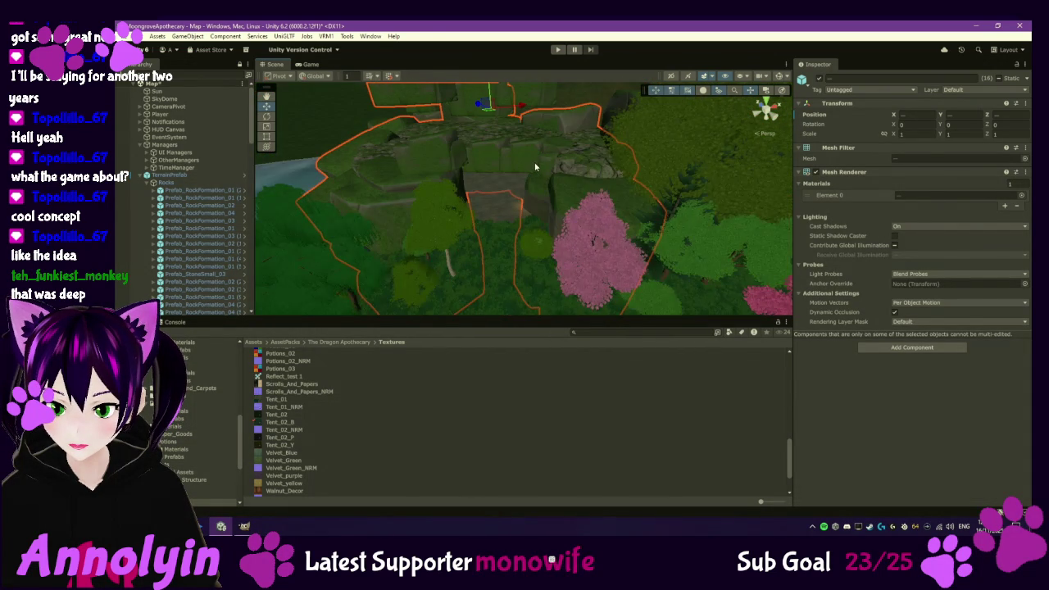
{"action": "scroll", "coordinate": [536, 168], "scroll_direction": "down", "scroll_amount": 3}
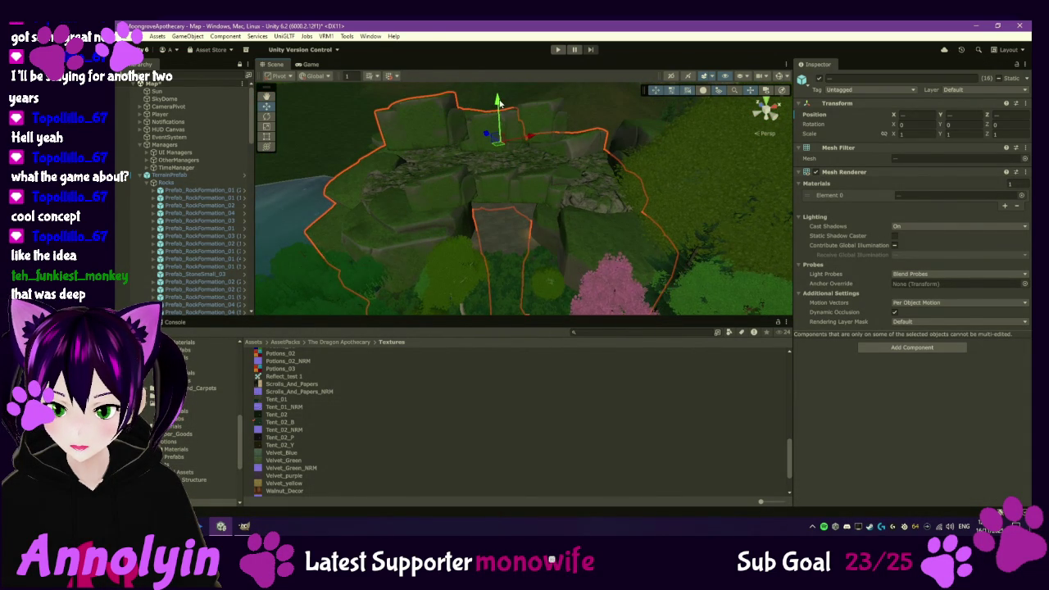
- Lower Cliff_04_LOD0 further into the ground, then deselect everything
{"action": "left_click", "coordinate": [451, 118]}
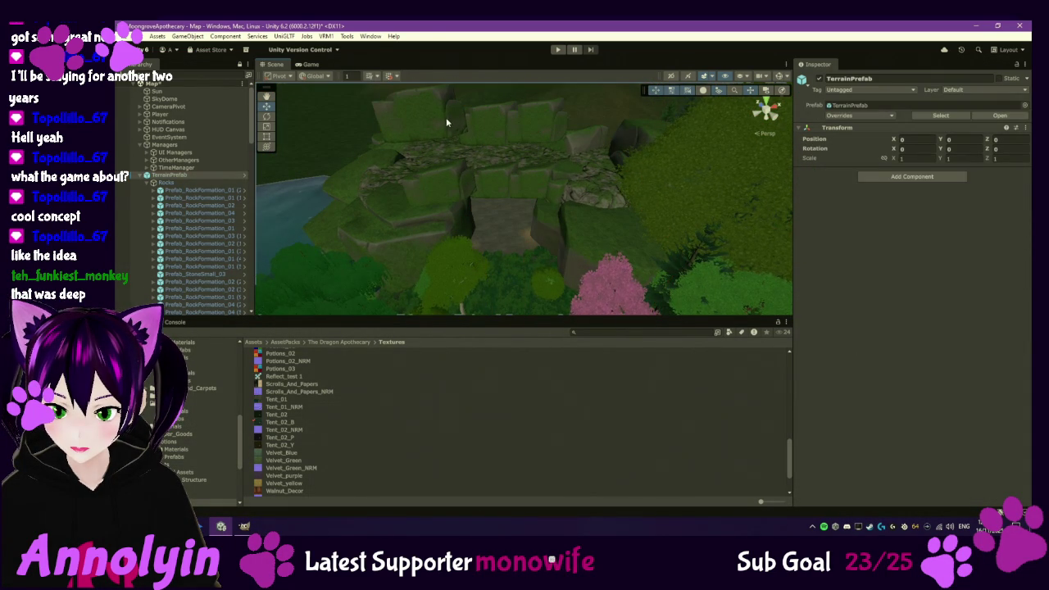
{"action": "left_click", "coordinate": [431, 121]}
{"action": "left_click_drag", "start_coordinate": [430, 92], "coordinate": [447, 131]}
{"action": "left_click", "coordinate": [493, 116]}
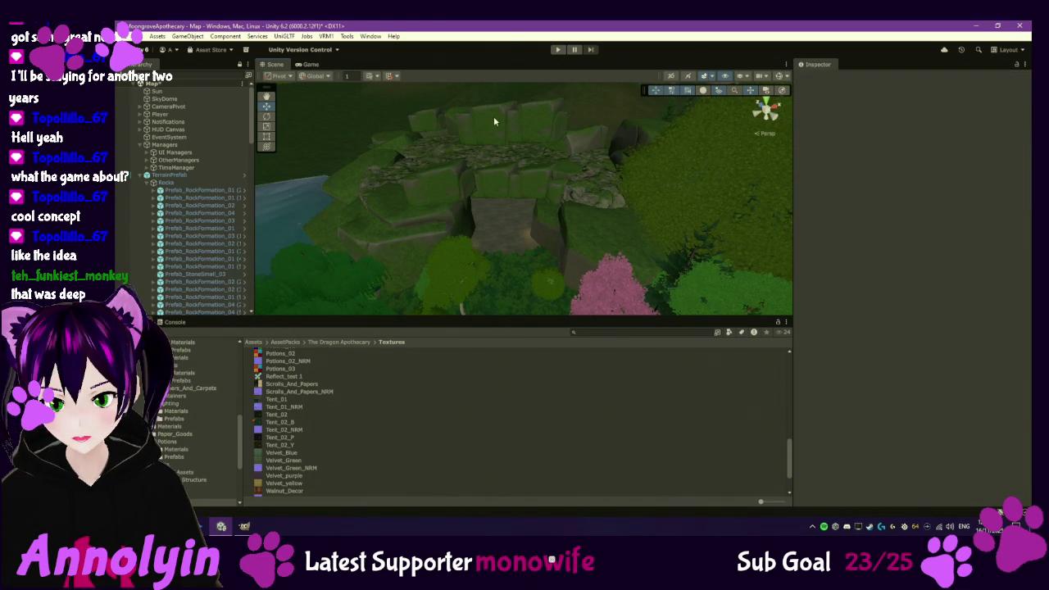
{"action": "left_click", "coordinate": [520, 118]}
{"action": "left_click", "coordinate": [520, 118]}
{"action": "left_click", "coordinate": [492, 117]}
{"action": "left_click", "coordinate": [493, 121]}
{"action": "left_click", "coordinate": [493, 121]}
{"action": "scroll", "coordinate": [541, 201], "scroll_direction": "up", "scroll_amount": 2}
{"action": "scroll", "coordinate": [545, 219], "scroll_direction": "down", "scroll_amount": 5}
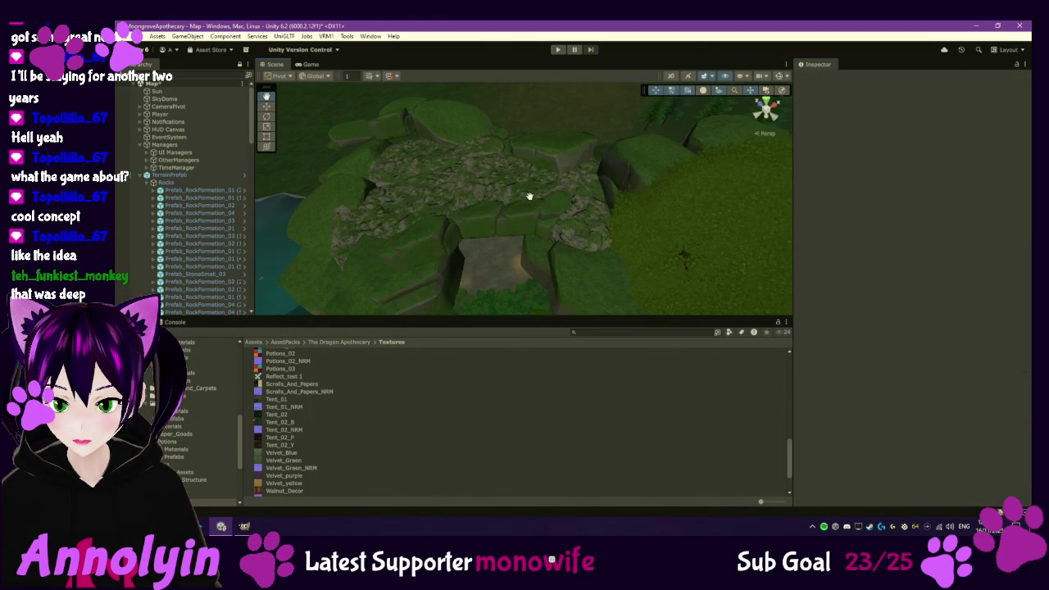
- Select Cliff_04_LOD0 and its two adjacent rocks and shift them over the tunnel entrance
{"action": "left_click", "coordinate": [499, 217]}
{"action": "scroll", "coordinate": [504, 218], "scroll_direction": "up", "scroll_amount": 3}
{"action": "left_click", "coordinate": [510, 223]}
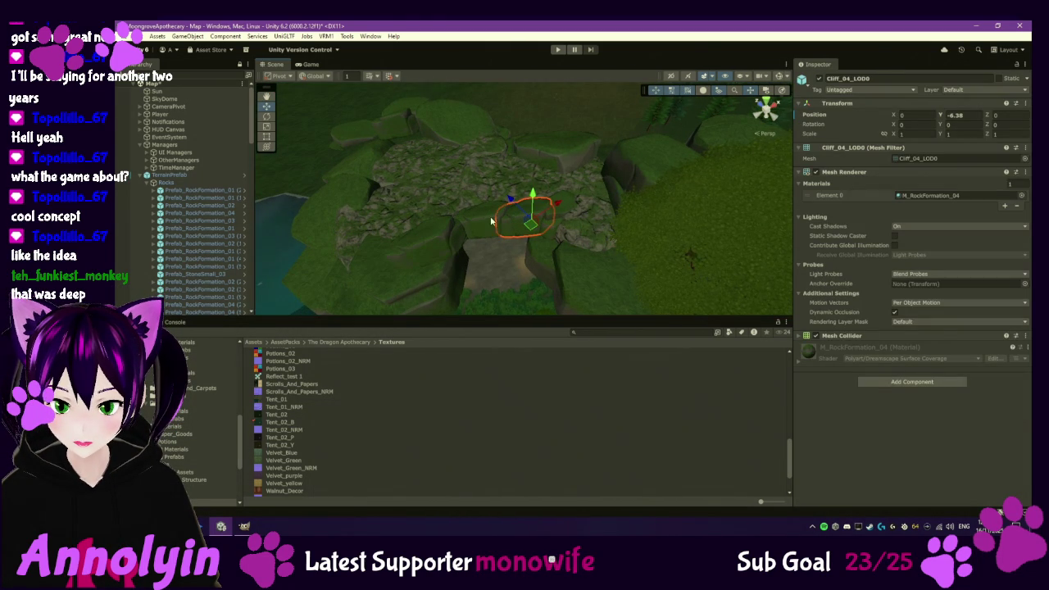
{"action": "left_click", "coordinate": [473, 228], "text": "ctrl"}
{"action": "left_click", "coordinate": [458, 235], "text": "ctrl"}
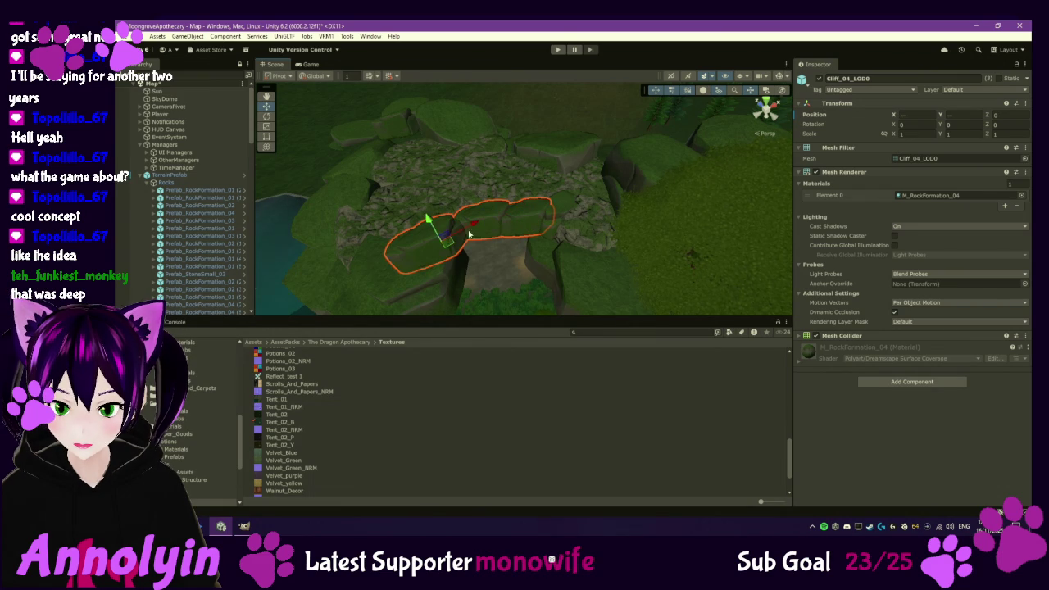
{"action": "mouse_move", "coordinate": [457, 240]}
{"action": "left_mouse_down"}
{"action": "mouse_move", "coordinate": [460, 229]}
{"action": "mouse_move", "coordinate": [466, 253]}
{"action": "mouse_move", "coordinate": [474, 205]}
{"action": "mouse_move", "coordinate": [445, 218]}
{"action": "mouse_move", "coordinate": [445, 227]}
{"action": "mouse_move", "coordinate": [457, 220]}
{"action": "mouse_move", "coordinate": [458, 257]}
{"action": "left_mouse_up"}
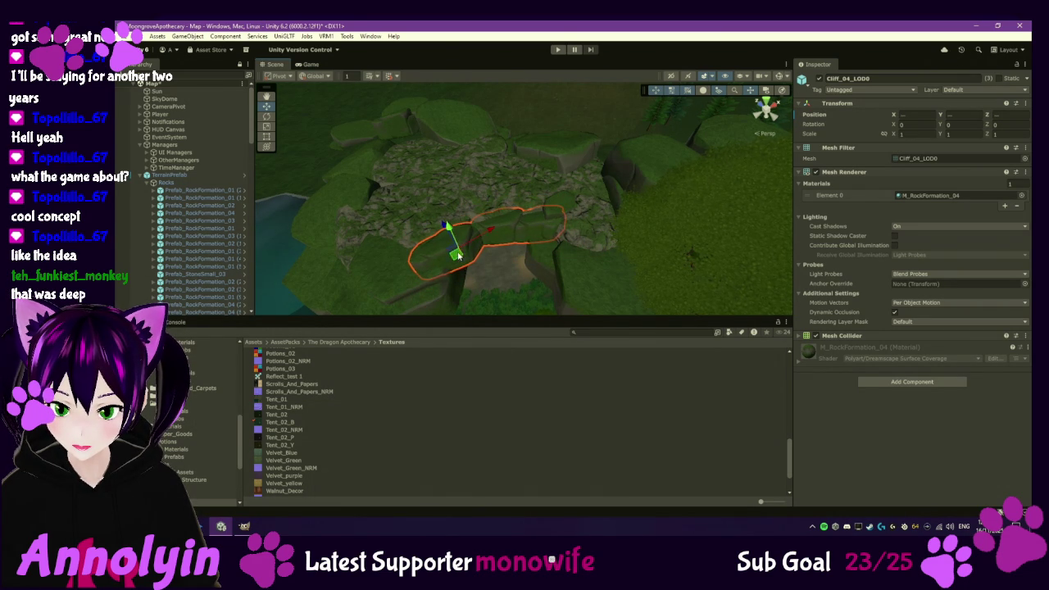
- Check the repositioned cliff rocks in context, then enter Play mode
{"action": "scroll", "coordinate": [525, 238], "scroll_direction": "up", "scroll_amount": 10}
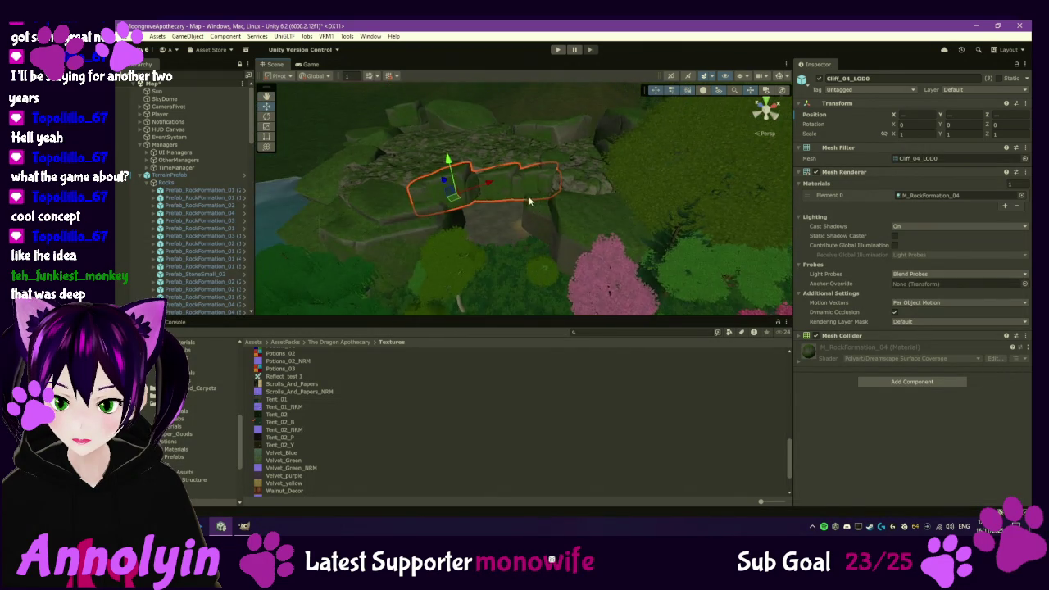
{"action": "scroll", "coordinate": [523, 153], "scroll_direction": "down", "scroll_amount": 5}
{"action": "scroll", "coordinate": [511, 153], "scroll_direction": "up", "scroll_amount": 8}
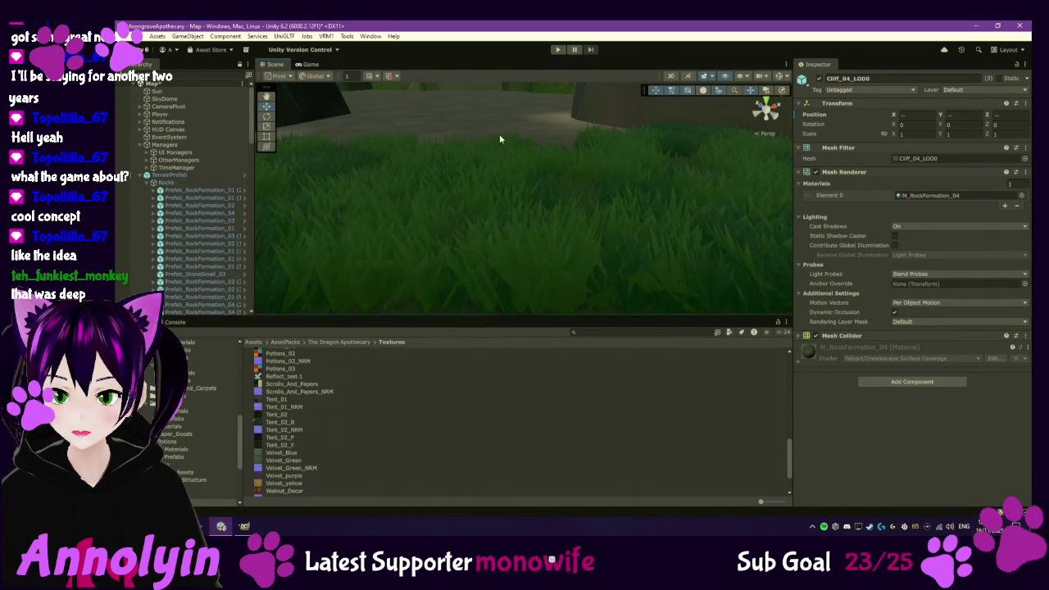
{"action": "scroll", "coordinate": [499, 143], "scroll_direction": "down", "scroll_amount": 6}
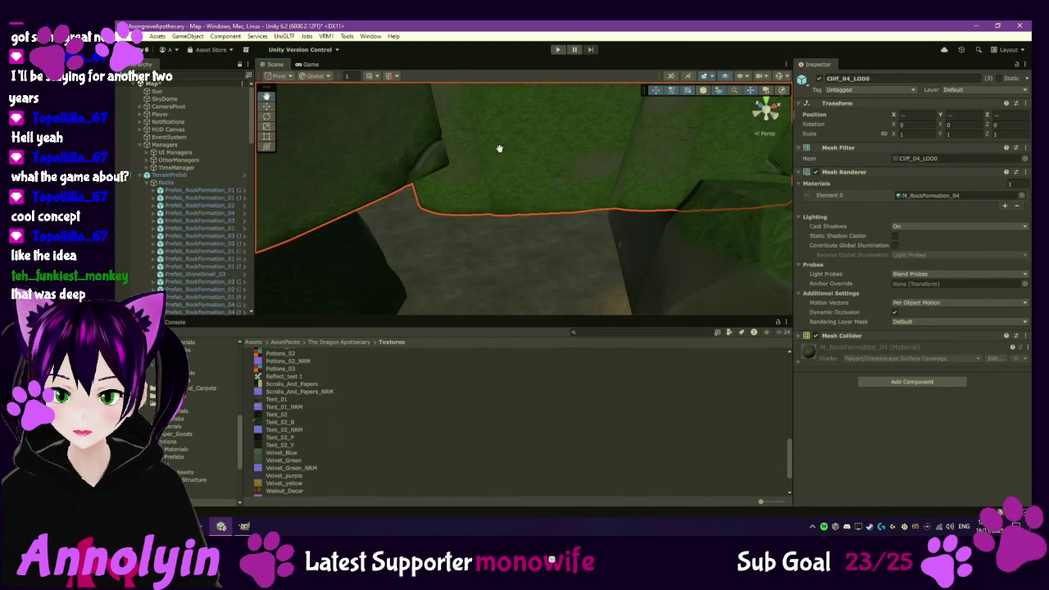
{"action": "scroll", "coordinate": [521, 208], "scroll_direction": "up", "scroll_amount": 5}
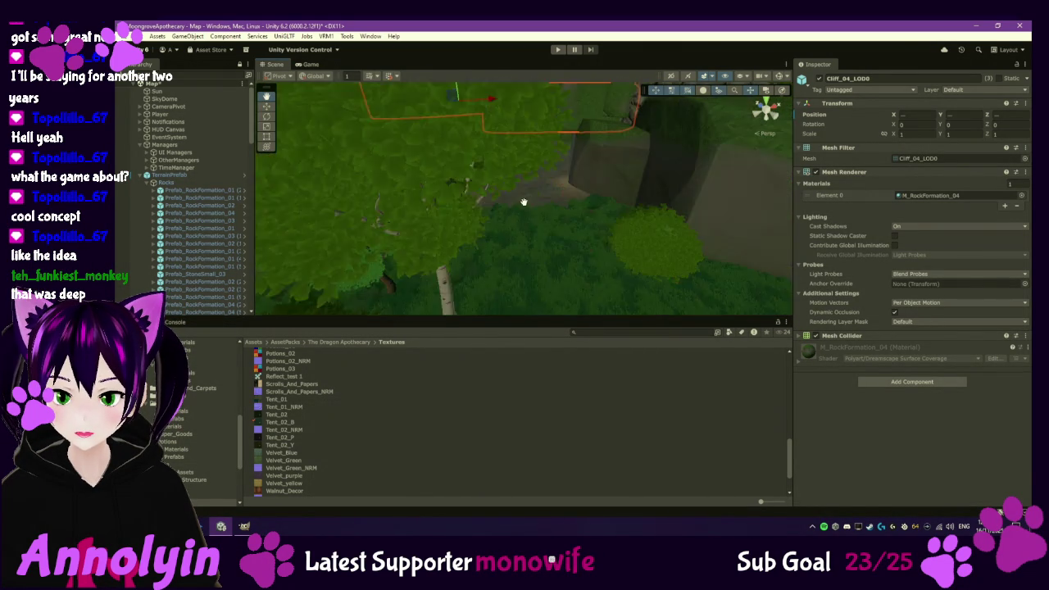
{"action": "scroll", "coordinate": [519, 201], "scroll_direction": "down", "scroll_amount": 5}
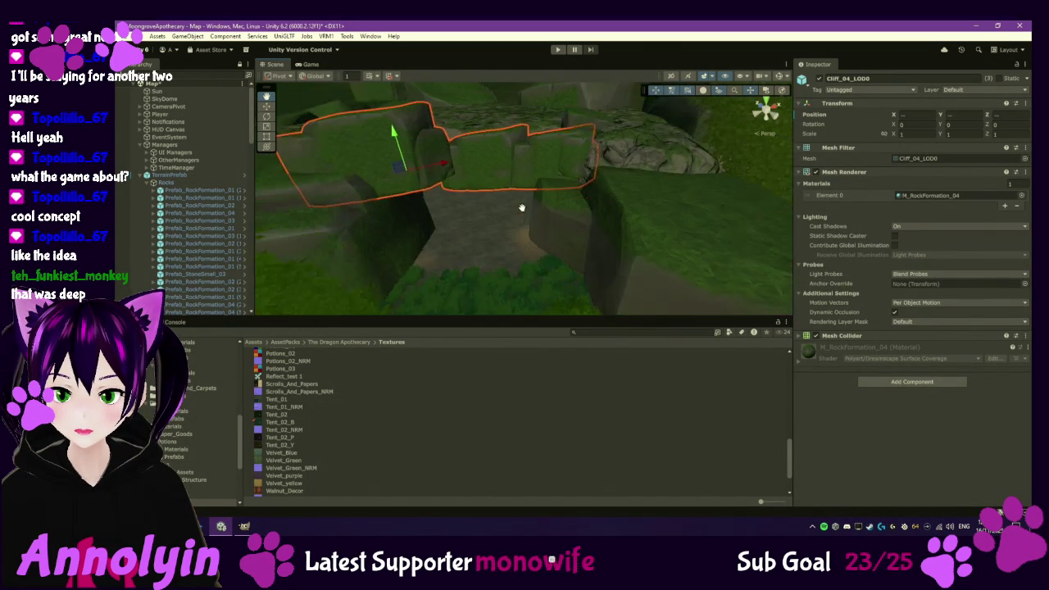
{"action": "left_click_drag", "start_coordinate": [514, 167], "coordinate": [516, 179]}
{"action": "scroll", "coordinate": [515, 185], "scroll_direction": "down", "scroll_amount": 5}
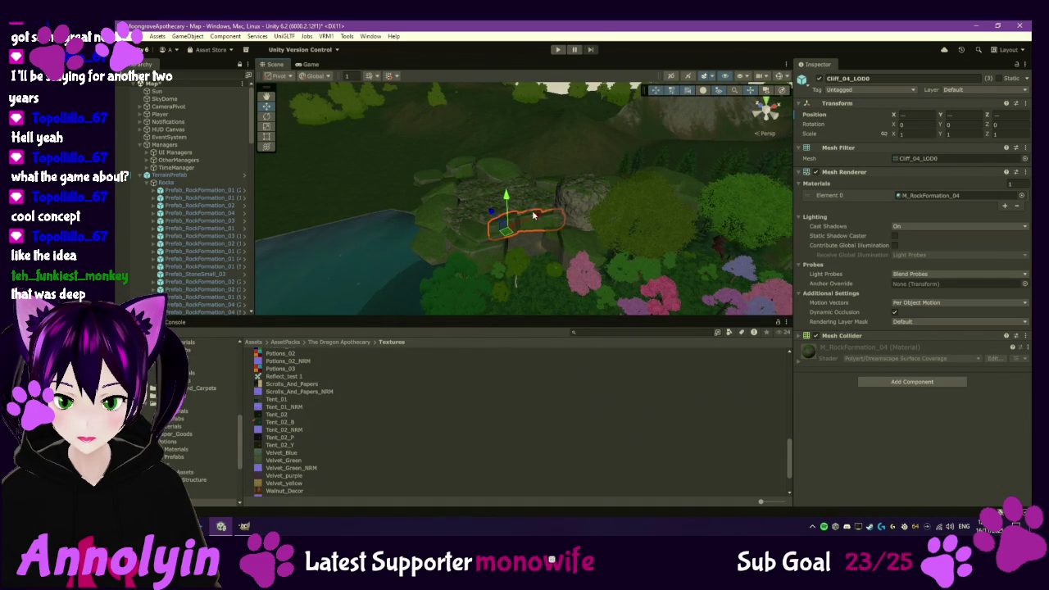
{"action": "left_click", "coordinate": [557, 50]}
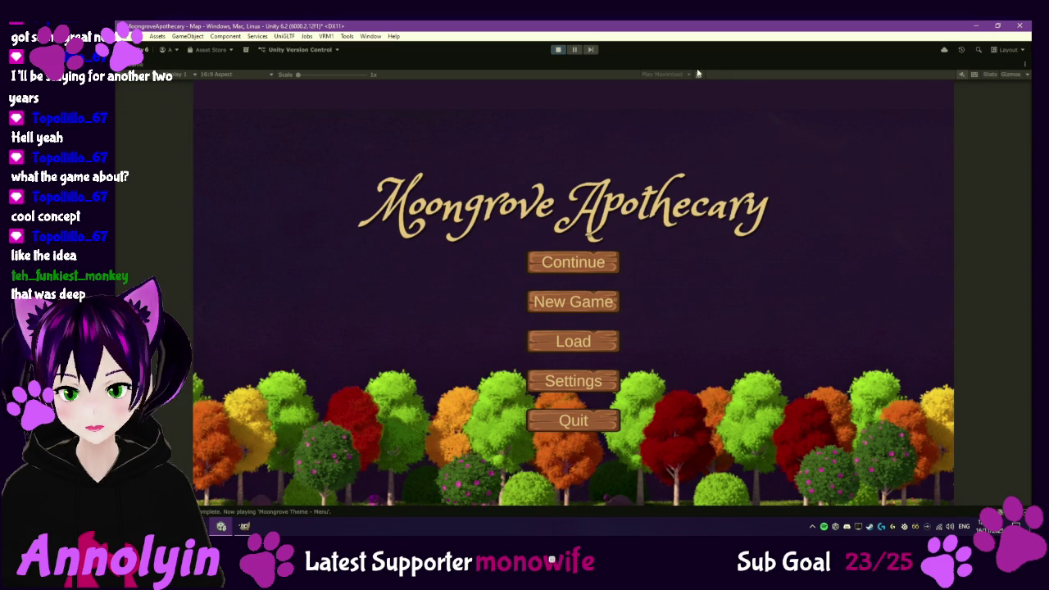
- Choose New Game on the Moongrove Apothecary title menu
{"action": "left_click", "coordinate": [572, 302]}
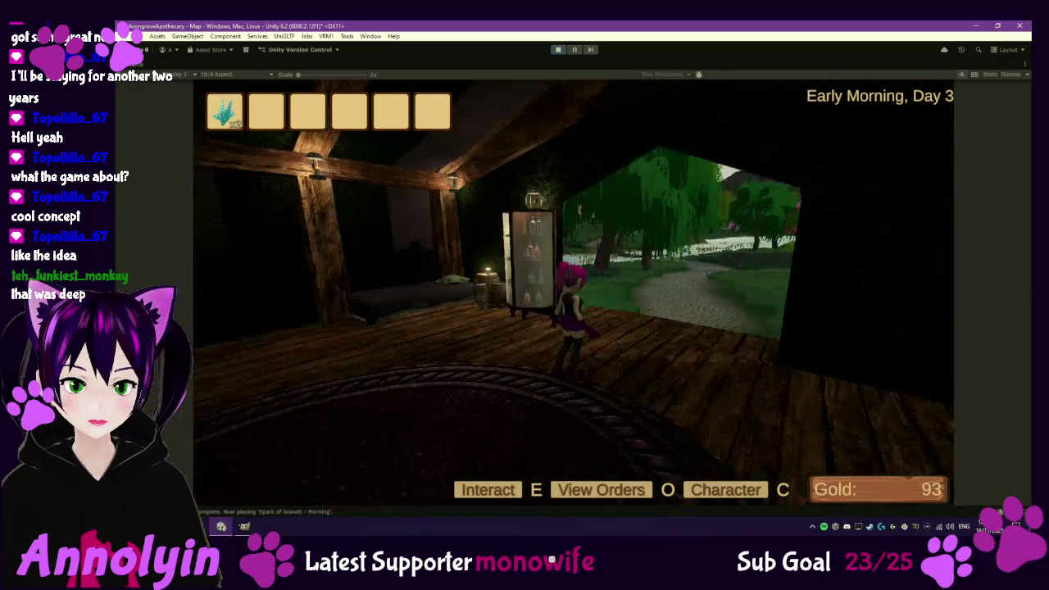
- Run the character out of the tavern, across the meadow and into the cave tunnel
{"action": "key", "text": "w"}
{"action": "key", "text": "w"}
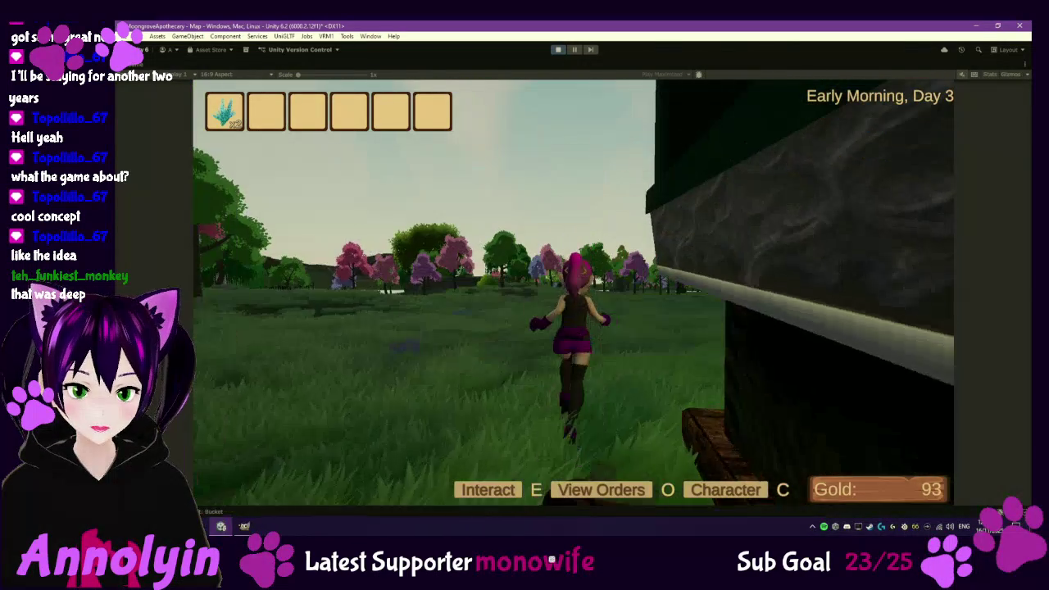
{"action": "key", "text": "w"}
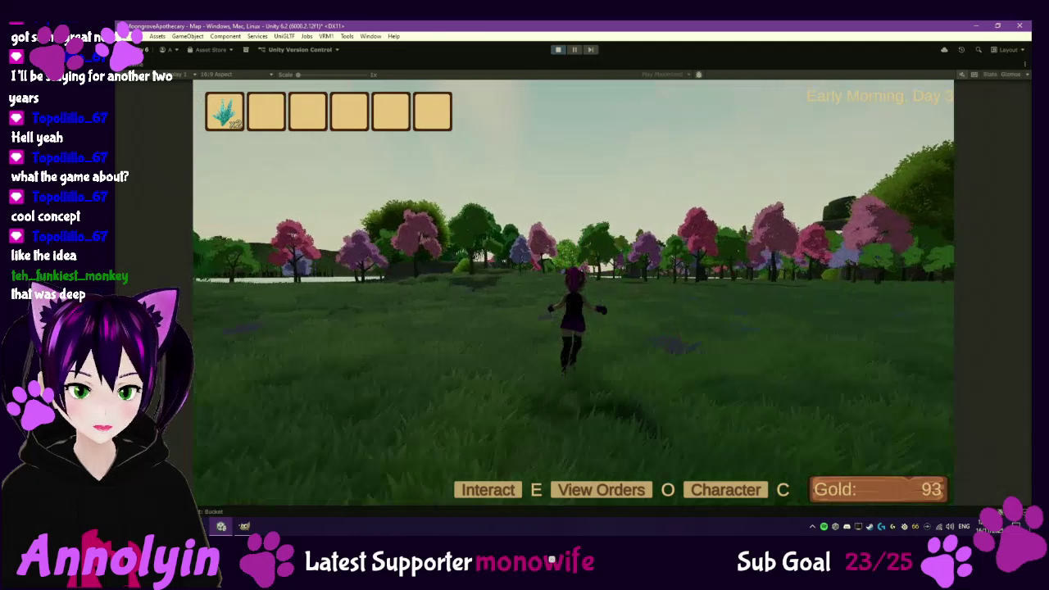
{"action": "key", "text": "w"}
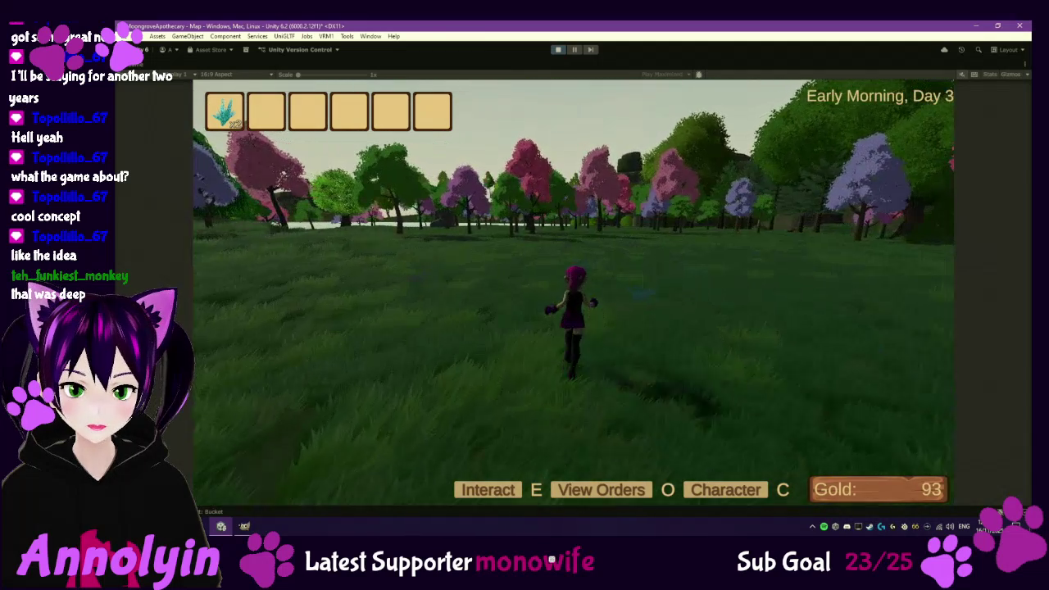
{"action": "key", "text": "w"}
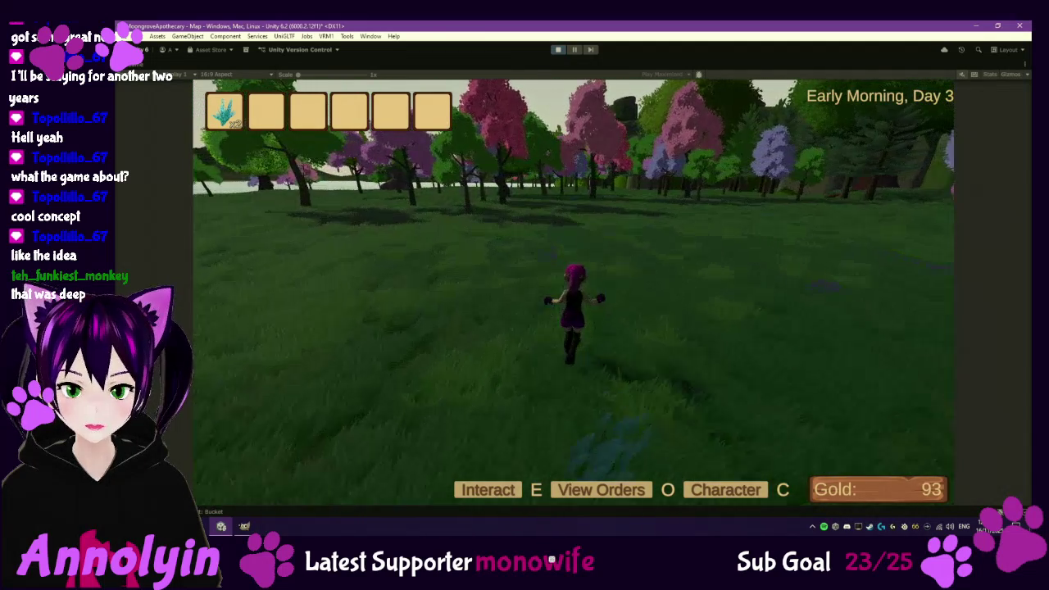
{"action": "key", "text": "w"}
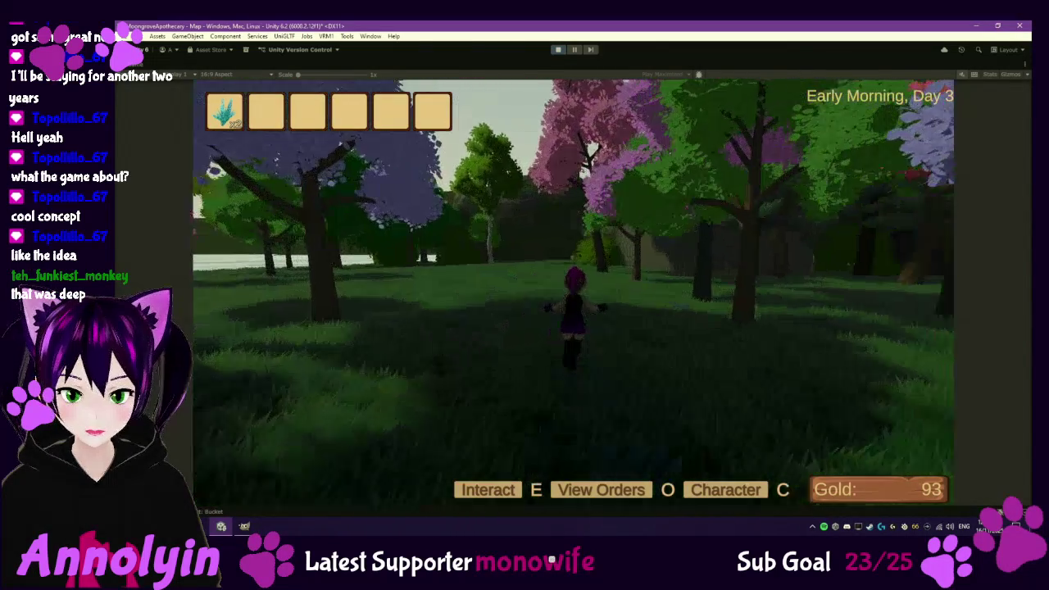
{"action": "key", "text": "w"}
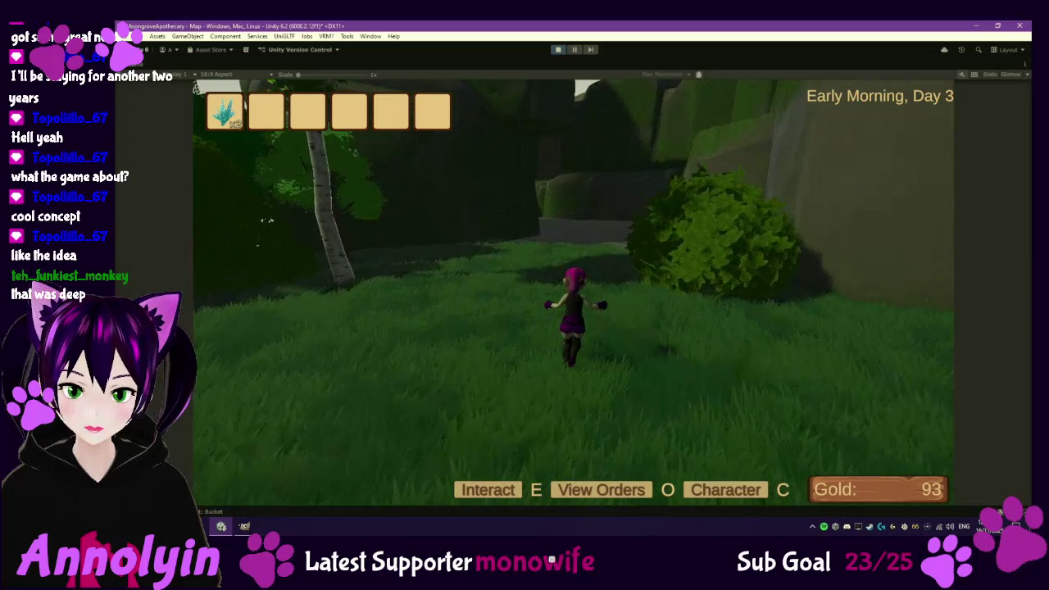
{"action": "key", "text": "w"}
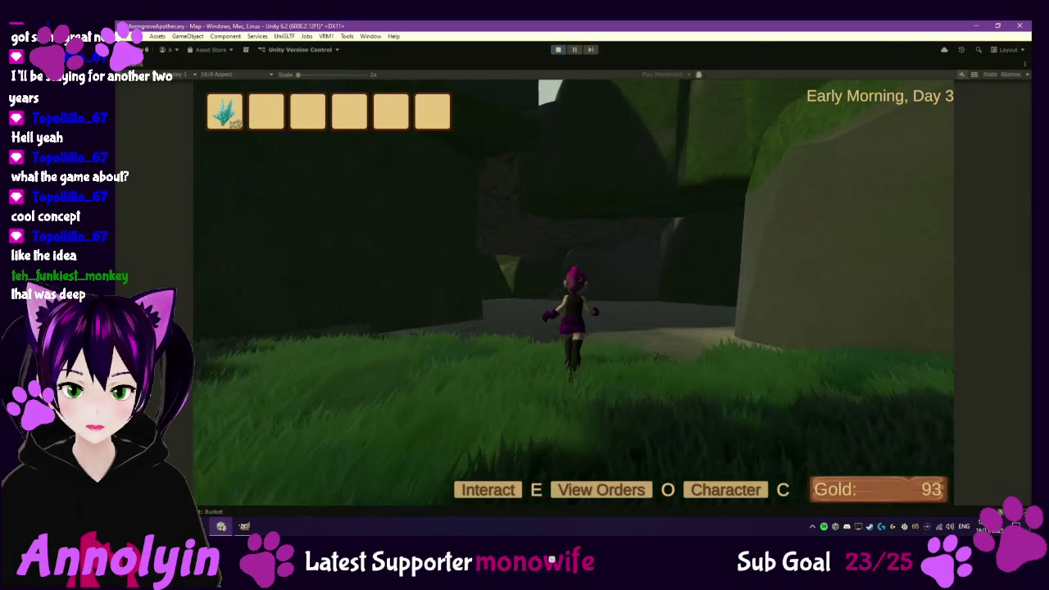
{"action": "key", "text": "w"}
{"action": "key", "text": "w"}
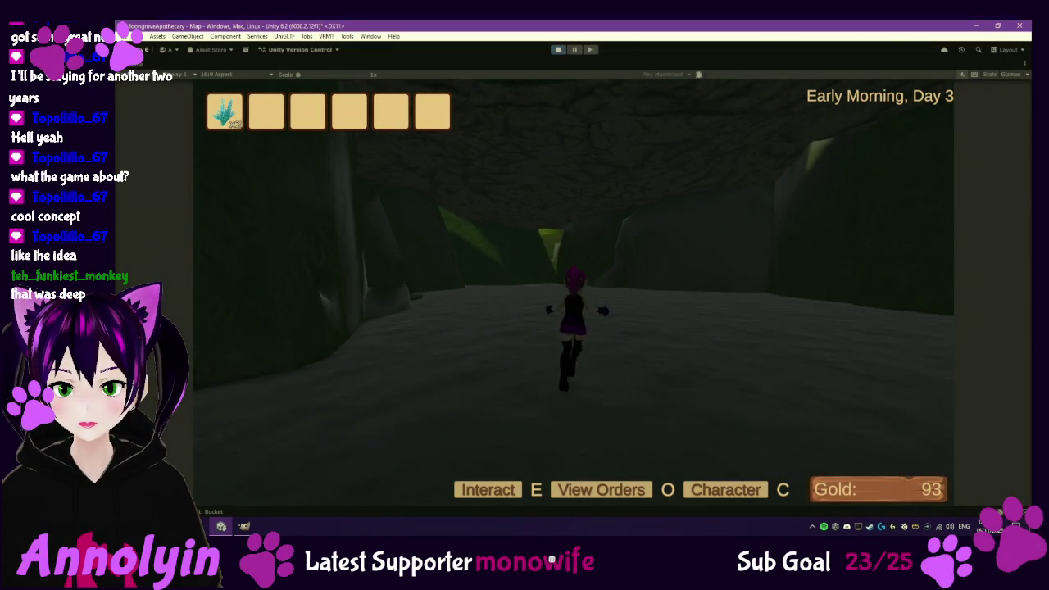
- Run through the cave to the bright exit, back onto the grass, then pause the game
{"action": "key", "text": "d"}
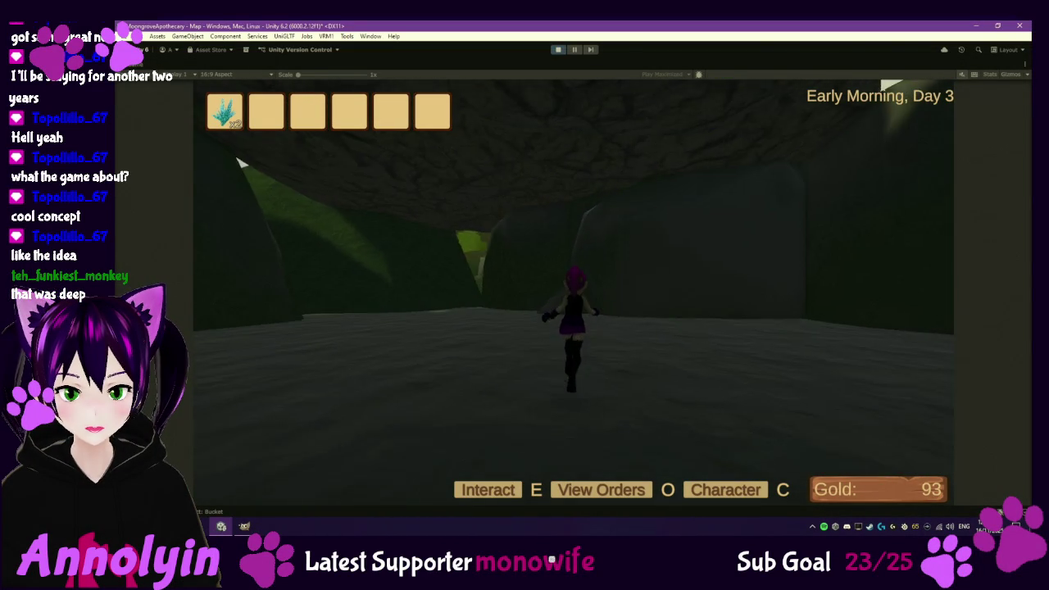
{"action": "key", "text": "d"}
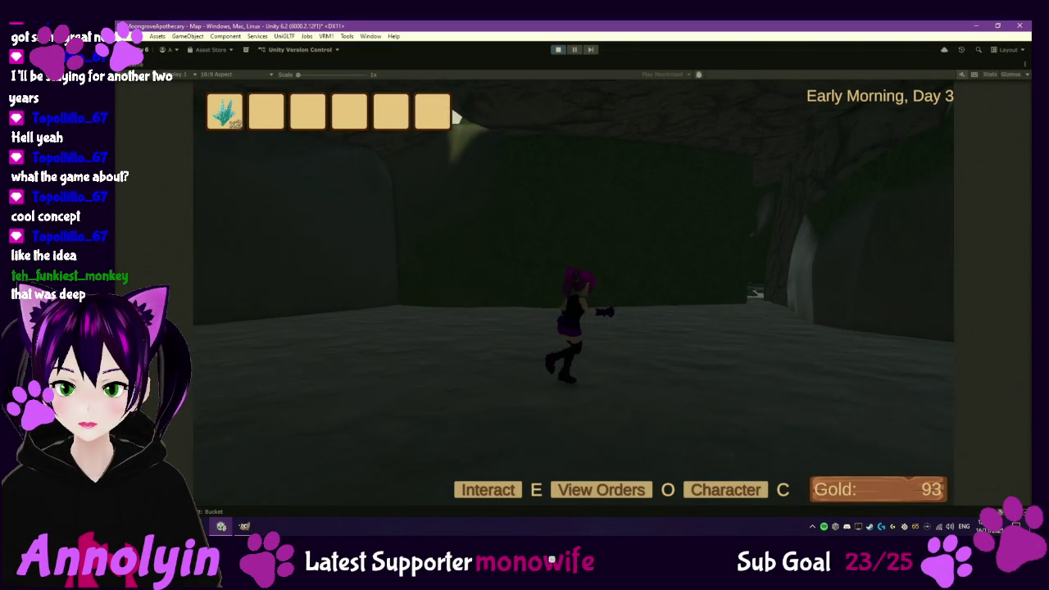
{"action": "key", "text": "w"}
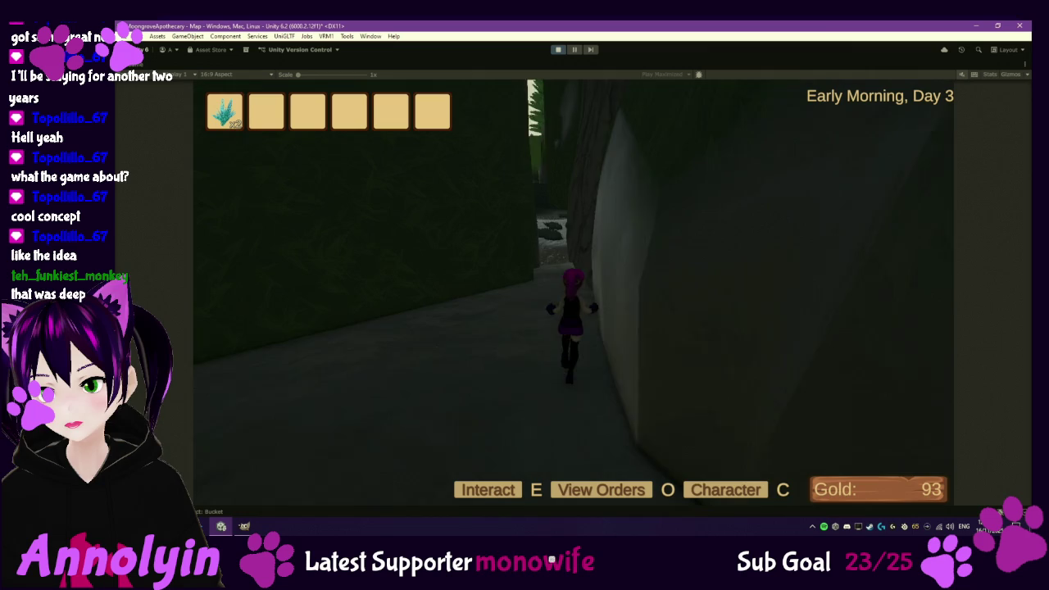
{"action": "key", "text": "w"}
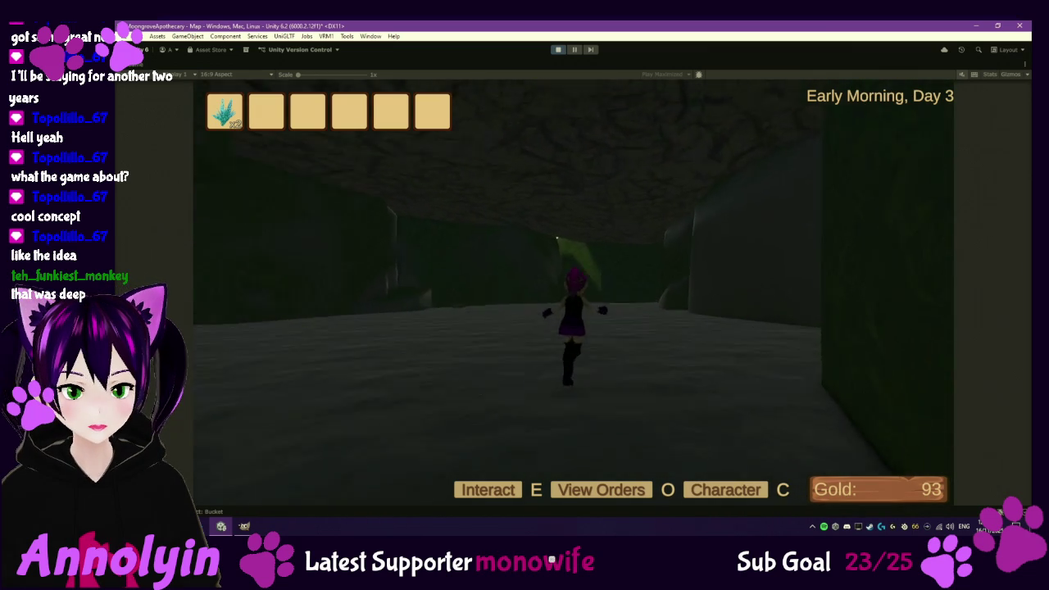
{"action": "key", "text": "w"}
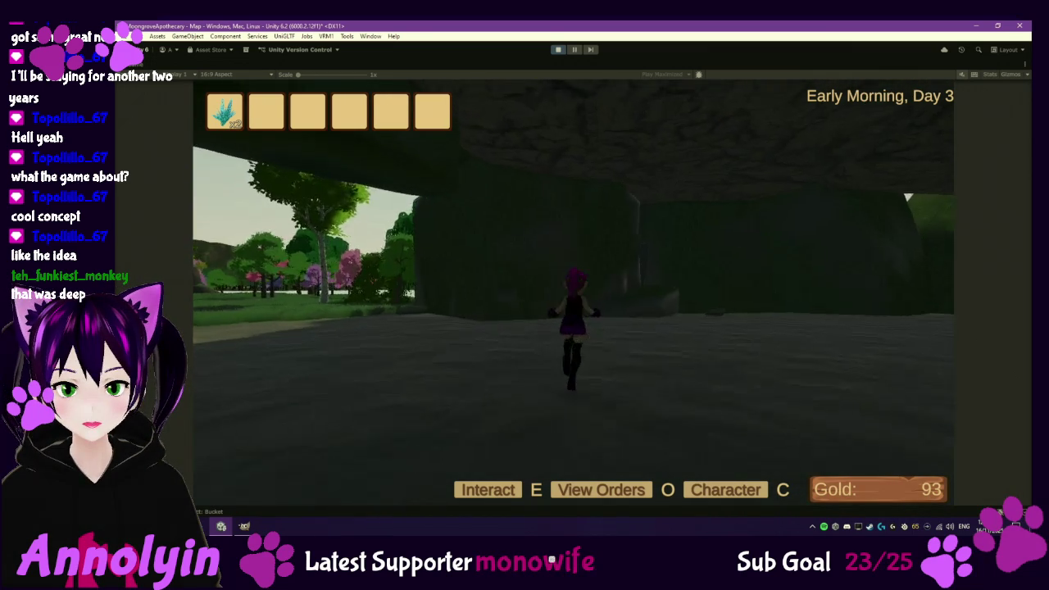
{"action": "key", "text": "s"}
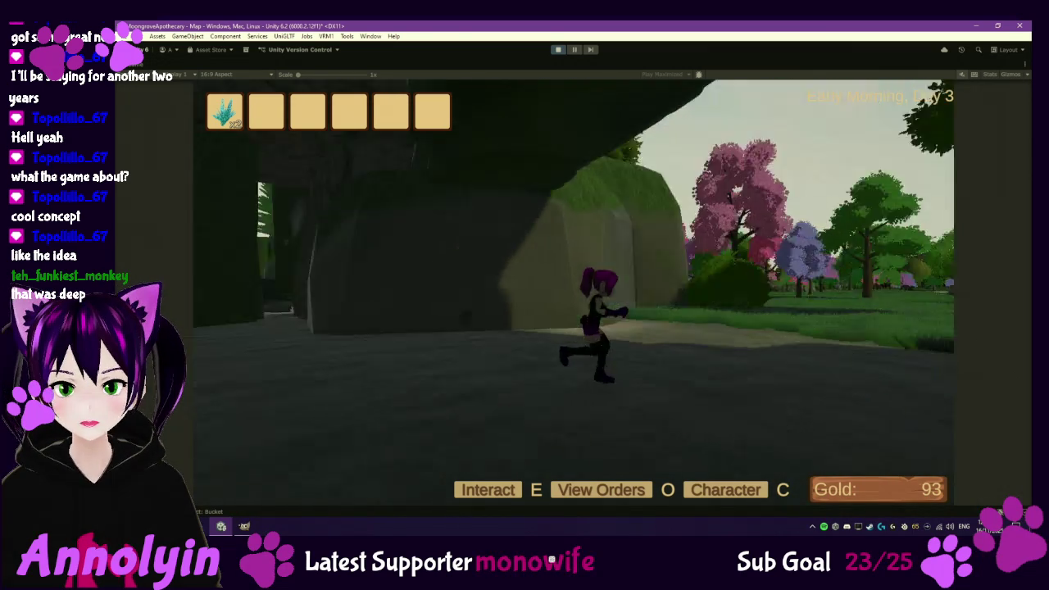
{"action": "key", "text": "s"}
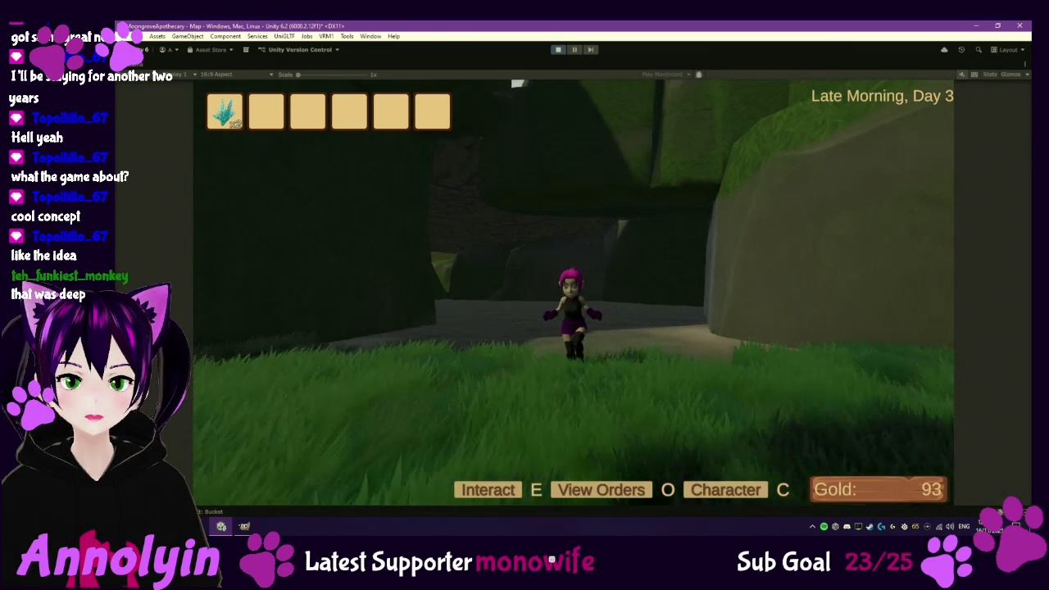
{"action": "key", "text": "Escape"}
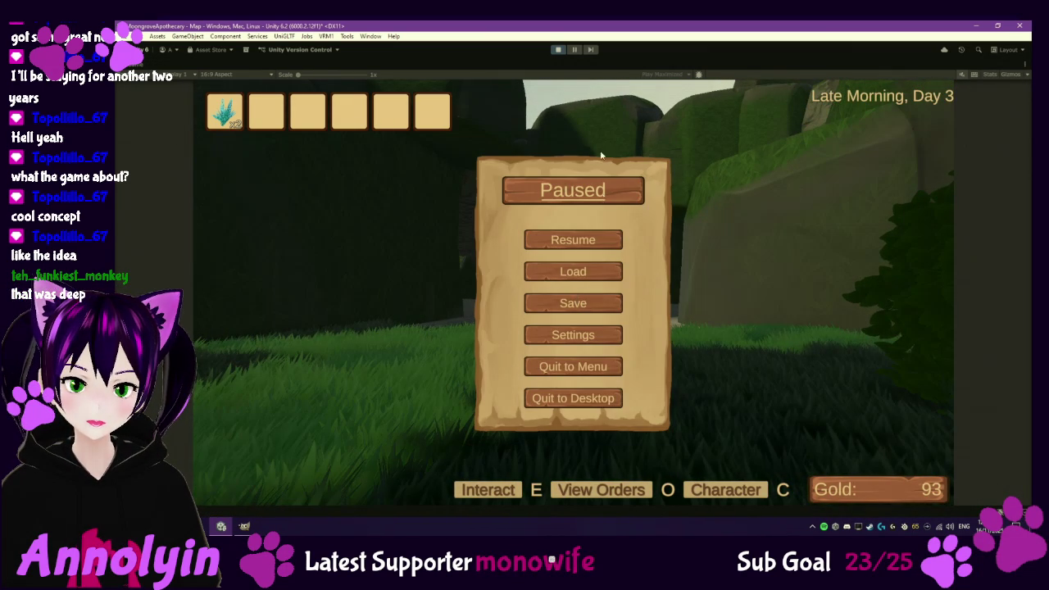
- Exit Play mode and raise two of the smaller rocks in the tunnel
{"action": "left_click", "coordinate": [559, 50]}
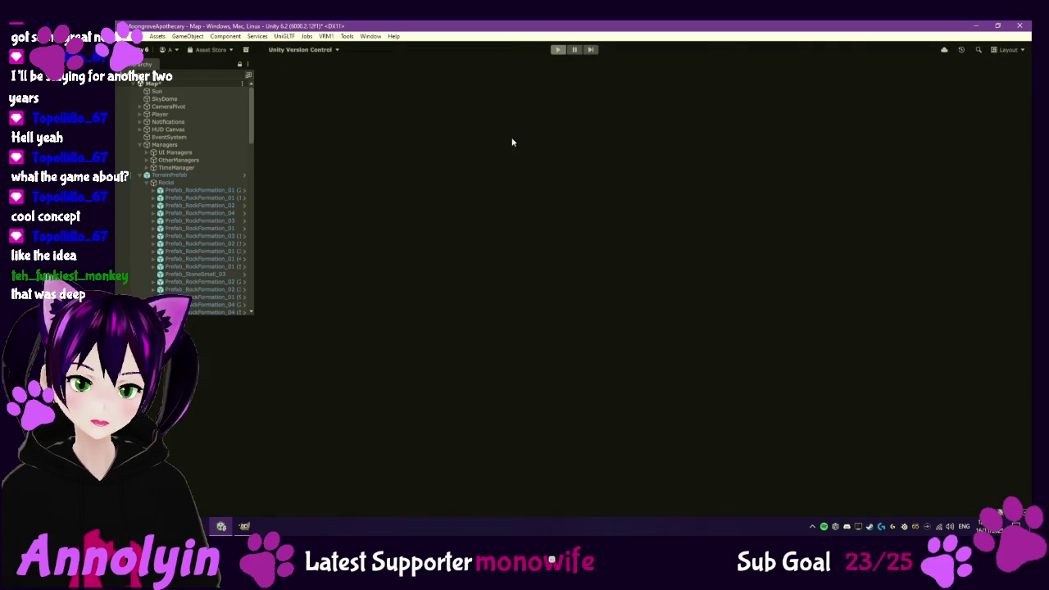
{"action": "scroll", "coordinate": [532, 237], "scroll_direction": "up", "scroll_amount": 5}
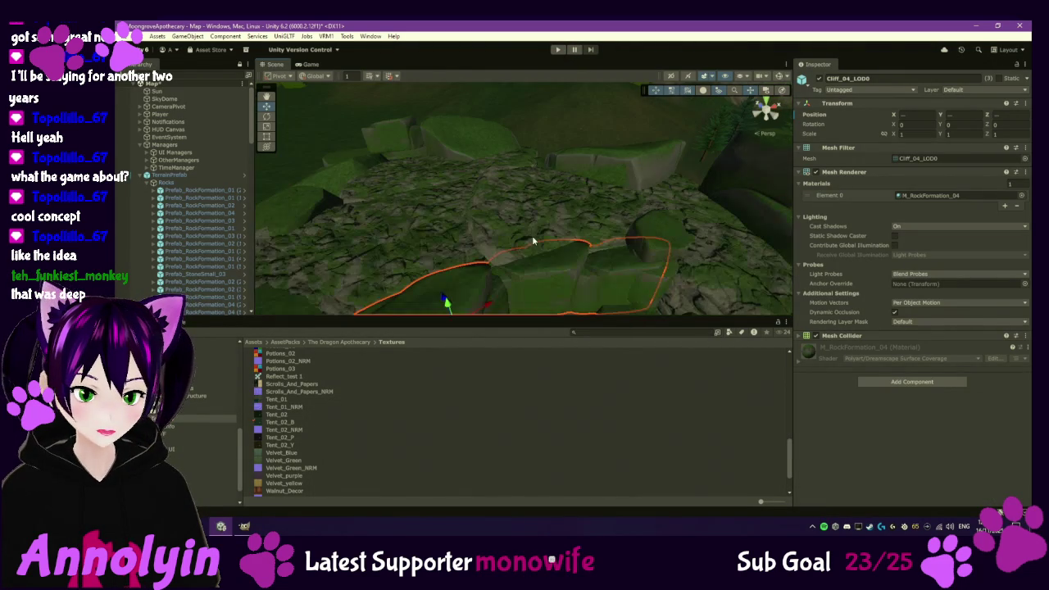
{"action": "scroll", "coordinate": [519, 250], "scroll_direction": "down", "scroll_amount": 10}
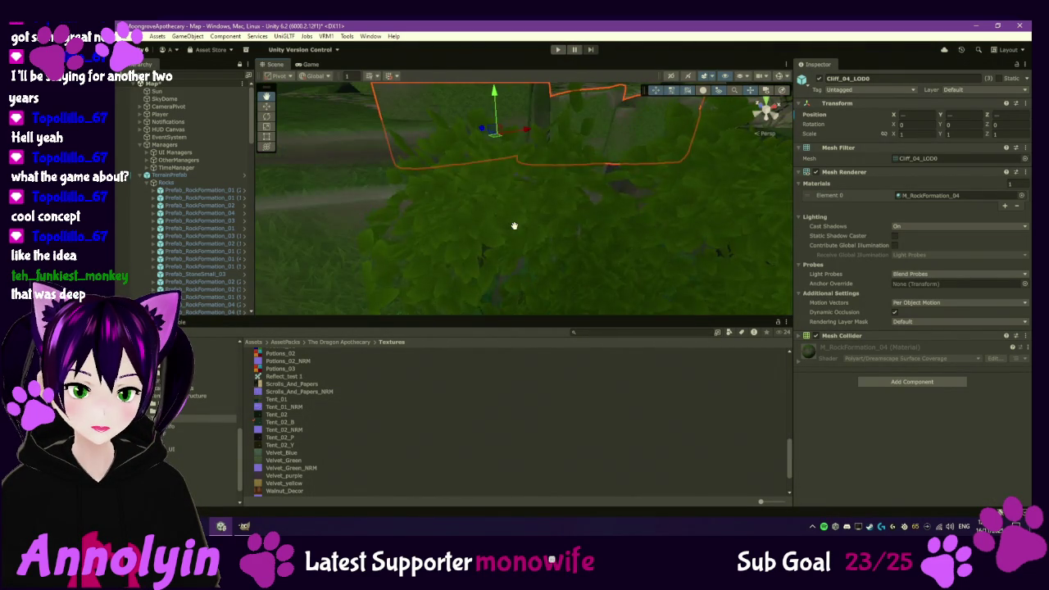
{"action": "scroll", "coordinate": [525, 229], "scroll_direction": "up", "scroll_amount": 6}
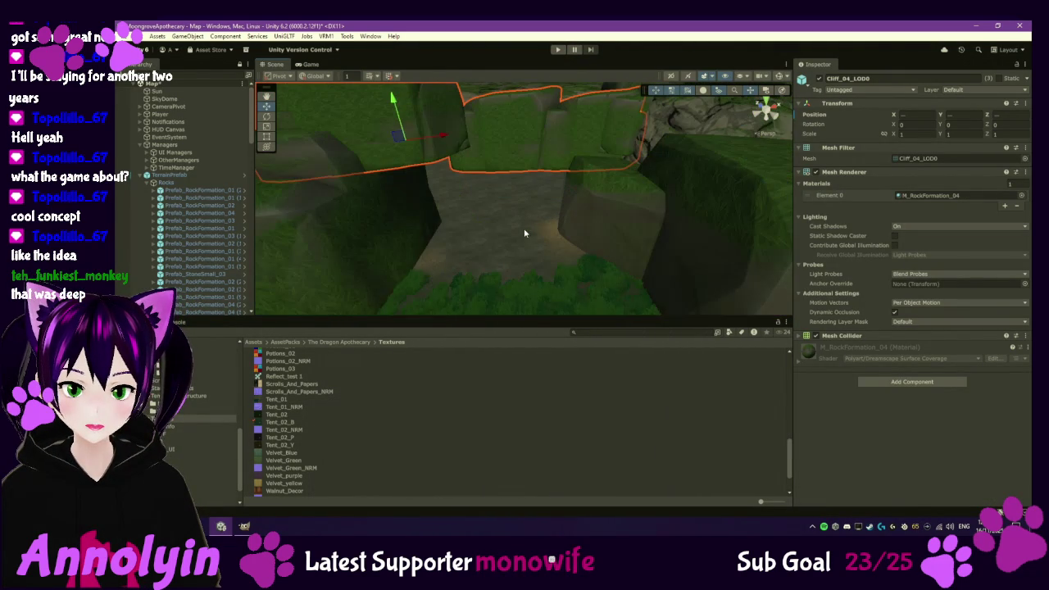
{"action": "left_click", "coordinate": [531, 142]}
{"action": "left_click", "coordinate": [531, 141]}
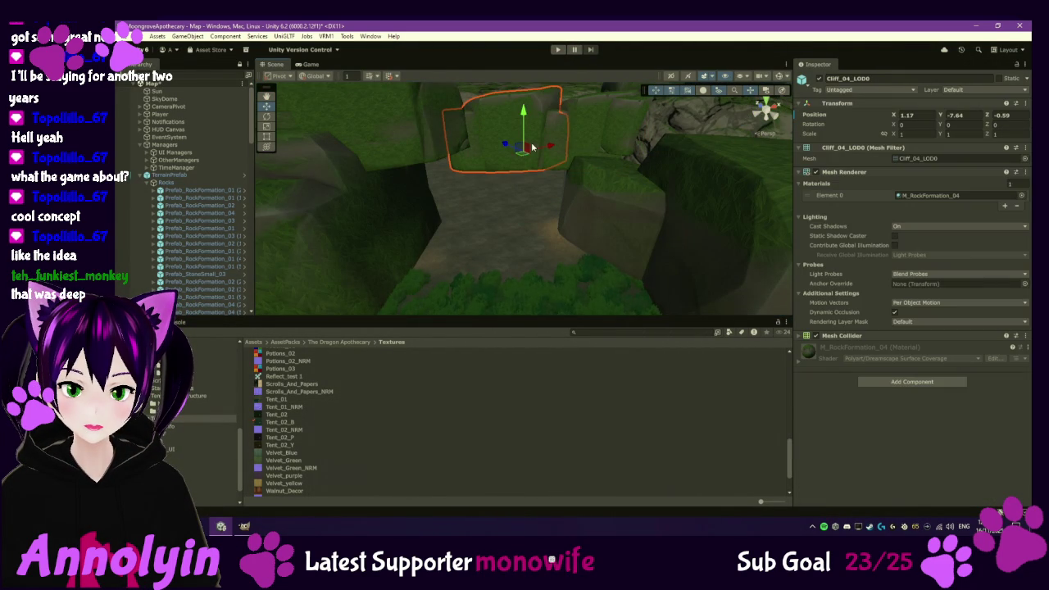
{"action": "left_click_drag", "start_coordinate": [525, 114], "coordinate": [527, 86]}
{"action": "left_click", "coordinate": [597, 123]}
{"action": "left_click_drag", "start_coordinate": [597, 124], "coordinate": [608, 90]}
- Slide Cliff_04_LOD0 sideways along the ground and fine-tune its position
{"action": "left_click", "coordinate": [557, 154]}
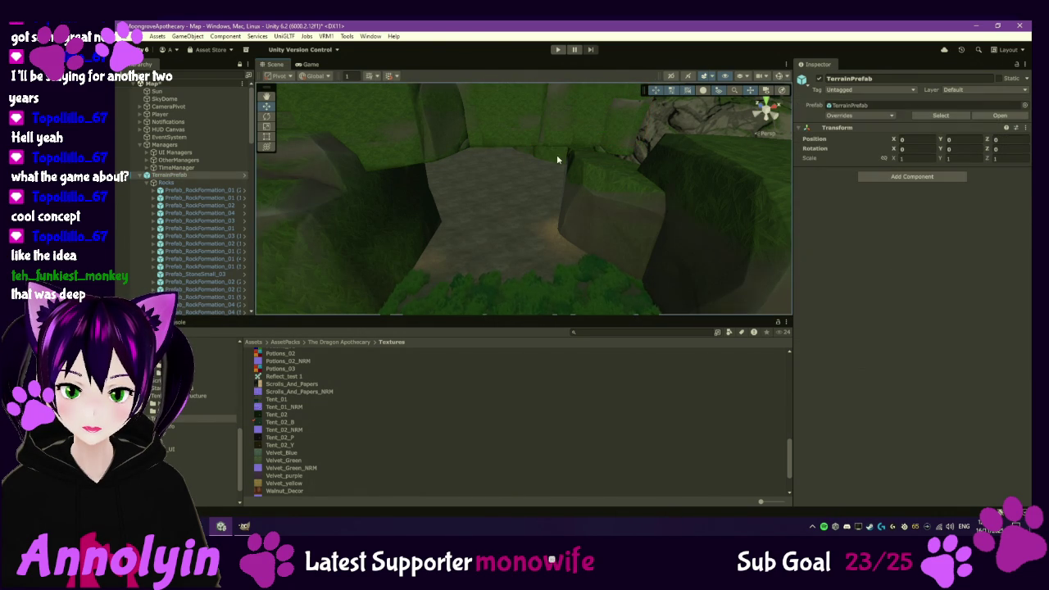
{"action": "left_click", "coordinate": [556, 154]}
{"action": "mouse_move", "coordinate": [592, 158]}
{"action": "left_mouse_down"}
{"action": "mouse_move", "coordinate": [568, 191]}
{"action": "mouse_move", "coordinate": [514, 199]}
{"action": "mouse_move", "coordinate": [699, 218]}
{"action": "left_mouse_up"}
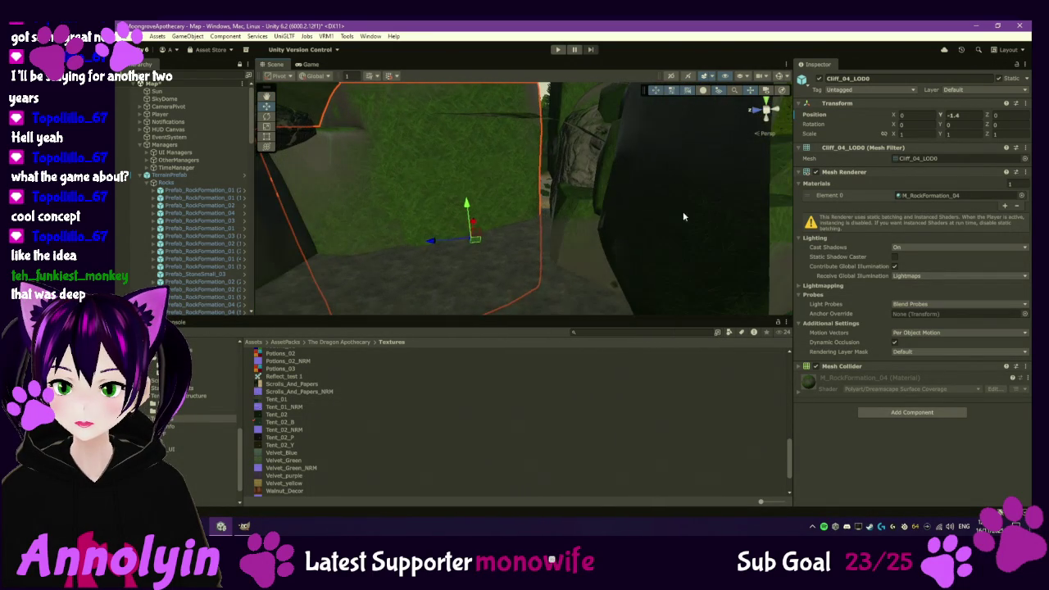
{"action": "mouse_move", "coordinate": [478, 240]}
{"action": "left_mouse_down"}
{"action": "mouse_move", "coordinate": [496, 230]}
{"action": "mouse_move", "coordinate": [472, 228]}
{"action": "mouse_move", "coordinate": [494, 239]}
{"action": "mouse_move", "coordinate": [484, 236]}
{"action": "left_mouse_up"}
{"action": "mouse_move", "coordinate": [386, 250]}
{"action": "left_mouse_down"}
{"action": "mouse_move", "coordinate": [323, 243]}
{"action": "mouse_move", "coordinate": [368, 234]}
{"action": "mouse_move", "coordinate": [343, 229]}
{"action": "mouse_move", "coordinate": [368, 218]}
{"action": "mouse_move", "coordinate": [375, 227]}
{"action": "left_mouse_up"}
{"action": "left_click", "coordinate": [366, 232]}
{"action": "left_click", "coordinate": [386, 234]}
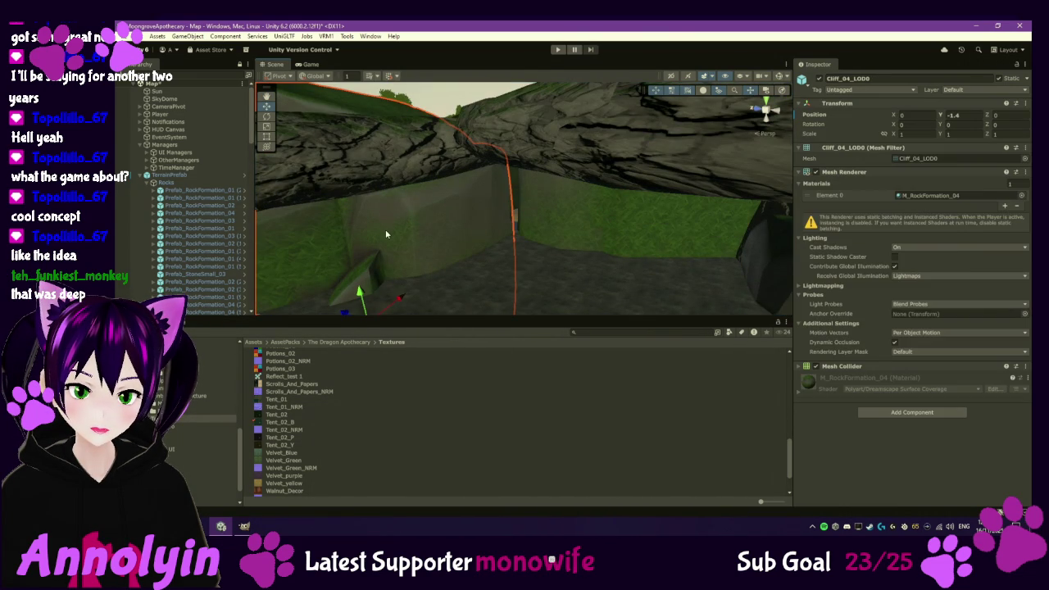
{"action": "mouse_move", "coordinate": [393, 296]}
{"action": "left_mouse_down"}
{"action": "mouse_move", "coordinate": [415, 290]}
{"action": "mouse_move", "coordinate": [416, 280]}
{"action": "mouse_move", "coordinate": [362, 287]}
{"action": "mouse_move", "coordinate": [384, 273]}
{"action": "mouse_move", "coordinate": [389, 287]}
{"action": "mouse_move", "coordinate": [409, 271]}
{"action": "mouse_move", "coordinate": [427, 275]}
{"action": "mouse_move", "coordinate": [374, 269]}
{"action": "mouse_move", "coordinate": [399, 250]}
{"action": "mouse_move", "coordinate": [385, 209]}
{"action": "left_mouse_up"}
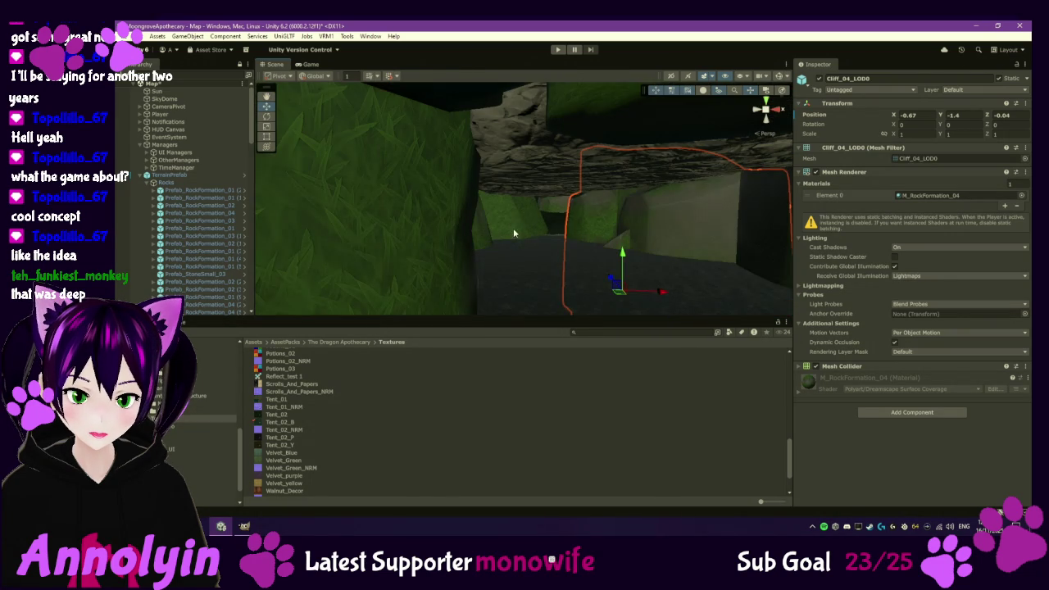
- Lower Cliff_04_LOD0 on the rock outcrop to Y -1.64
{"action": "left_click", "coordinate": [540, 172]}
{"action": "mouse_move", "coordinate": [521, 195]}
{"action": "left_mouse_down"}
{"action": "mouse_move", "coordinate": [588, 322]}
{"action": "mouse_move", "coordinate": [592, 276]}
{"action": "mouse_move", "coordinate": [594, 326]}
{"action": "mouse_move", "coordinate": [562, 257]}
{"action": "mouse_move", "coordinate": [593, 276]}
{"action": "mouse_move", "coordinate": [573, 249]}
{"action": "left_mouse_up"}
{"action": "left_click", "coordinate": [556, 250]}
{"action": "left_click", "coordinate": [566, 215]}
{"action": "left_click_drag", "start_coordinate": [554, 173], "coordinate": [560, 188]}
{"action": "left_click", "coordinate": [576, 206]}
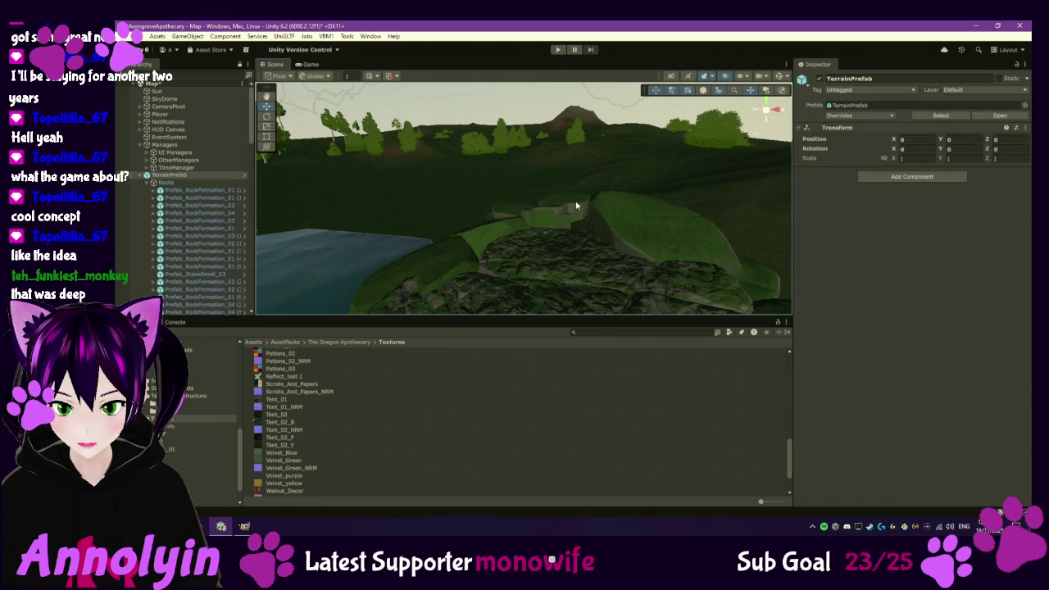
- Lower Cliff_03_LOD0 into the ground and move it to X -5.1, Z -1.51
{"action": "left_click", "coordinate": [578, 205]}
{"action": "left_click_drag", "start_coordinate": [556, 197], "coordinate": [591, 276]}
{"action": "mouse_move", "coordinate": [535, 196]}
{"action": "left_mouse_down"}
{"action": "mouse_move", "coordinate": [620, 250]}
{"action": "mouse_move", "coordinate": [619, 263]}
{"action": "left_mouse_up"}
{"action": "mouse_move", "coordinate": [526, 203]}
{"action": "left_mouse_down"}
{"action": "mouse_move", "coordinate": [603, 244]}
{"action": "mouse_move", "coordinate": [595, 272]}
{"action": "mouse_move", "coordinate": [744, 241]}
{"action": "mouse_move", "coordinate": [736, 262]}
{"action": "mouse_move", "coordinate": [592, 245]}
{"action": "left_mouse_up"}
- Sink the larger cliff deeper and shift it to X -1.58, Y -9.6, Z -0.67
{"action": "left_click", "coordinate": [570, 193]}
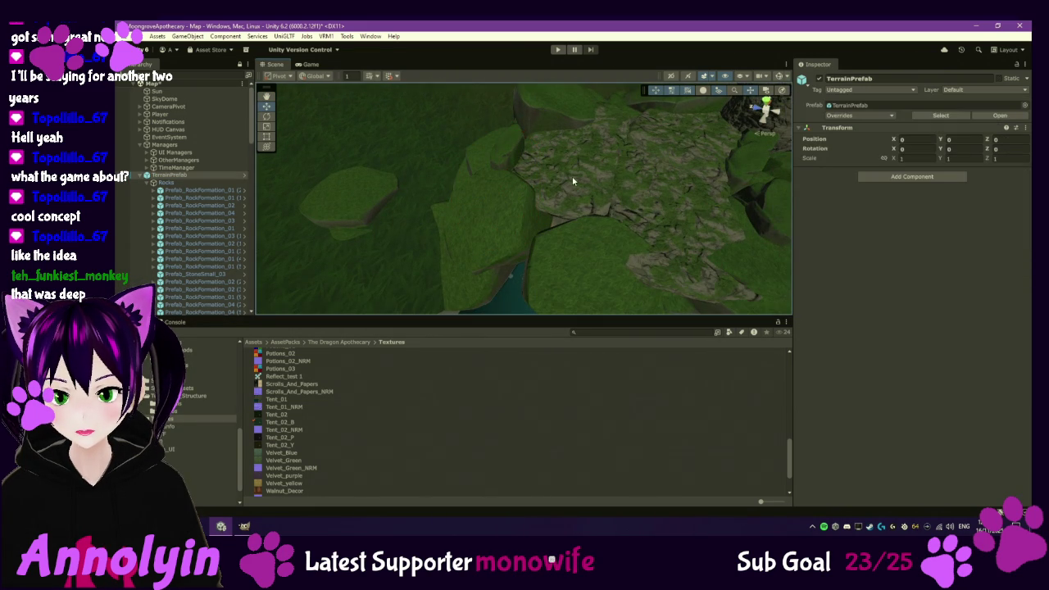
{"action": "left_click", "coordinate": [573, 179]}
{"action": "left_click_drag", "start_coordinate": [579, 115], "coordinate": [577, 117]}
{"action": "mouse_move", "coordinate": [567, 153]}
{"action": "left_mouse_down"}
{"action": "mouse_move", "coordinate": [551, 150]}
{"action": "mouse_move", "coordinate": [565, 174]}
{"action": "left_mouse_up"}
{"action": "scroll", "coordinate": [656, 205], "scroll_direction": "down", "scroll_amount": 3}
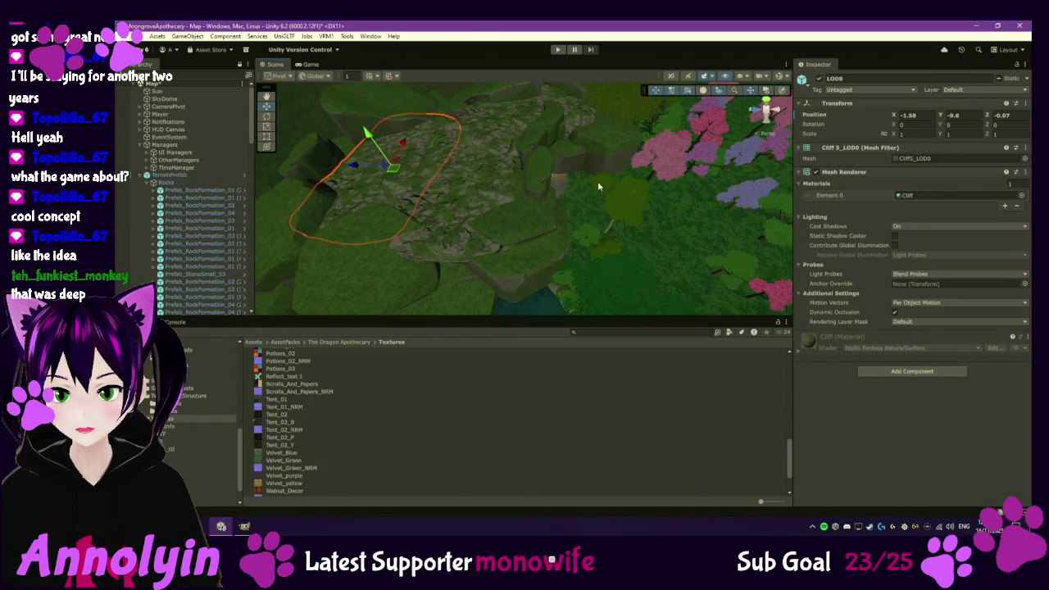
{"action": "mouse_move", "coordinate": [597, 181]}
{"action": "left_mouse_down"}
{"action": "mouse_move", "coordinate": [551, 220]}
{"action": "mouse_move", "coordinate": [492, 216]}
{"action": "left_mouse_up"}
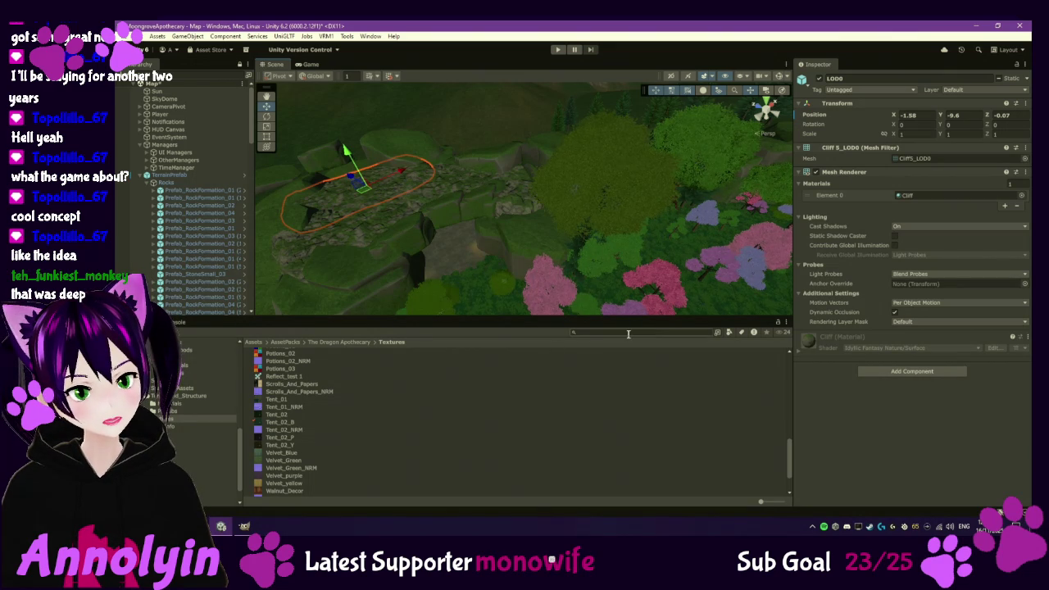
- Search 'moss', open the Moss folder and compare Moss_Albedo, Moss_Normal and Moss_Mask textures
{"action": "type", "text": "mo"}
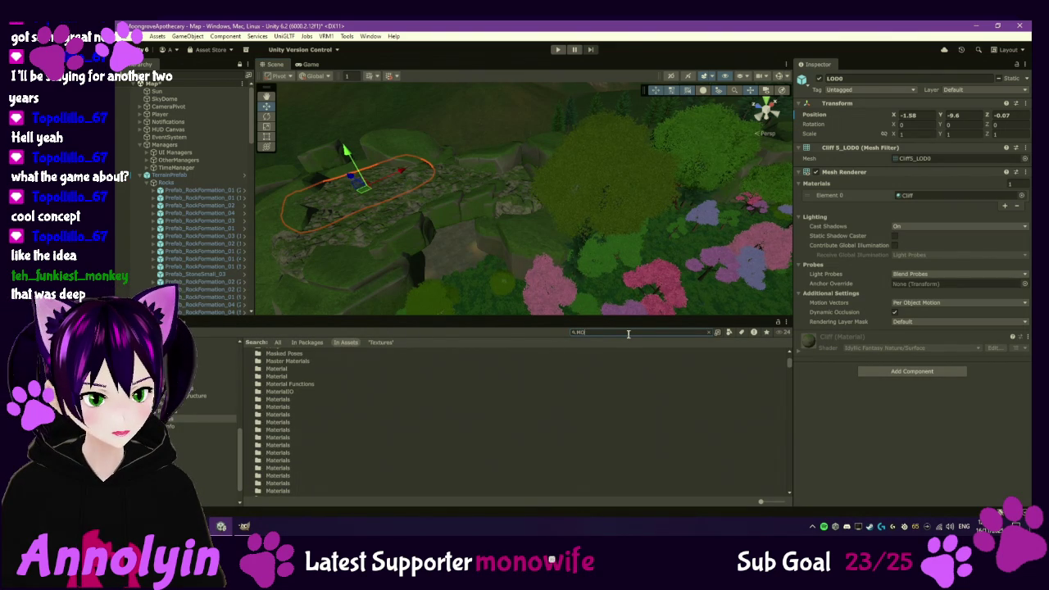
{"action": "type", "text": "ss"}
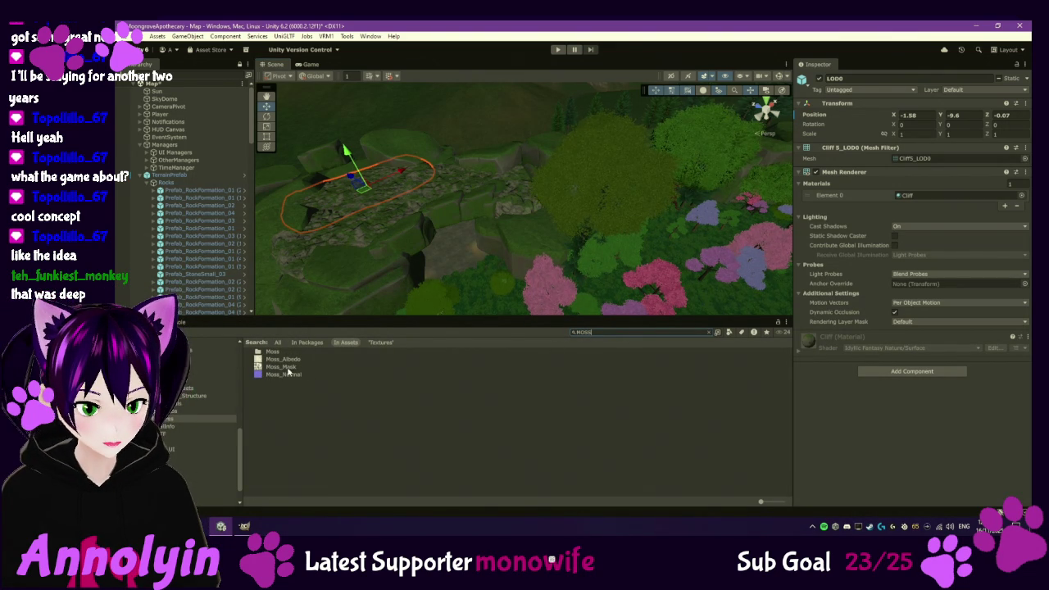
{"action": "double_click", "coordinate": [273, 354]}
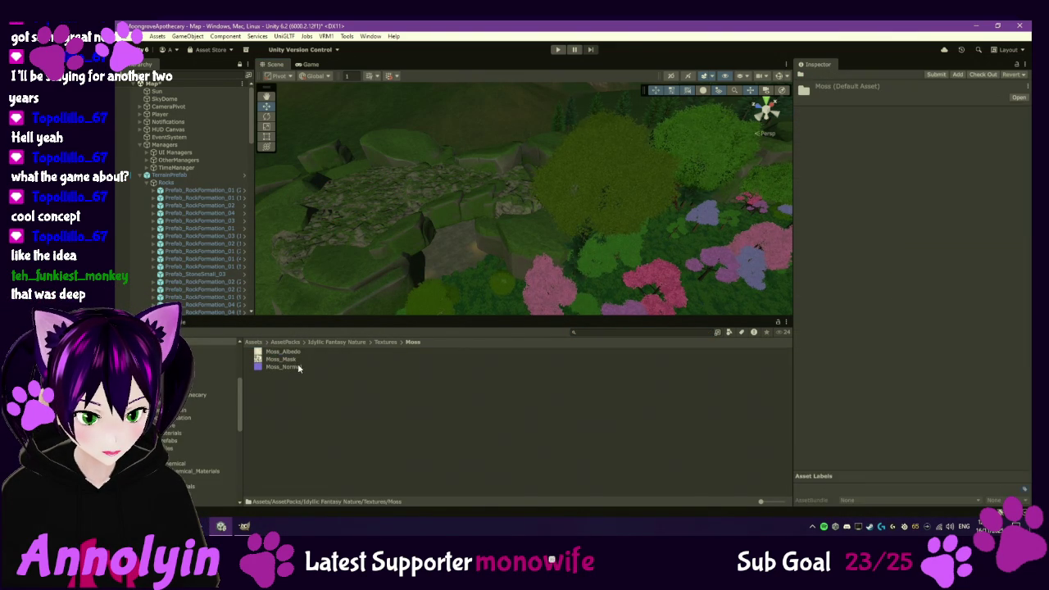
{"action": "left_click", "coordinate": [284, 354]}
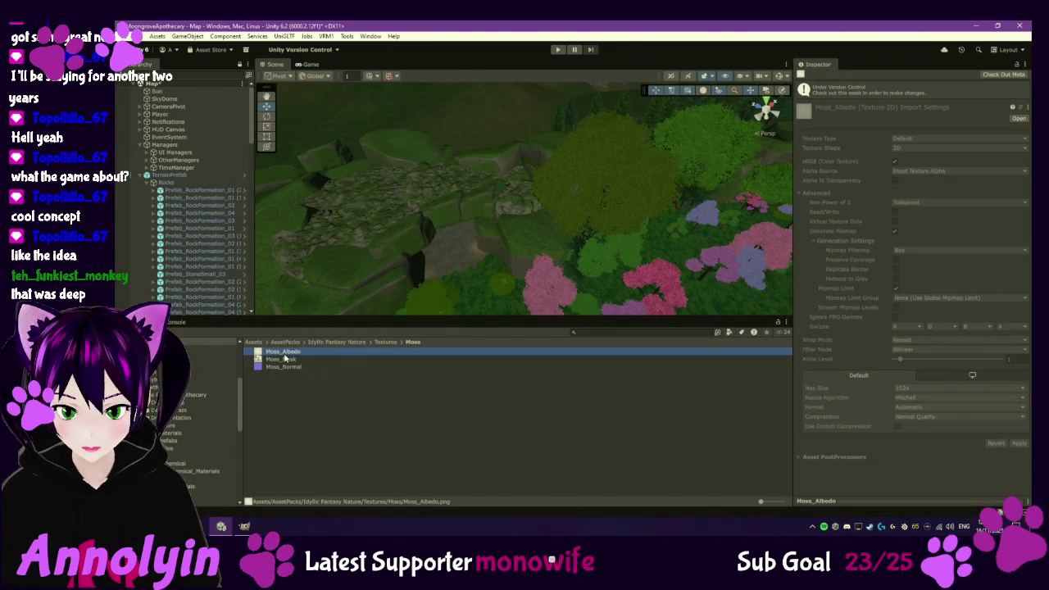
{"action": "left_click", "coordinate": [286, 367]}
{"action": "left_click", "coordinate": [284, 359]}
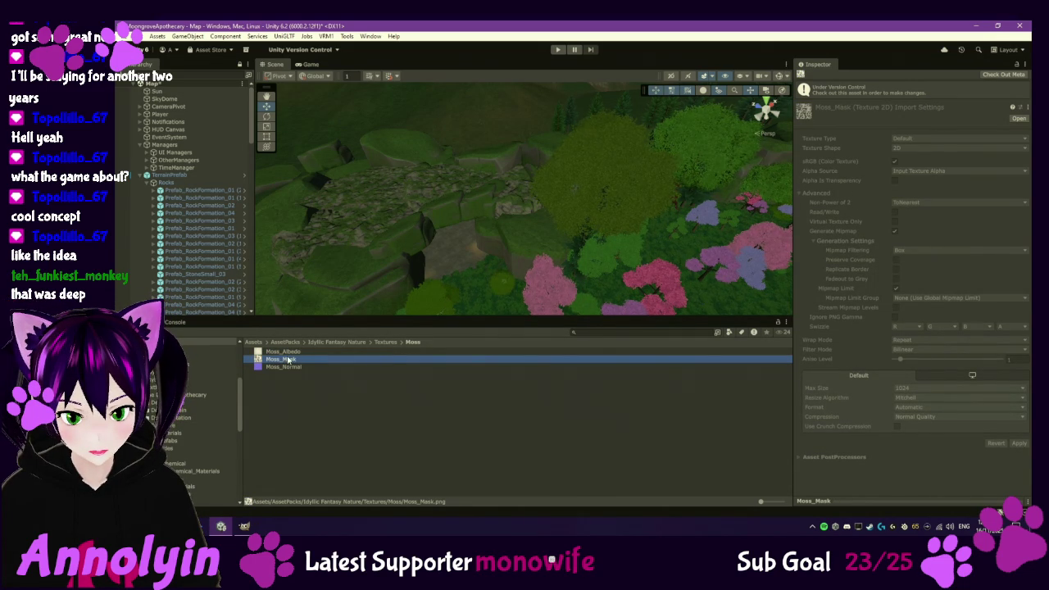
{"action": "left_click", "coordinate": [299, 367]}
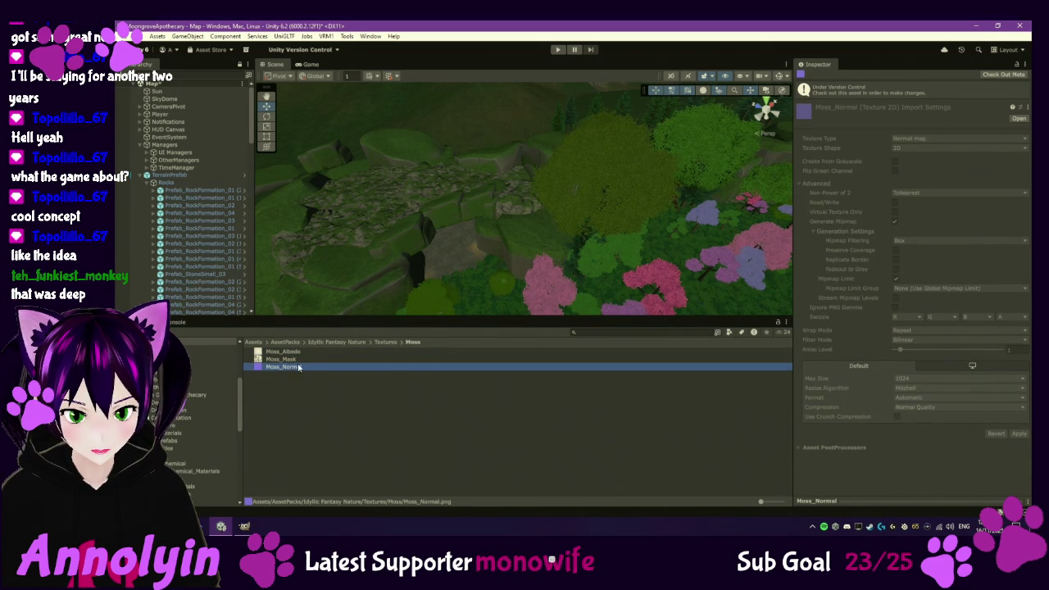
{"action": "left_click", "coordinate": [304, 353]}
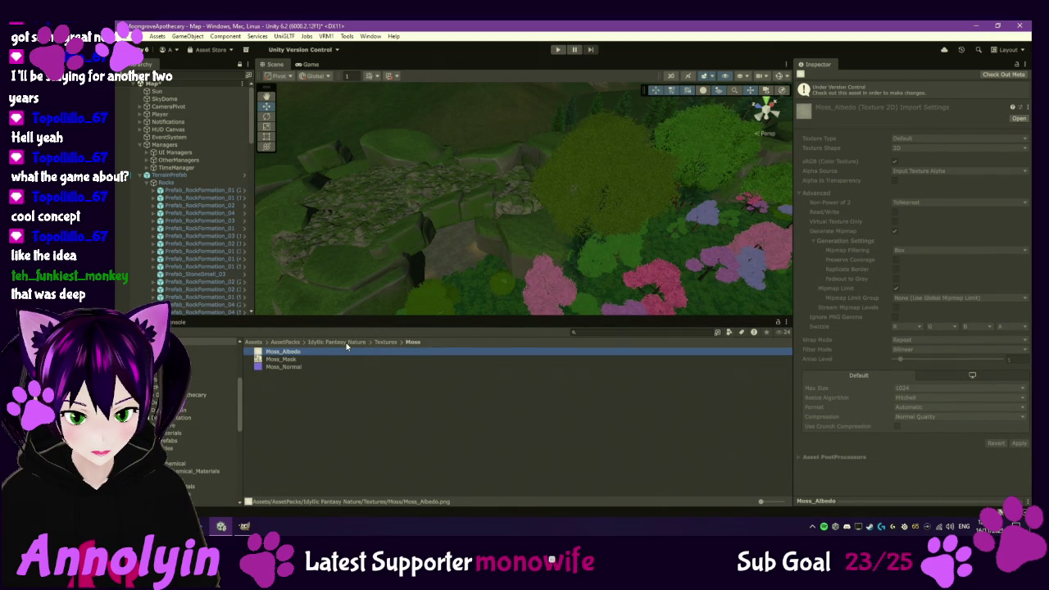
- Browse the Prefabs and Models folders of the Idyllic Fantasy Nature pack
{"action": "left_click", "coordinate": [344, 343]}
{"action": "left_click", "coordinate": [282, 367]}
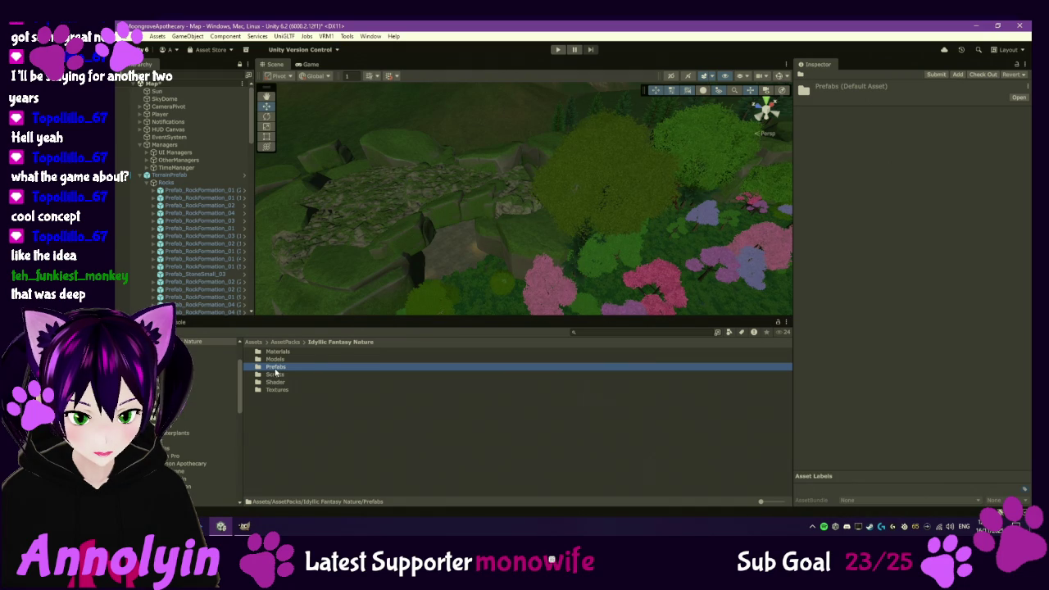
{"action": "double_click", "coordinate": [277, 368]}
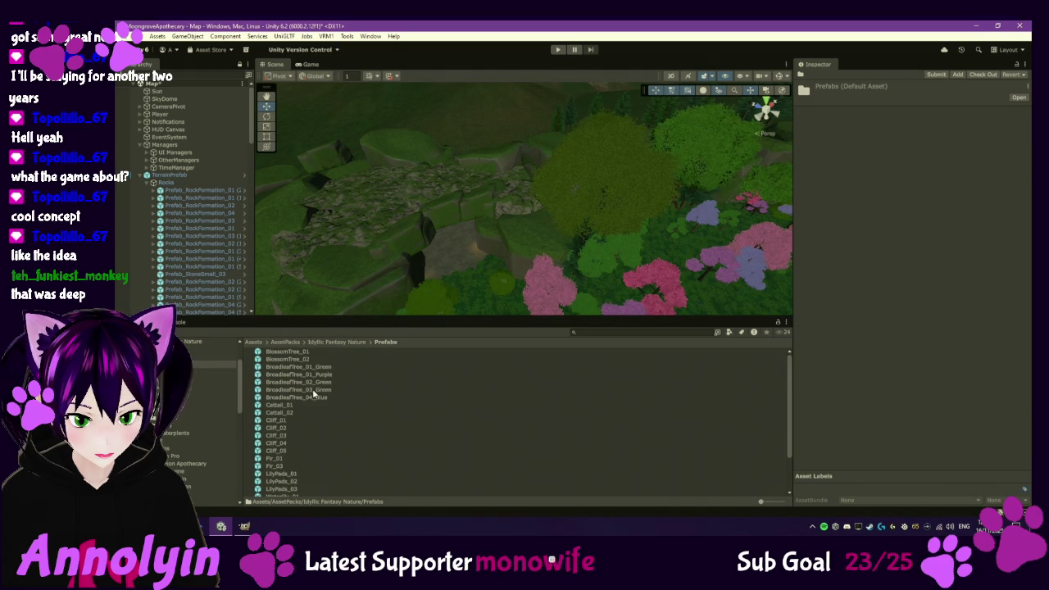
{"action": "left_click", "coordinate": [342, 344]}
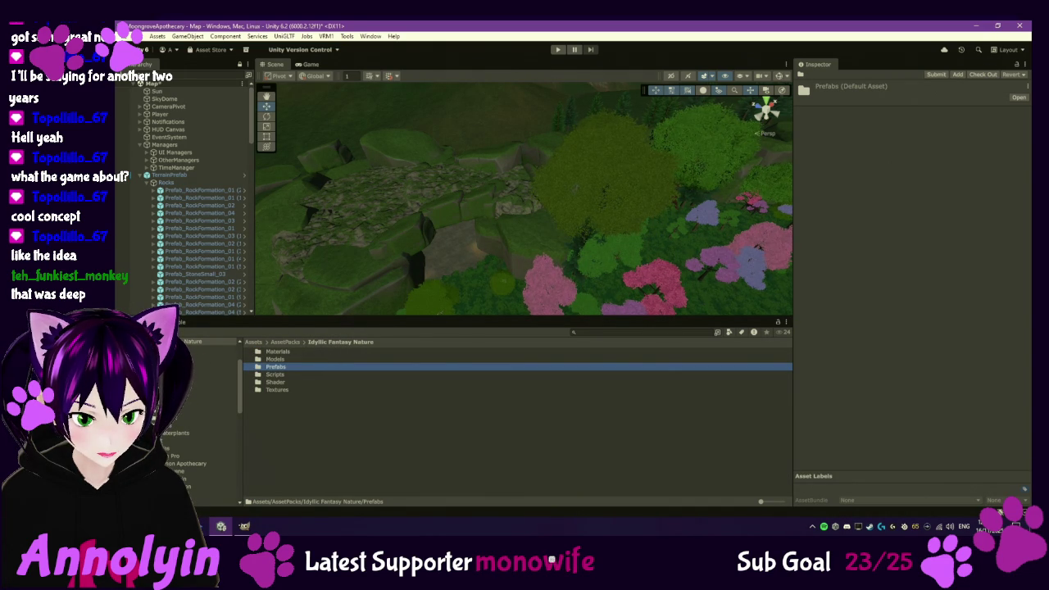
{"action": "scroll", "coordinate": [176, 443], "scroll_direction": "down", "scroll_amount": 2}
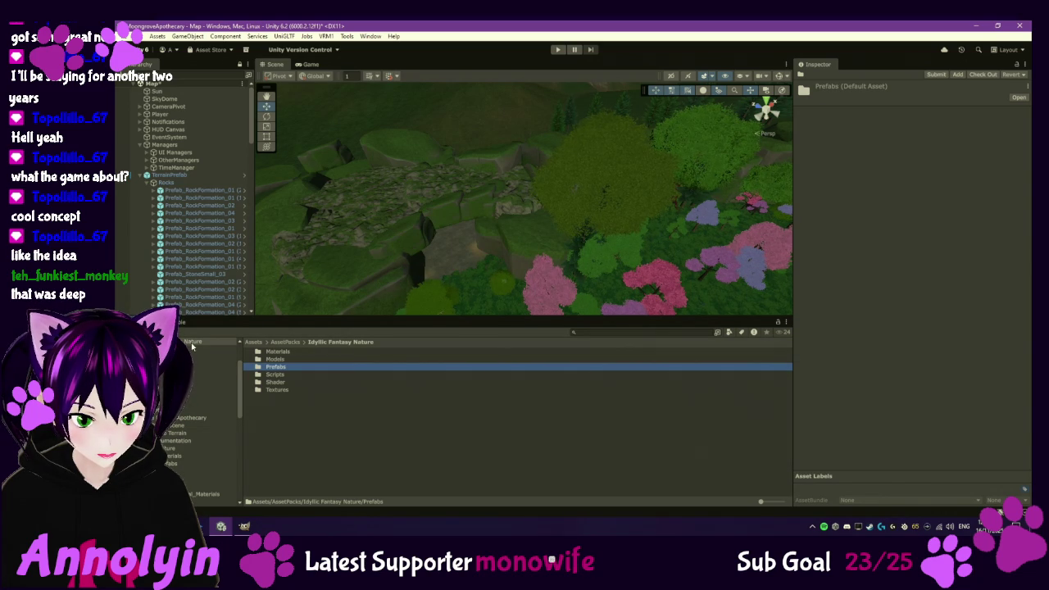
{"action": "double_click", "coordinate": [277, 359]}
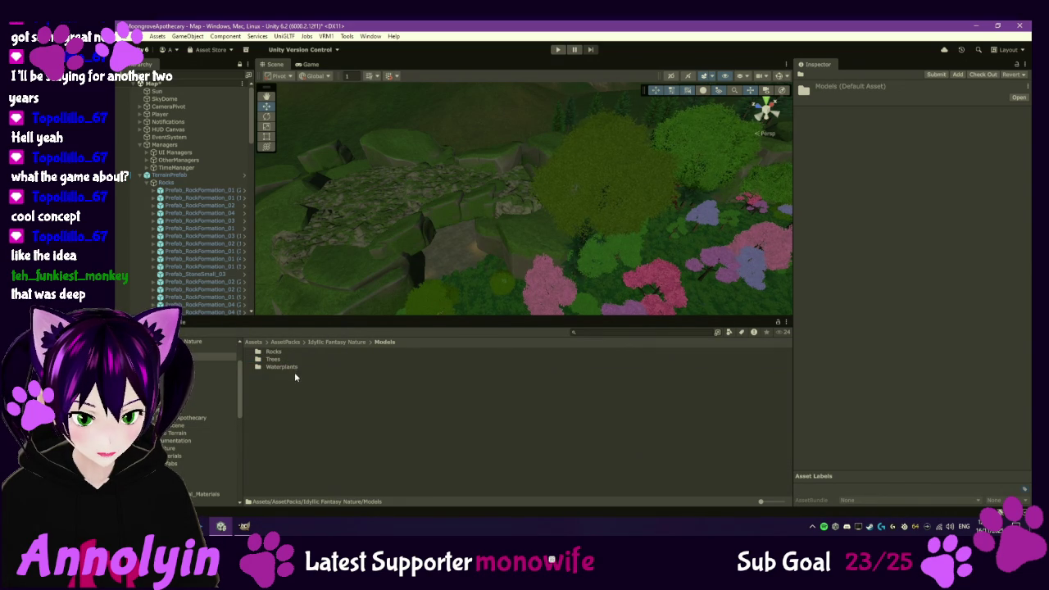
{"action": "left_click", "coordinate": [350, 343]}
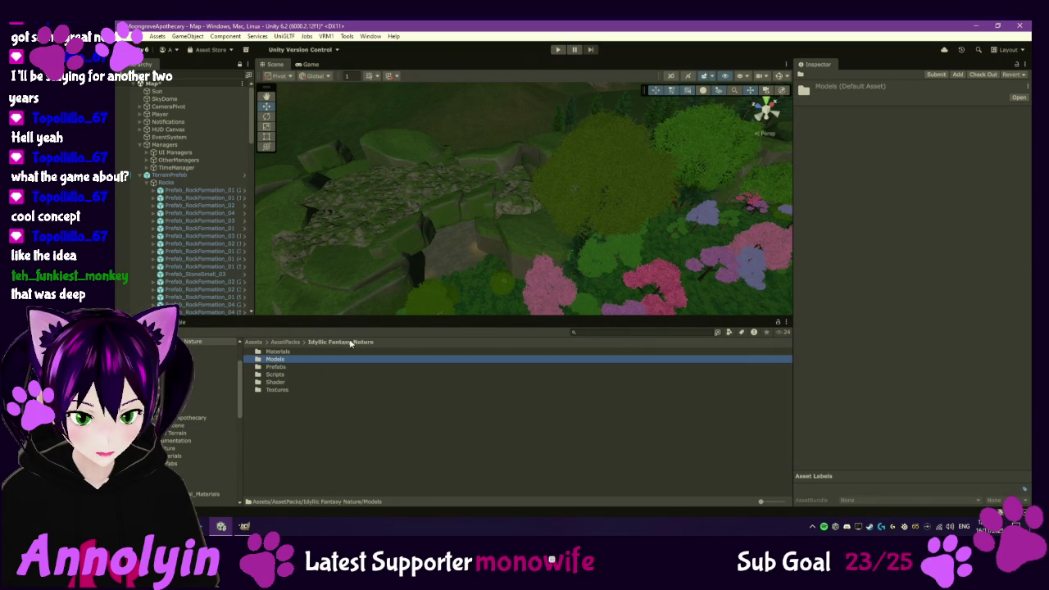
- Return to Textures > Moss and show Moss_Albedo's import settings and file options
{"action": "left_click", "coordinate": [277, 390]}
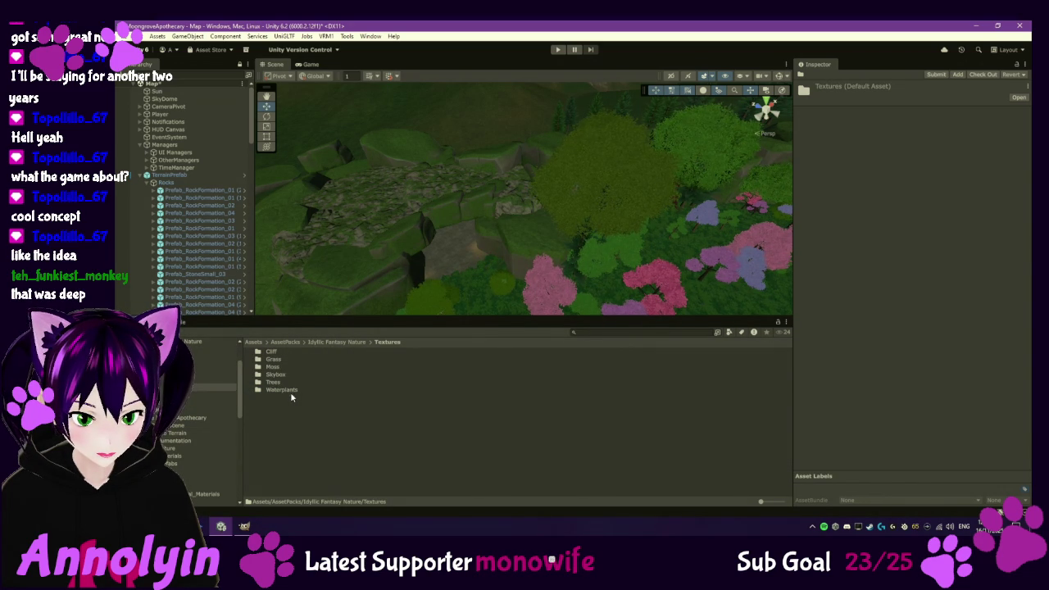
{"action": "left_click", "coordinate": [277, 368]}
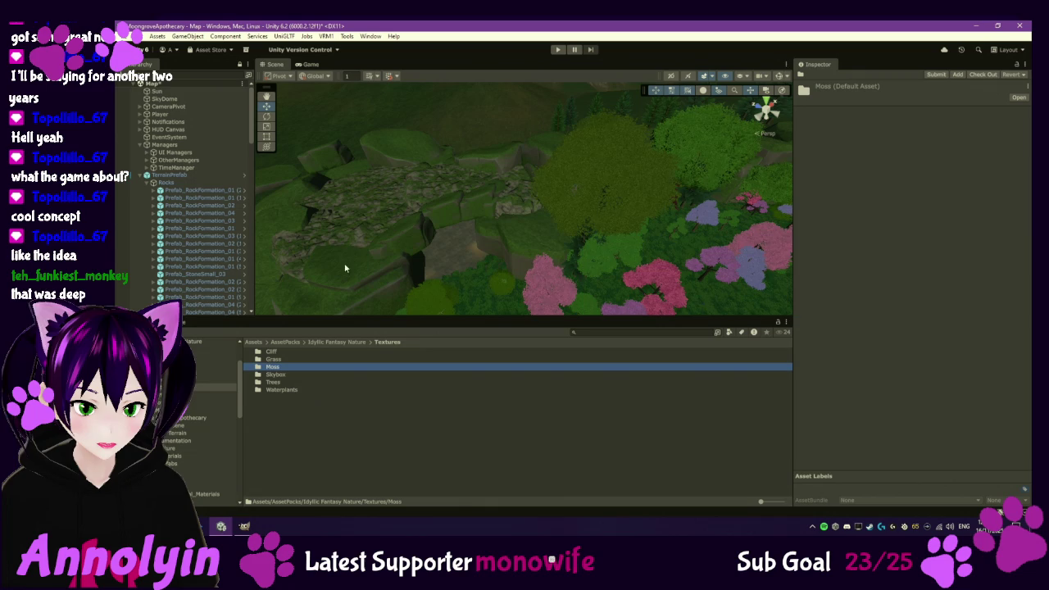
{"action": "double_click", "coordinate": [296, 372]}
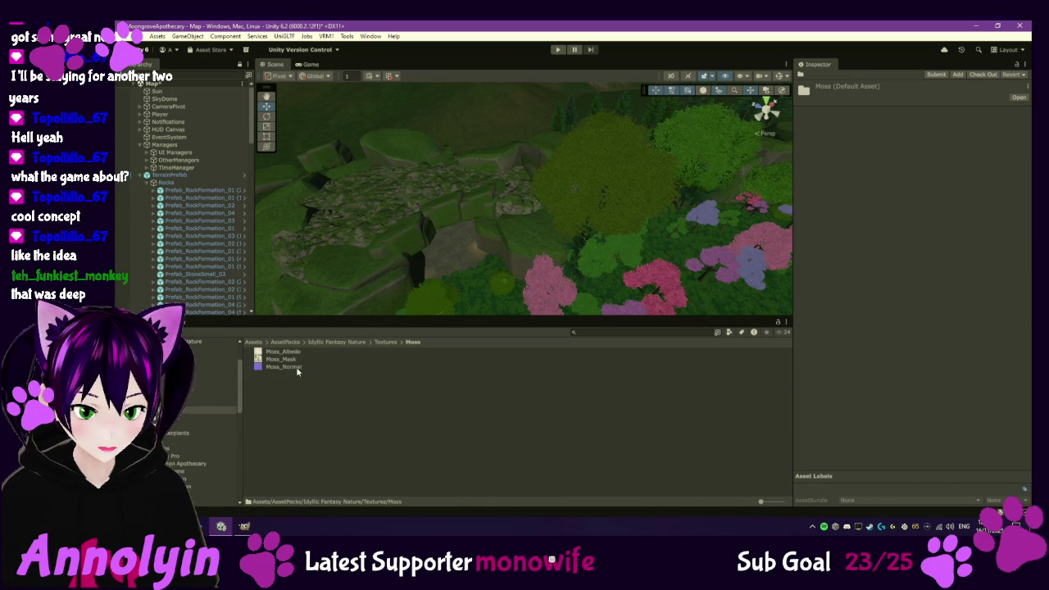
{"action": "left_click", "coordinate": [281, 353]}
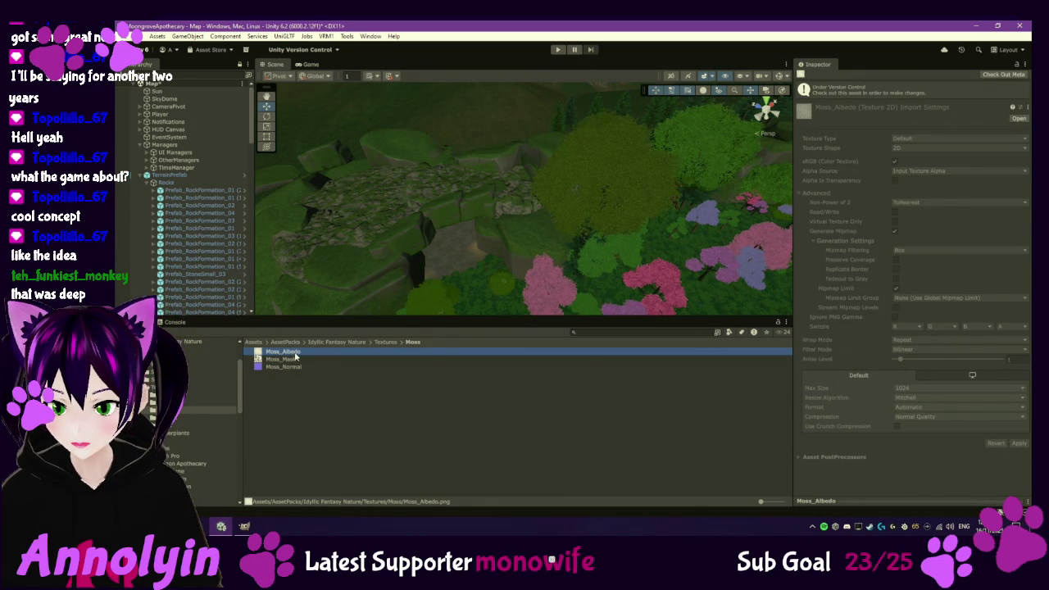
{"action": "right_click", "coordinate": [295, 354]}
{"action": "left_click", "coordinate": [328, 105]}
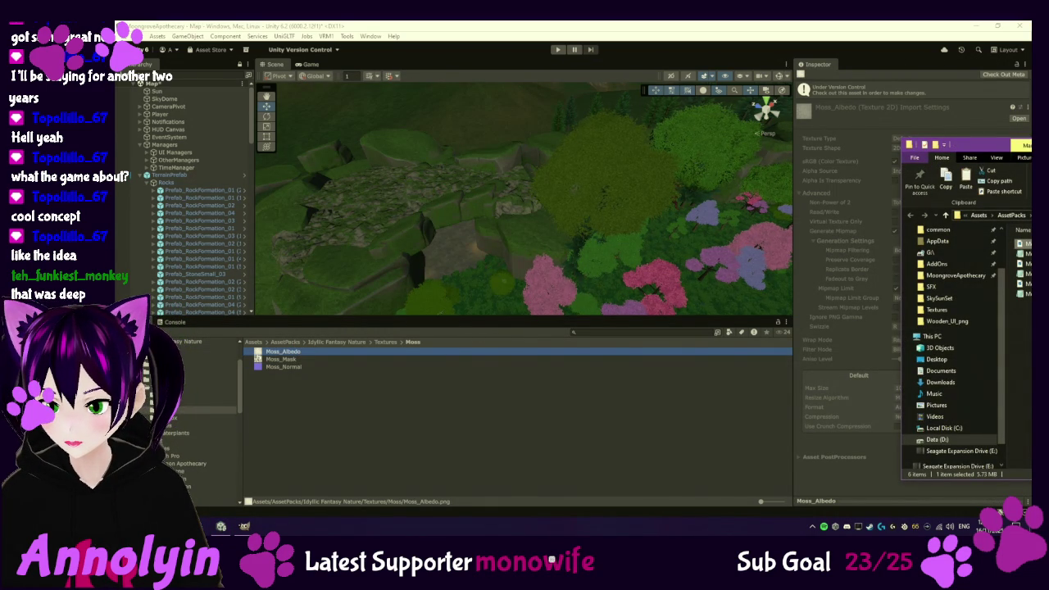
{"action": "double_click", "coordinate": [1022, 244]}
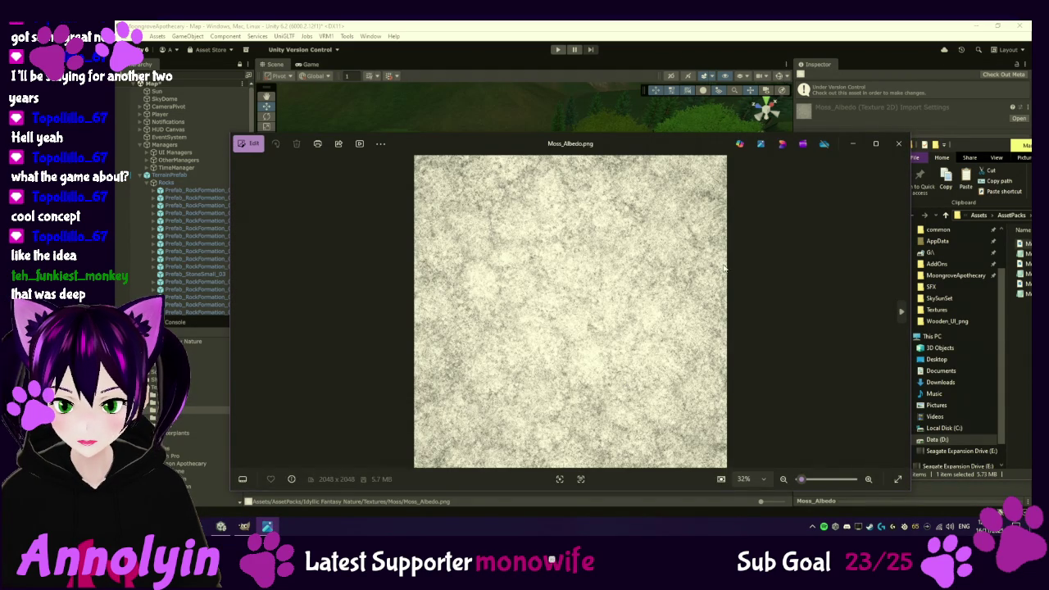
{"action": "left_click", "coordinate": [898, 143]}
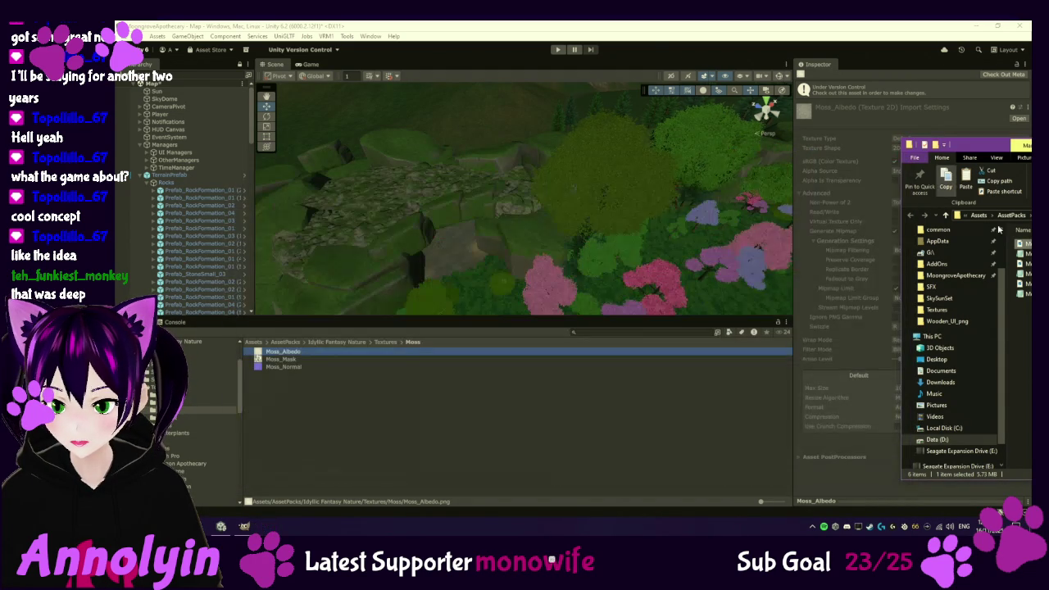
{"action": "left_click", "coordinate": [893, 148]}
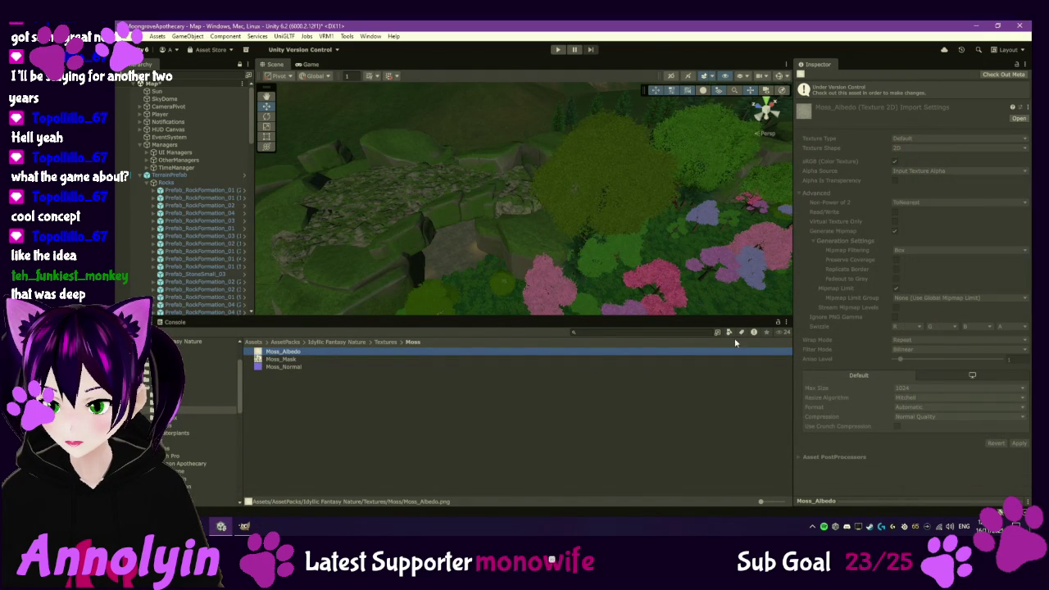
- Go back to the Textures folder and launch the Terrain project from the Unity Hub tray menu
{"action": "left_click", "coordinate": [382, 343]}
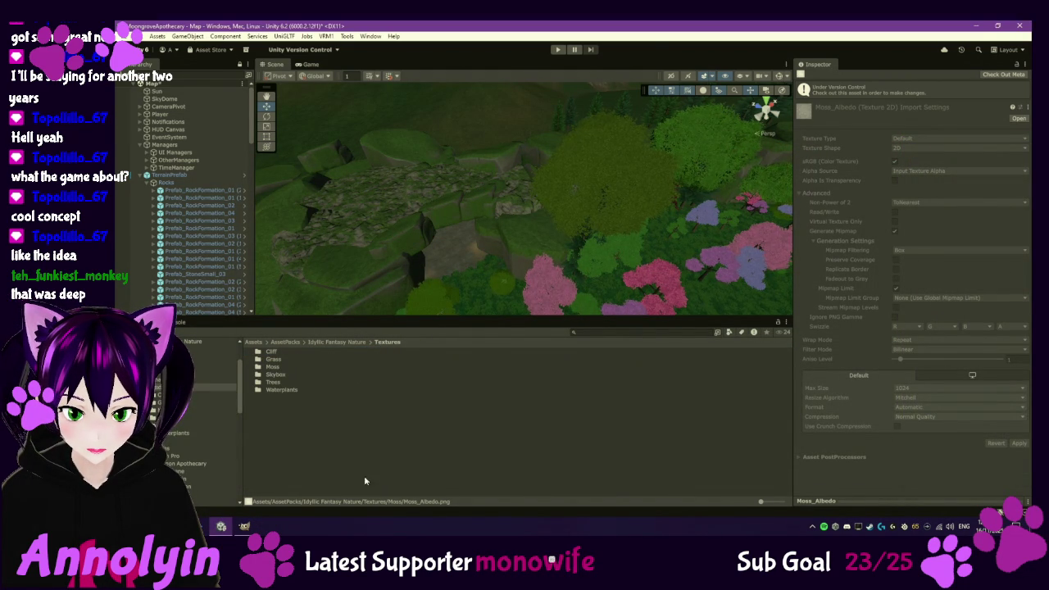
{"action": "right_click", "coordinate": [835, 526]}
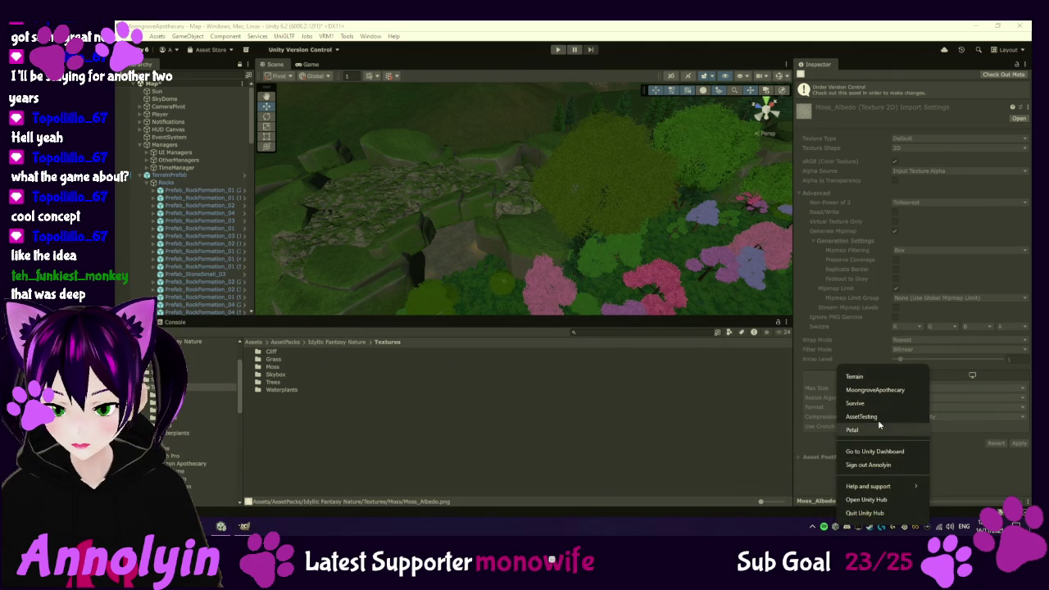
{"action": "left_click", "coordinate": [871, 376]}
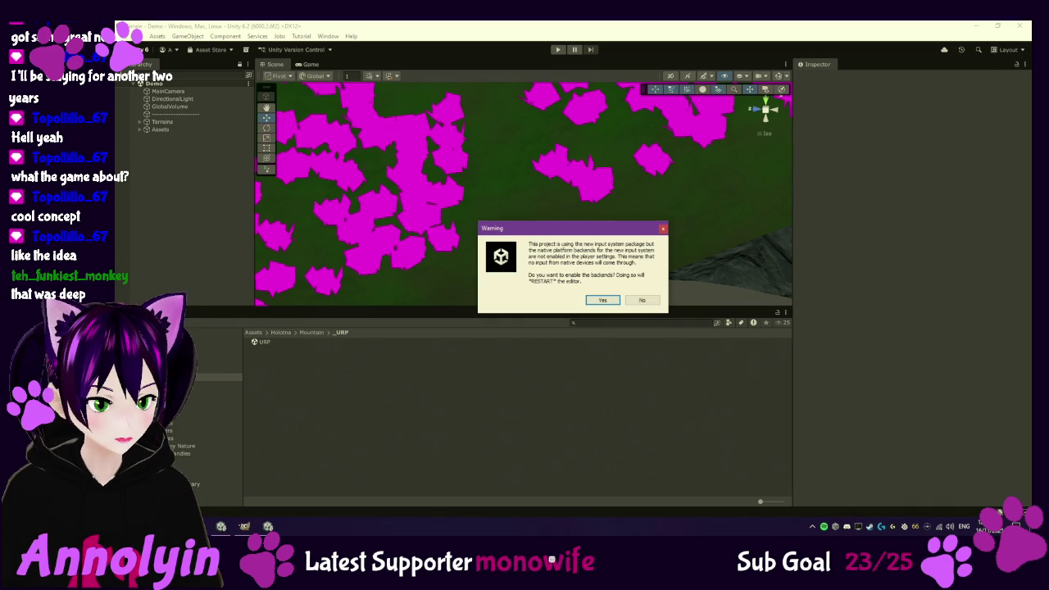
- Dismiss the input backends warning and open the Idyllic Fantasy Nature Demo scene
{"action": "left_click", "coordinate": [616, 300]}
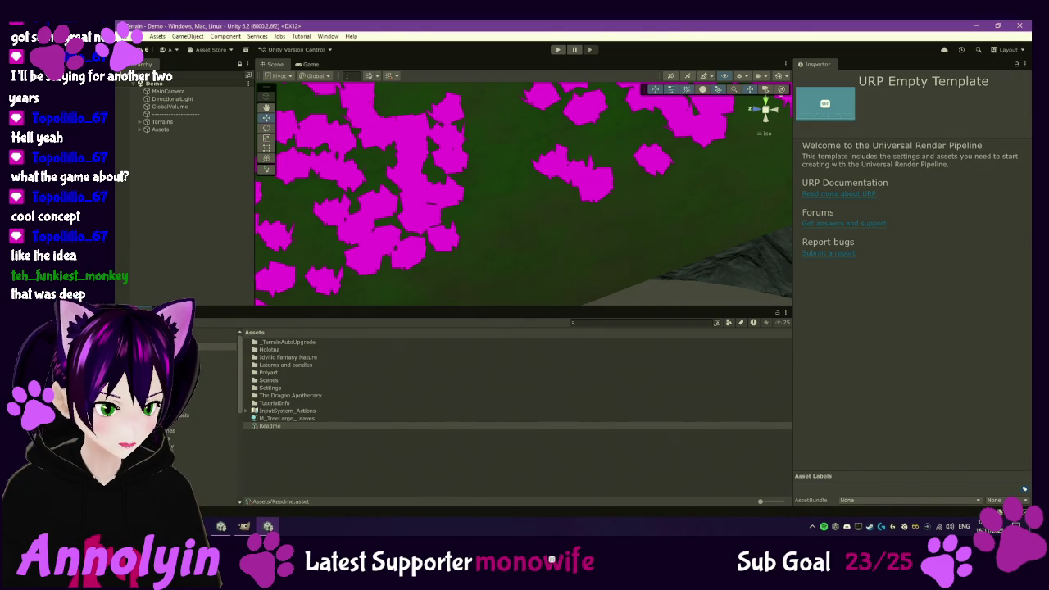
{"action": "left_click", "coordinate": [215, 384]}
{"action": "double_click", "coordinate": [267, 373]}
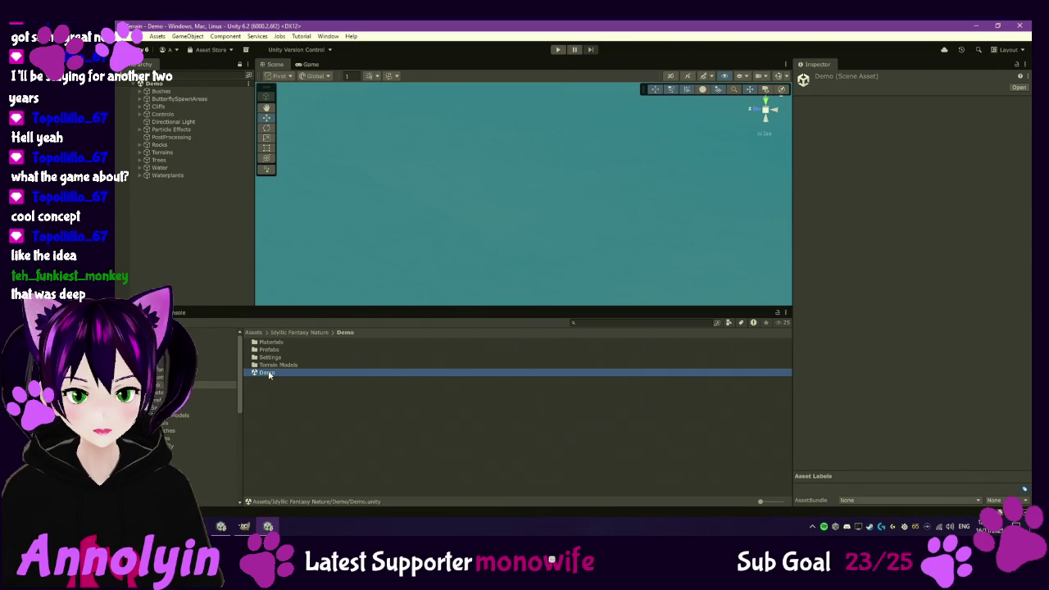
- Expand Terrains, select LandTerrain and frame it, looking down on the terrain
{"action": "left_click", "coordinate": [161, 153]}
{"action": "left_click", "coordinate": [141, 153]}
{"action": "left_click", "coordinate": [172, 160]}
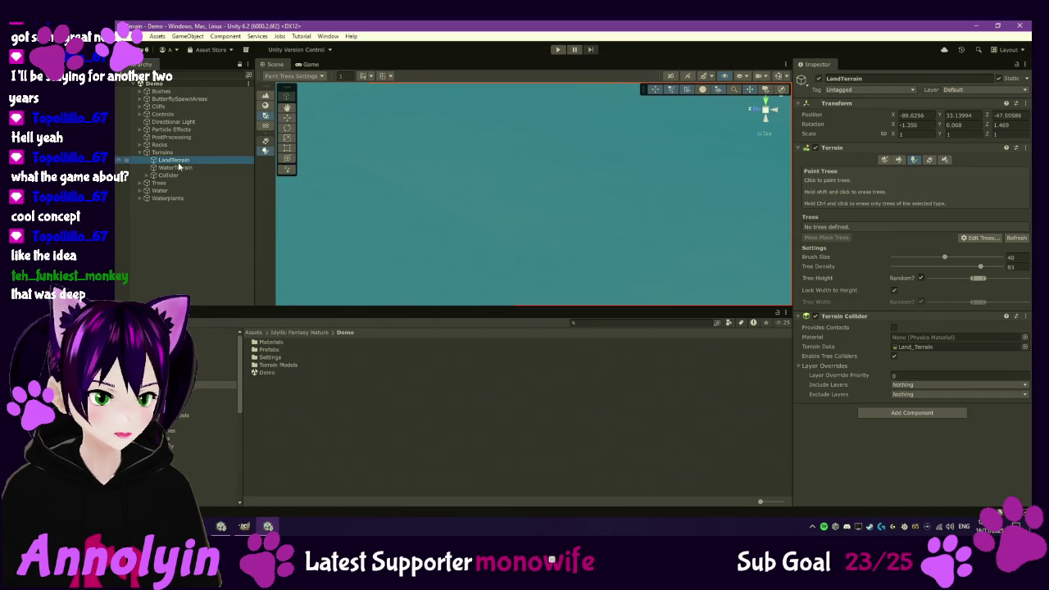
{"action": "double_click", "coordinate": [187, 163]}
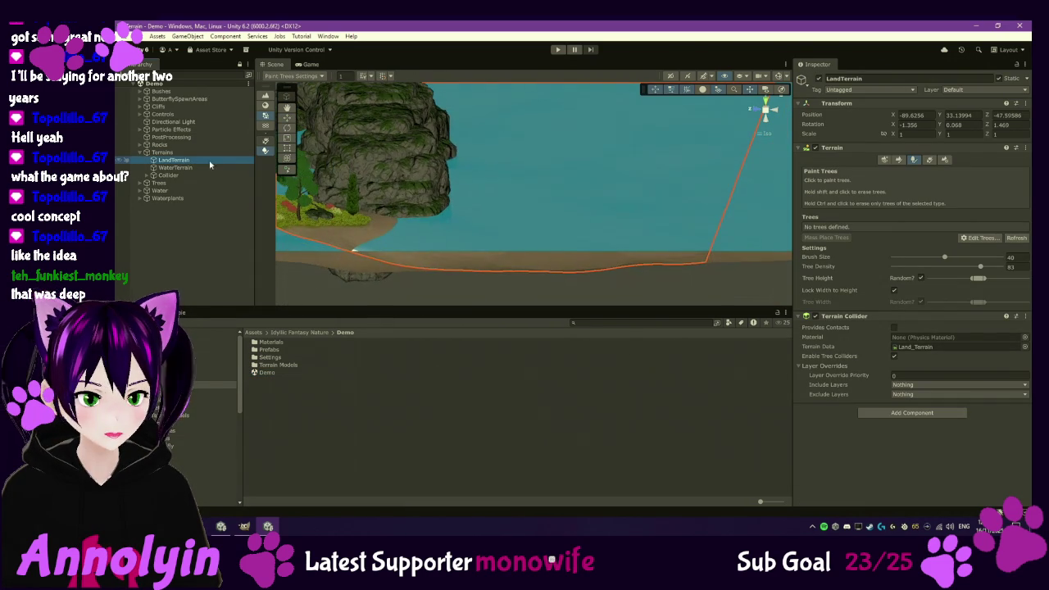
{"action": "scroll", "coordinate": [524, 164], "scroll_direction": "up", "scroll_amount": 3}
{"action": "mouse_move", "coordinate": [562, 192]}
{"action": "left_mouse_down"}
{"action": "mouse_move", "coordinate": [570, 336]}
{"action": "mouse_move", "coordinate": [477, 140]}
{"action": "mouse_move", "coordinate": [527, 222]}
{"action": "mouse_move", "coordinate": [529, 245]}
{"action": "left_mouse_up"}
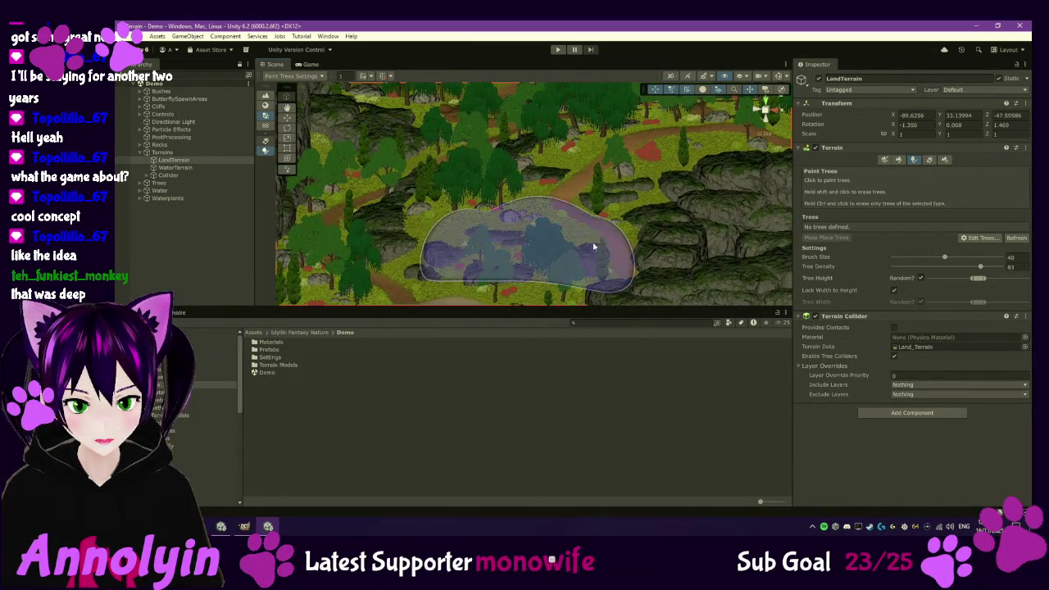
- Inspect the demo's Forest_Layer paint settings and locate its Forest_Albedo texture
{"action": "left_click", "coordinate": [899, 159]}
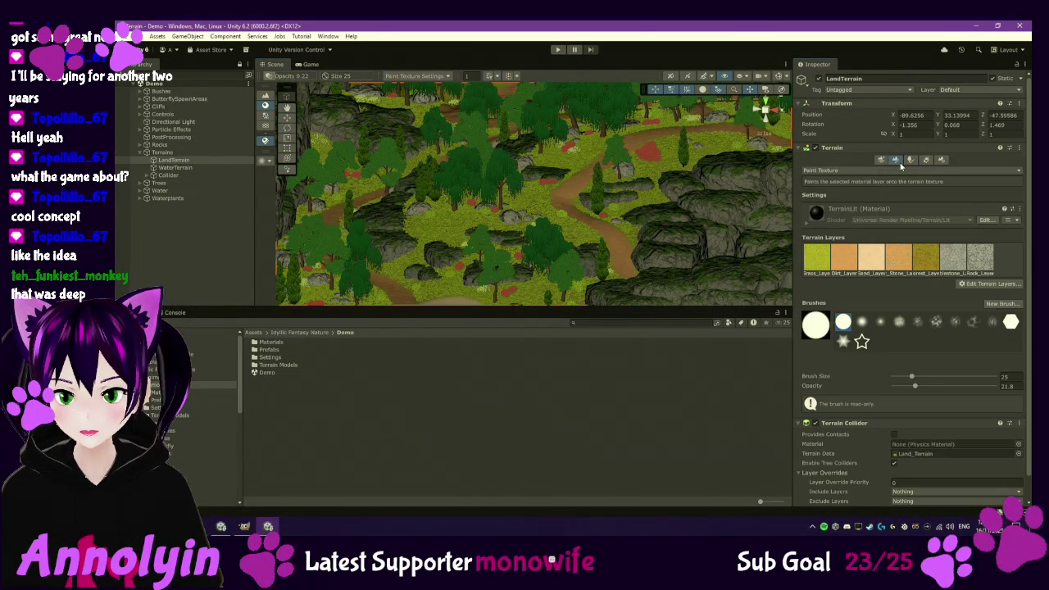
{"action": "left_click", "coordinate": [927, 258]}
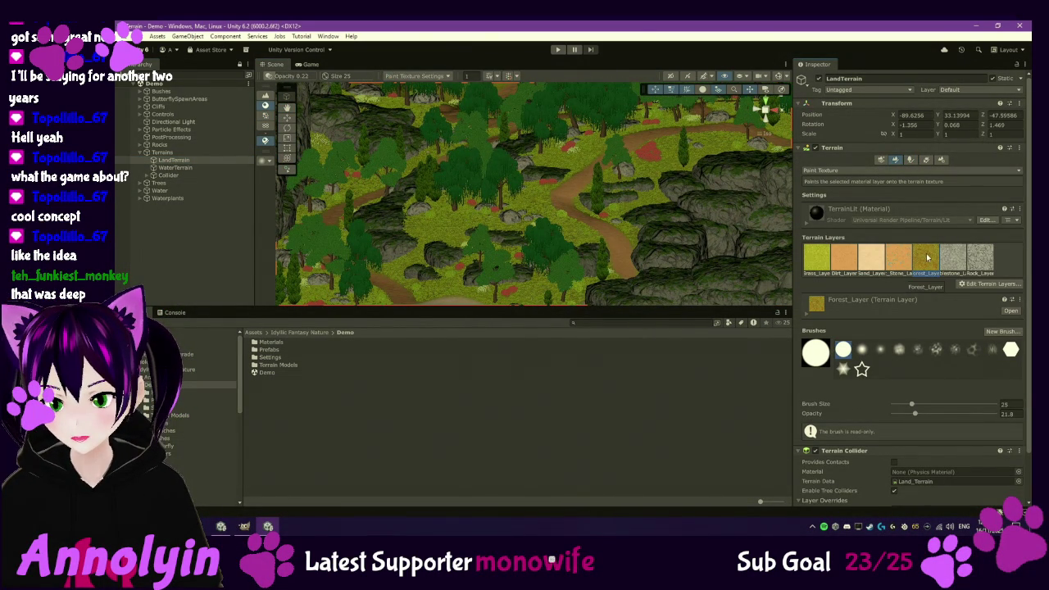
{"action": "left_click", "coordinate": [817, 307]}
{"action": "left_click", "coordinate": [1009, 335]}
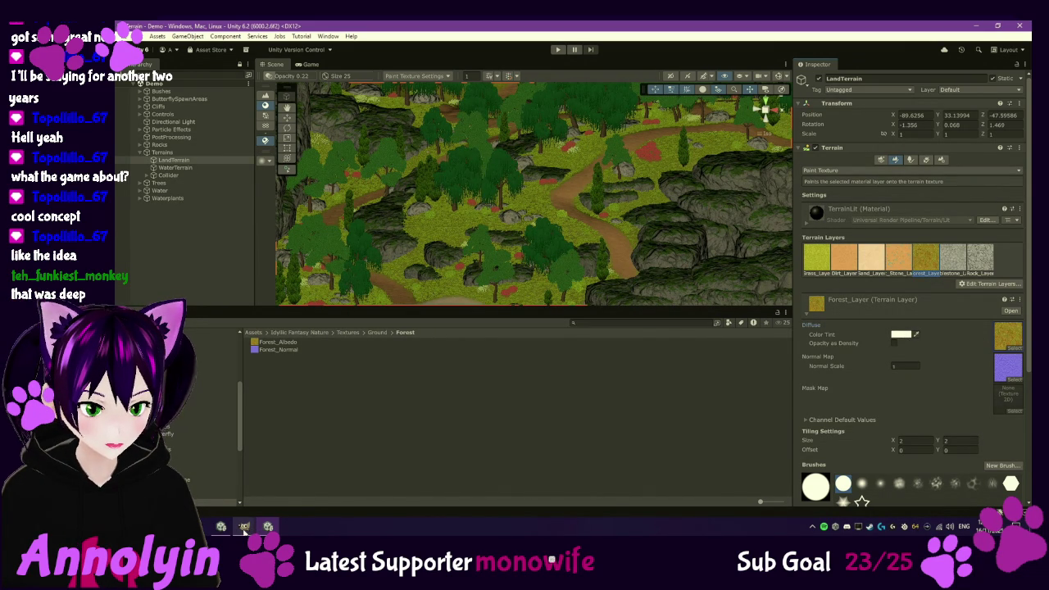
- Close the Terrain demo project and select Main Terrain in the Moongrove hierarchy
{"action": "mouse_move", "coordinate": [244, 528]}
{"action": "left_click", "coordinate": [231, 496]}
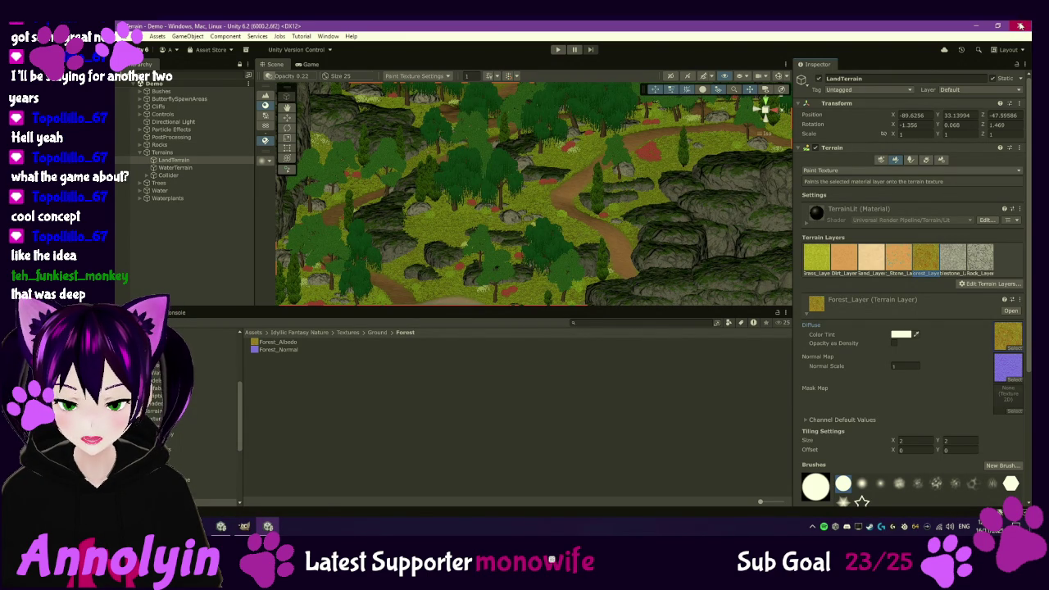
{"action": "left_click", "coordinate": [1020, 26]}
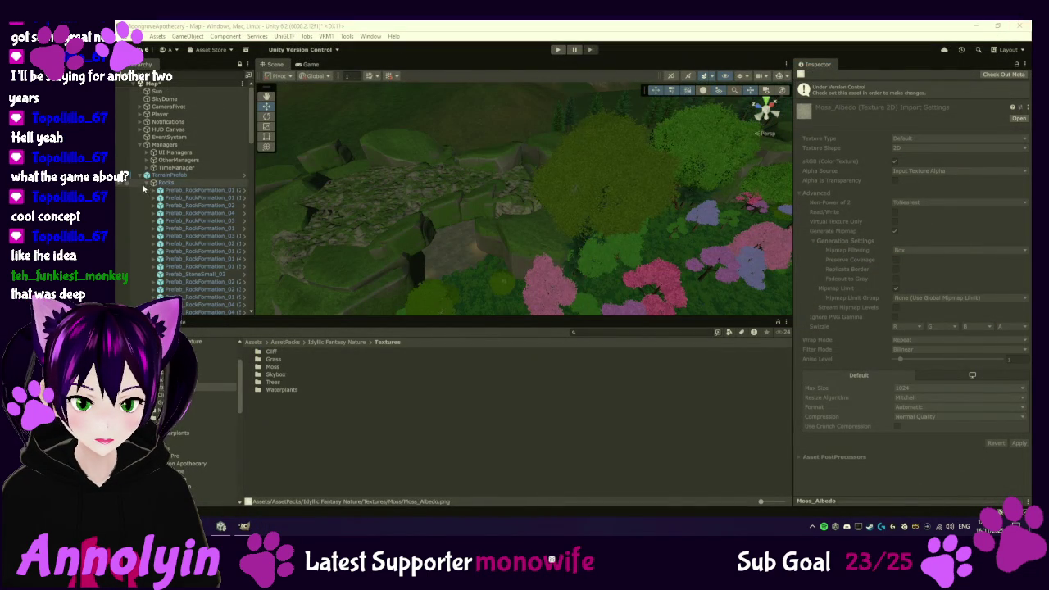
{"action": "left_click", "coordinate": [139, 176]}
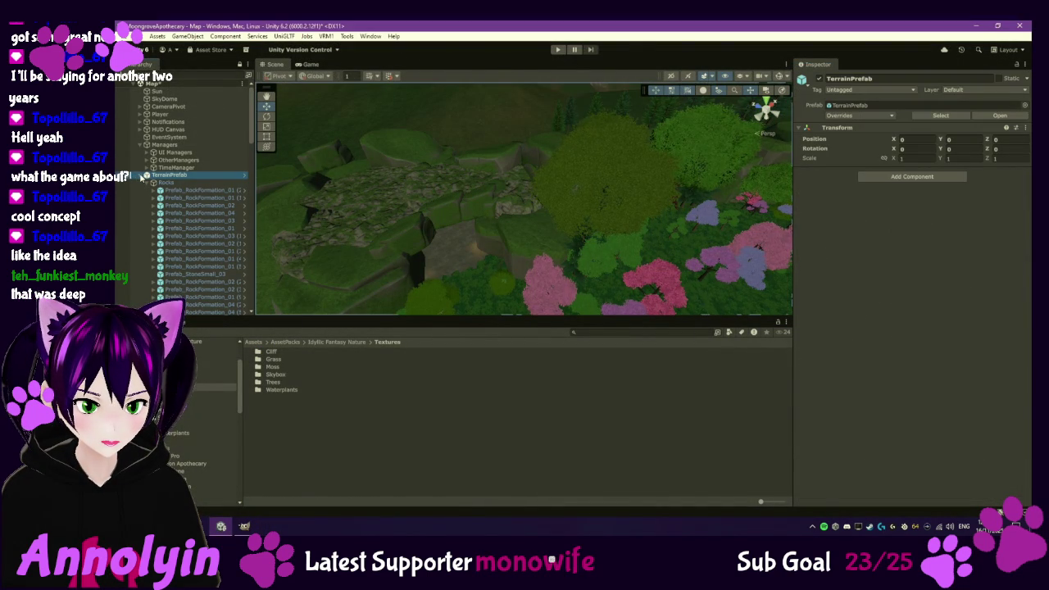
{"action": "left_click", "coordinate": [146, 175]}
{"action": "left_click", "coordinate": [146, 175]}
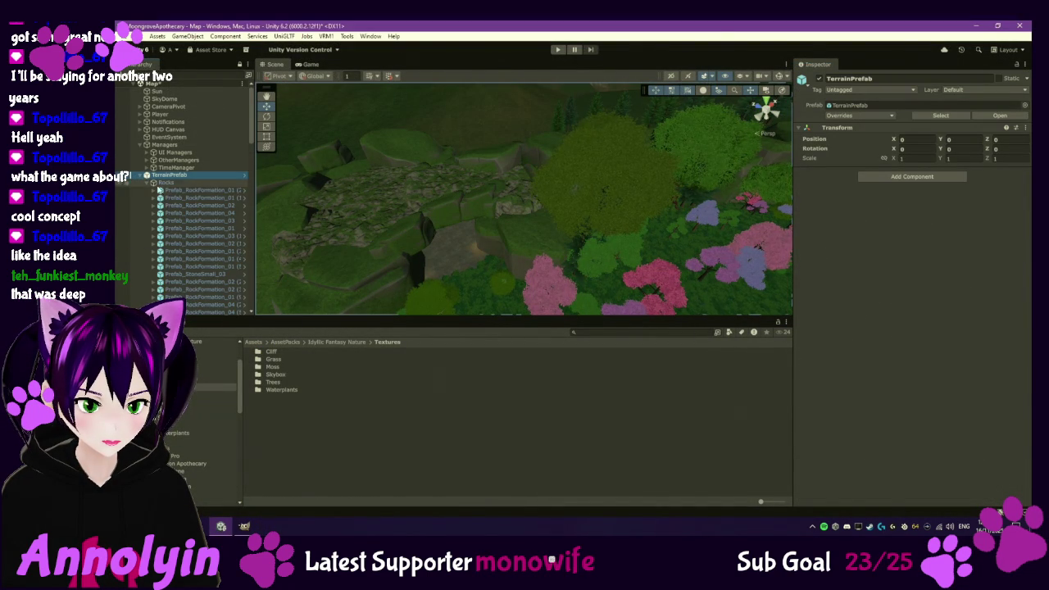
{"action": "left_click", "coordinate": [153, 181]}
{"action": "left_click", "coordinate": [174, 205]}
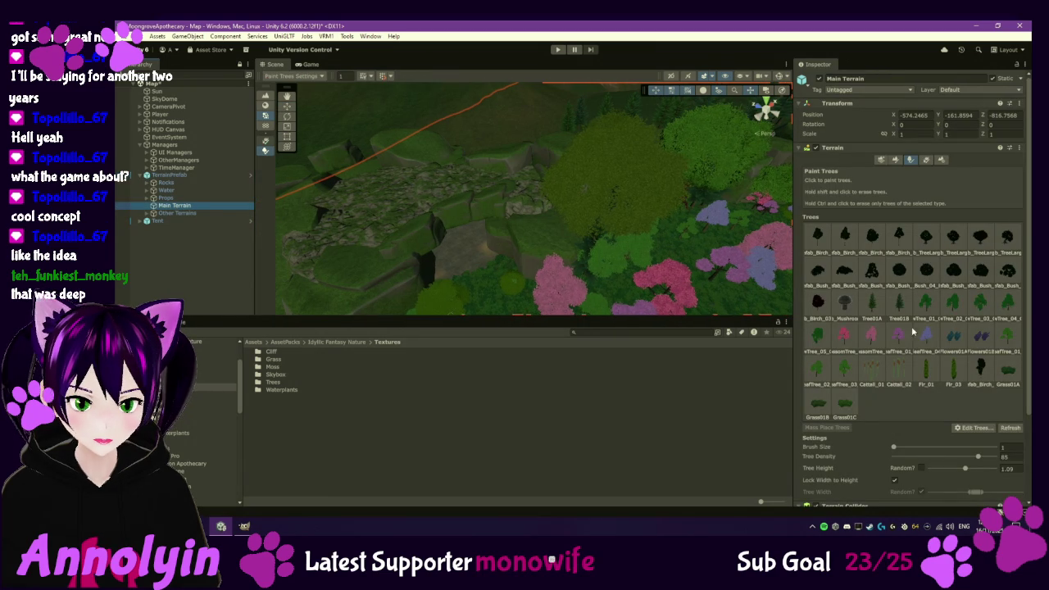
{"action": "left_click", "coordinate": [894, 159]}
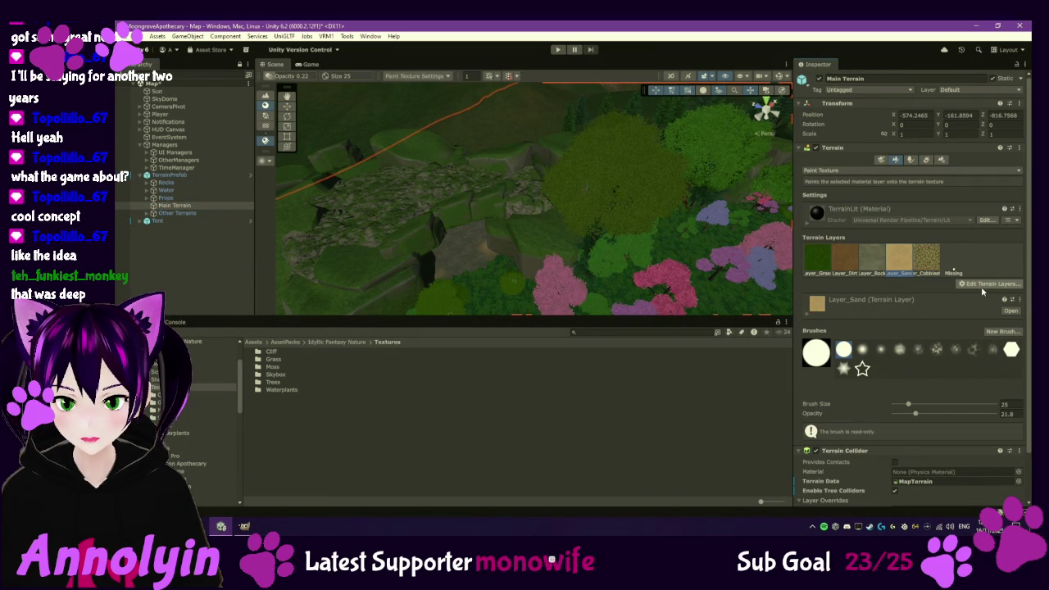
{"action": "left_click", "coordinate": [980, 285]}
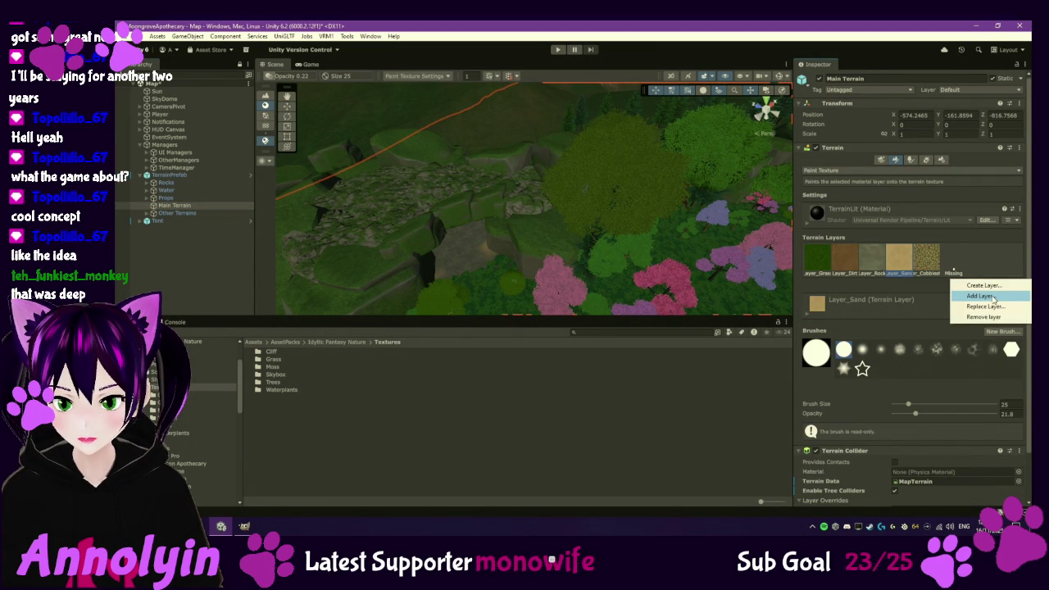
{"action": "left_click", "coordinate": [982, 296]}
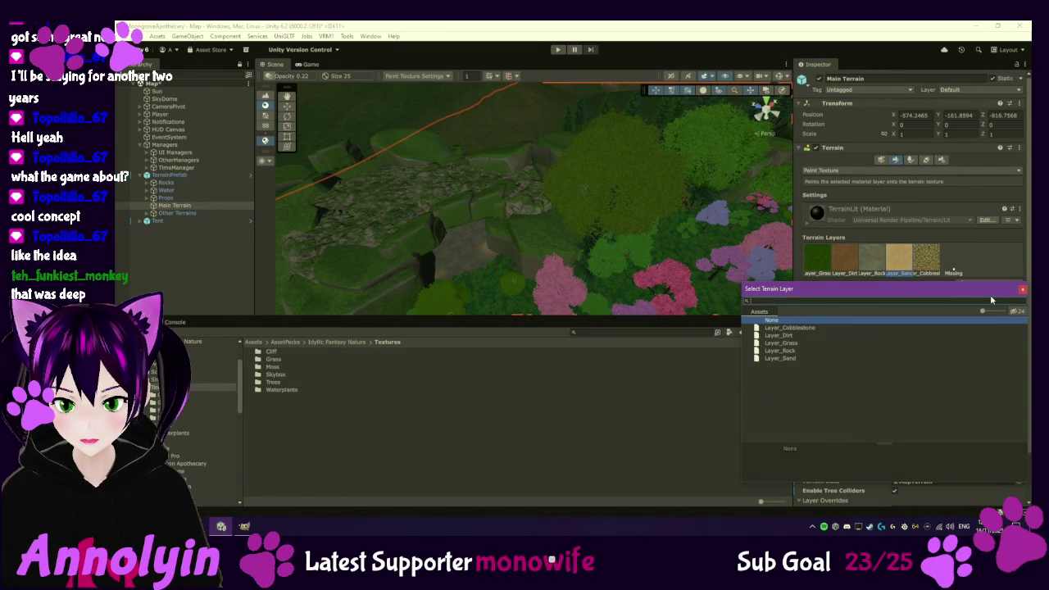
{"action": "left_click", "coordinate": [1022, 289]}
{"action": "left_click", "coordinate": [994, 286]}
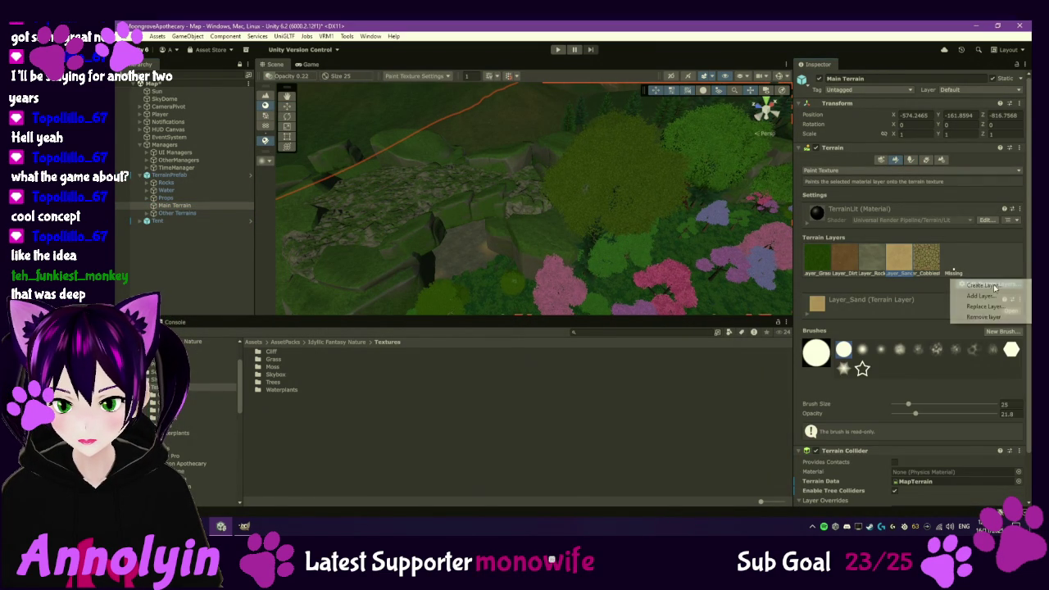
{"action": "left_click", "coordinate": [994, 289]}
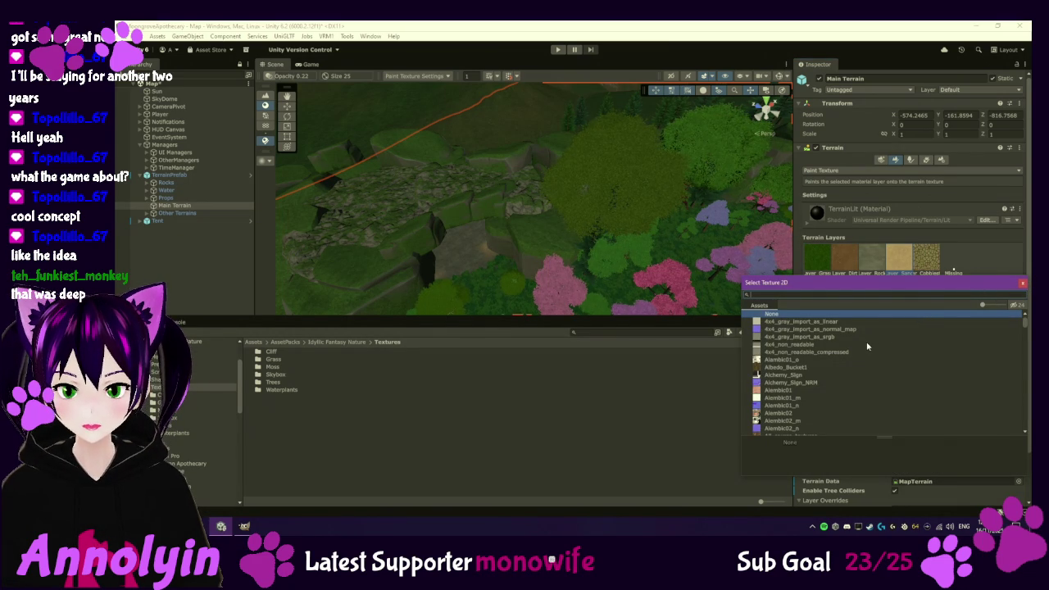
{"action": "type", "text": "moss"}
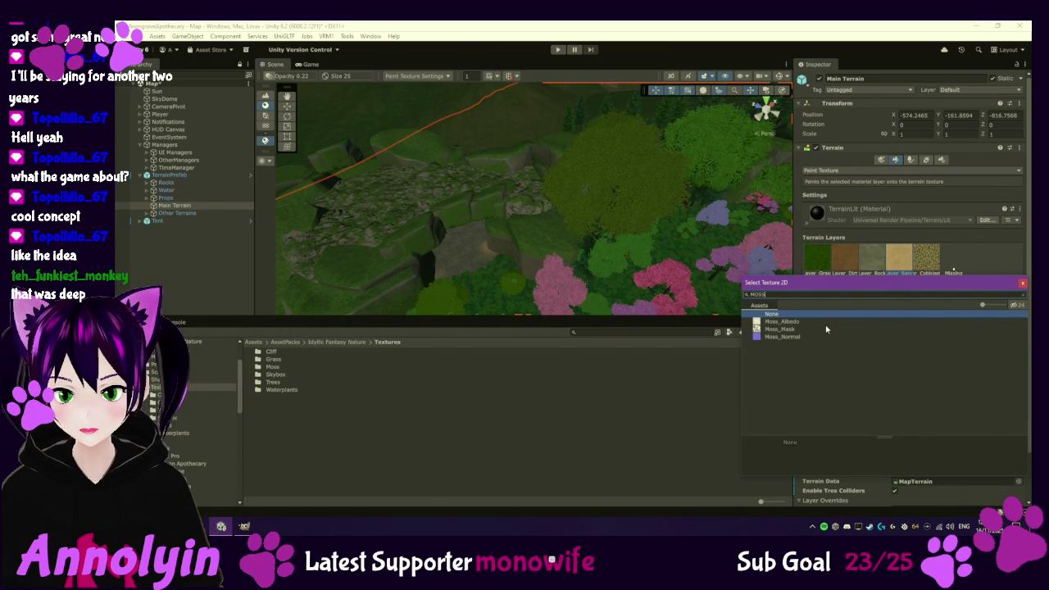
{"action": "double_click", "coordinate": [792, 323]}
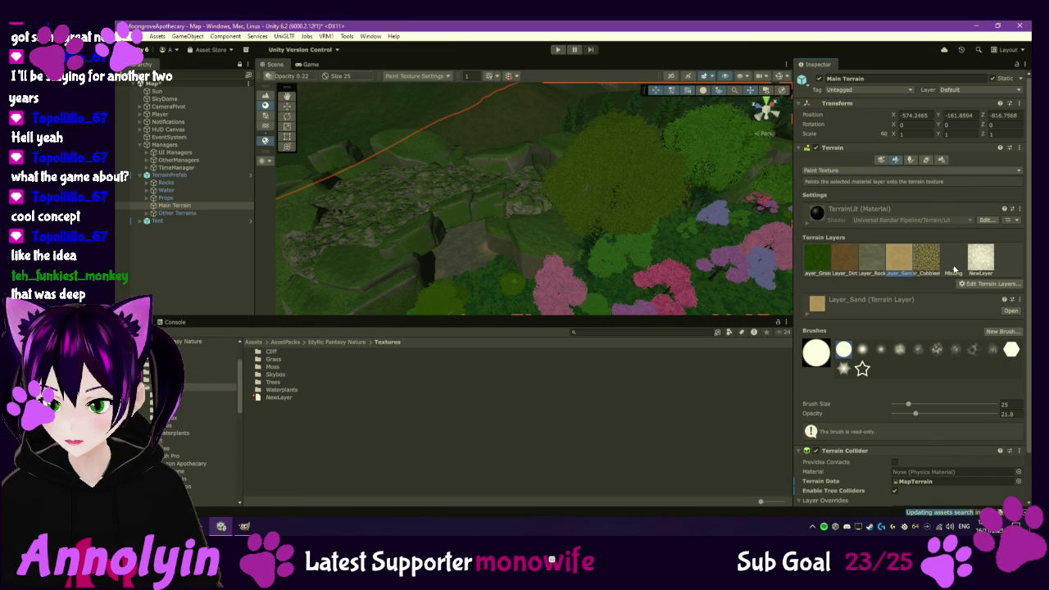
{"action": "left_click", "coordinate": [953, 269]}
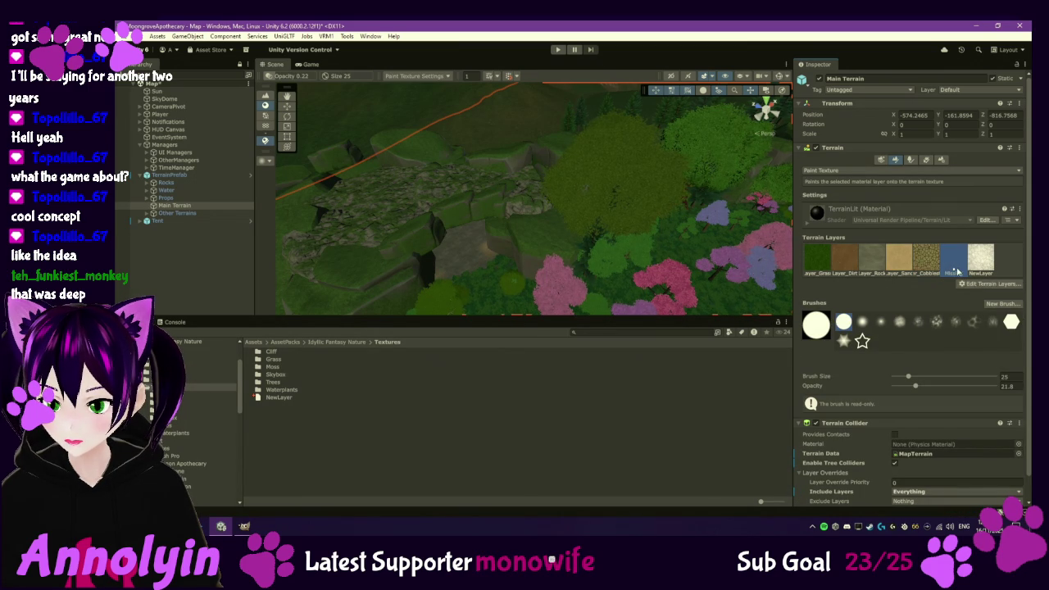
{"action": "left_click", "coordinate": [971, 283]}
{"action": "left_click", "coordinate": [975, 321]}
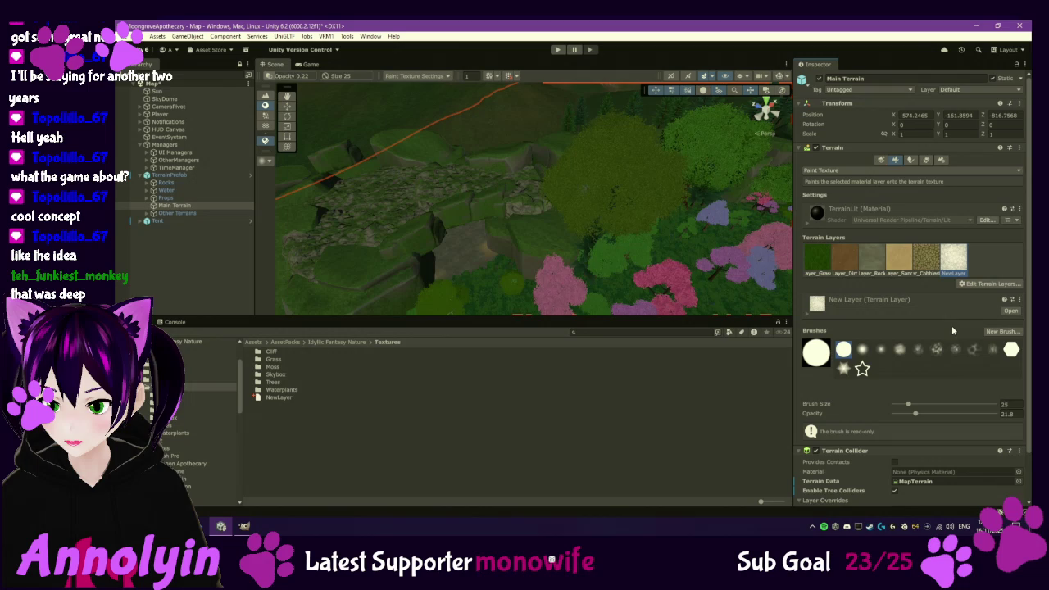
{"action": "scroll", "coordinate": [948, 328], "scroll_direction": "down", "scroll_amount": 2}
{"action": "scroll", "coordinate": [948, 329], "scroll_direction": "up", "scroll_amount": 2}
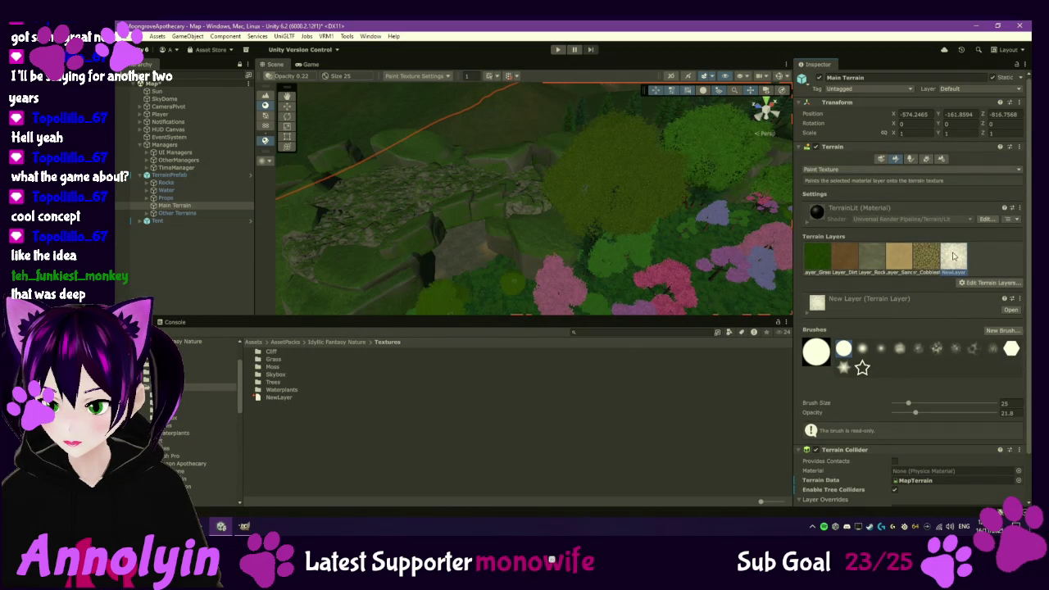
{"action": "left_click", "coordinate": [1013, 284]}
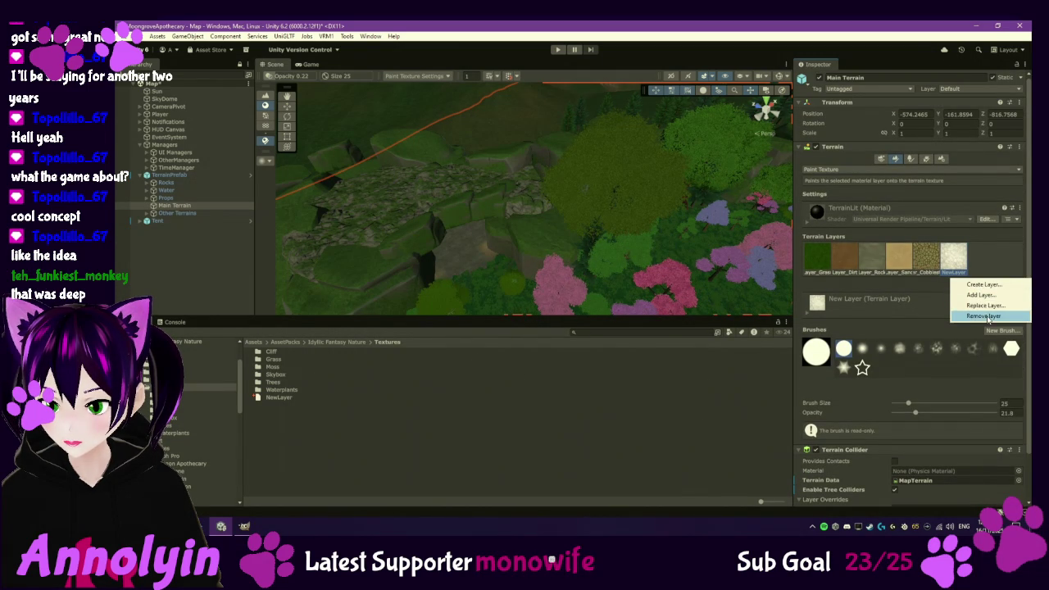
{"action": "left_click", "coordinate": [957, 262]}
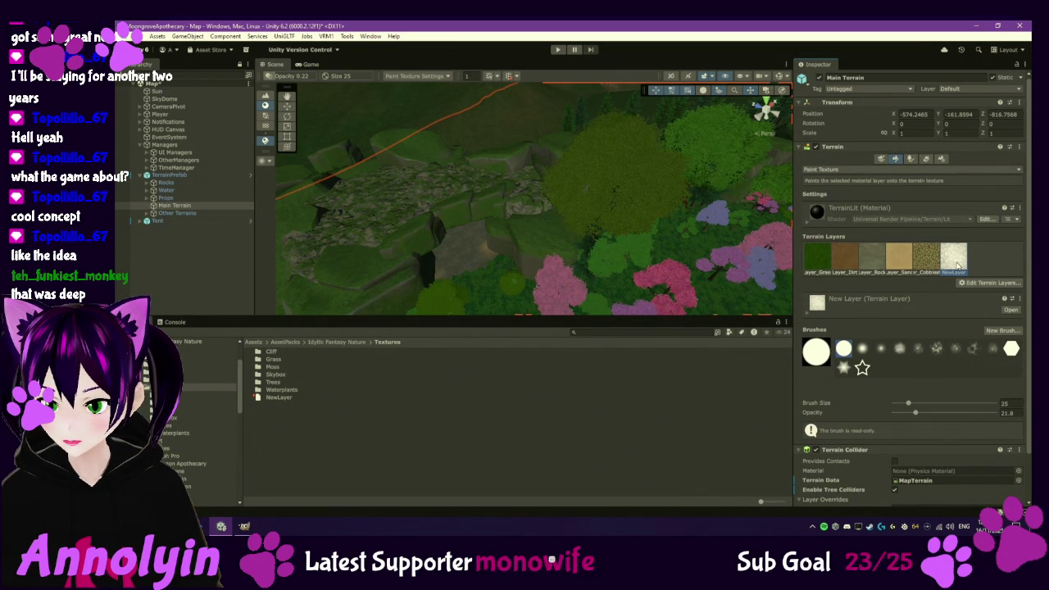
{"action": "left_click", "coordinate": [288, 399]}
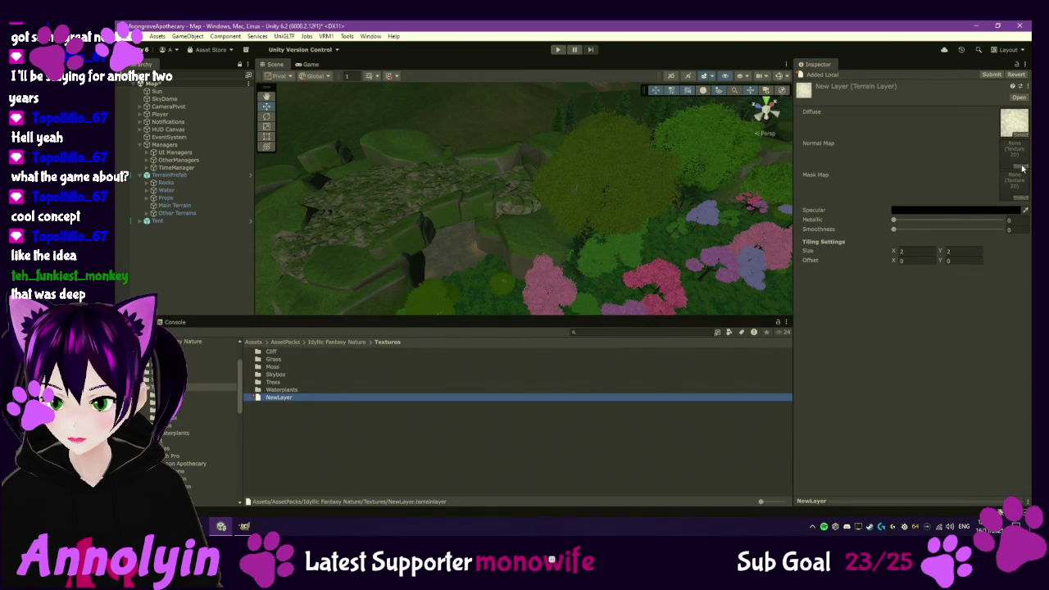
- Search 'moss' to assign Moss_Normal and Moss_Mask to NewLayer, then reselect Main Terrain
{"action": "left_click", "coordinate": [1022, 168]}
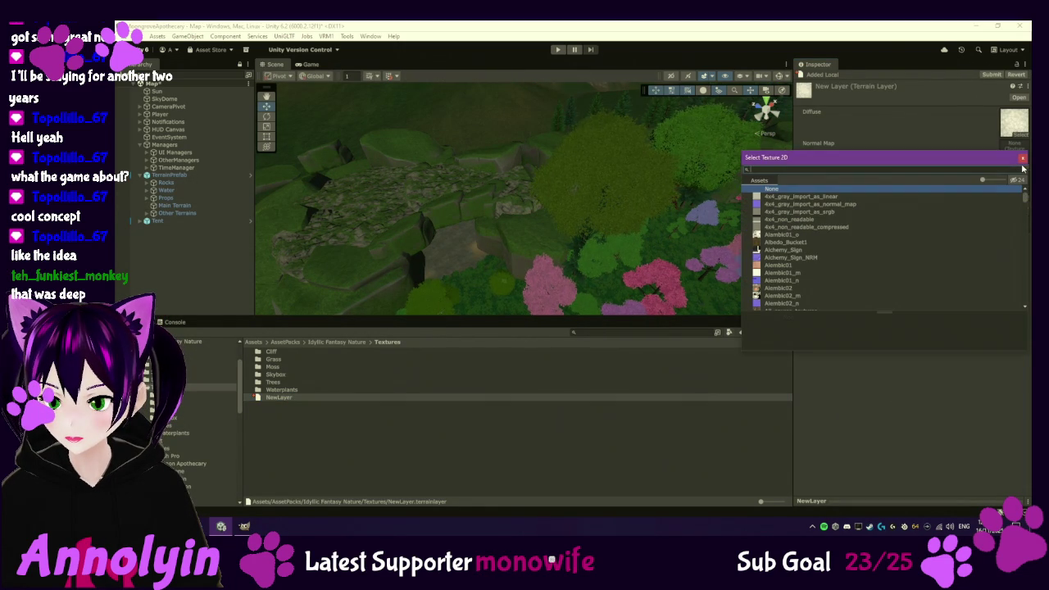
{"action": "type", "text": "moss"}
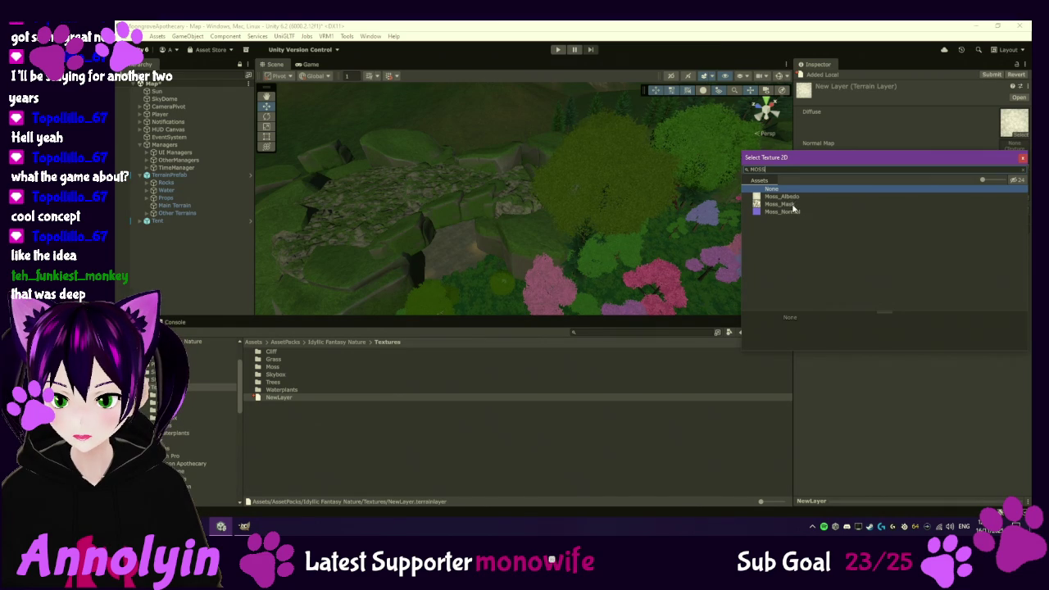
{"action": "double_click", "coordinate": [793, 215]}
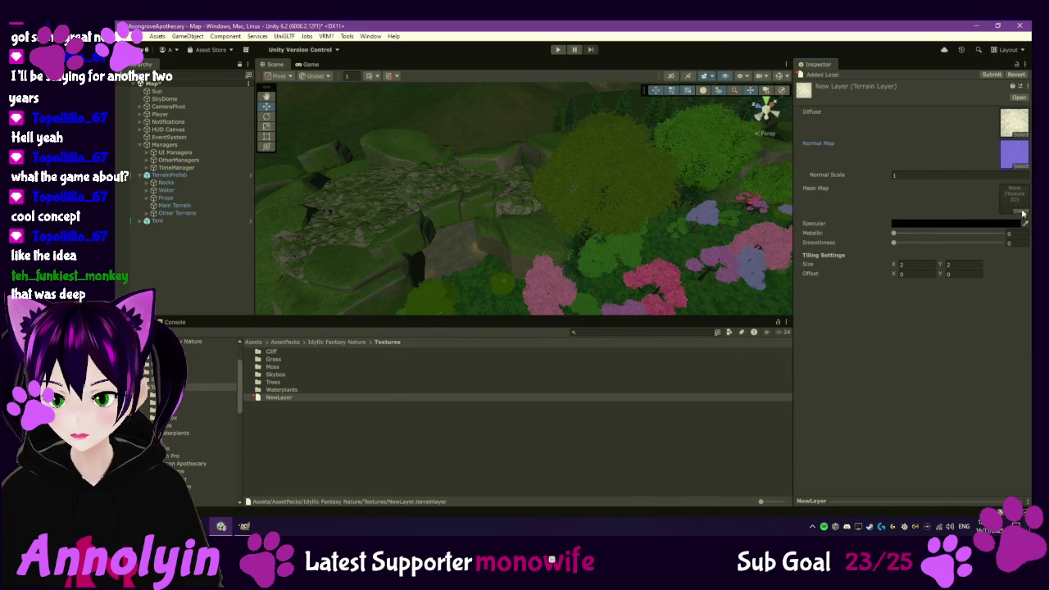
{"action": "left_click", "coordinate": [1023, 214]}
{"action": "type", "text": "Moss"}
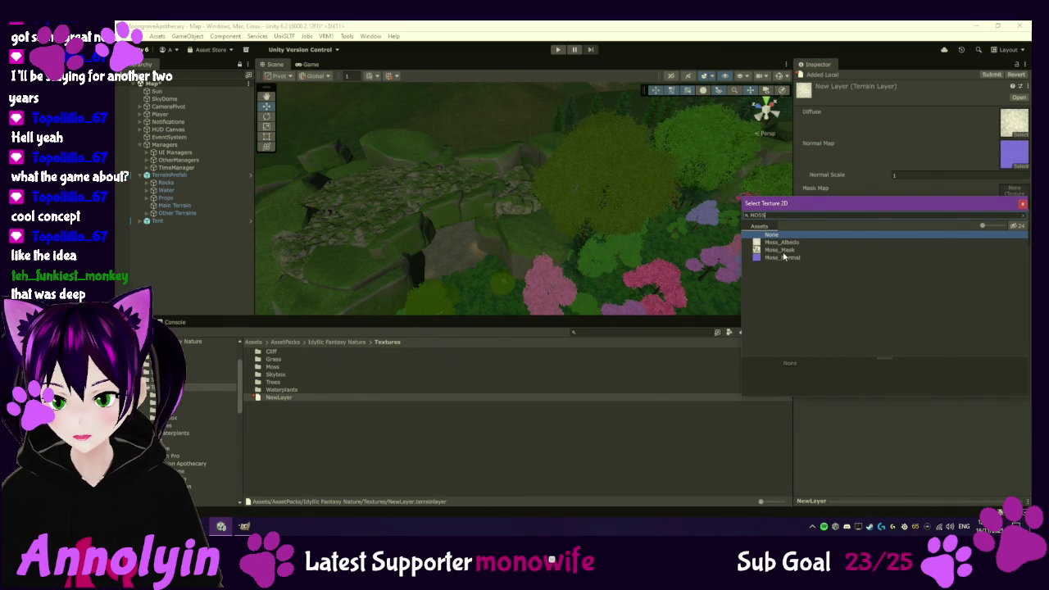
{"action": "double_click", "coordinate": [783, 250]}
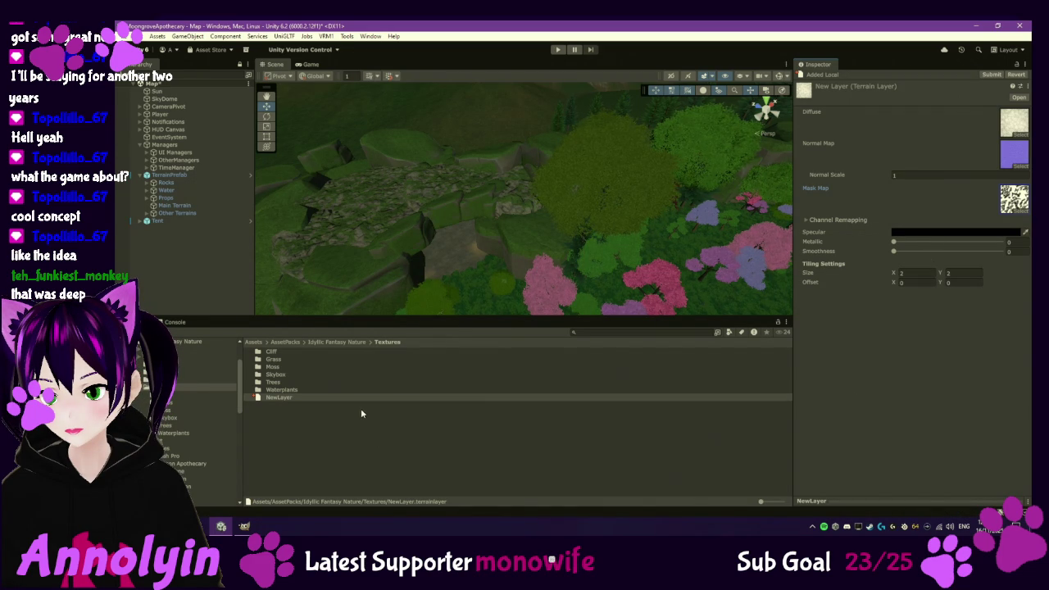
{"action": "left_click", "coordinate": [191, 205]}
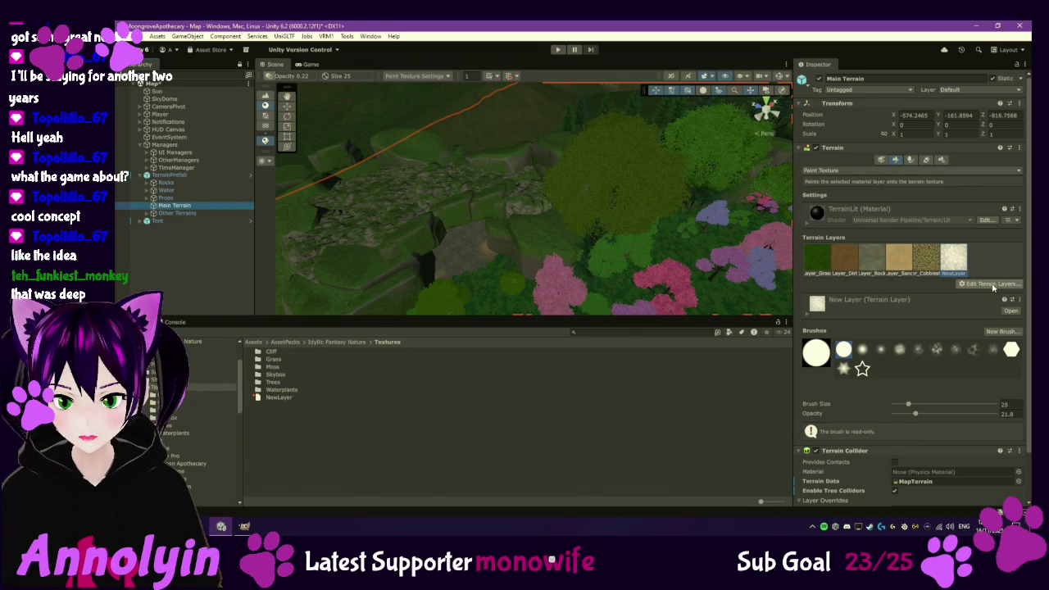
- Tint New Layer mid green, paint a test moss patch at opacity 35.5, and undo it
{"action": "left_click", "coordinate": [809, 318]}
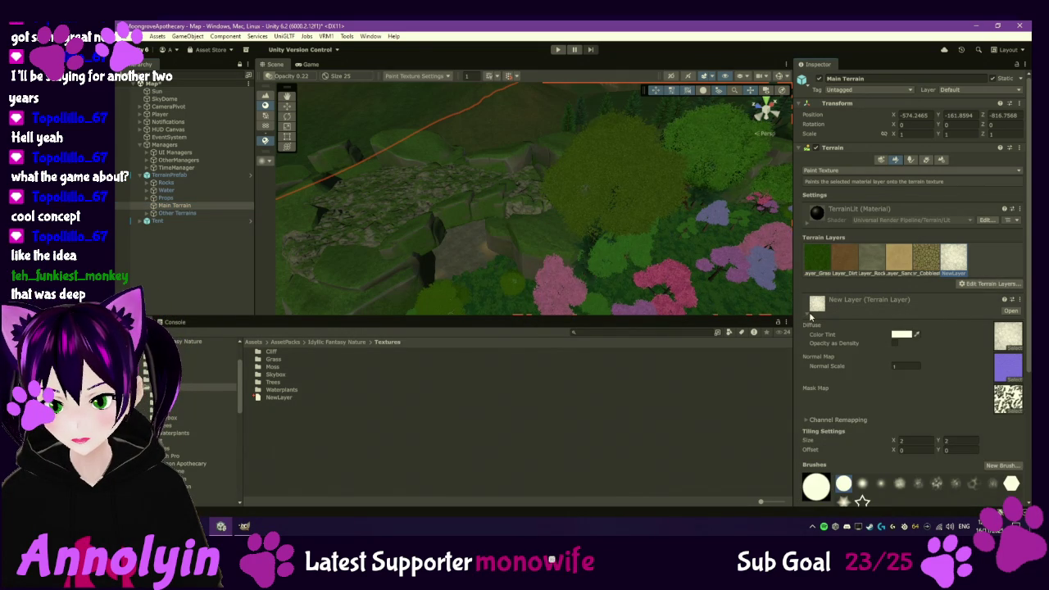
{"action": "left_click", "coordinate": [897, 335]}
{"action": "left_click", "coordinate": [931, 325]}
{"action": "left_click_drag", "start_coordinate": [967, 344], "coordinate": [976, 358]}
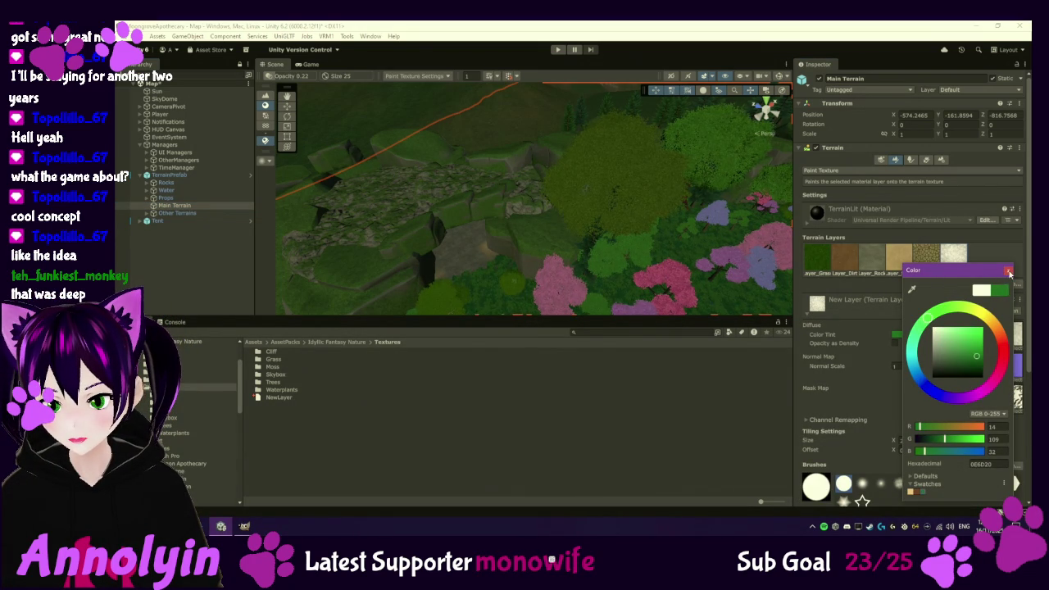
{"action": "left_click", "coordinate": [1008, 271]}
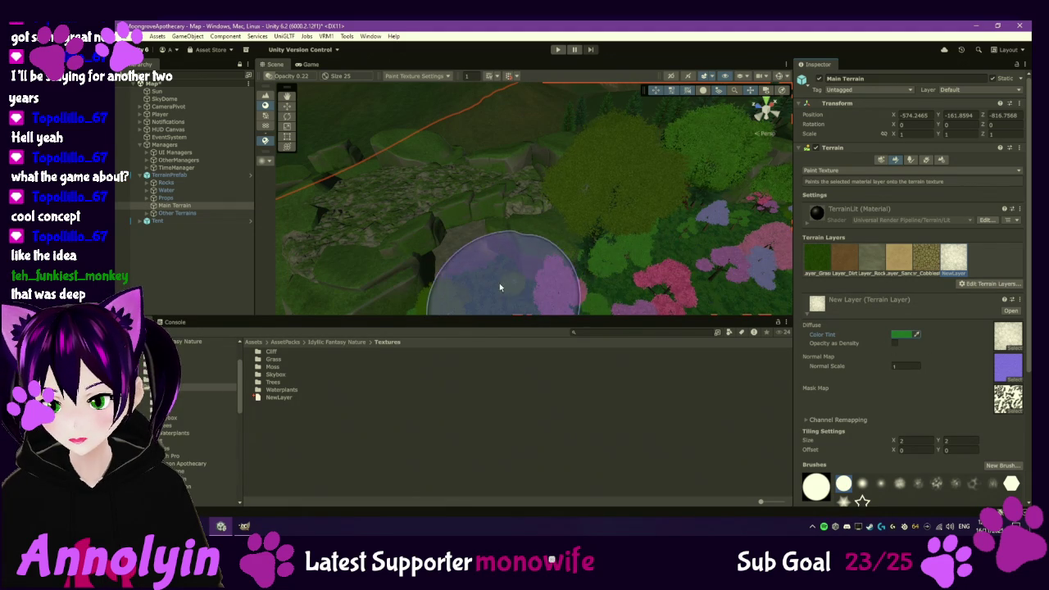
{"action": "mouse_move", "coordinate": [418, 289]}
{"action": "left_mouse_down"}
{"action": "mouse_move", "coordinate": [566, 243]}
{"action": "mouse_move", "coordinate": [529, 227]}
{"action": "mouse_move", "coordinate": [632, 251]}
{"action": "left_mouse_up"}
{"action": "scroll", "coordinate": [912, 311], "scroll_direction": "down", "scroll_amount": 2}
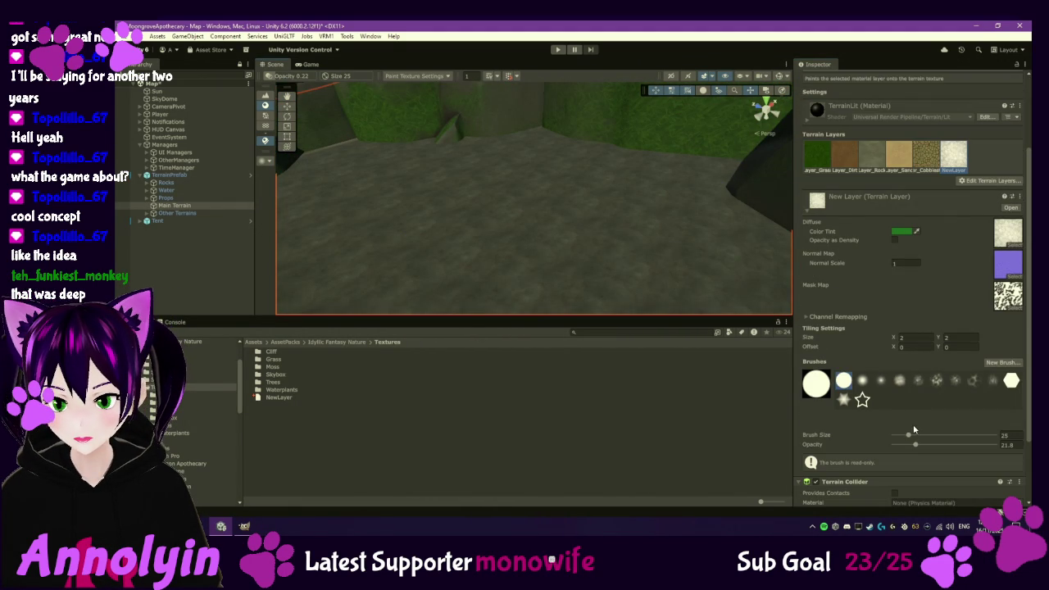
{"action": "left_click_drag", "start_coordinate": [916, 448], "coordinate": [928, 444]}
{"action": "mouse_move", "coordinate": [601, 248]}
{"action": "left_mouse_down"}
{"action": "mouse_move", "coordinate": [548, 235]}
{"action": "mouse_move", "coordinate": [597, 218]}
{"action": "mouse_move", "coordinate": [556, 239]}
{"action": "mouse_move", "coordinate": [555, 199]}
{"action": "left_mouse_up"}
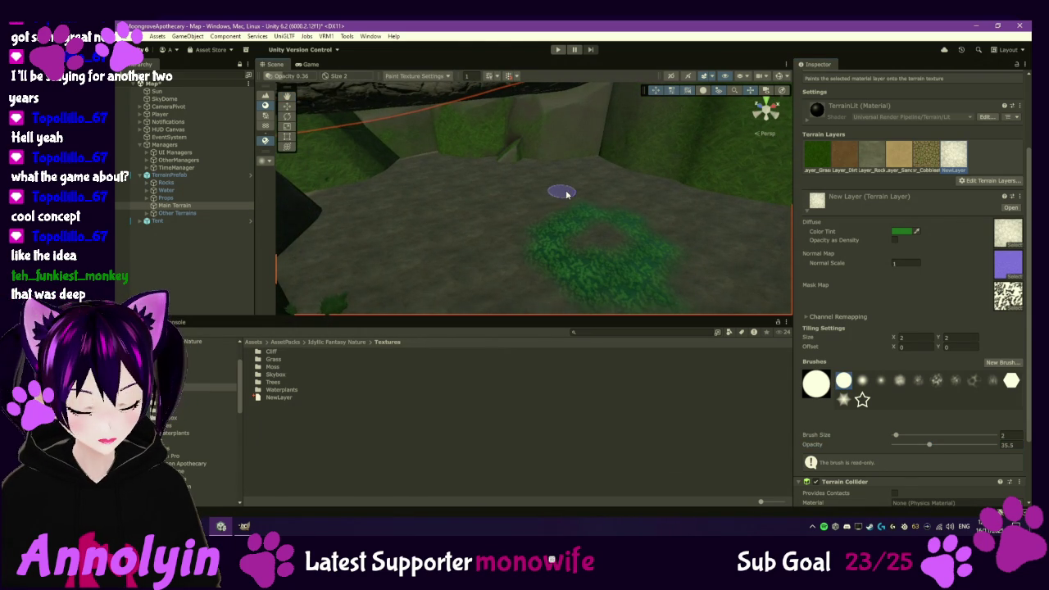
{"action": "key", "text": "ctrl+z"}
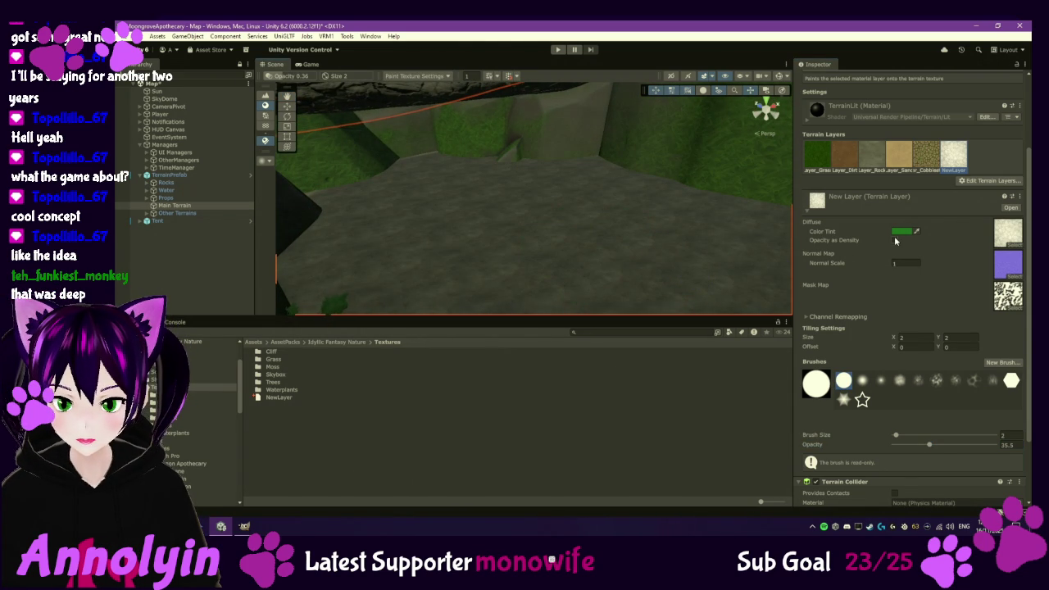
- Darken the tint to deep green 163F1E, paint a trial stroke on the cave floor, then undo it
{"action": "left_click", "coordinate": [901, 231]}
{"action": "left_click_drag", "start_coordinate": [965, 309], "coordinate": [967, 322]}
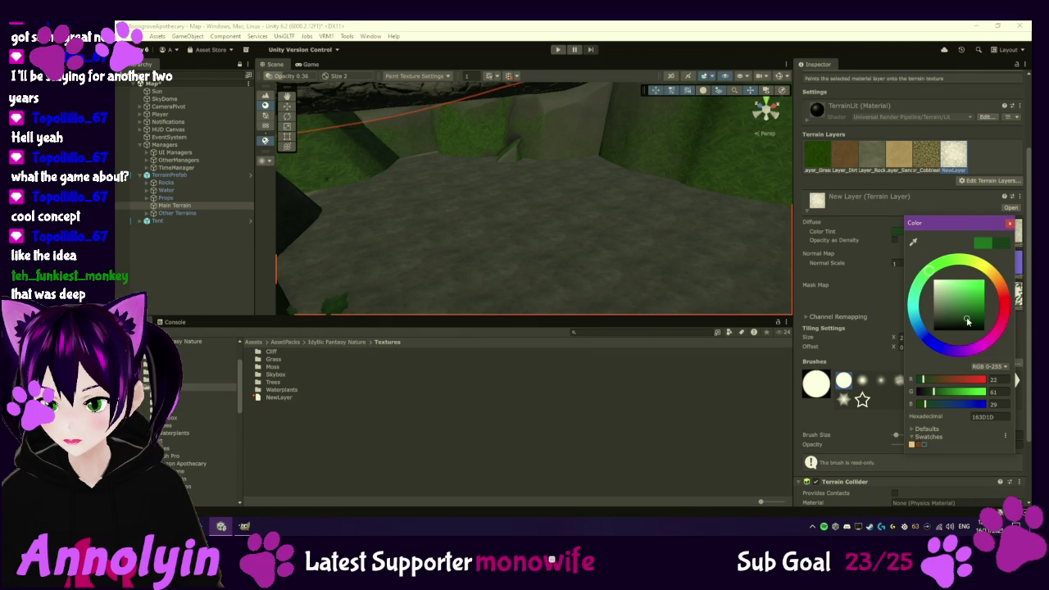
{"action": "left_click", "coordinate": [1009, 223]}
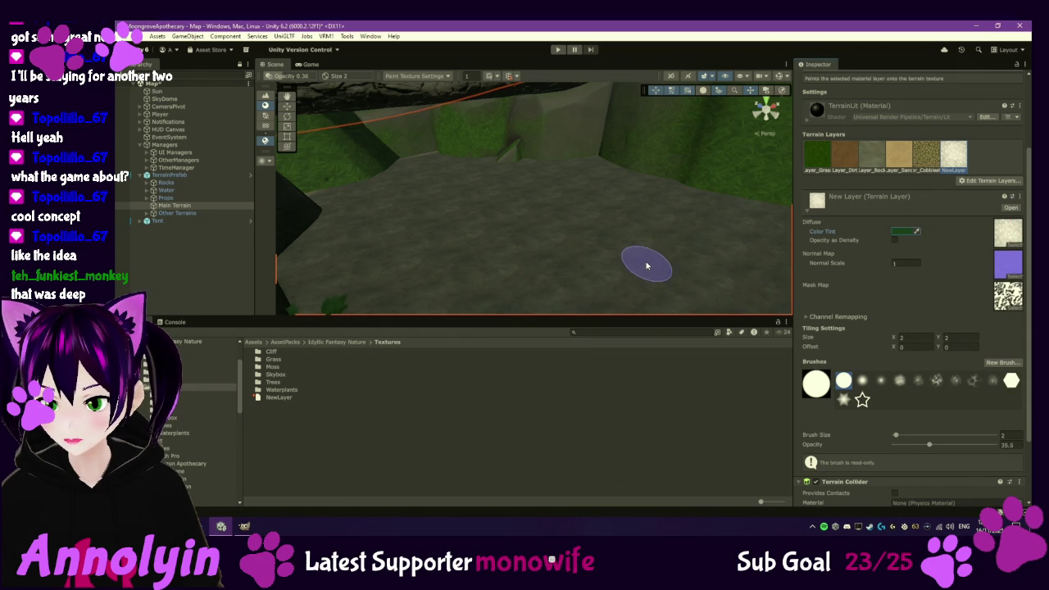
{"action": "left_click_drag", "start_coordinate": [647, 263], "coordinate": [527, 270]}
{"action": "scroll", "coordinate": [500, 250], "scroll_direction": "up", "scroll_amount": 3}
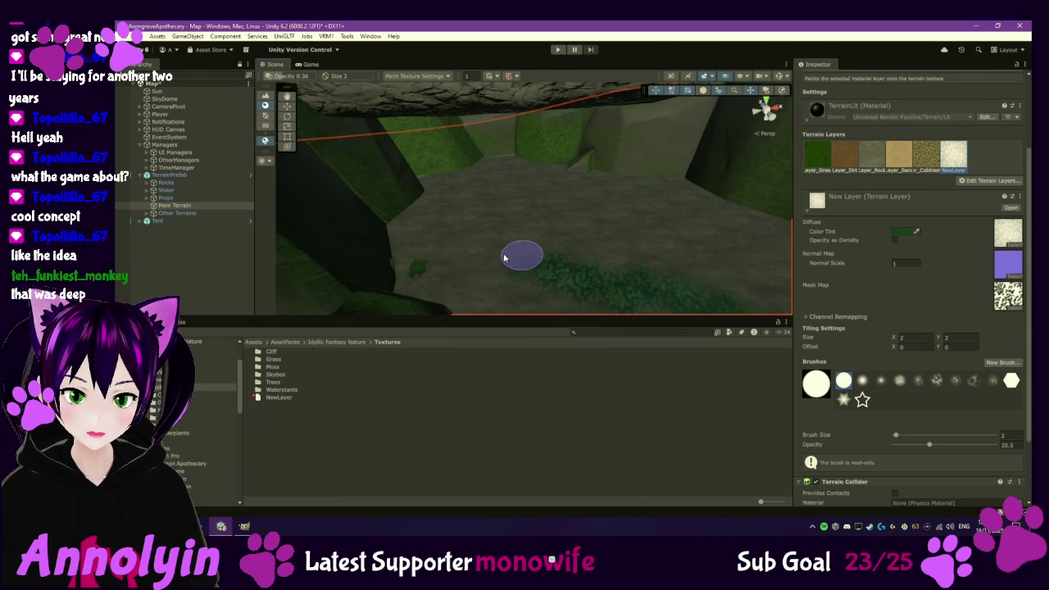
{"action": "scroll", "coordinate": [488, 244], "scroll_direction": "down", "scroll_amount": 2}
{"action": "scroll", "coordinate": [484, 238], "scroll_direction": "down", "scroll_amount": 2}
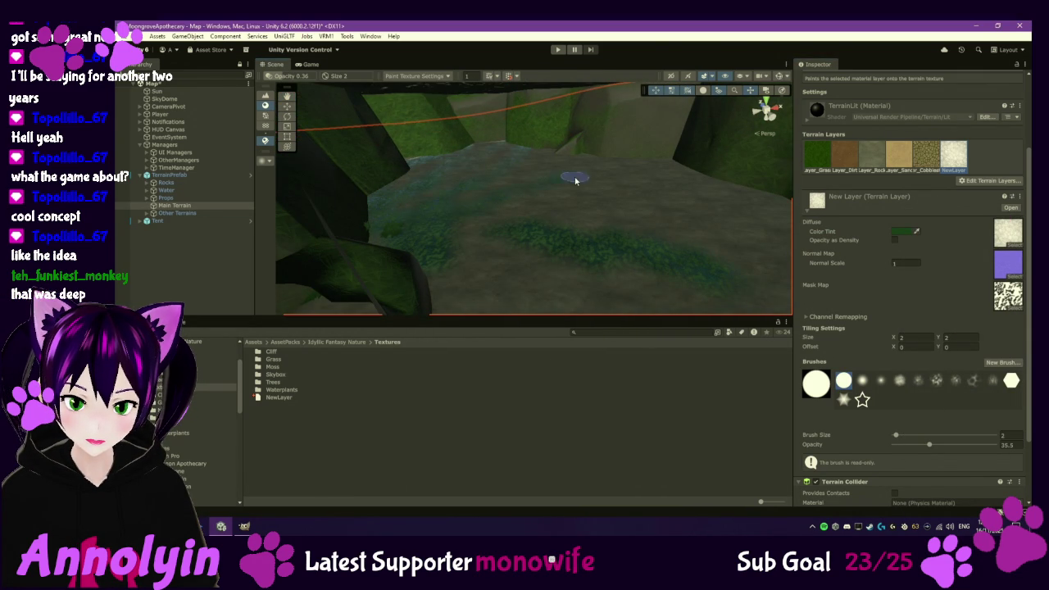
{"action": "key", "text": "ctrl+z"}
{"action": "key", "text": "ctrl+z"}
{"action": "key", "text": "ctrl+z"}
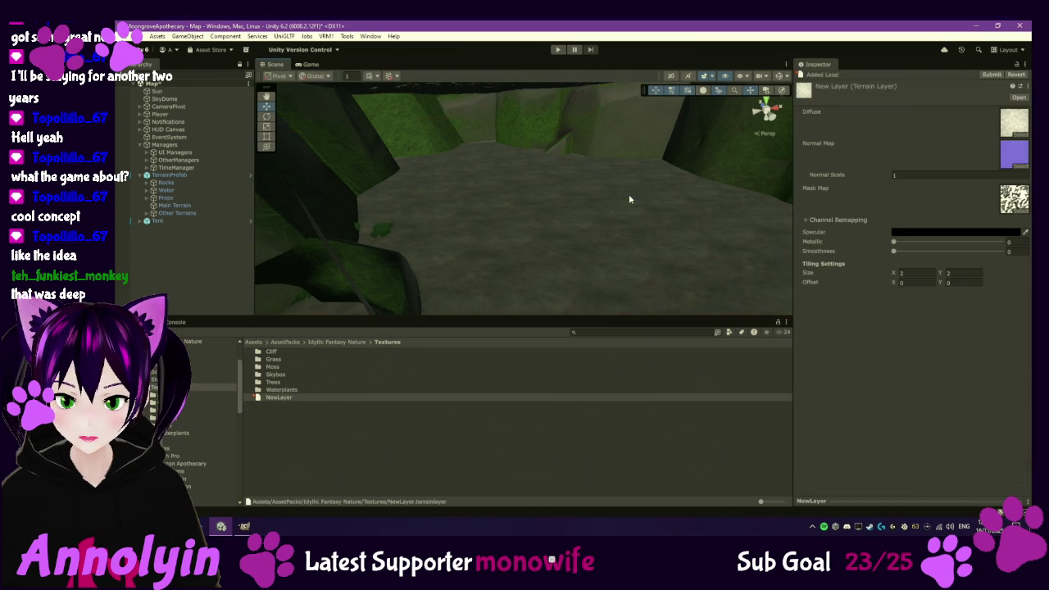
- Pick a patchy scatter brush at size 37 and opacity 51.5 and fly over the cave tunnel floor
{"action": "left_click", "coordinate": [174, 205]}
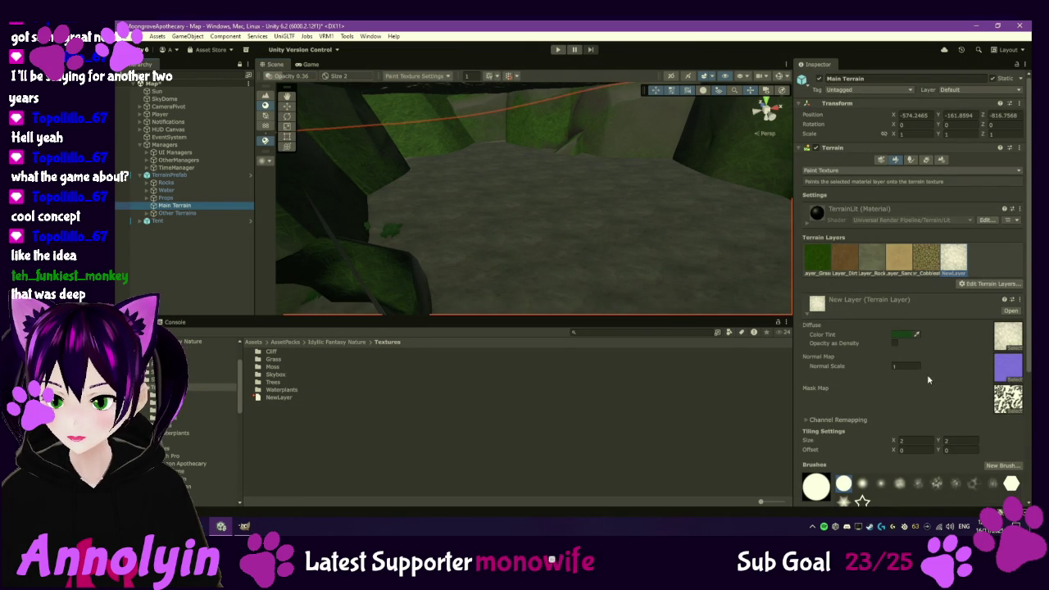
{"action": "left_click", "coordinate": [936, 483]}
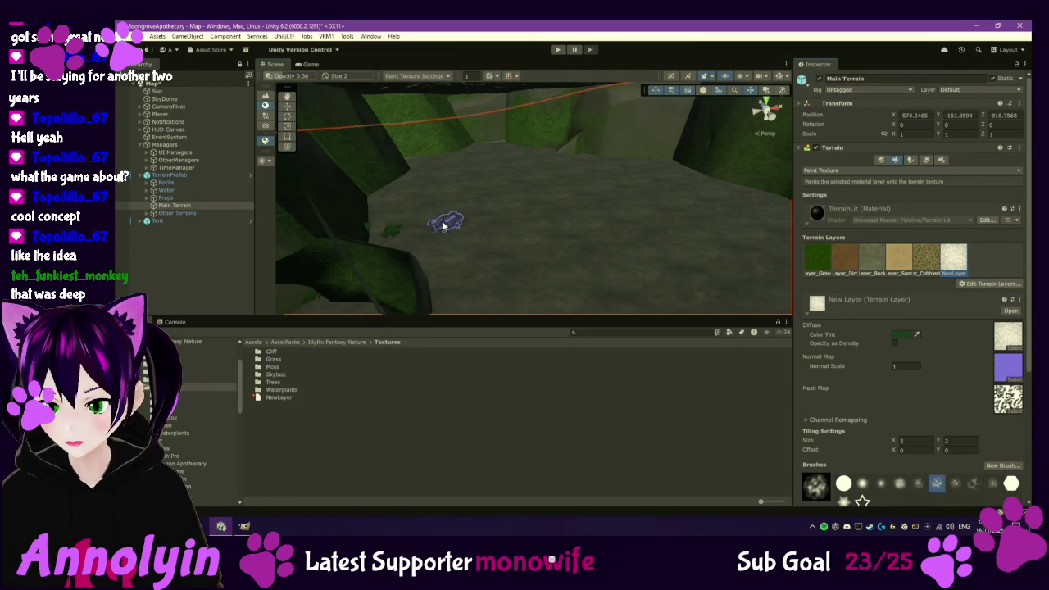
{"action": "scroll", "coordinate": [856, 322], "scroll_direction": "down", "scroll_amount": 5}
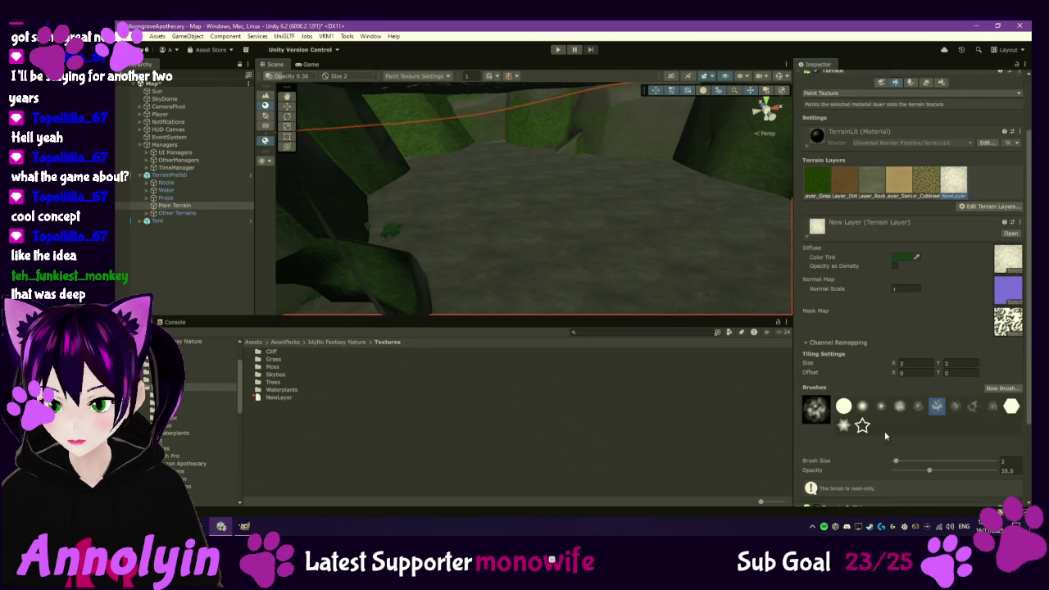
{"action": "left_click_drag", "start_coordinate": [908, 435], "coordinate": [911, 435]}
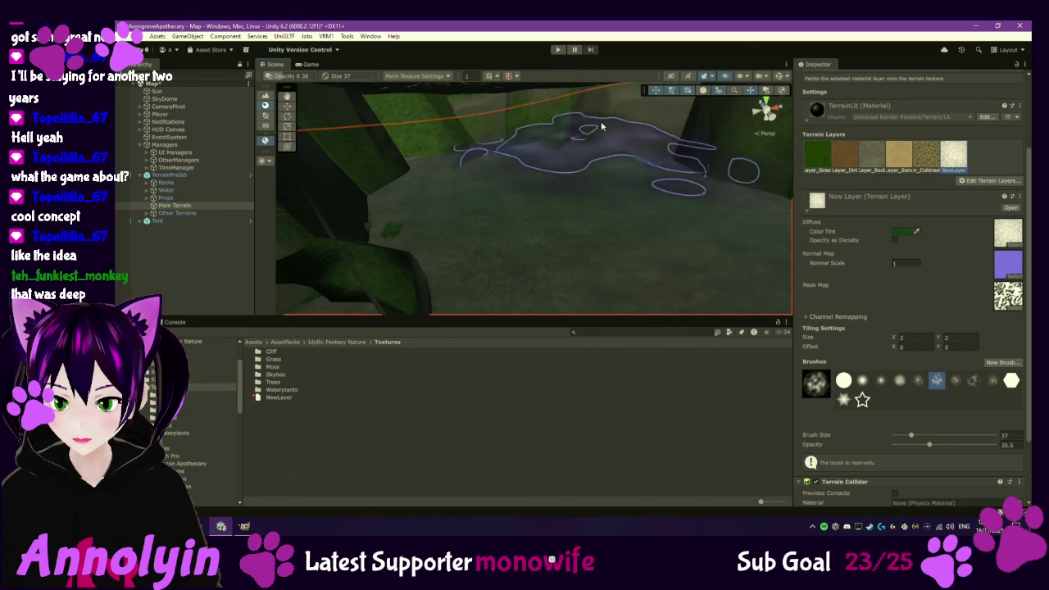
{"action": "mouse_move", "coordinate": [610, 130]}
{"action": "left_mouse_down"}
{"action": "mouse_move", "coordinate": [622, 191]}
{"action": "mouse_move", "coordinate": [653, 225]}
{"action": "mouse_move", "coordinate": [640, 173]}
{"action": "mouse_move", "coordinate": [611, 180]}
{"action": "left_mouse_up"}
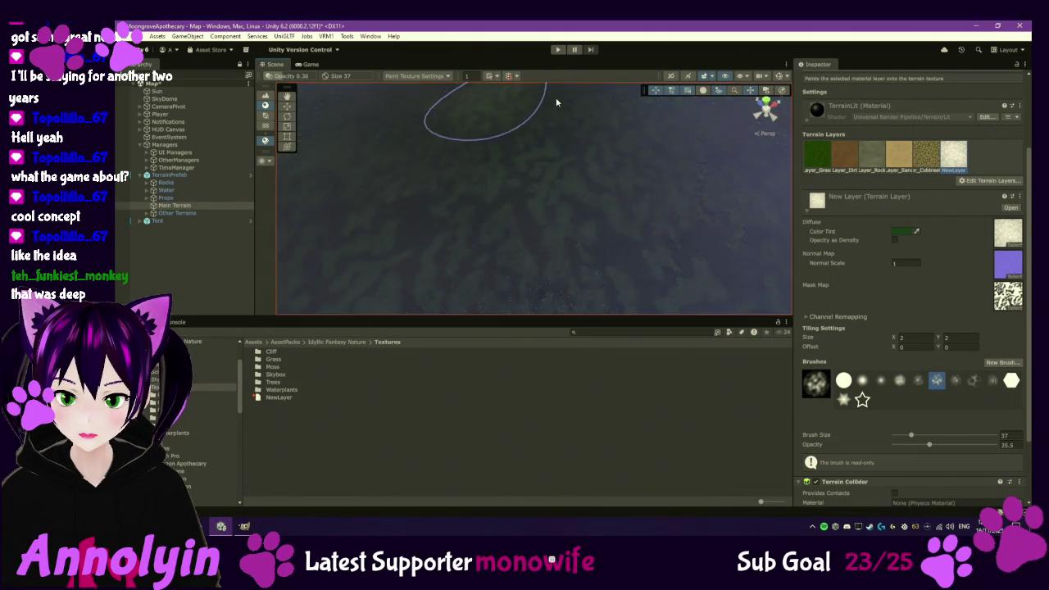
{"action": "scroll", "coordinate": [562, 147], "scroll_direction": "up", "scroll_amount": 5}
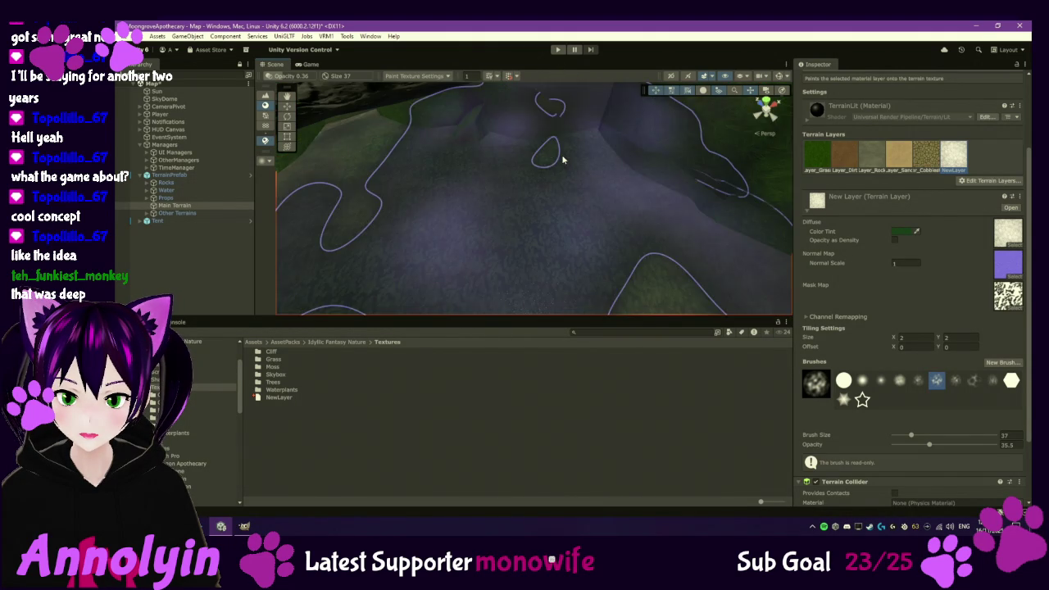
{"action": "scroll", "coordinate": [574, 147], "scroll_direction": "down", "scroll_amount": 2}
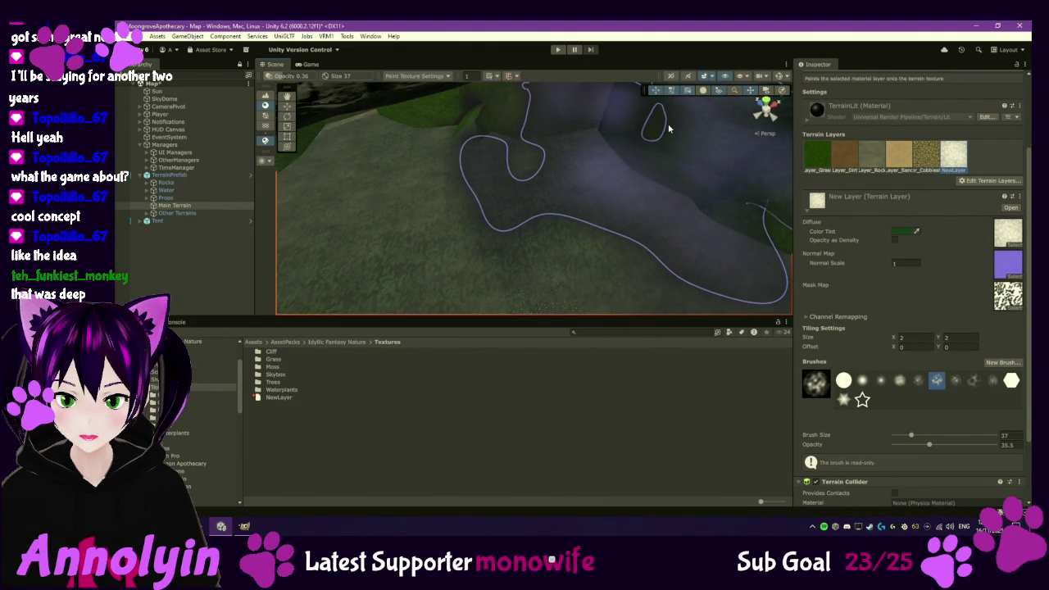
{"action": "scroll", "coordinate": [741, 101], "scroll_direction": "down", "scroll_amount": 2}
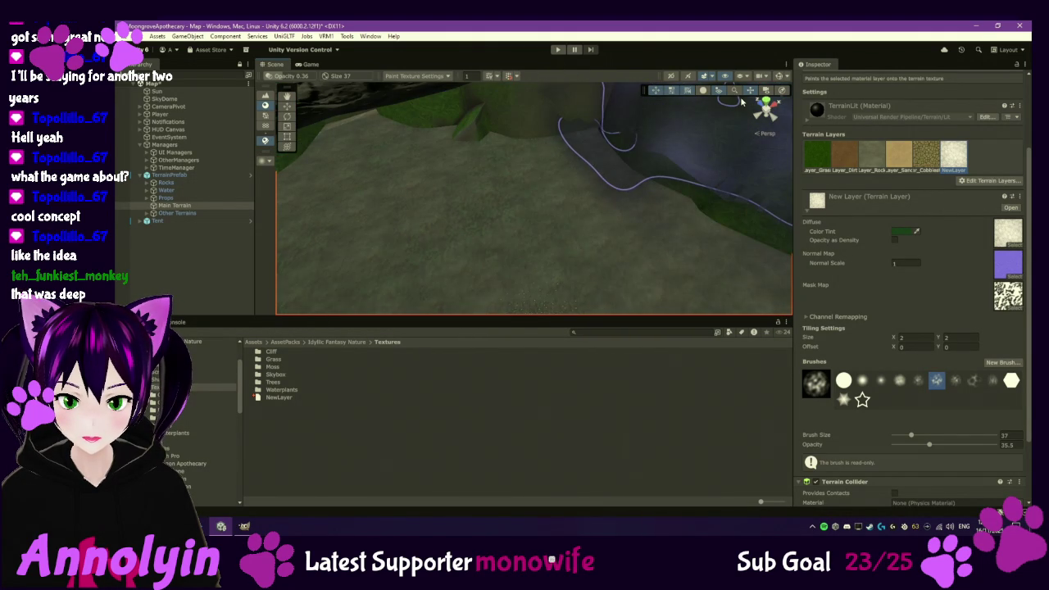
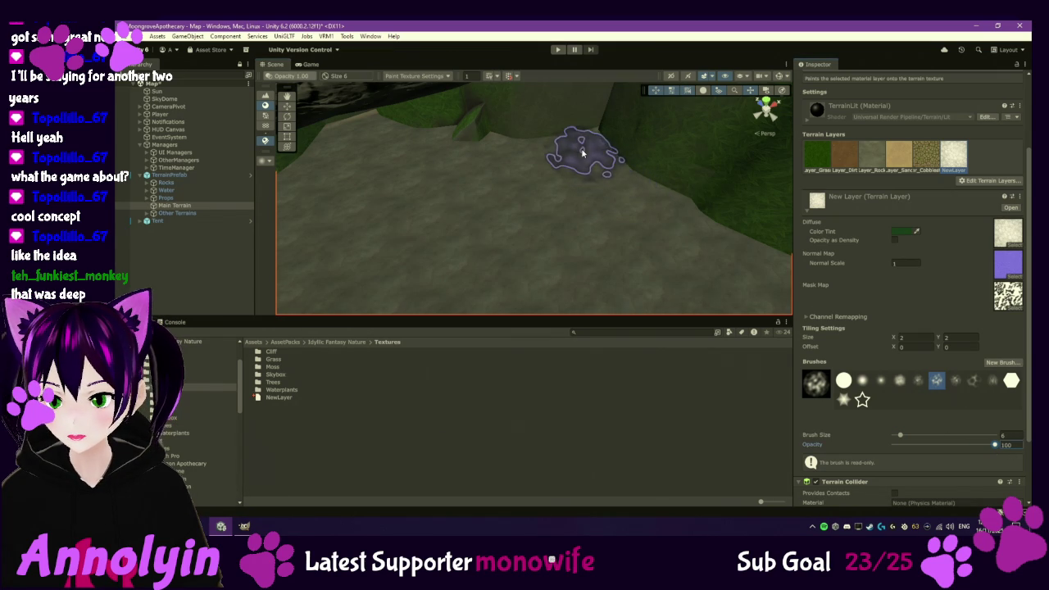
- Select a different terrain brush shape and orient the view along the forest path
{"action": "scroll", "coordinate": [463, 207], "scroll_direction": "up", "scroll_amount": 5}
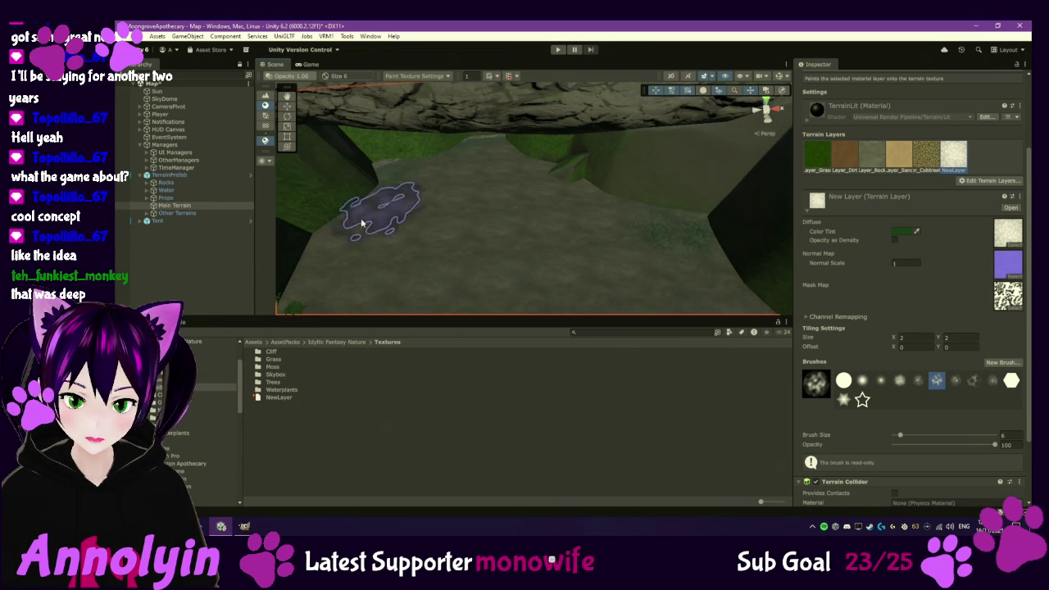
{"action": "scroll", "coordinate": [382, 276], "scroll_direction": "up", "scroll_amount": 2}
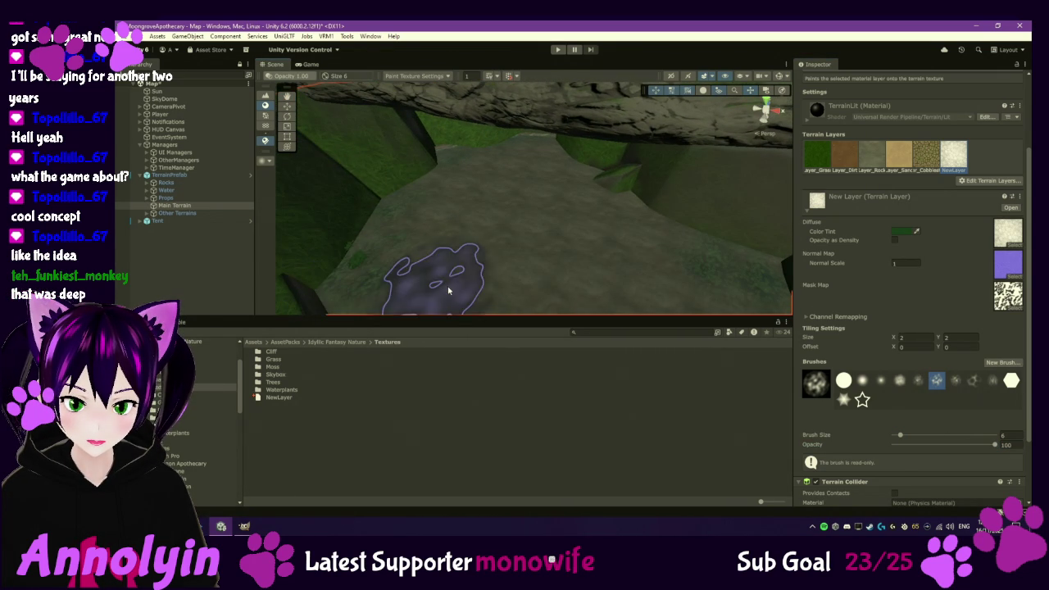
{"action": "left_click", "coordinate": [973, 381]}
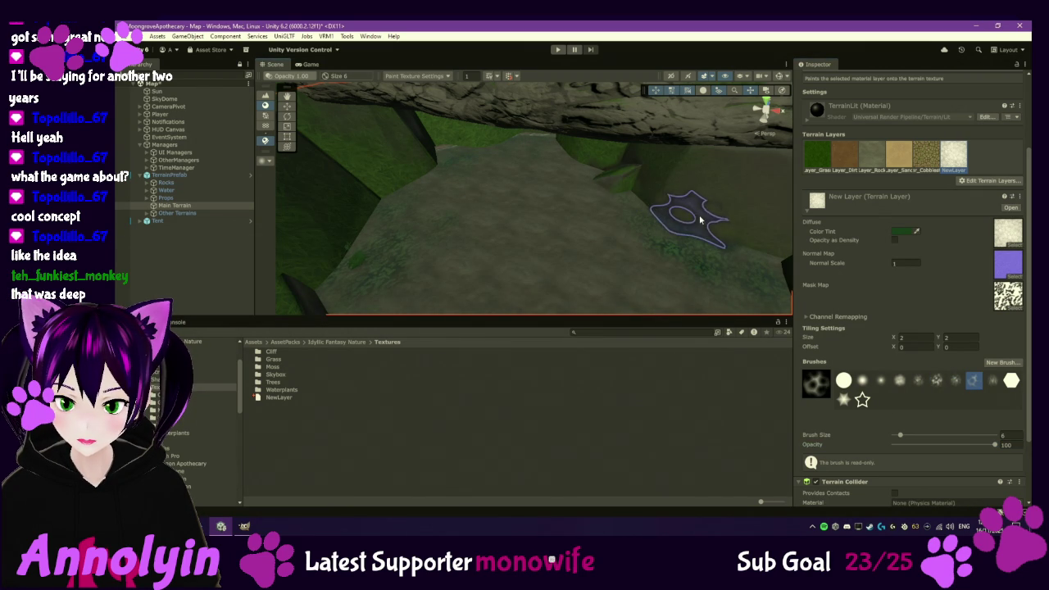
{"action": "mouse_move", "coordinate": [655, 282]}
{"action": "left_mouse_down"}
{"action": "mouse_move", "coordinate": [708, 308]}
{"action": "mouse_move", "coordinate": [713, 295]}
{"action": "left_mouse_up"}
{"action": "right_click", "coordinate": [723, 283]}
{"action": "left_click", "coordinate": [722, 284]}
{"action": "scroll", "coordinate": [735, 276], "scroll_direction": "down", "scroll_amount": 5}
{"action": "scroll", "coordinate": [720, 269], "scroll_direction": "up", "scroll_amount": 5}
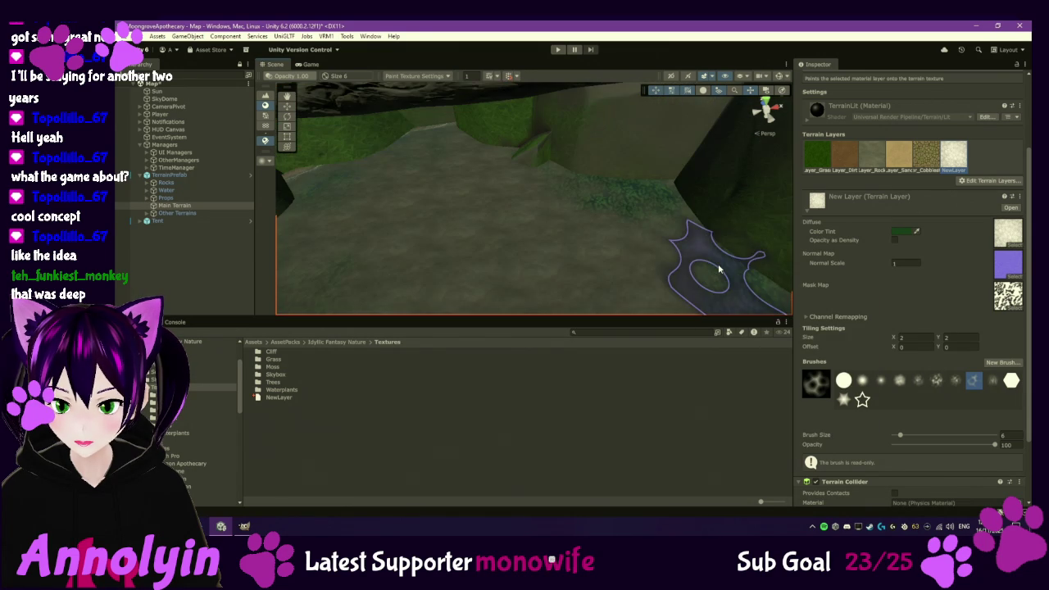
{"action": "scroll", "coordinate": [644, 234], "scroll_direction": "down", "scroll_amount": 3}
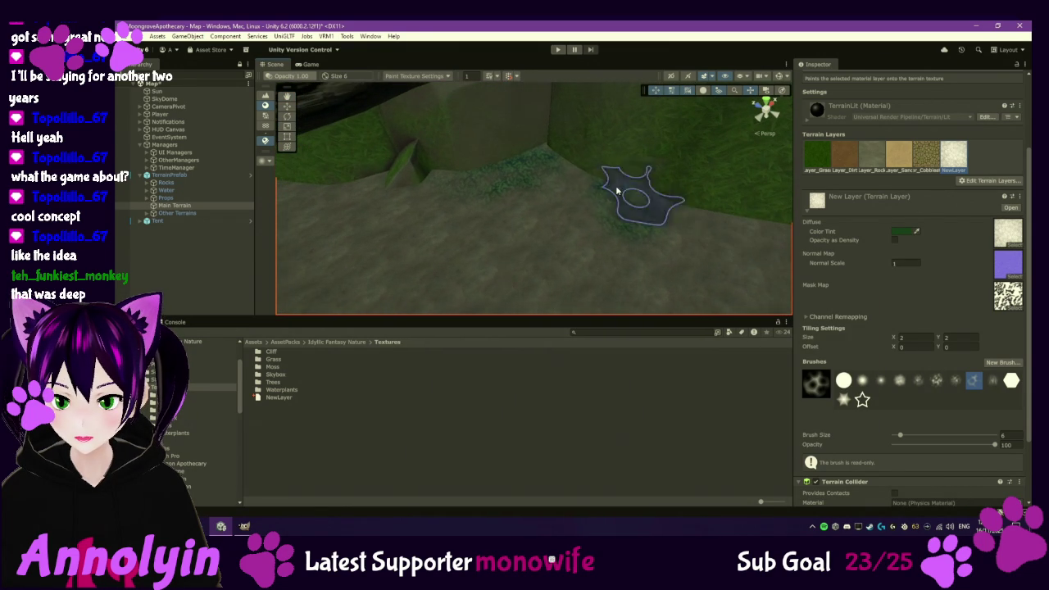
{"action": "left_click_drag", "start_coordinate": [672, 222], "coordinate": [456, 216]}
- Choose the Rock terrain layer over Cobblestone, paint a test stroke, and undo it
{"action": "left_click", "coordinate": [927, 167]}
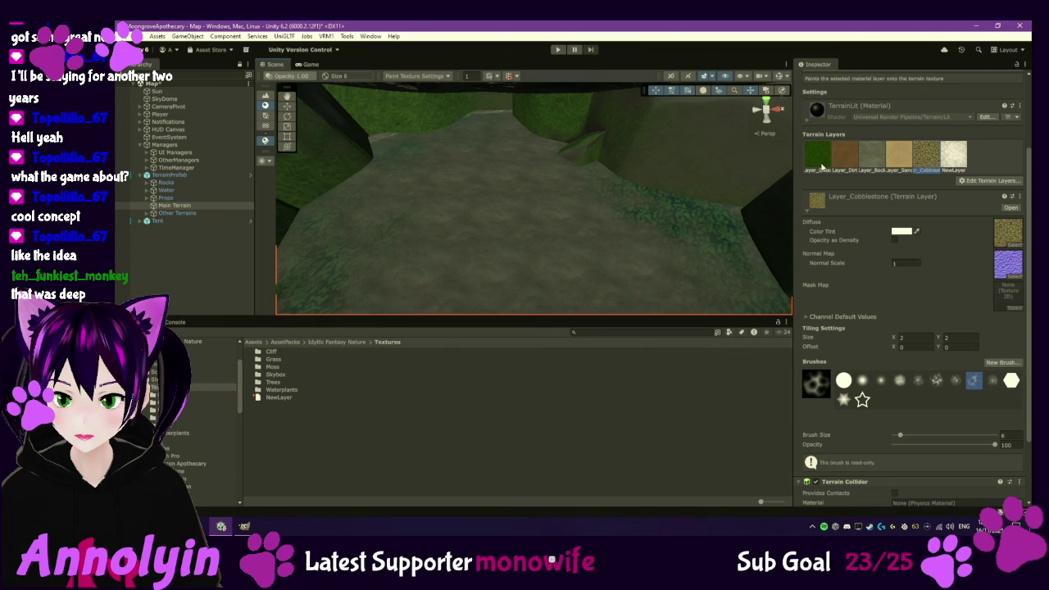
{"action": "left_click", "coordinate": [871, 164]}
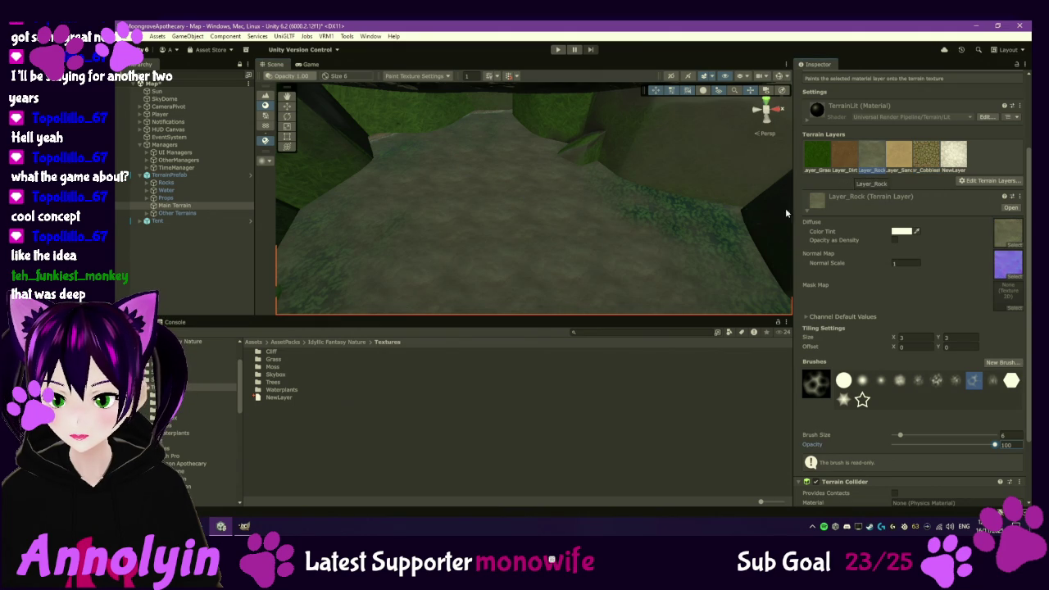
{"action": "left_click", "coordinate": [515, 236]}
{"action": "key", "text": "ctrl+z"}
{"action": "mouse_move", "coordinate": [533, 206]}
{"action": "left_mouse_down"}
{"action": "mouse_move", "coordinate": [480, 192]}
{"action": "mouse_move", "coordinate": [416, 195]}
{"action": "left_mouse_up"}
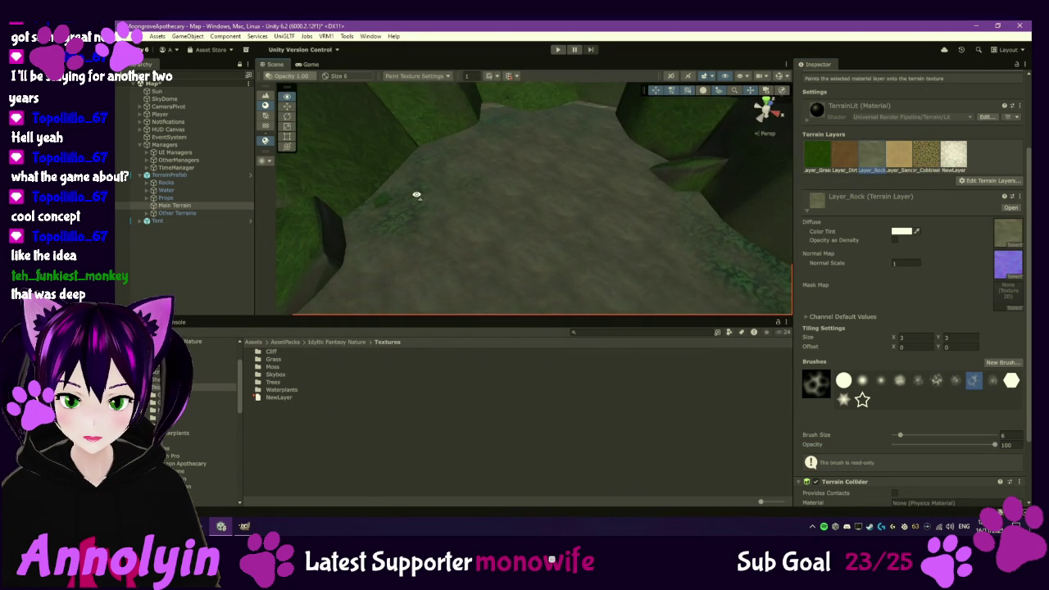
- Select Main Terrain and expand the Rocks group in the Hierarchy
{"action": "scroll", "coordinate": [483, 213], "scroll_direction": "up", "scroll_amount": 3}
{"action": "scroll", "coordinate": [492, 212], "scroll_direction": "down", "scroll_amount": 6}
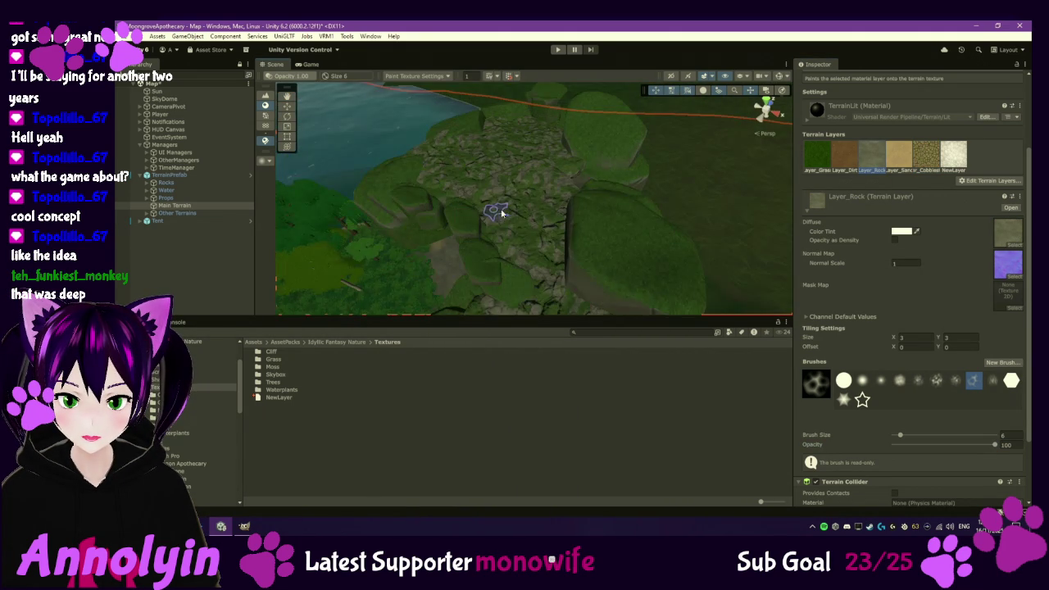
{"action": "scroll", "coordinate": [525, 215], "scroll_direction": "down", "scroll_amount": 4}
{"action": "scroll", "coordinate": [549, 219], "scroll_direction": "up", "scroll_amount": 6}
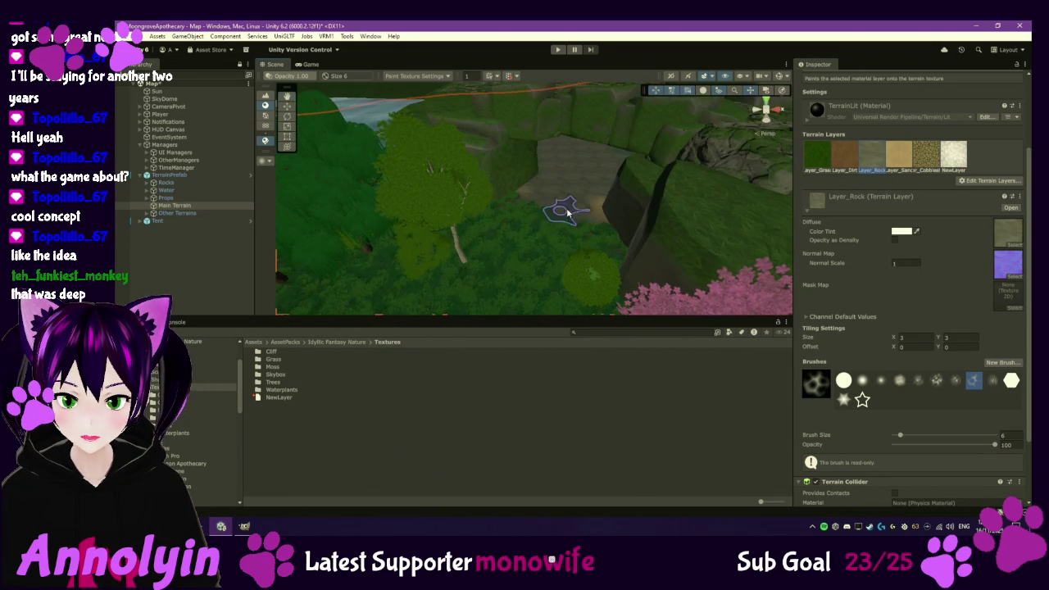
{"action": "scroll", "coordinate": [561, 222], "scroll_direction": "up", "scroll_amount": 2}
{"action": "scroll", "coordinate": [581, 234], "scroll_direction": "down", "scroll_amount": 5}
{"action": "scroll", "coordinate": [599, 225], "scroll_direction": "up", "scroll_amount": 5}
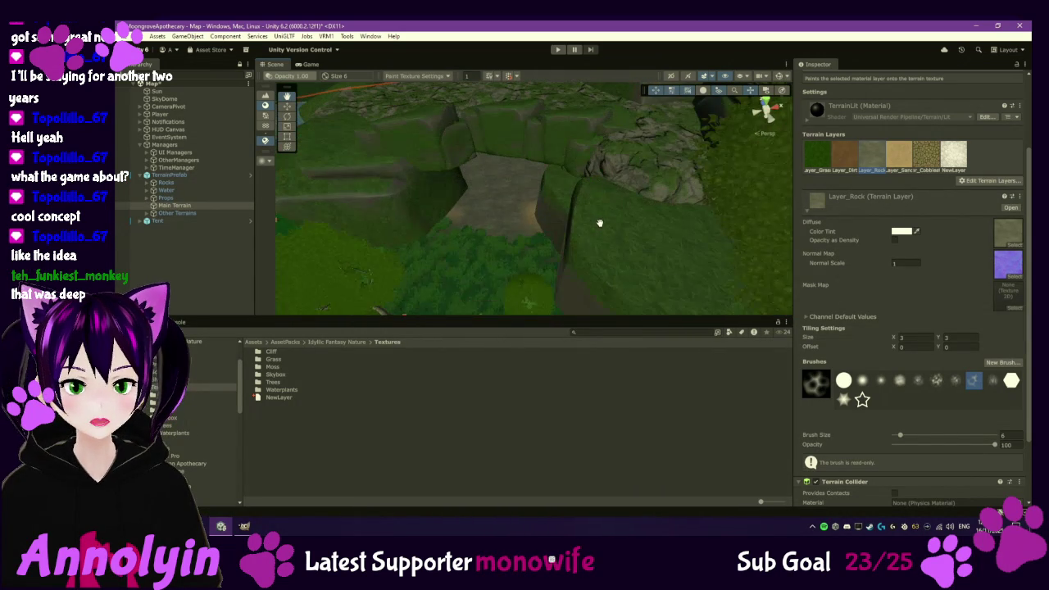
{"action": "scroll", "coordinate": [488, 211], "scroll_direction": "down", "scroll_amount": 3}
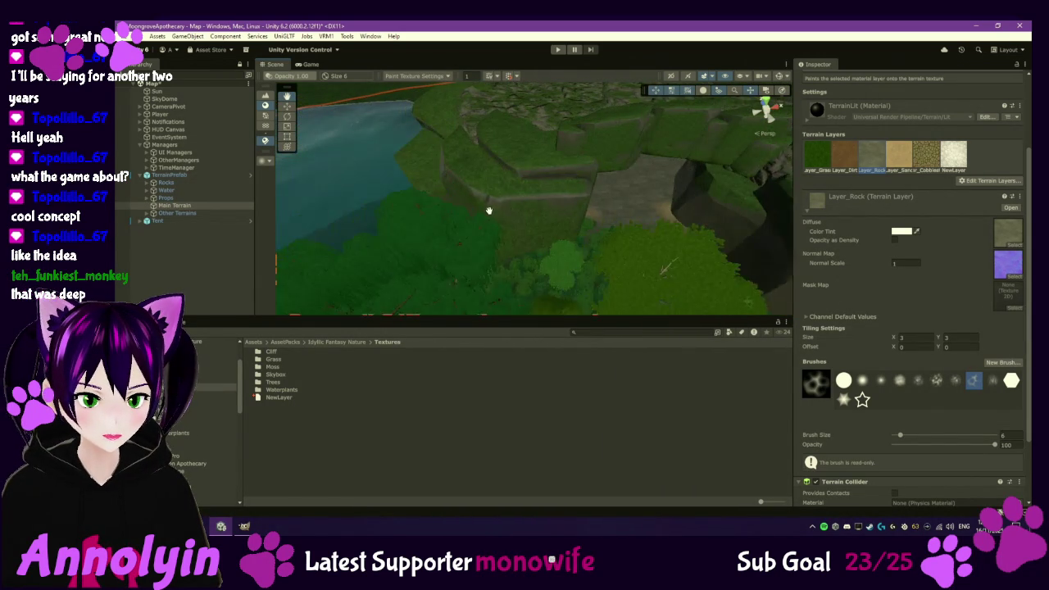
{"action": "scroll", "coordinate": [533, 196], "scroll_direction": "down", "scroll_amount": 3}
{"action": "scroll", "coordinate": [501, 229], "scroll_direction": "up", "scroll_amount": 3}
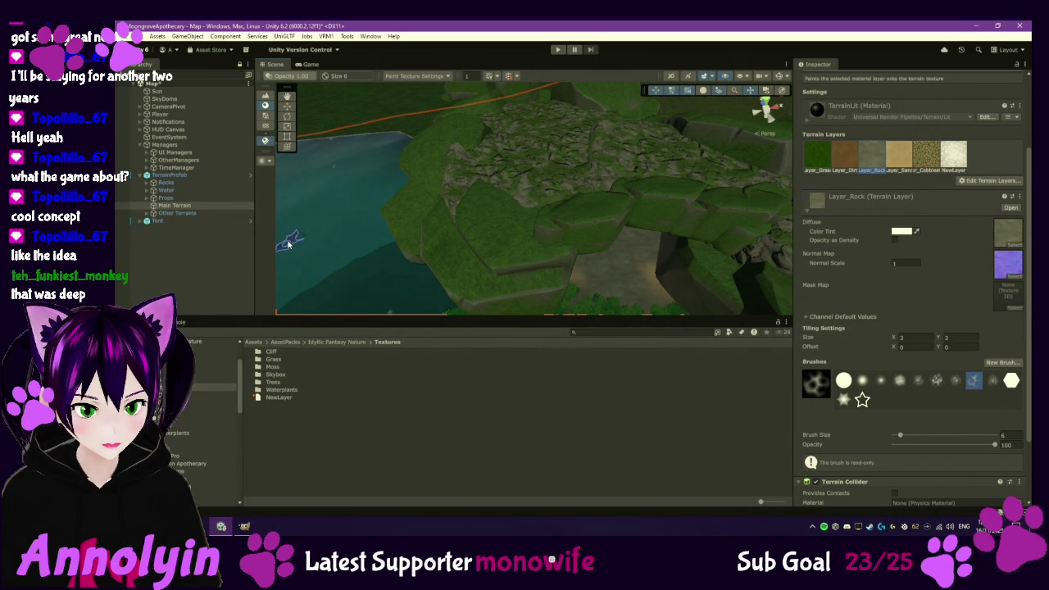
{"action": "left_click", "coordinate": [164, 205]}
{"action": "left_click", "coordinate": [147, 183]}
- Select Cliff_01 from the Rocks list, then the terrain in the Scene view
{"action": "scroll", "coordinate": [177, 195], "scroll_direction": "down", "scroll_amount": 15}
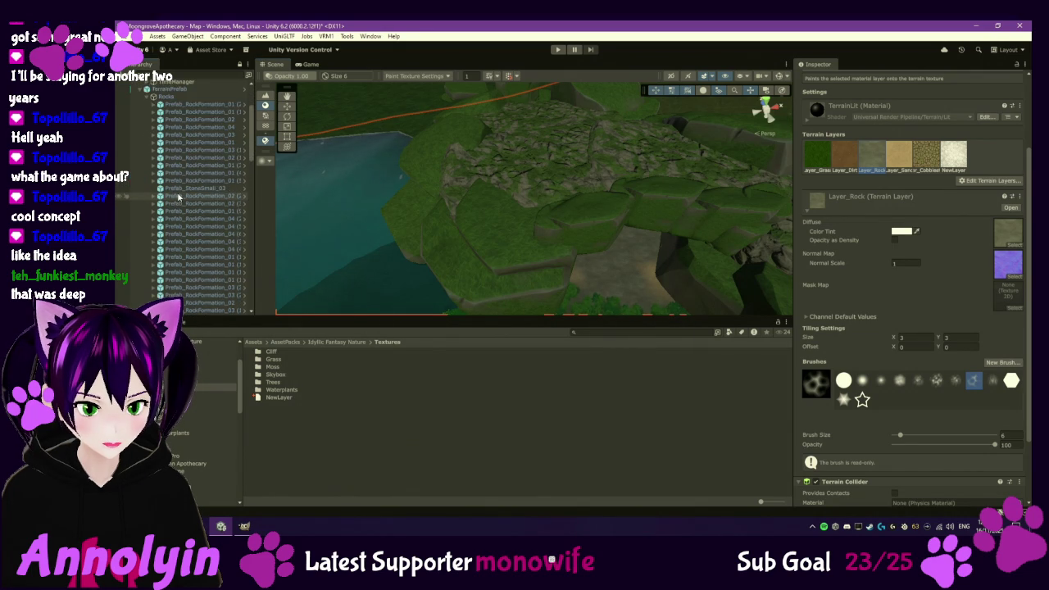
{"action": "scroll", "coordinate": [184, 204], "scroll_direction": "down", "scroll_amount": 5}
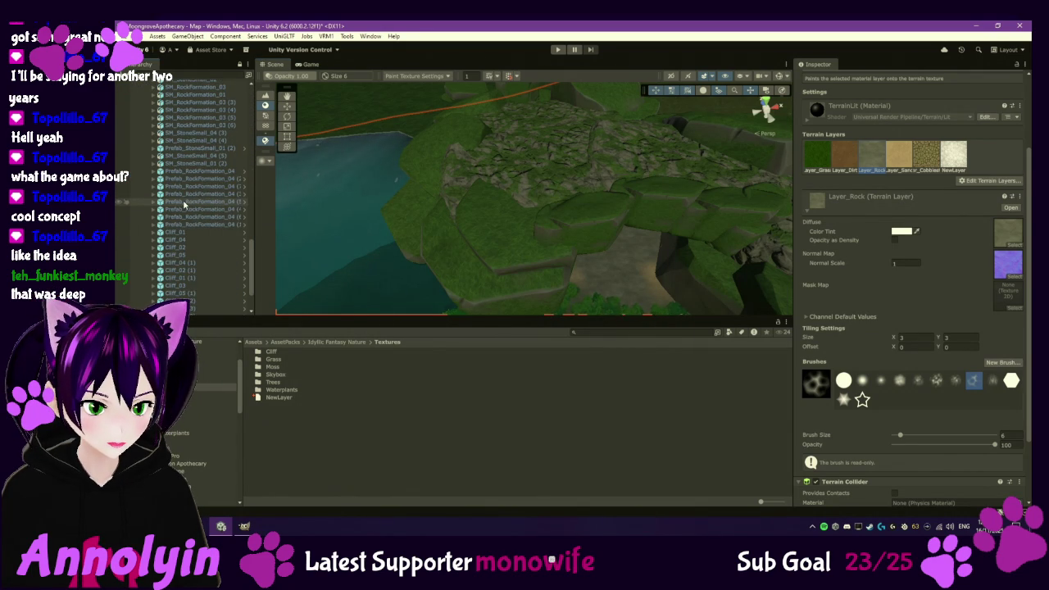
{"action": "left_click", "coordinate": [187, 232]}
{"action": "left_click", "coordinate": [517, 168]}
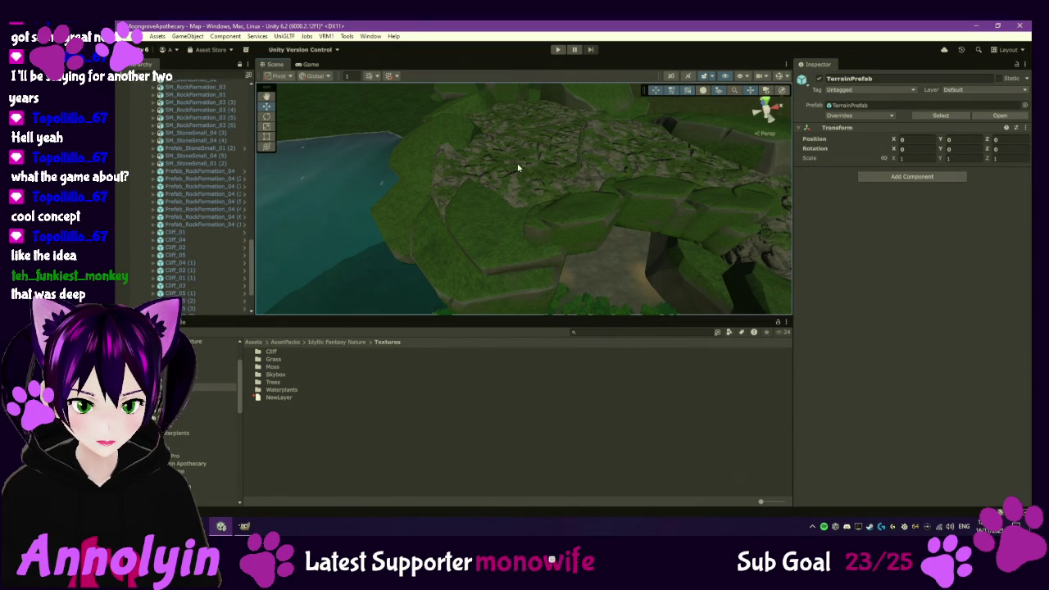
- Select Prefab_RockFormation_04 (1) and its Cliff_04_LOD0 mesh through the LOD Group
{"action": "left_click", "coordinate": [549, 172]}
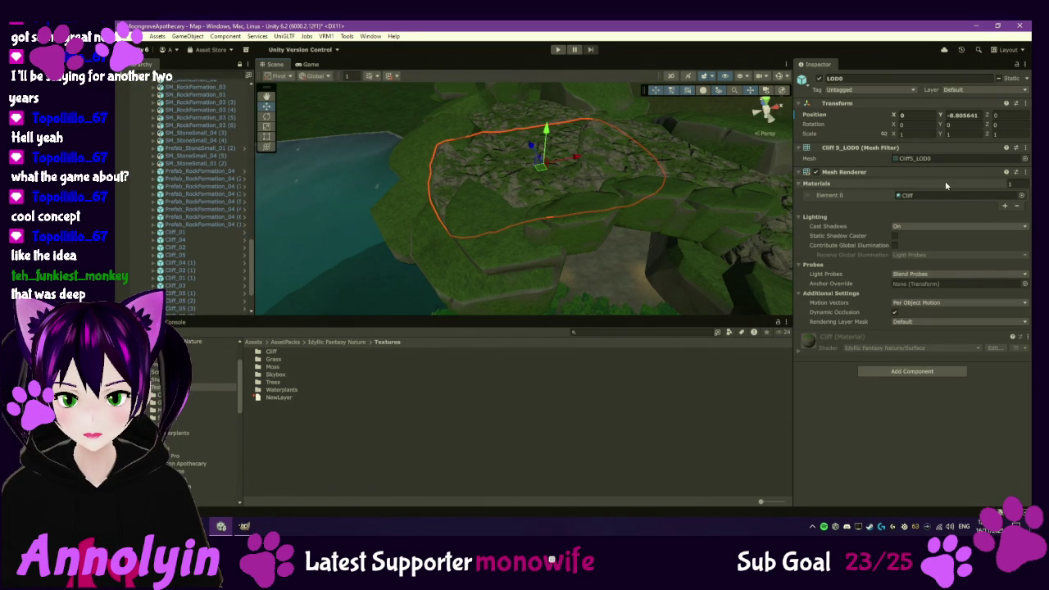
{"action": "left_click", "coordinate": [917, 195]}
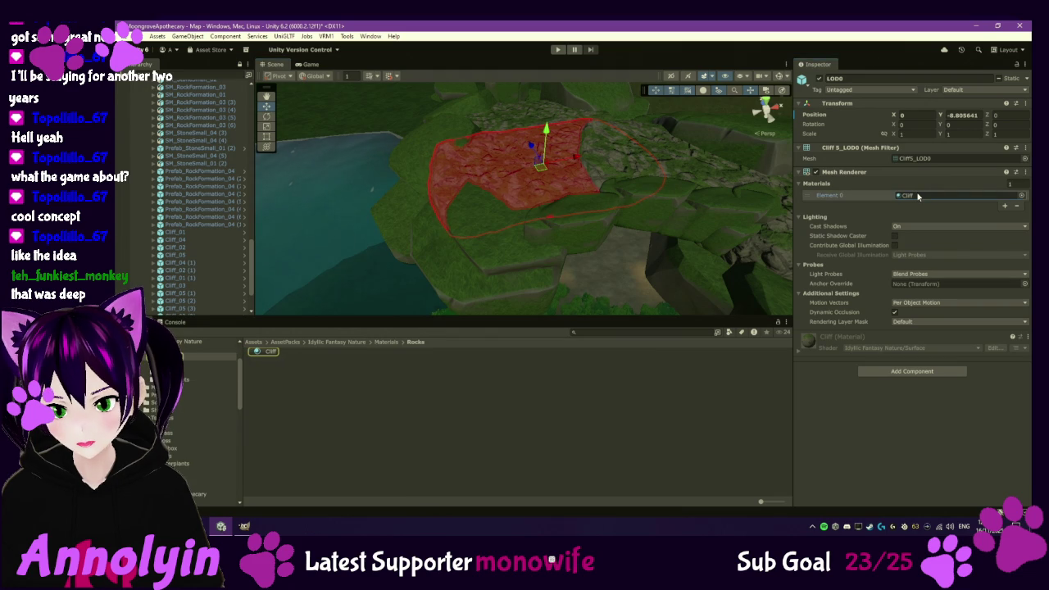
{"action": "left_click", "coordinate": [205, 224]}
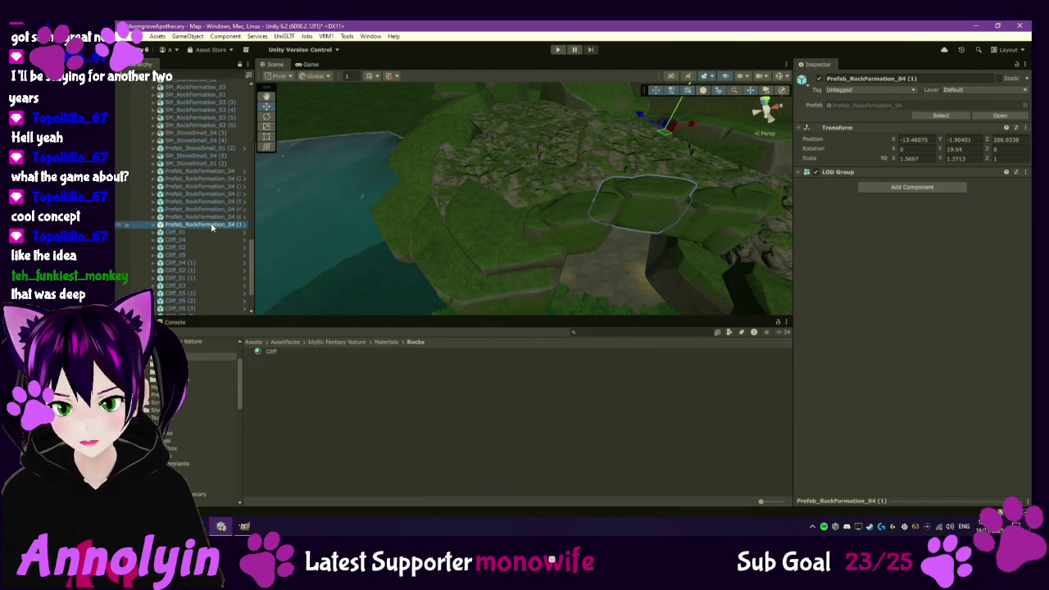
{"action": "left_click", "coordinate": [802, 172]}
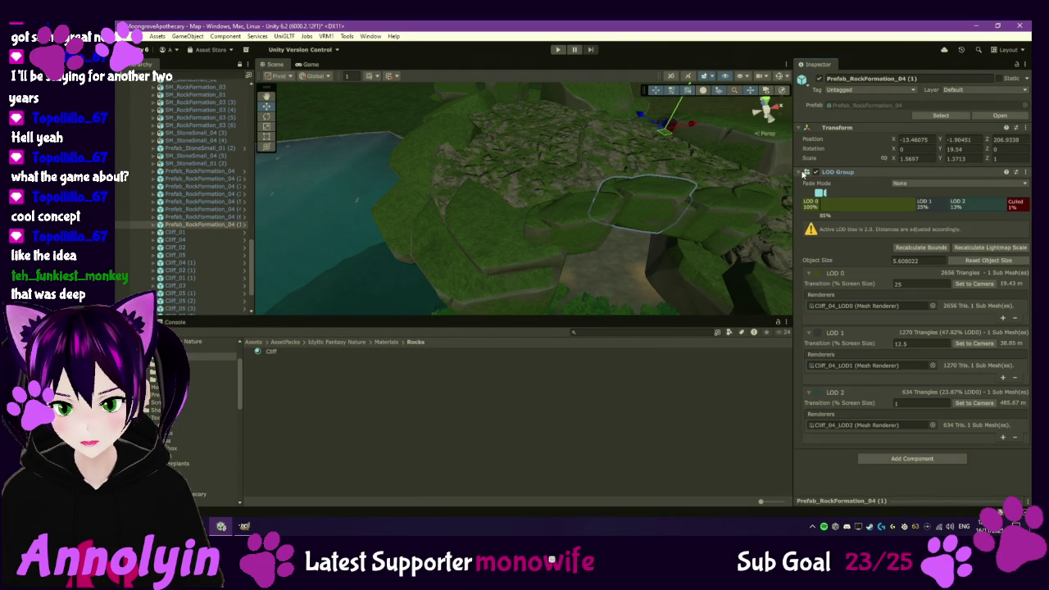
{"action": "left_click", "coordinate": [867, 306]}
{"action": "left_click", "coordinate": [191, 232]}
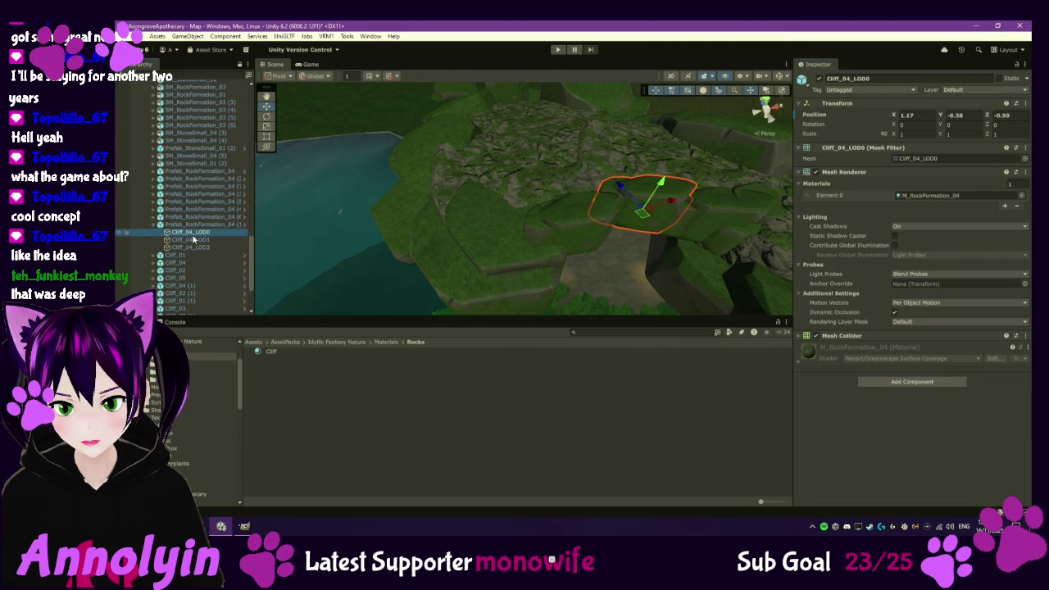
- Assign the Cliff material to Cliff_04_LOD0's Element 0, then search project assets for 'rockform'
{"action": "left_click_drag", "start_coordinate": [264, 355], "coordinate": [944, 198]}
{"action": "left_click_drag", "start_coordinate": [642, 272], "coordinate": [630, 264]}
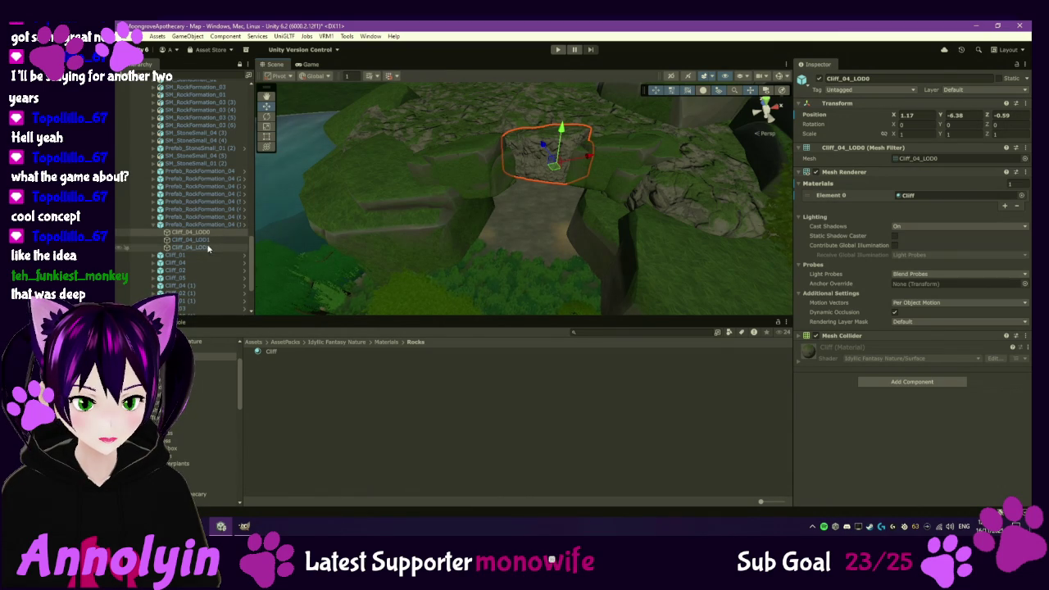
{"action": "left_click", "coordinate": [212, 218]}
{"action": "left_click", "coordinate": [602, 332]}
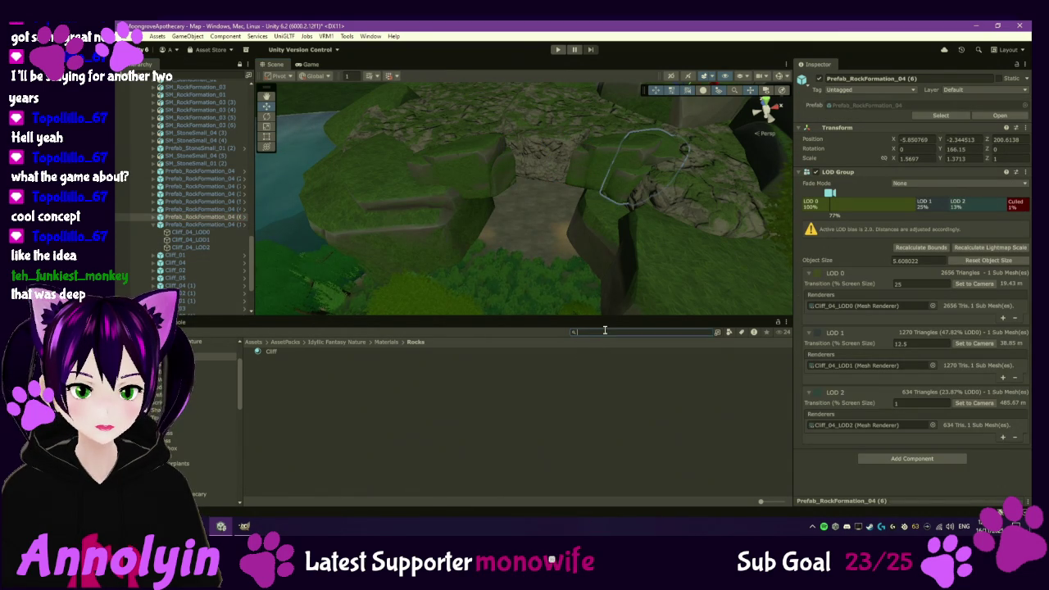
{"action": "type", "text": "rockform"}
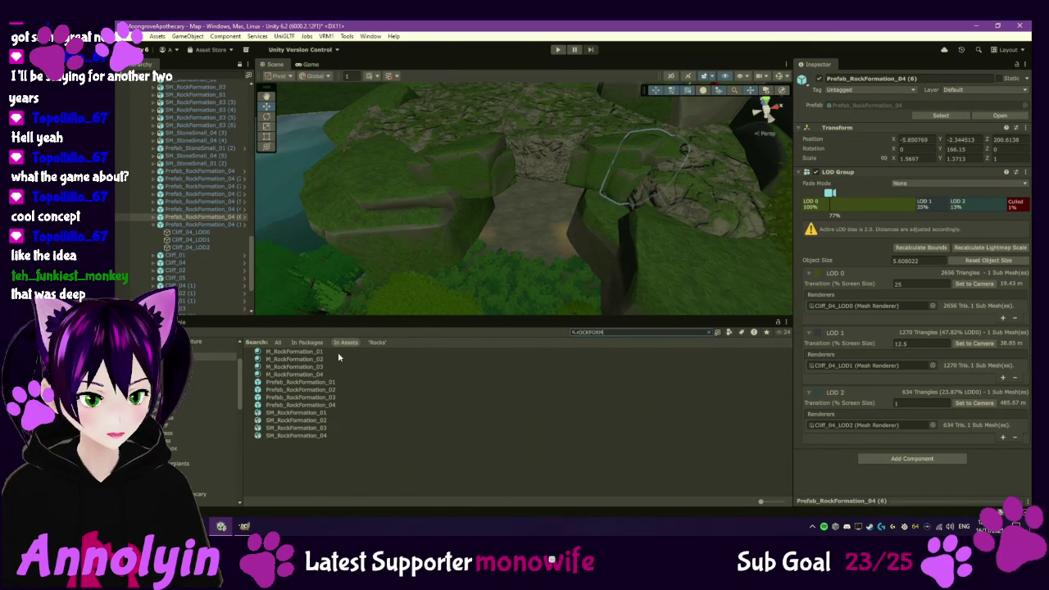
- Inspect the M_RockFormation_01 material, then Prefab_RockFormation_01 and its LOD Group
{"action": "left_click", "coordinate": [316, 350]}
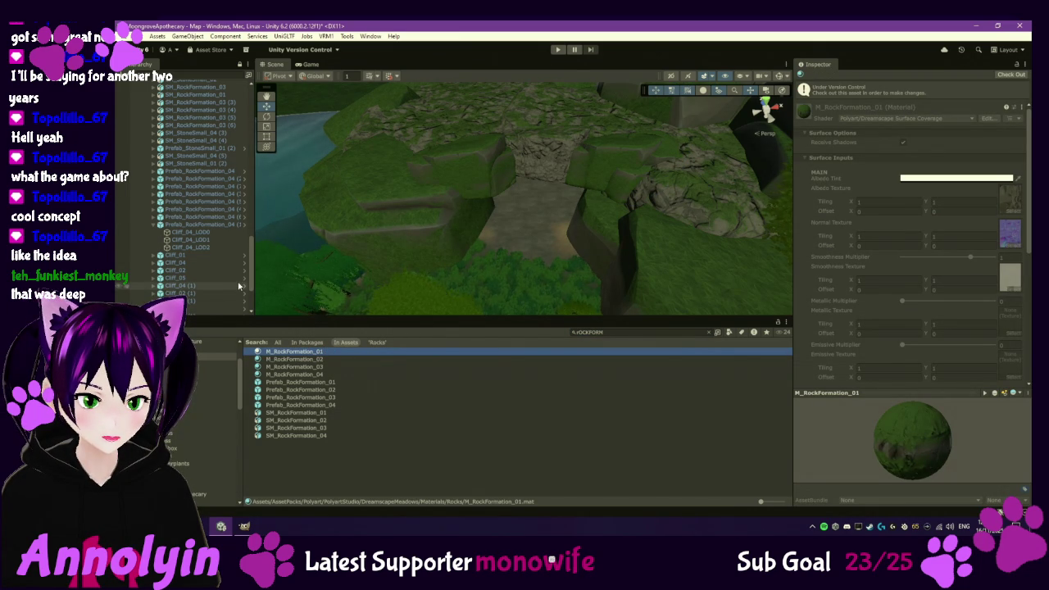
{"action": "scroll", "coordinate": [225, 271], "scroll_direction": "up", "scroll_amount": 2}
{"action": "scroll", "coordinate": [225, 276], "scroll_direction": "up", "scroll_amount": 5}
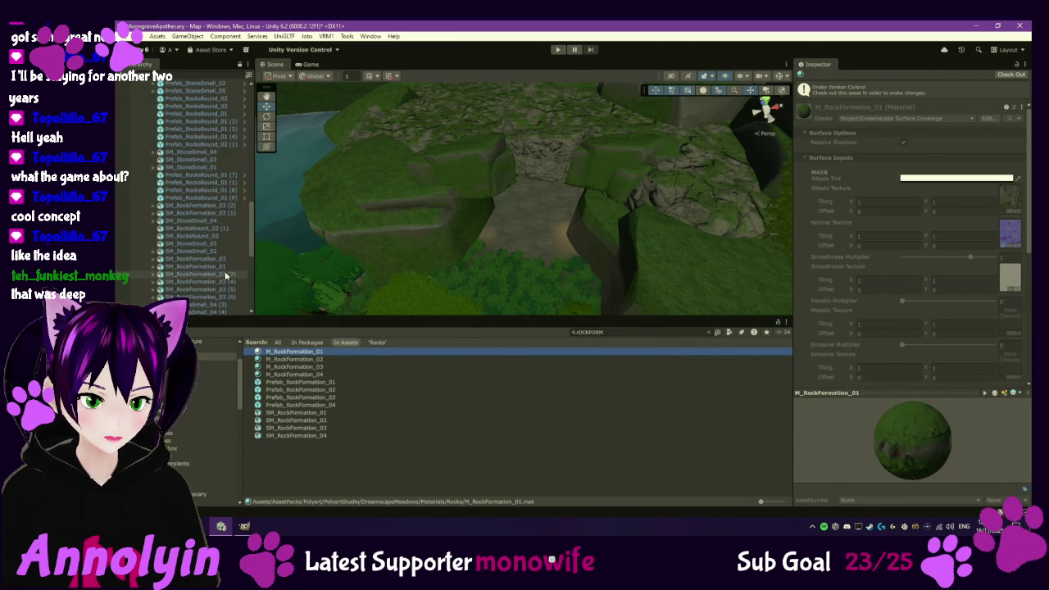
{"action": "scroll", "coordinate": [225, 276], "scroll_direction": "up", "scroll_amount": 10}
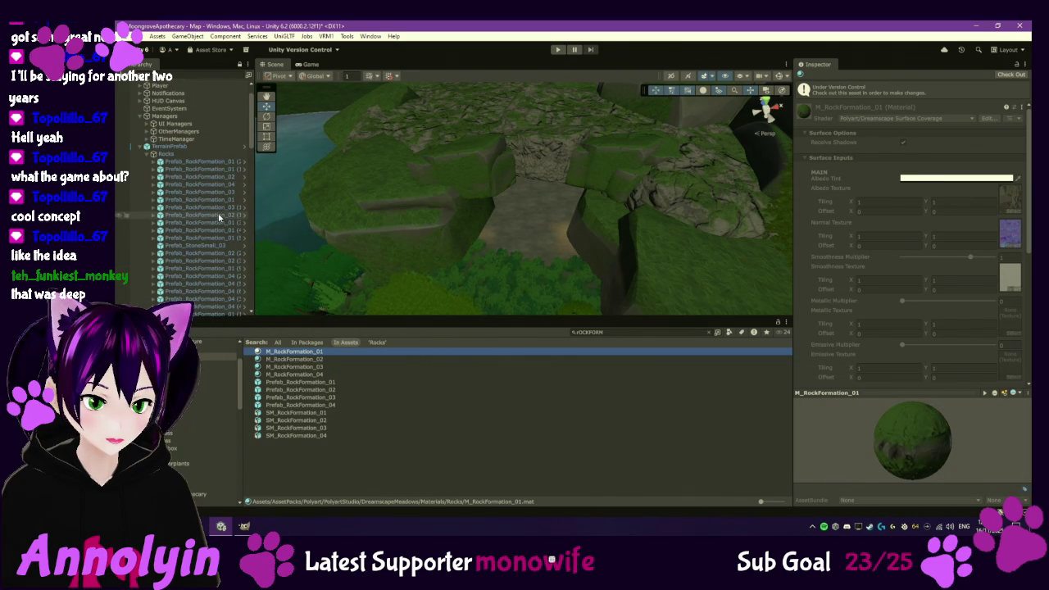
{"action": "left_click", "coordinate": [326, 383]}
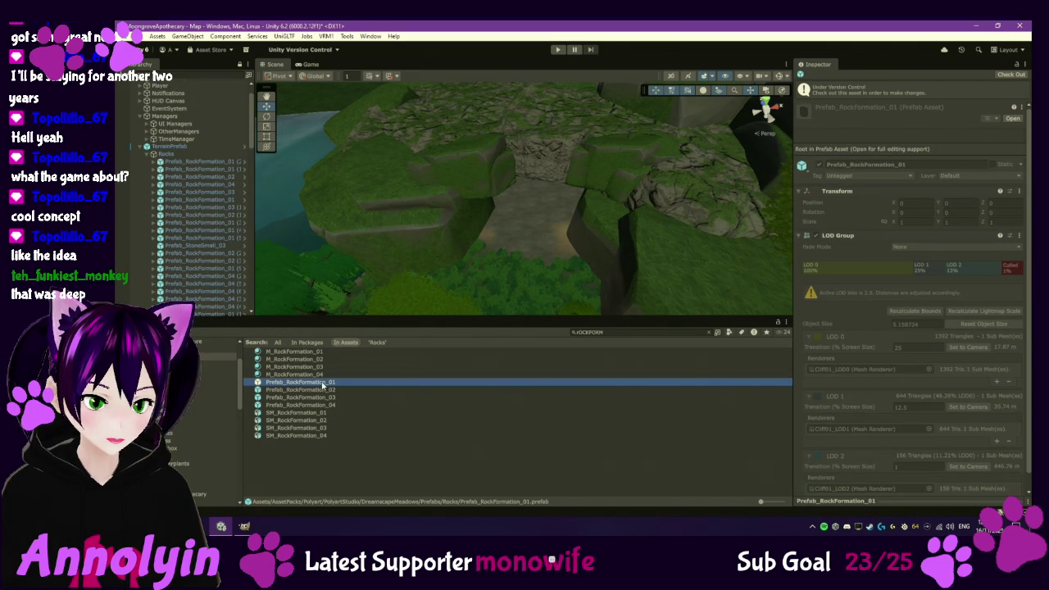
- In Prefab_RockFormation_01, give Cliff01_LOD0 the Cliff material and check out the prefab
{"action": "double_click", "coordinate": [324, 384]}
{"action": "left_click", "coordinate": [177, 103]}
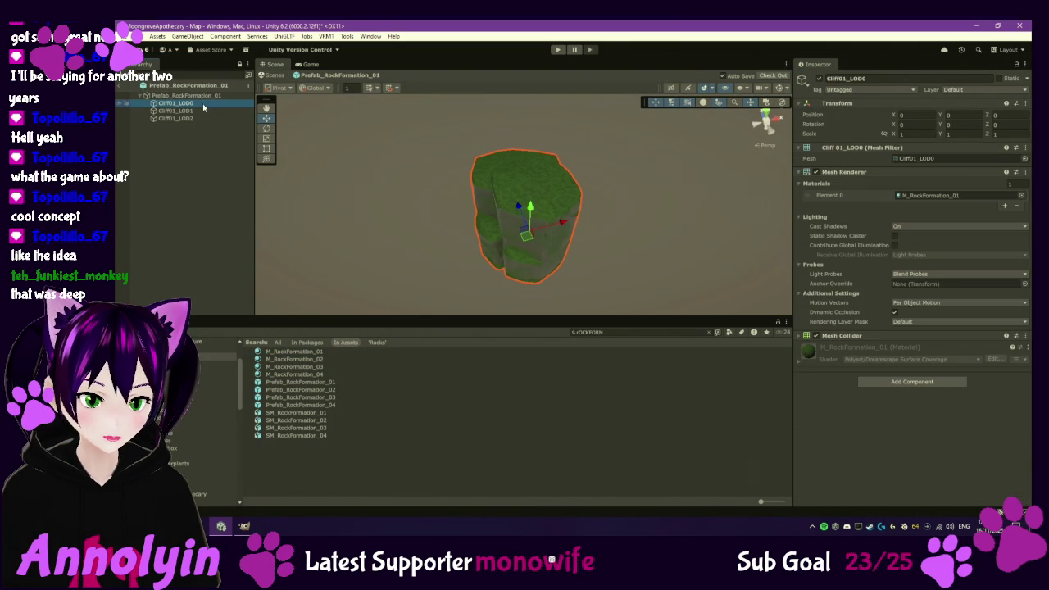
{"action": "left_click", "coordinate": [1022, 195]}
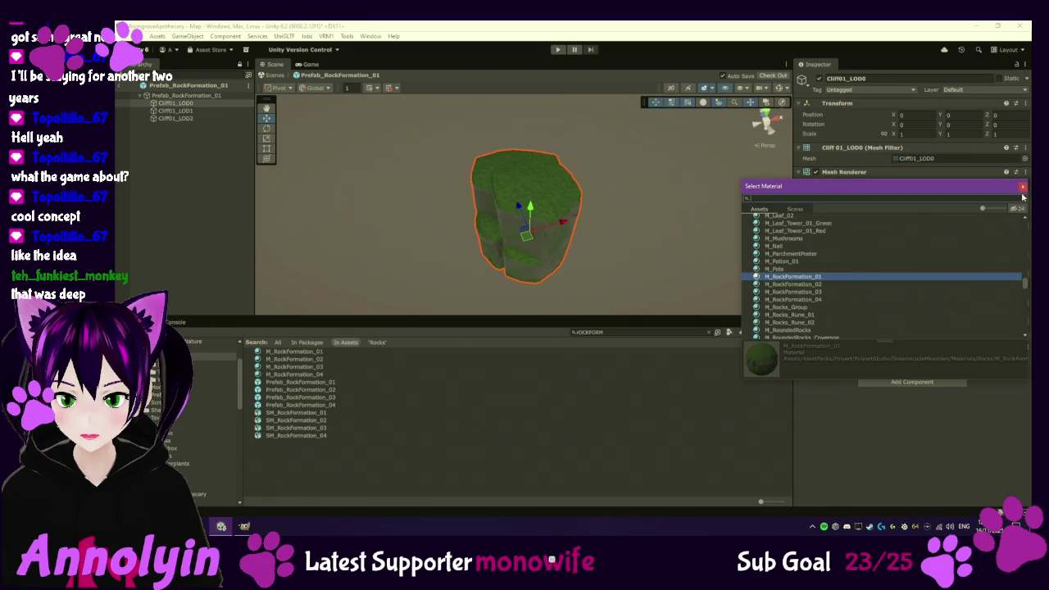
{"action": "type", "text": "cli"}
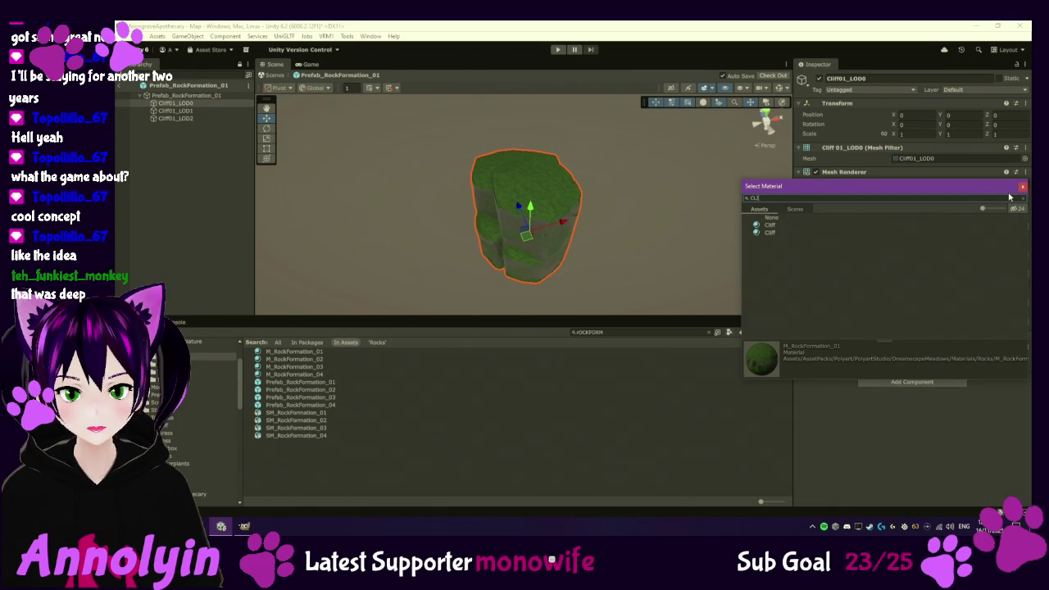
{"action": "left_click", "coordinate": [771, 225]}
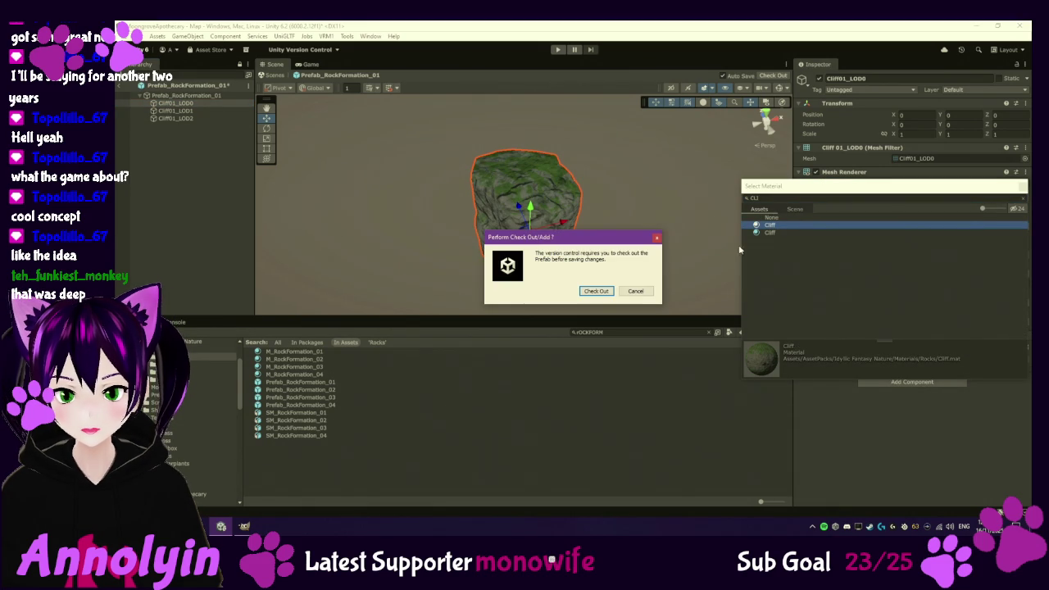
{"action": "left_click", "coordinate": [595, 291]}
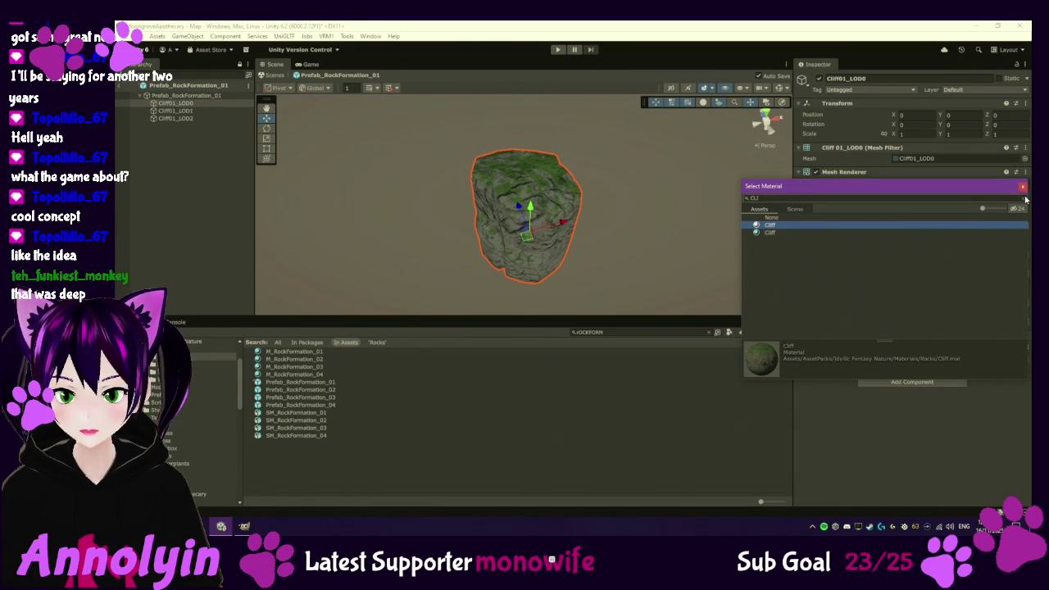
{"action": "left_click", "coordinate": [1021, 189]}
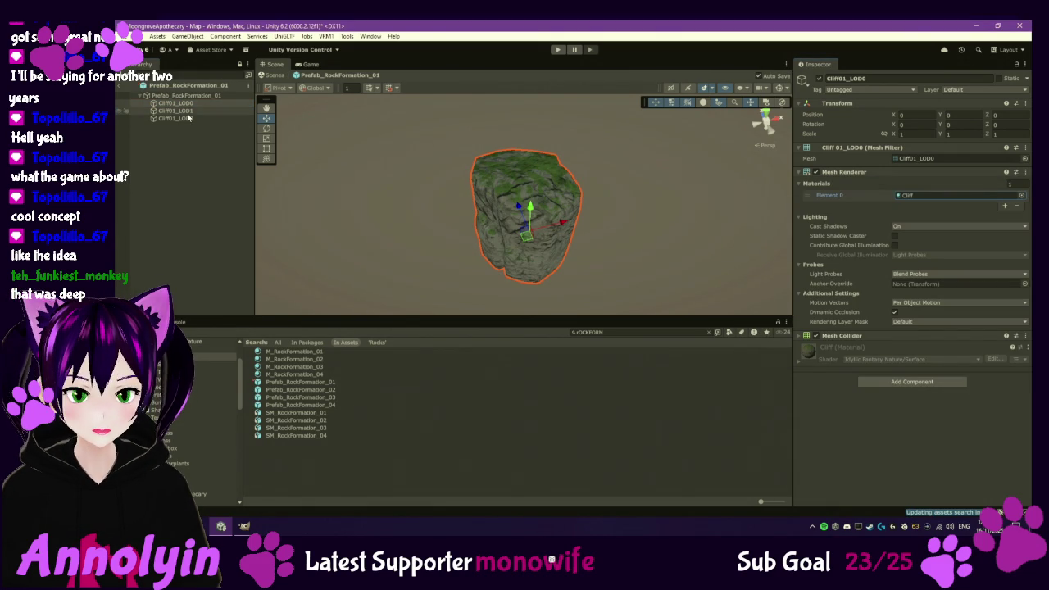
- Assign the textured Cliff material to all three Cliff01 LOD meshes
{"action": "left_click", "coordinate": [175, 111]}
{"action": "left_click", "coordinate": [1021, 197]}
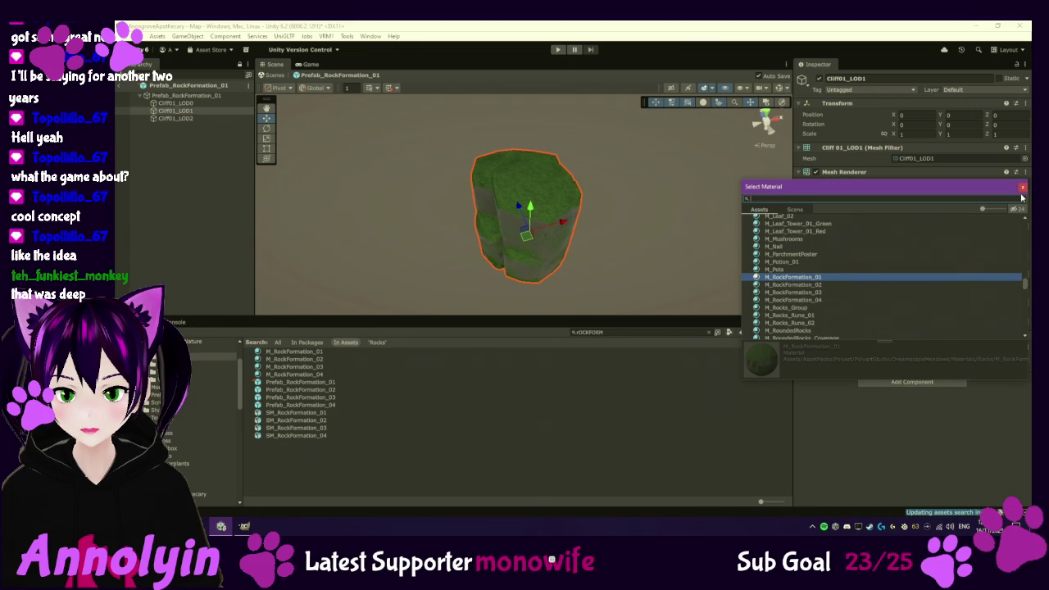
{"action": "left_click", "coordinate": [183, 142]}
{"action": "left_click", "coordinate": [185, 119]}
{"action": "left_click", "coordinate": [174, 103], "text": "shift"}
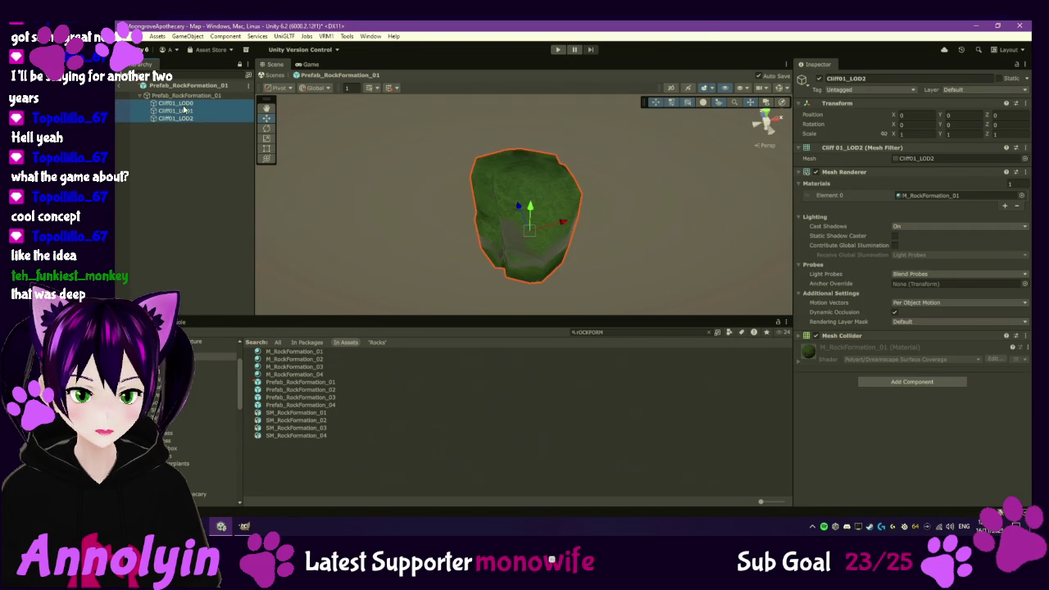
{"action": "left_click", "coordinate": [1022, 196]}
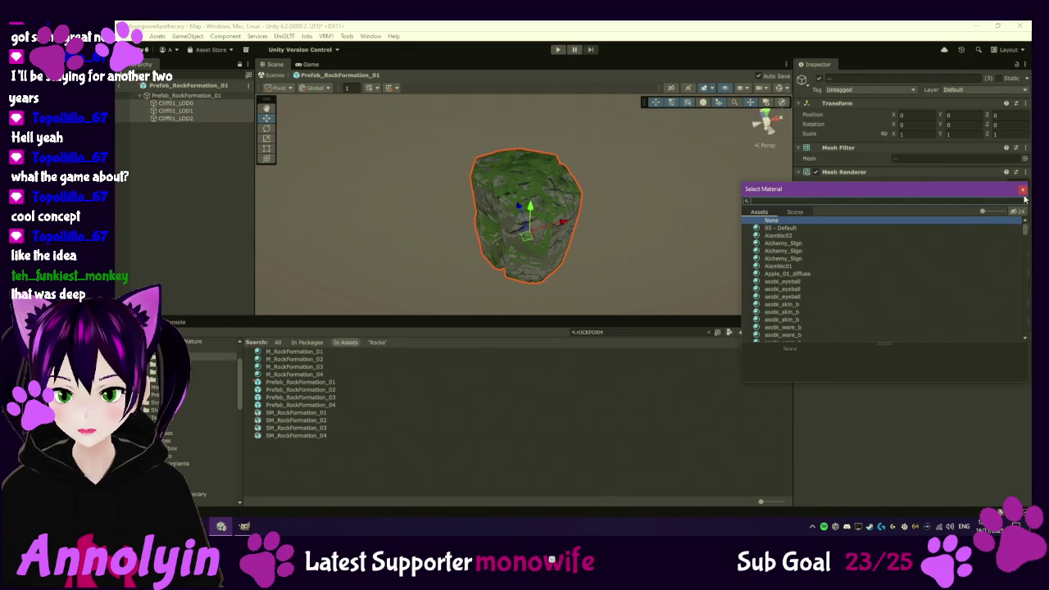
{"action": "type", "text": "i"}
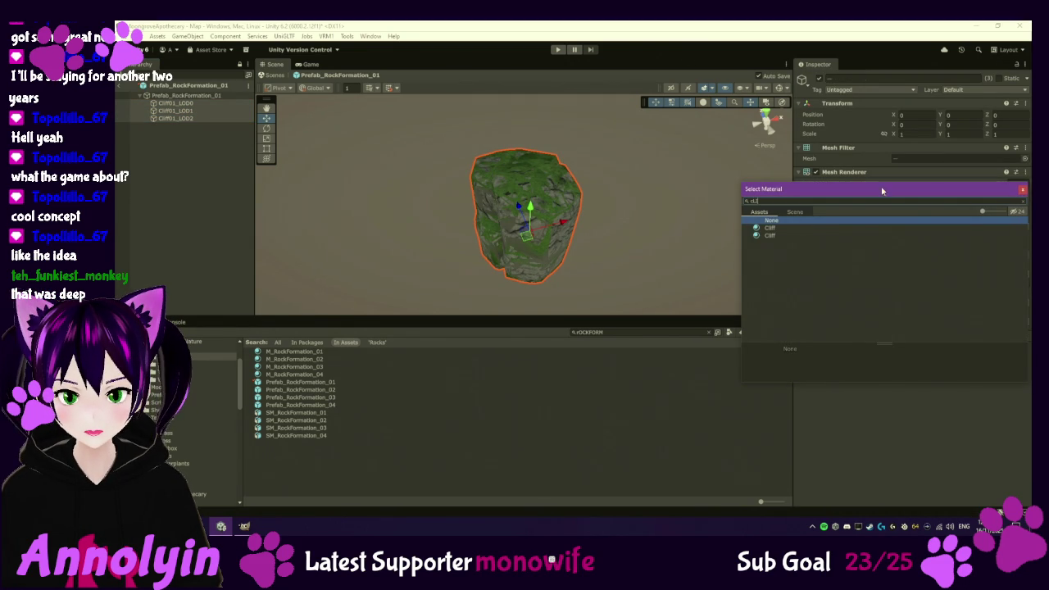
{"action": "left_click", "coordinate": [771, 234]}
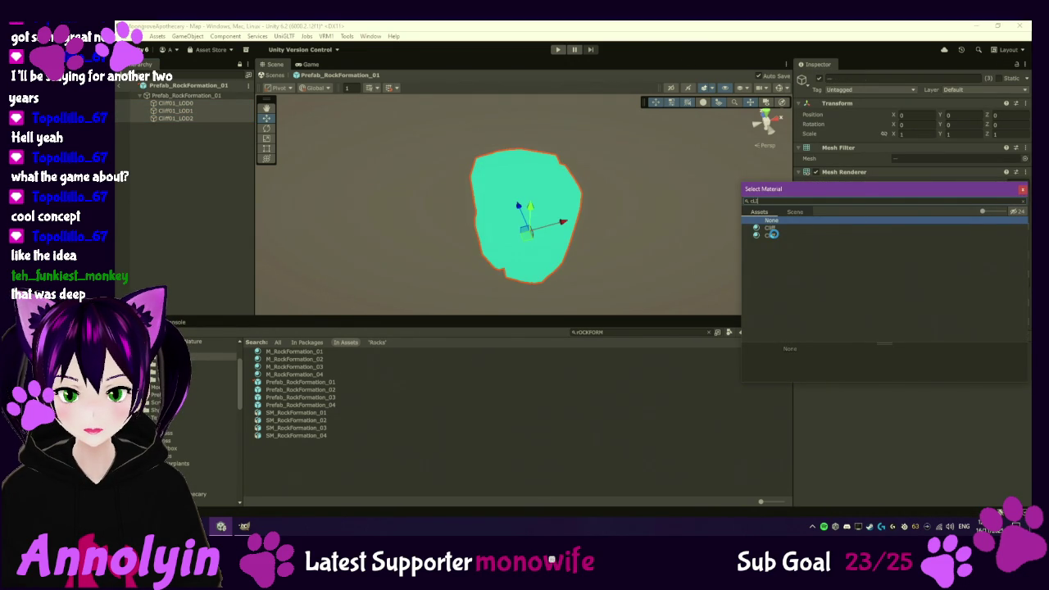
{"action": "double_click", "coordinate": [772, 234]}
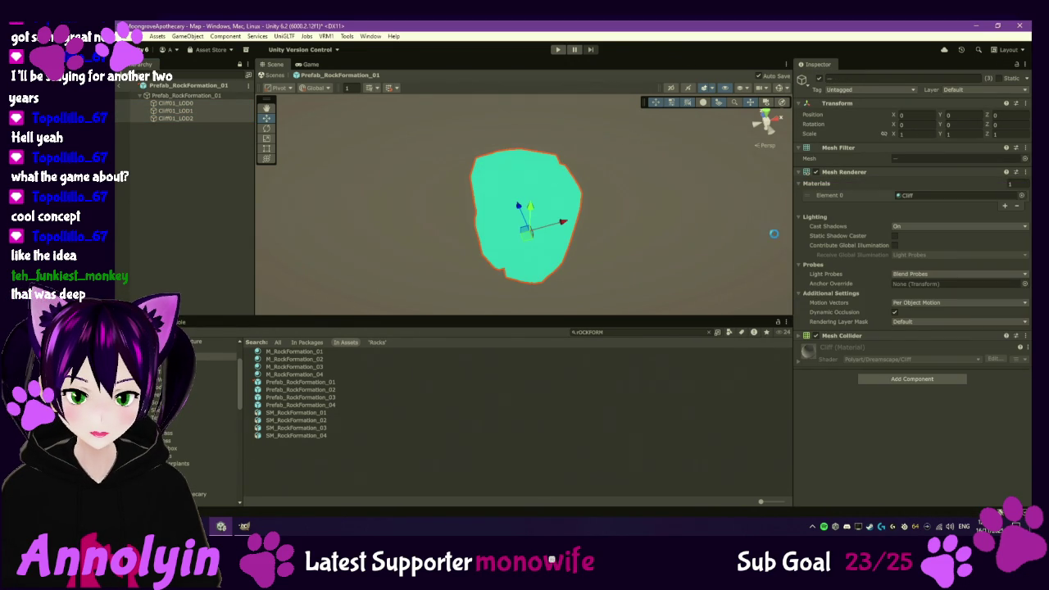
{"action": "left_click", "coordinate": [1022, 196]}
{"action": "left_click", "coordinate": [771, 270]}
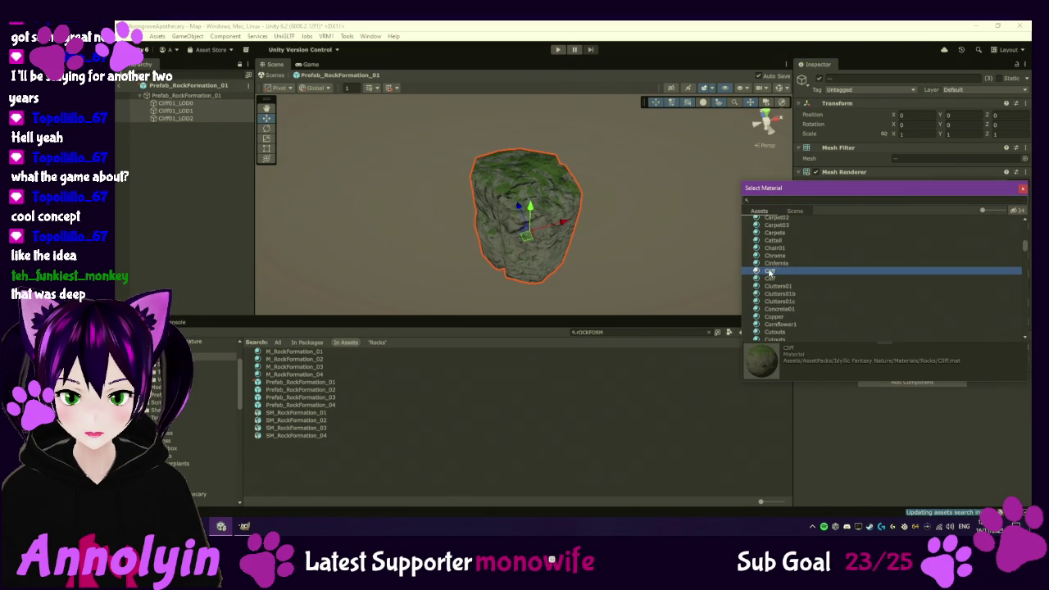
{"action": "double_click", "coordinate": [770, 272]}
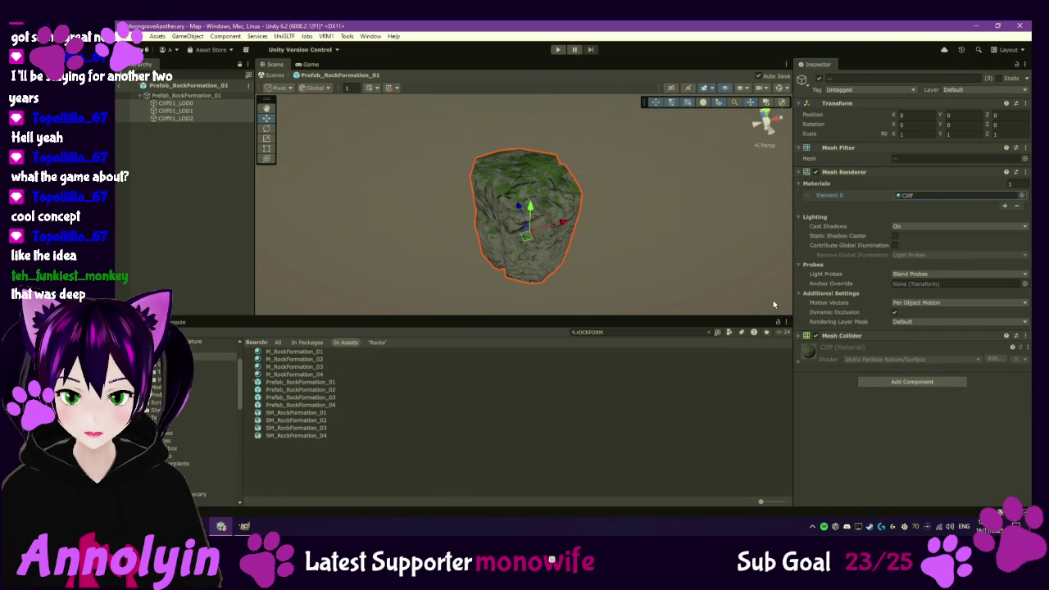
- Give Prefab_RockFormation_02's three LOD meshes the Cliff material and check out the prefab
{"action": "double_click", "coordinate": [300, 390]}
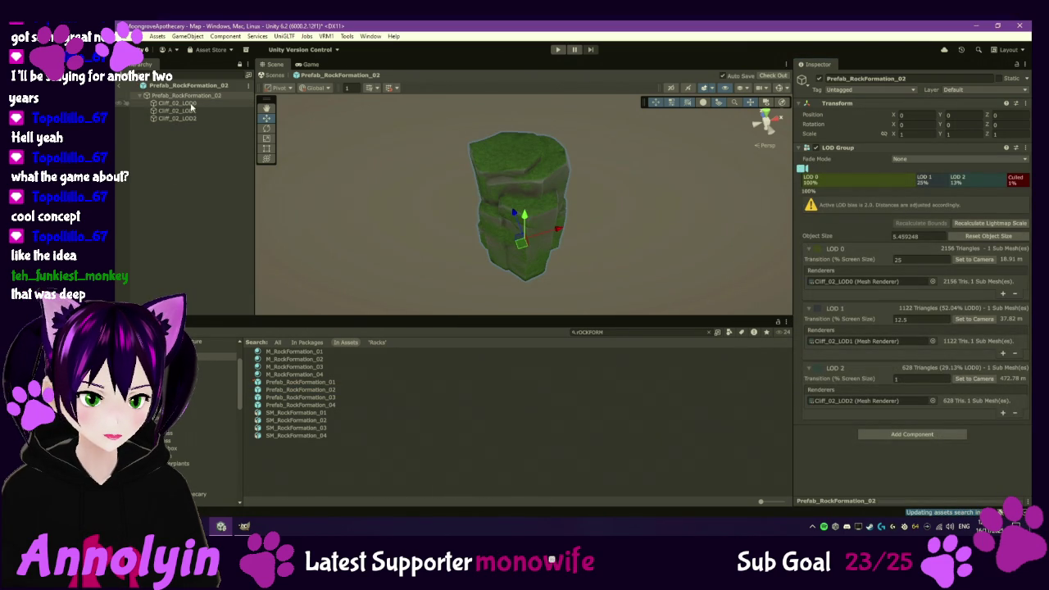
{"action": "left_click", "coordinate": [177, 103]}
{"action": "left_click", "coordinate": [177, 118], "text": "shift"}
{"action": "left_click", "coordinate": [1021, 196]}
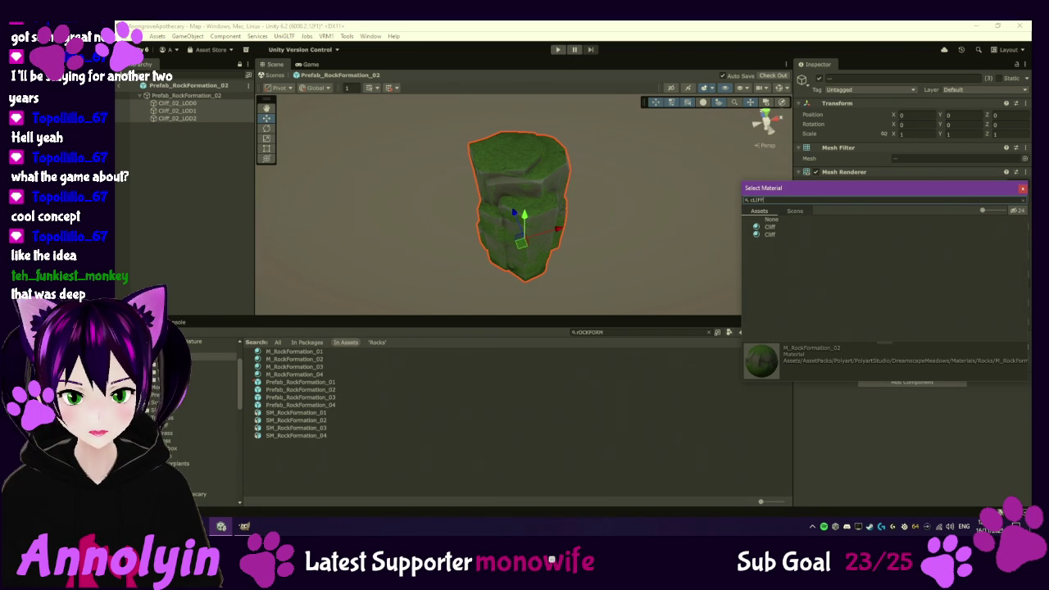
{"action": "left_click", "coordinate": [773, 227]}
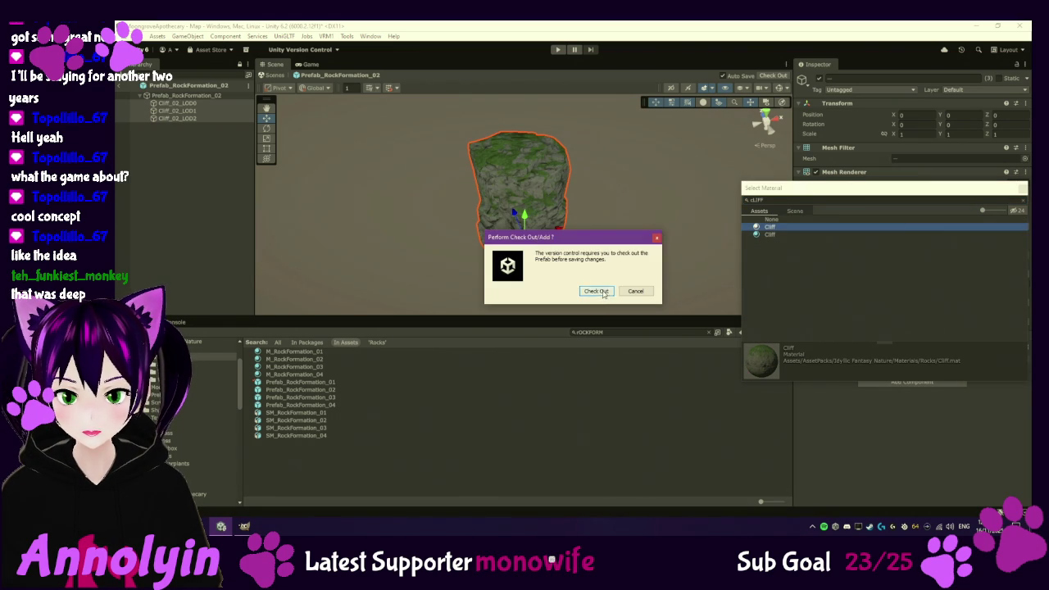
{"action": "left_click", "coordinate": [596, 291]}
{"action": "left_click", "coordinate": [1022, 189]}
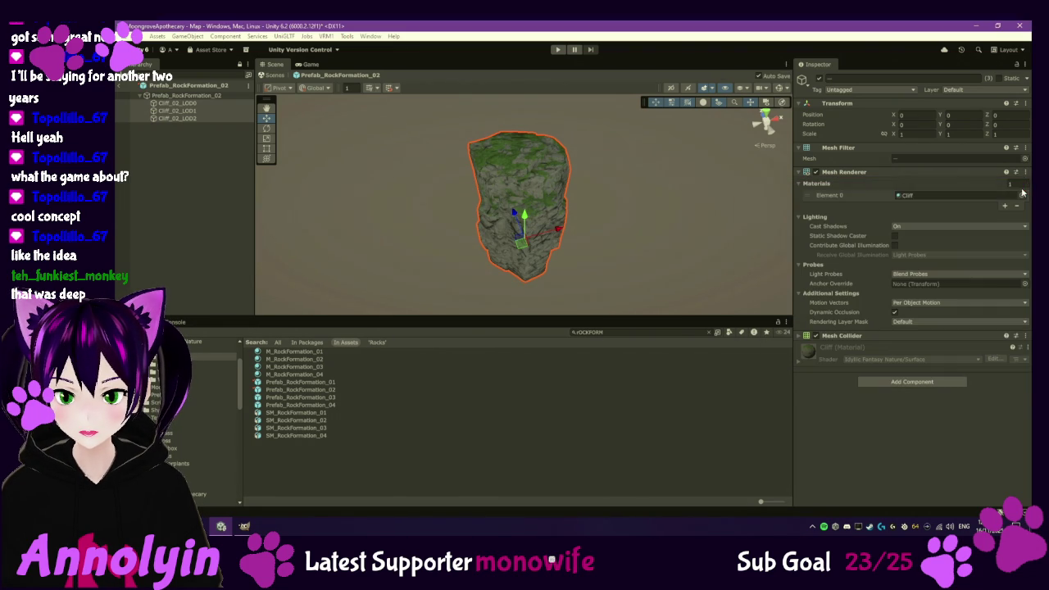
- Give Prefab_RockFormation_03's three LOD meshes the Cliff material and check out the prefab
{"action": "double_click", "coordinate": [301, 398]}
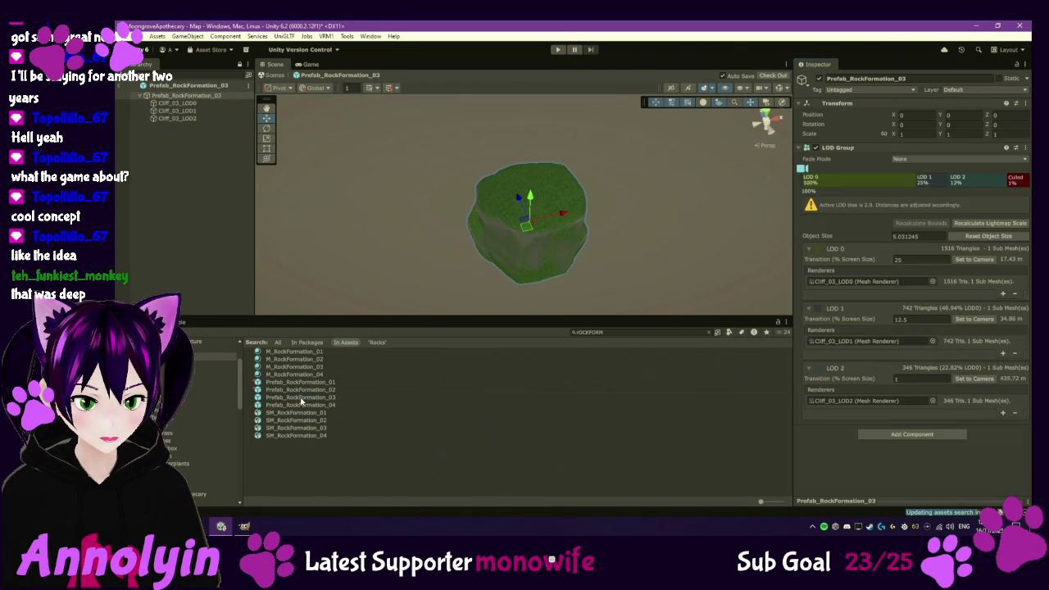
{"action": "left_click", "coordinate": [176, 118]}
{"action": "left_click", "coordinate": [176, 103], "text": "shift"}
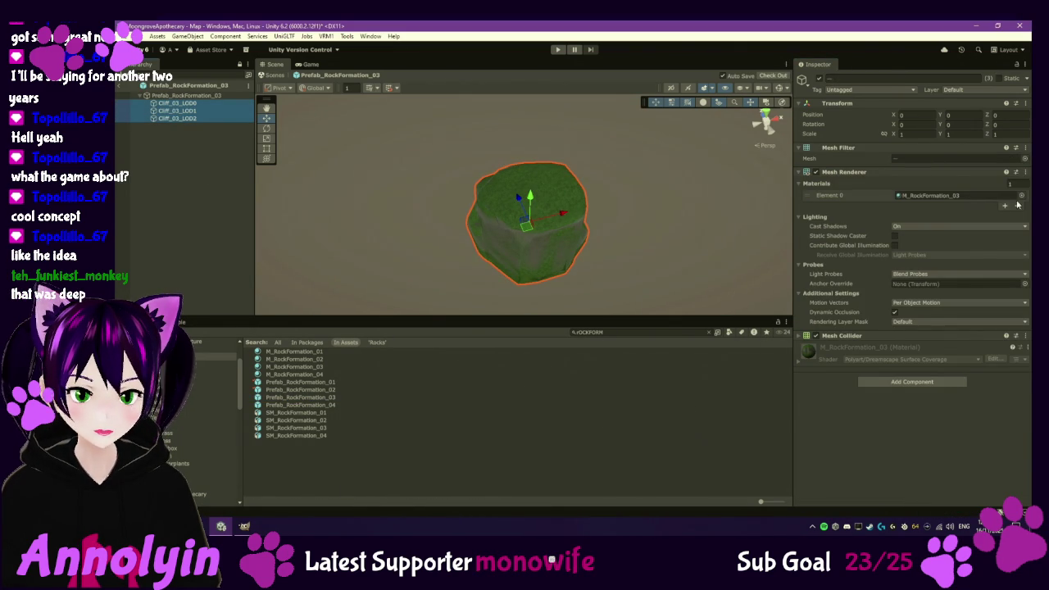
{"action": "left_click", "coordinate": [1020, 195]}
{"action": "type", "text": "li"}
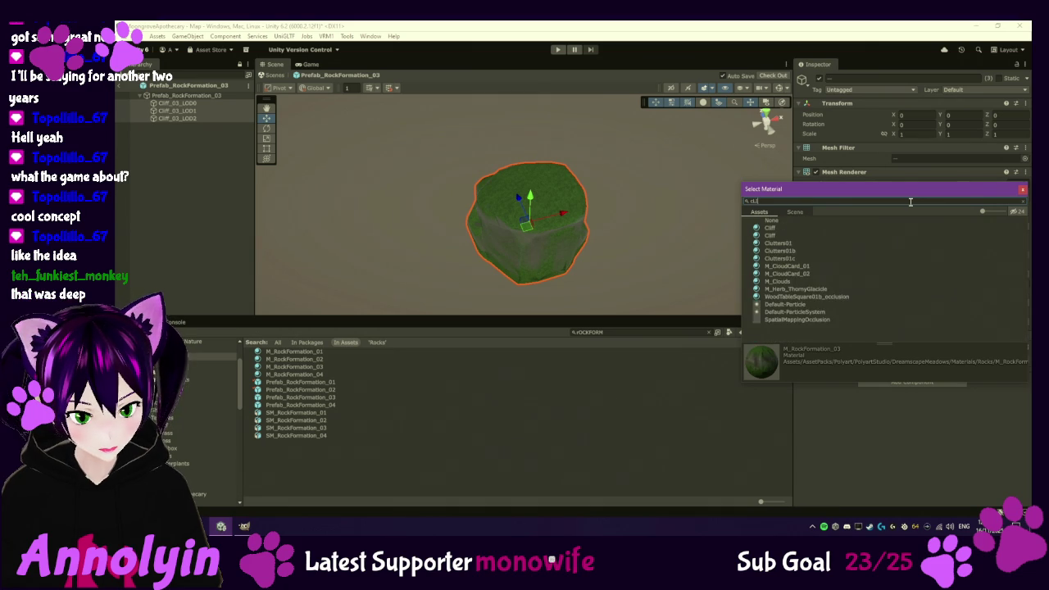
{"action": "left_click", "coordinate": [770, 228]}
{"action": "left_click", "coordinate": [609, 291]}
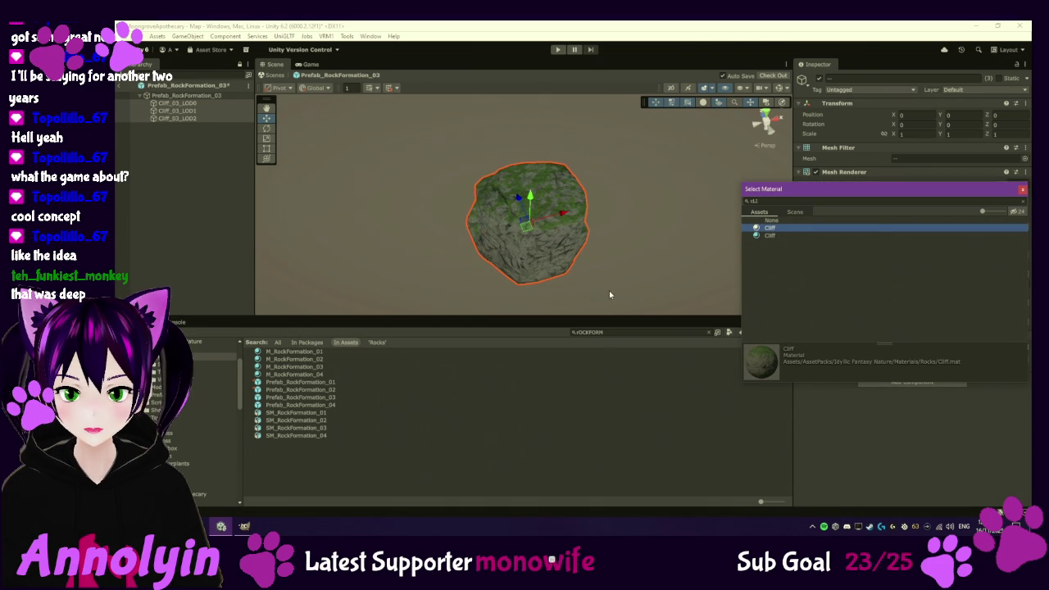
{"action": "left_click", "coordinate": [1021, 189]}
- Give Prefab_RockFormation_04's three LOD meshes the Cliff material and check out the prefab
{"action": "left_click", "coordinate": [281, 398]}
{"action": "double_click", "coordinate": [281, 404]}
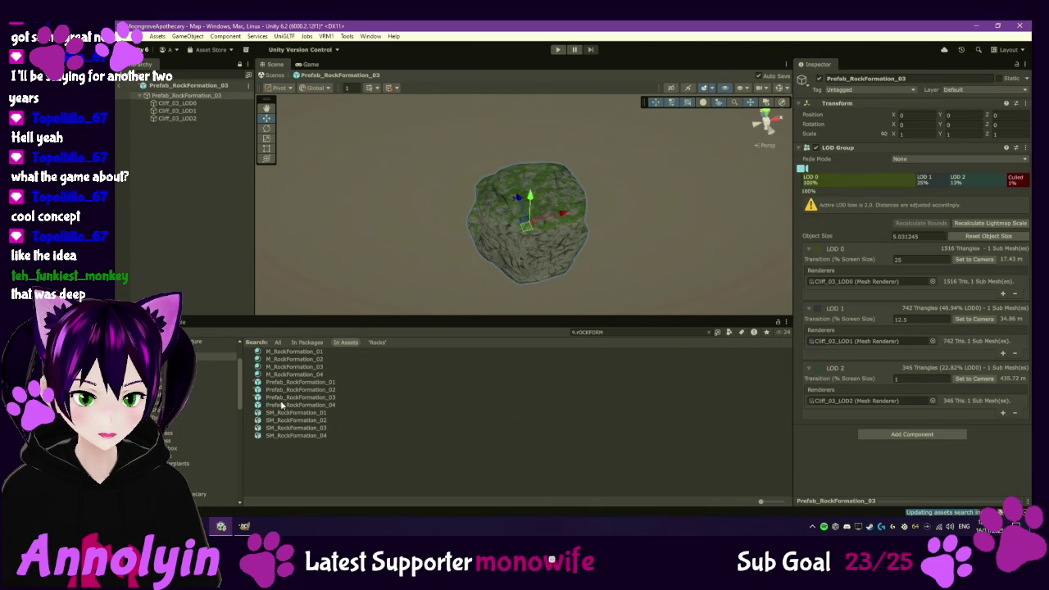
{"action": "left_click", "coordinate": [187, 118]}
{"action": "left_click", "coordinate": [176, 104], "text": "shift"}
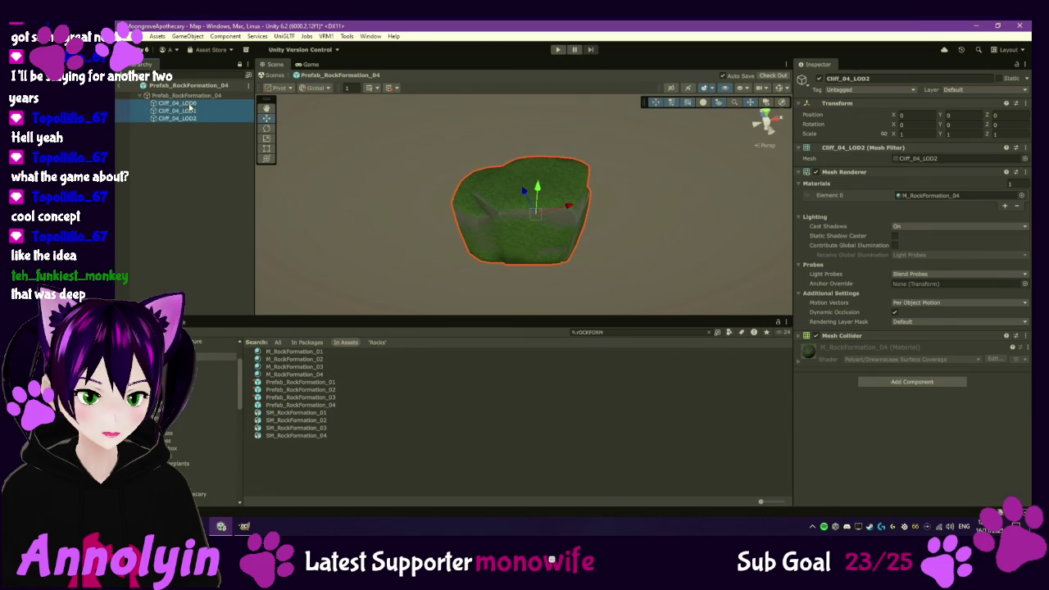
{"action": "left_click", "coordinate": [1020, 195]}
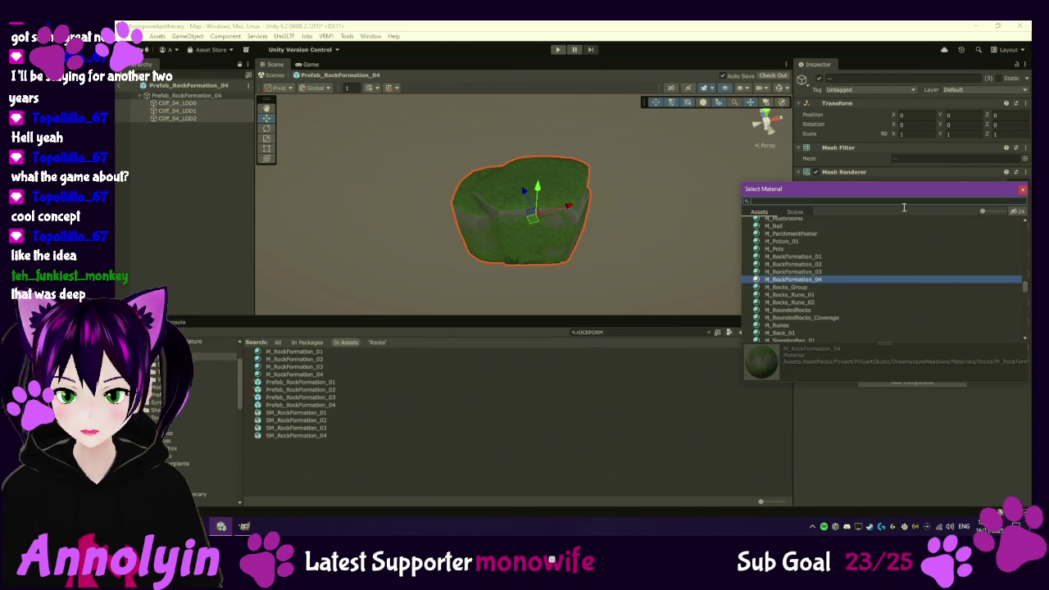
{"action": "type", "text": "cliff"}
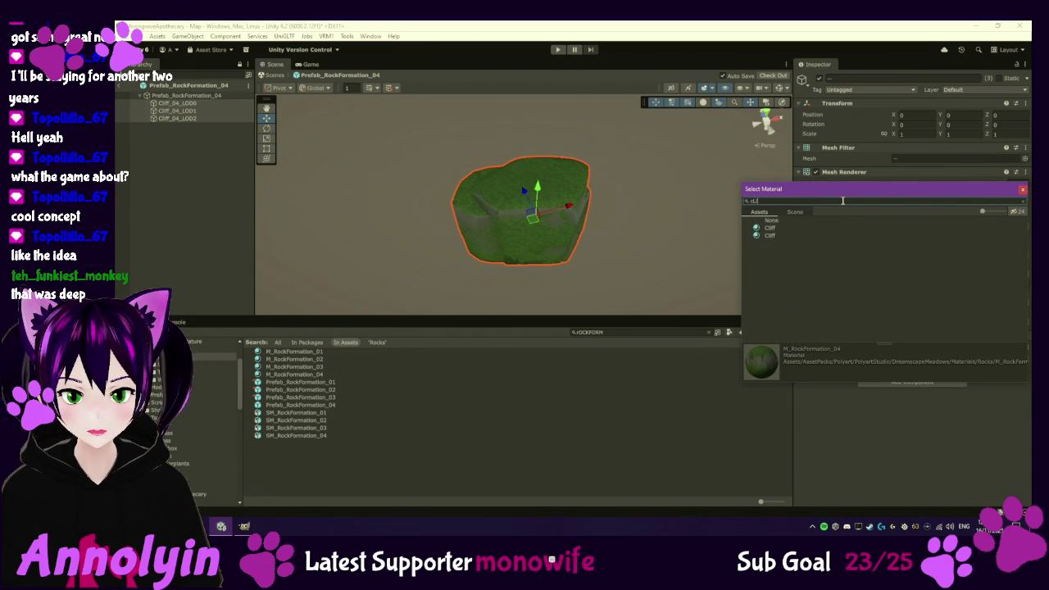
{"action": "double_click", "coordinate": [771, 229]}
{"action": "left_click", "coordinate": [603, 291]}
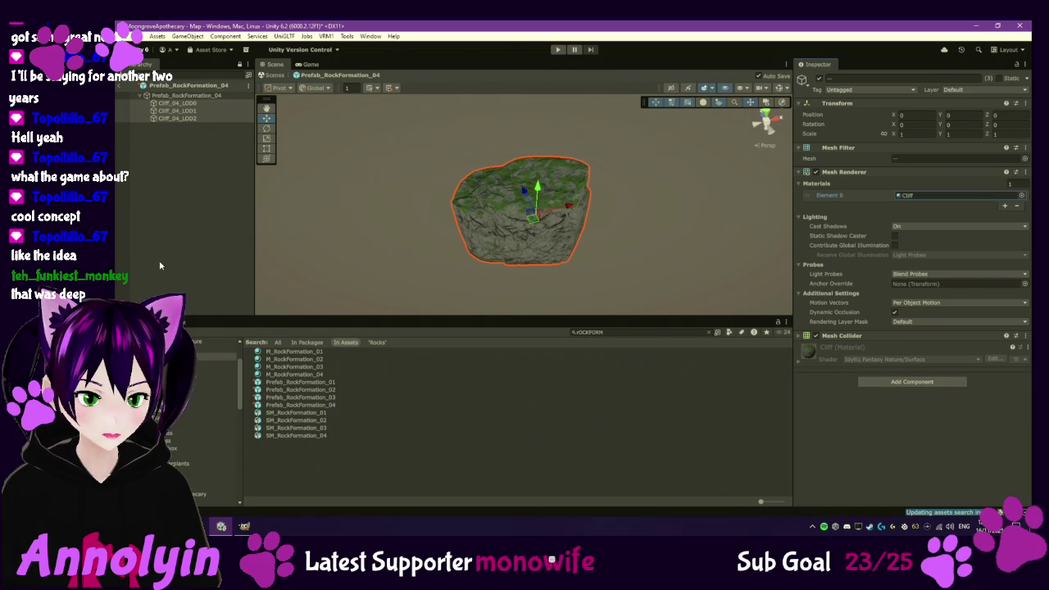
- Return to the Map scene and look over the bushes, rock wall and flower bed
{"action": "left_click", "coordinate": [116, 85]}
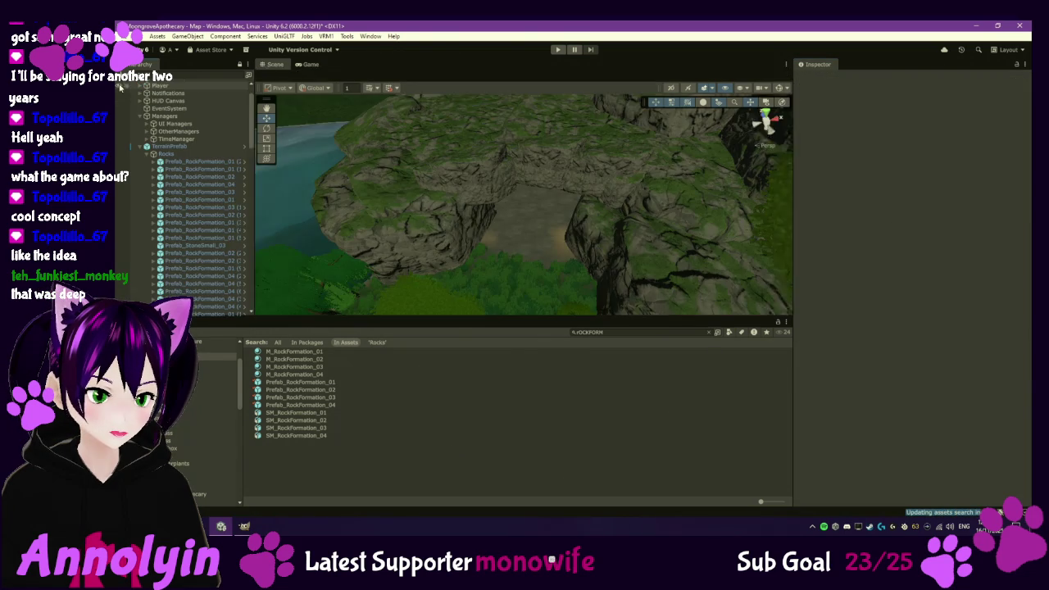
{"action": "scroll", "coordinate": [682, 205], "scroll_direction": "down", "scroll_amount": 5}
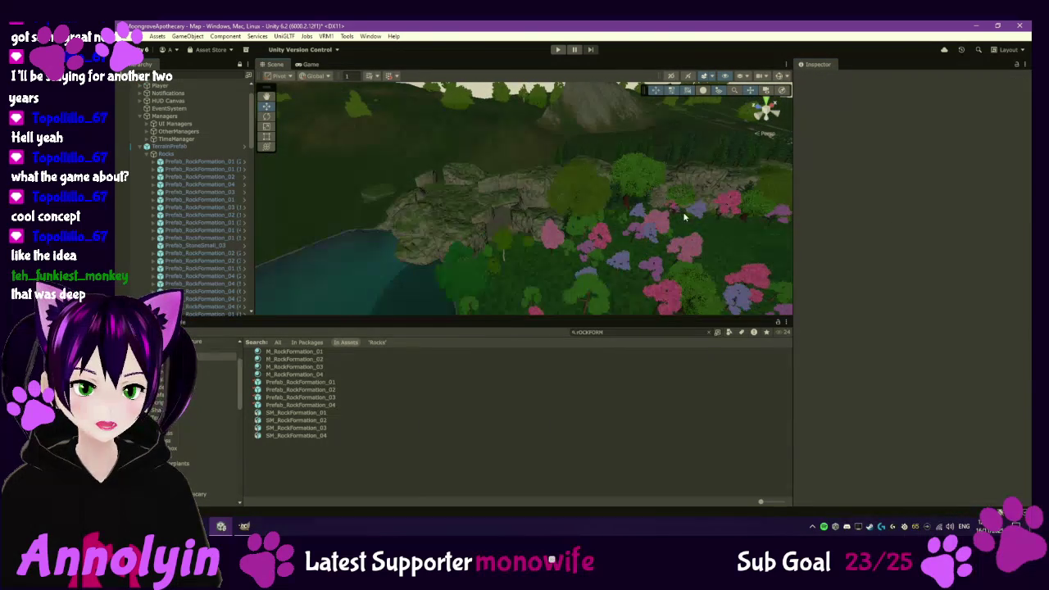
{"action": "scroll", "coordinate": [579, 232], "scroll_direction": "up", "scroll_amount": 5}
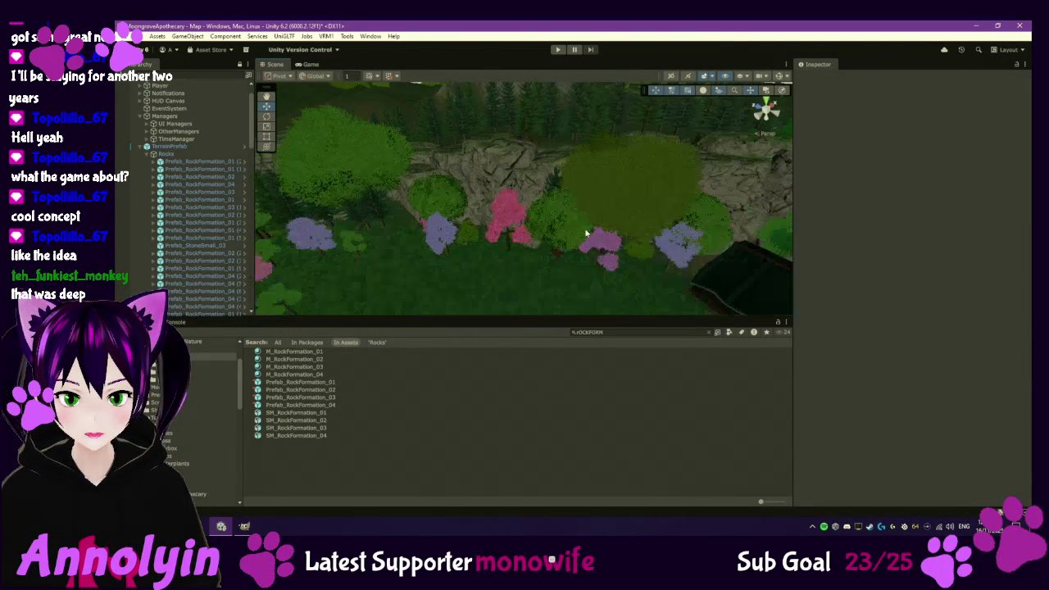
{"action": "mouse_move", "coordinate": [570, 236]}
{"action": "left_mouse_down"}
{"action": "mouse_move", "coordinate": [691, 251]}
{"action": "mouse_move", "coordinate": [639, 270]}
{"action": "left_mouse_up"}
{"action": "left_click_drag", "start_coordinate": [575, 273], "coordinate": [633, 288]}
{"action": "scroll", "coordinate": [633, 288], "scroll_direction": "down", "scroll_amount": 6}
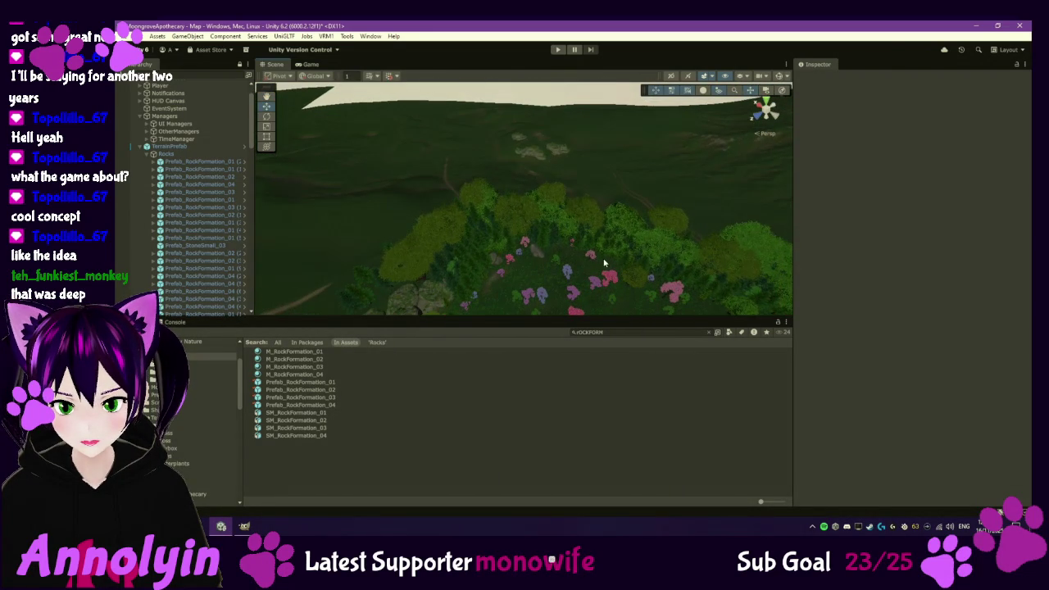
{"action": "left_click_drag", "start_coordinate": [600, 260], "coordinate": [635, 308]}
{"action": "mouse_move", "coordinate": [580, 280]}
{"action": "left_mouse_down"}
{"action": "mouse_move", "coordinate": [569, 243]}
{"action": "mouse_move", "coordinate": [541, 248]}
{"action": "mouse_move", "coordinate": [552, 247]}
{"action": "left_mouse_up"}
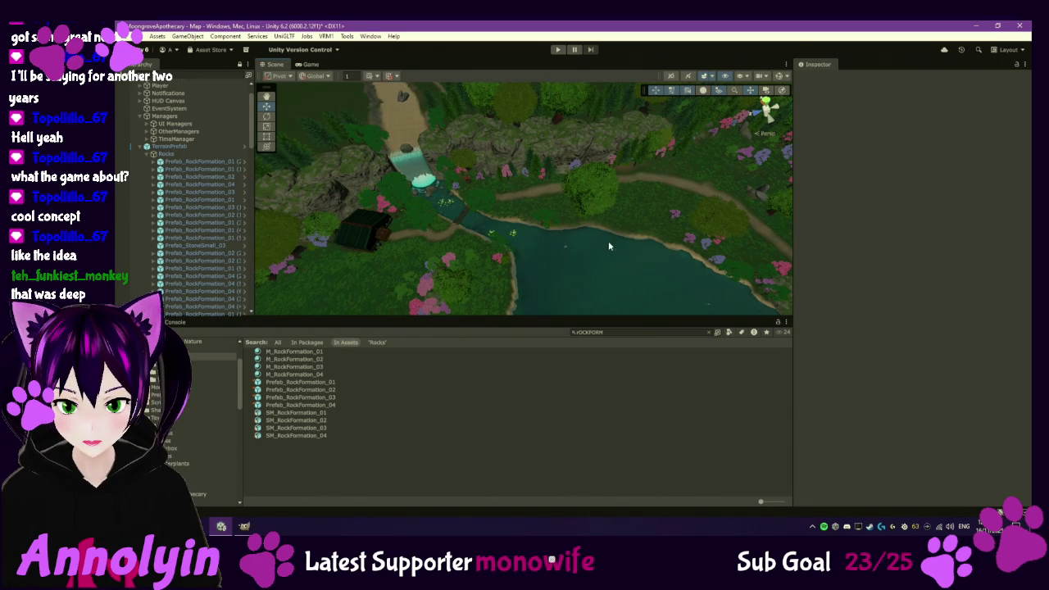
- Collapse the Rocks group, survey the pond, river and meadow, and expand the Tent group
{"action": "left_click", "coordinate": [139, 148]}
{"action": "mouse_move", "coordinate": [652, 207]}
{"action": "left_mouse_down"}
{"action": "mouse_move", "coordinate": [688, 201]}
{"action": "mouse_move", "coordinate": [579, 260]}
{"action": "left_mouse_up"}
{"action": "scroll", "coordinate": [465, 204], "scroll_direction": "up", "scroll_amount": 5}
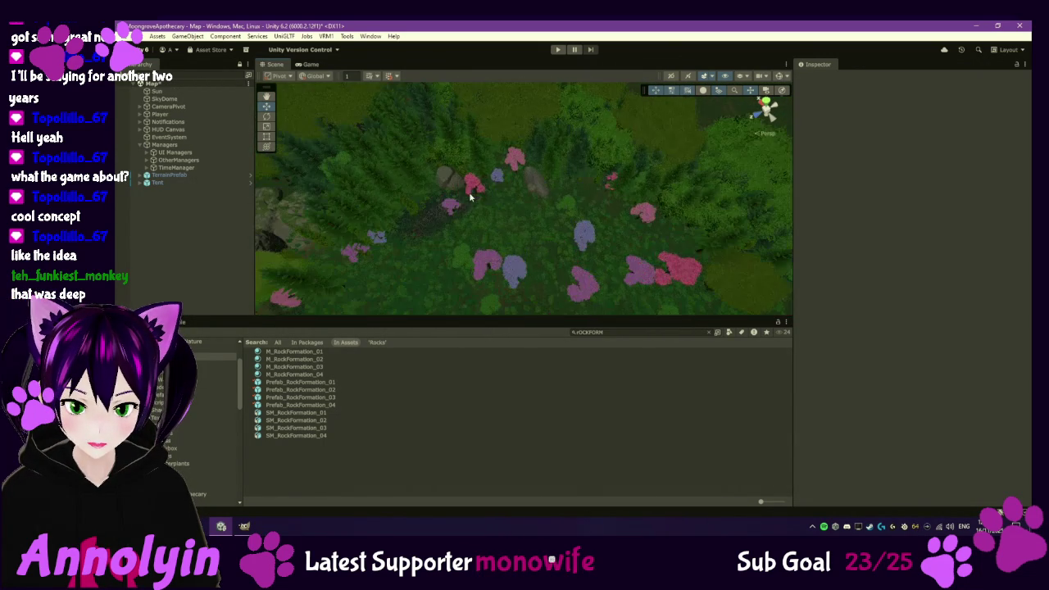
{"action": "mouse_move", "coordinate": [509, 177]}
{"action": "left_mouse_down"}
{"action": "mouse_move", "coordinate": [530, 152]}
{"action": "mouse_move", "coordinate": [545, 179]}
{"action": "left_mouse_up"}
{"action": "scroll", "coordinate": [579, 210], "scroll_direction": "down", "scroll_amount": 5}
{"action": "mouse_move", "coordinate": [582, 222]}
{"action": "left_mouse_down"}
{"action": "mouse_move", "coordinate": [560, 246]}
{"action": "mouse_move", "coordinate": [595, 203]}
{"action": "mouse_move", "coordinate": [583, 283]}
{"action": "mouse_move", "coordinate": [557, 283]}
{"action": "mouse_move", "coordinate": [543, 265]}
{"action": "mouse_move", "coordinate": [562, 227]}
{"action": "mouse_move", "coordinate": [565, 240]}
{"action": "mouse_move", "coordinate": [548, 251]}
{"action": "left_mouse_up"}
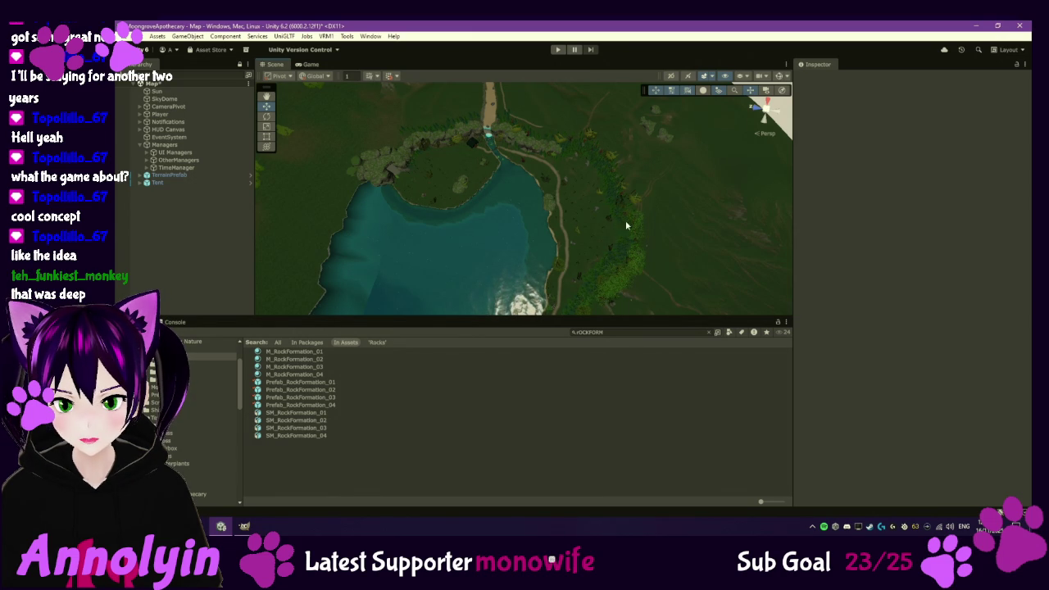
{"action": "scroll", "coordinate": [575, 294], "scroll_direction": "up", "scroll_amount": 10}
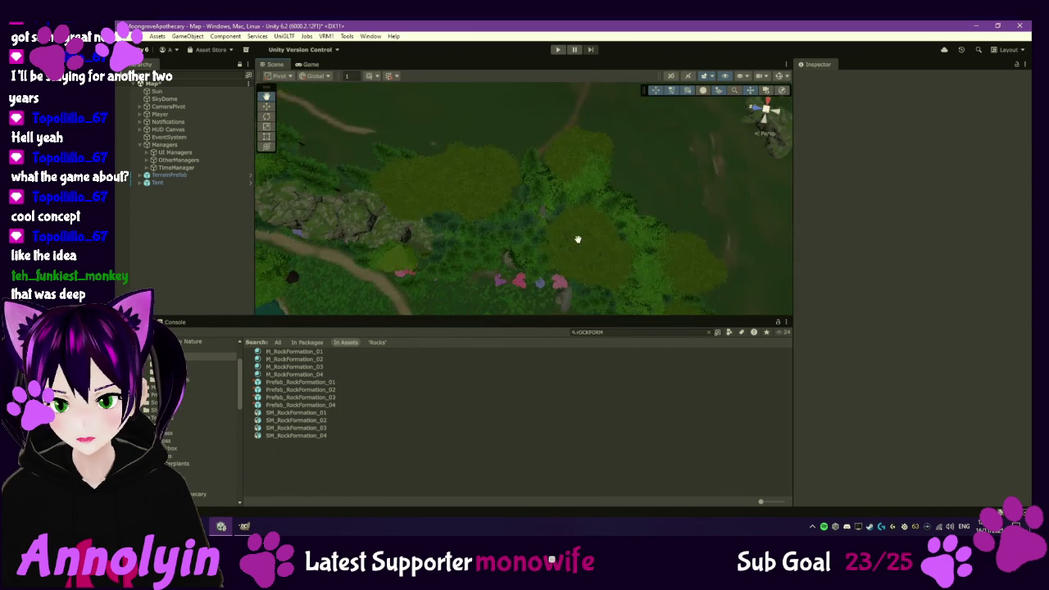
{"action": "mouse_move", "coordinate": [578, 239]}
{"action": "left_mouse_down"}
{"action": "mouse_move", "coordinate": [579, 215]}
{"action": "mouse_move", "coordinate": [570, 222]}
{"action": "mouse_move", "coordinate": [590, 222]}
{"action": "mouse_move", "coordinate": [575, 219]}
{"action": "left_mouse_up"}
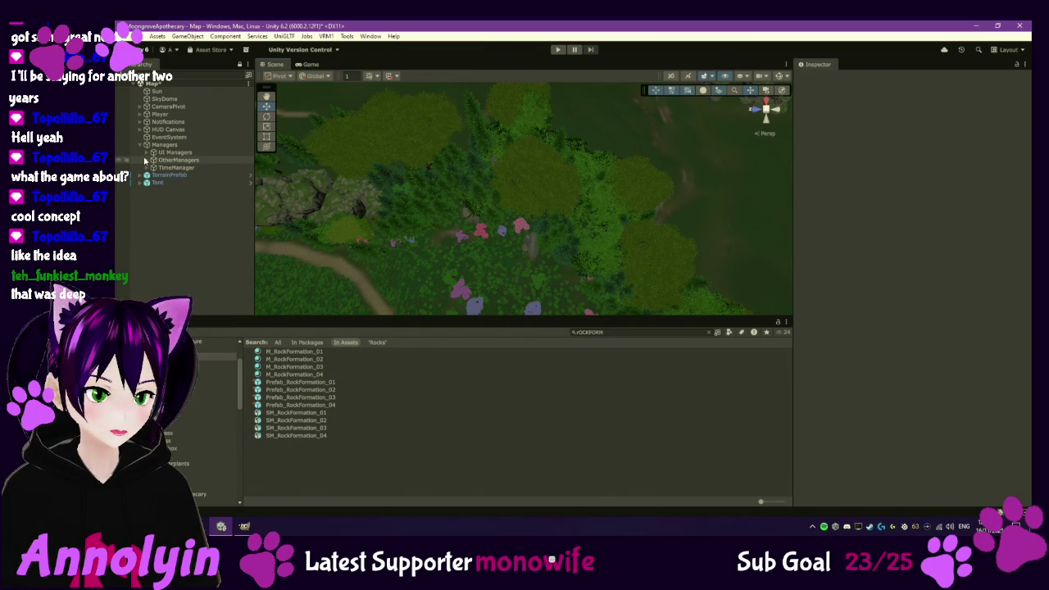
{"action": "left_click", "coordinate": [141, 183]}
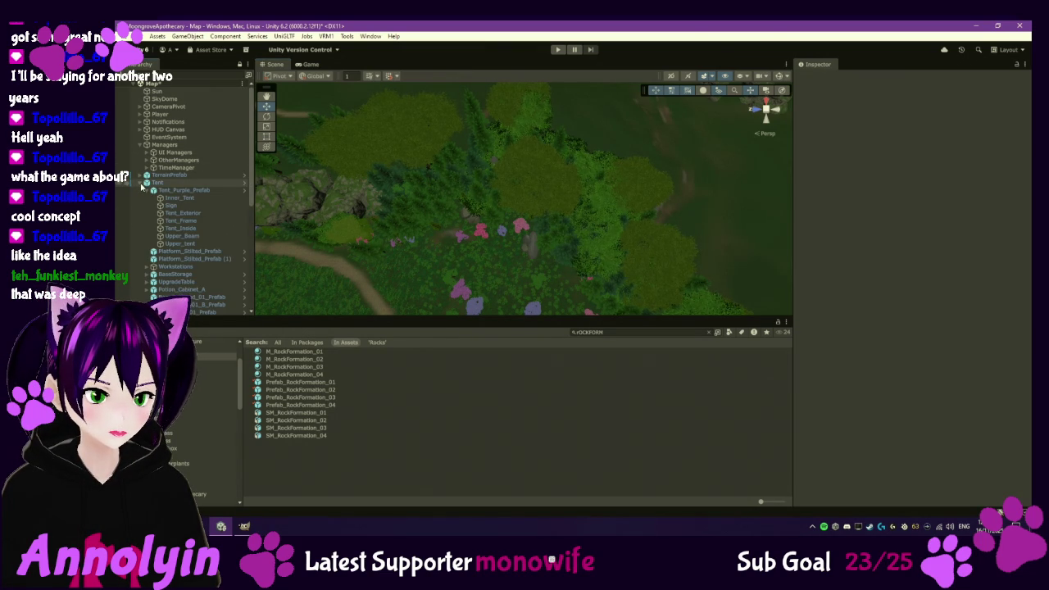
- Inspect Tent's Walls group, fold Tent away, pan to the straight path, and expand TerrainPrefab
{"action": "left_click", "coordinate": [147, 191]}
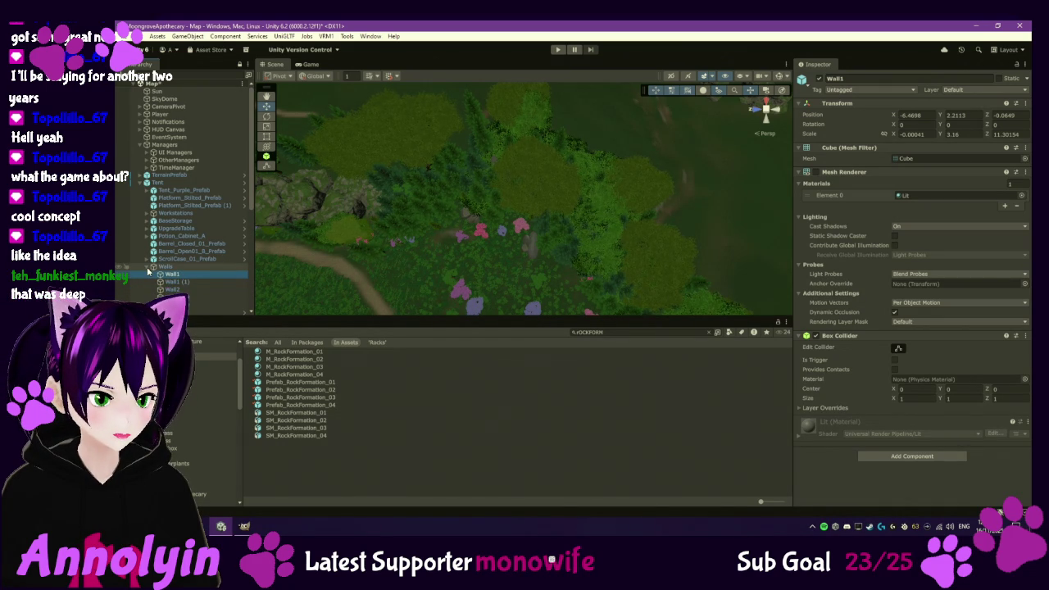
{"action": "left_click", "coordinate": [152, 267]}
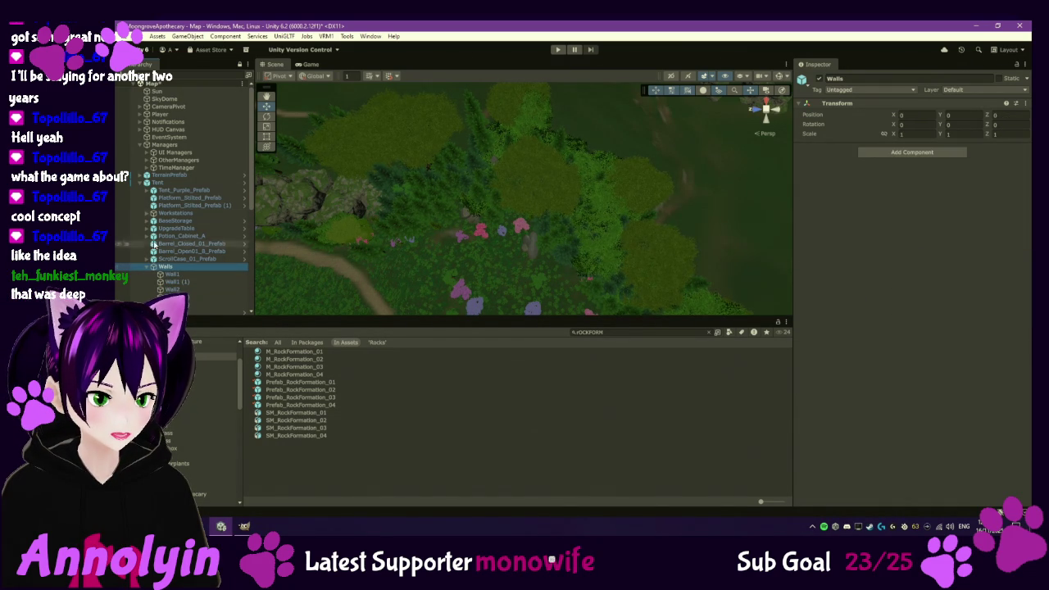
{"action": "left_click", "coordinate": [144, 182]}
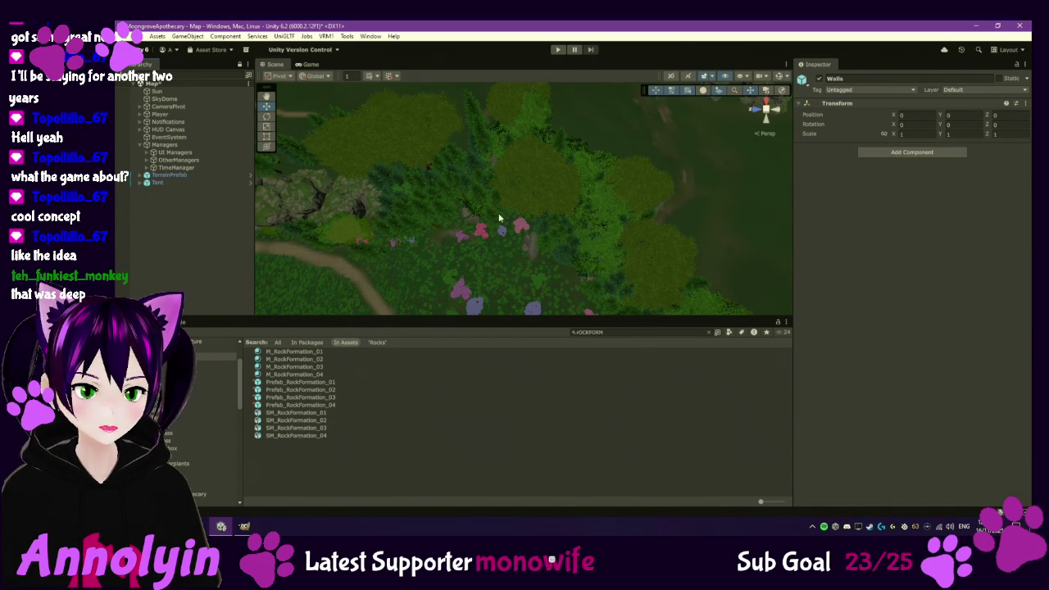
{"action": "mouse_move", "coordinate": [520, 244]}
{"action": "left_mouse_down"}
{"action": "mouse_move", "coordinate": [499, 205]}
{"action": "mouse_move", "coordinate": [527, 236]}
{"action": "mouse_move", "coordinate": [548, 232]}
{"action": "mouse_move", "coordinate": [587, 257]}
{"action": "mouse_move", "coordinate": [599, 235]}
{"action": "mouse_move", "coordinate": [682, 216]}
{"action": "mouse_move", "coordinate": [562, 234]}
{"action": "mouse_move", "coordinate": [592, 220]}
{"action": "mouse_move", "coordinate": [590, 237]}
{"action": "mouse_move", "coordinate": [494, 304]}
{"action": "mouse_move", "coordinate": [547, 293]}
{"action": "left_mouse_up"}
{"action": "left_click_drag", "start_coordinate": [622, 248], "coordinate": [609, 275]}
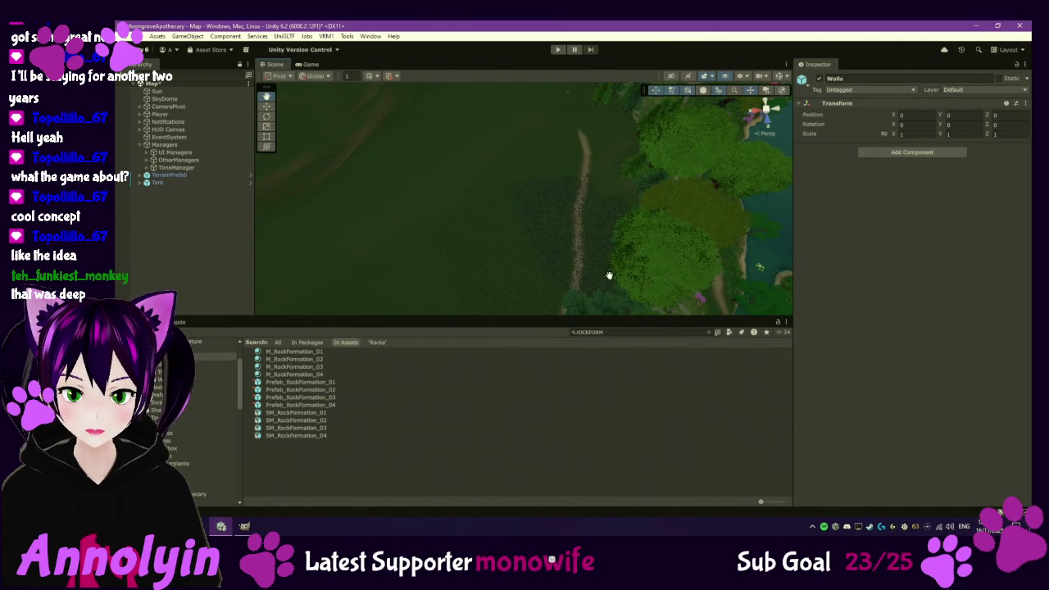
{"action": "left_click", "coordinate": [140, 177]}
- Put Main Terrain in Paint Details mode with a soft round brush of size 10
{"action": "left_click", "coordinate": [152, 183]}
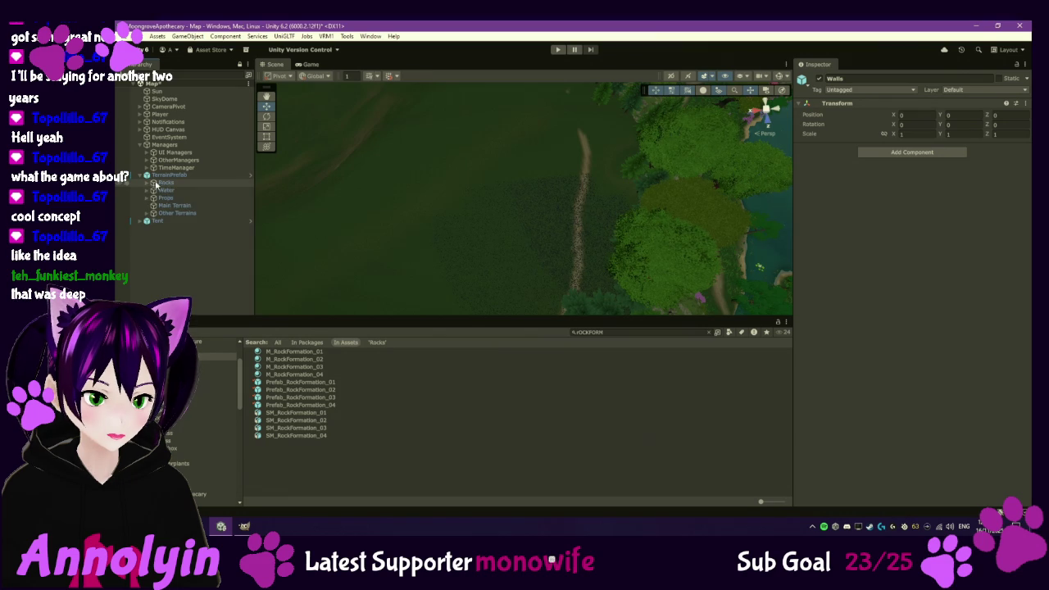
{"action": "left_click", "coordinate": [174, 206]}
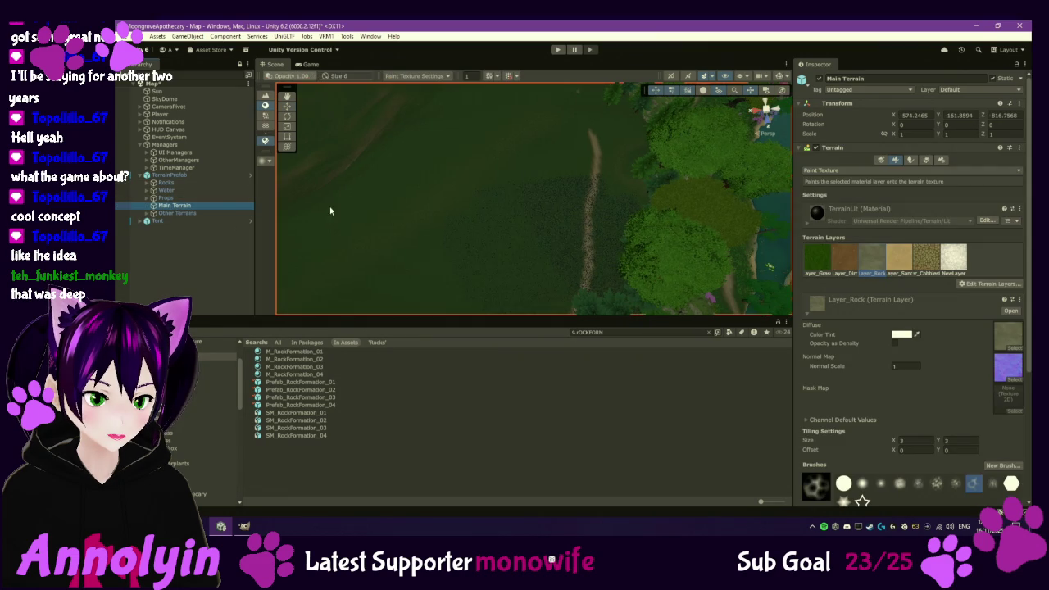
{"action": "left_click", "coordinate": [926, 159]}
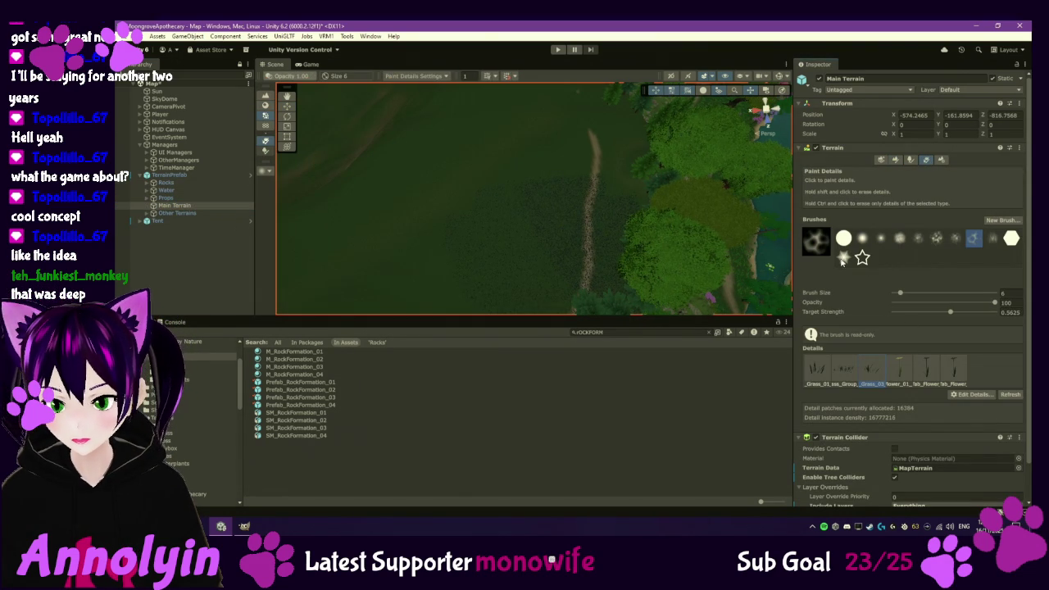
{"action": "left_click", "coordinate": [844, 238]}
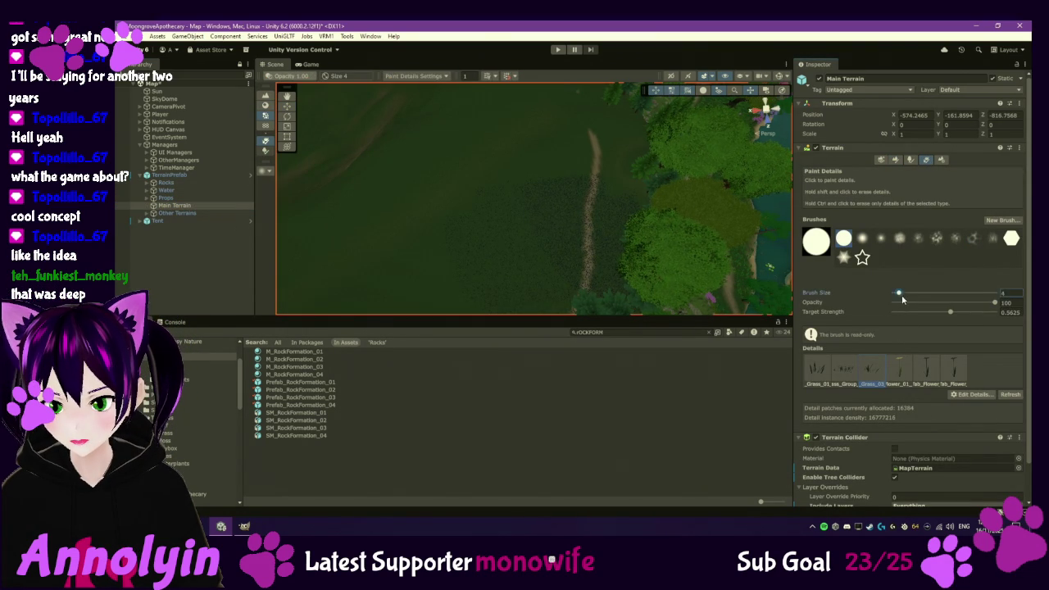
{"action": "left_click_drag", "start_coordinate": [918, 295], "coordinate": [902, 293]}
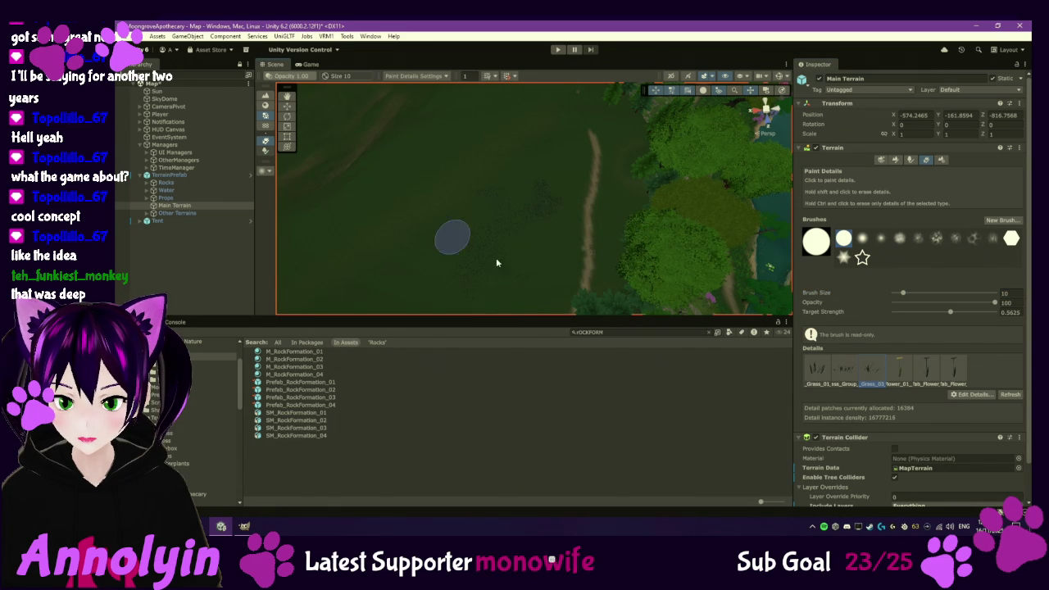
- Look over the flower field, lake and nearby path, then deselect the terrain
{"action": "scroll", "coordinate": [512, 229], "scroll_direction": "down", "scroll_amount": 3}
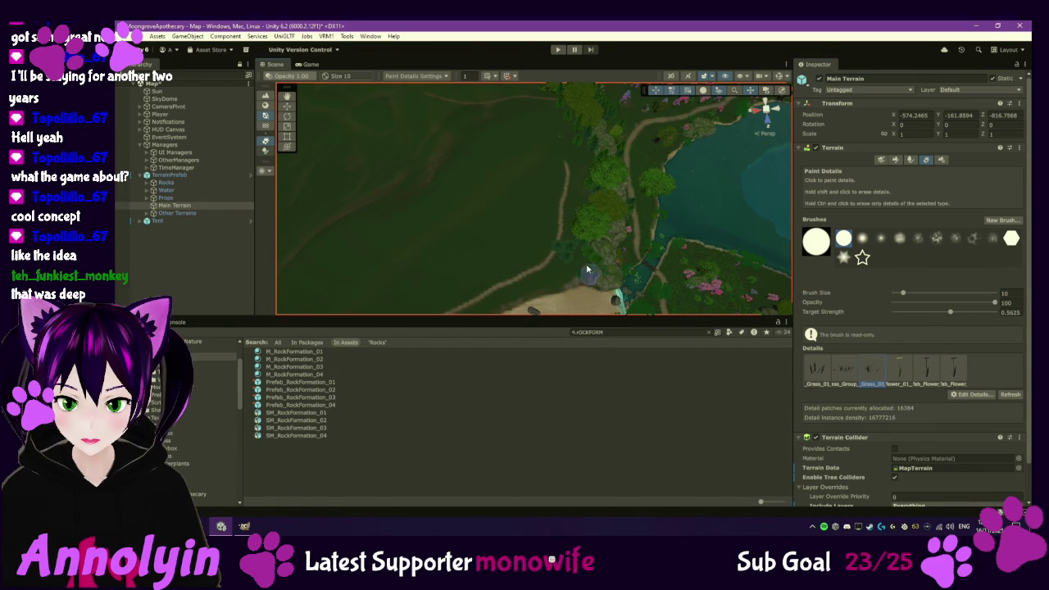
{"action": "mouse_move", "coordinate": [551, 135]}
{"action": "left_mouse_down"}
{"action": "mouse_move", "coordinate": [543, 216]}
{"action": "mouse_move", "coordinate": [517, 271]}
{"action": "mouse_move", "coordinate": [578, 291]}
{"action": "mouse_move", "coordinate": [631, 261]}
{"action": "mouse_move", "coordinate": [639, 242]}
{"action": "mouse_move", "coordinate": [634, 253]}
{"action": "left_mouse_up"}
{"action": "scroll", "coordinate": [600, 254], "scroll_direction": "up", "scroll_amount": 3}
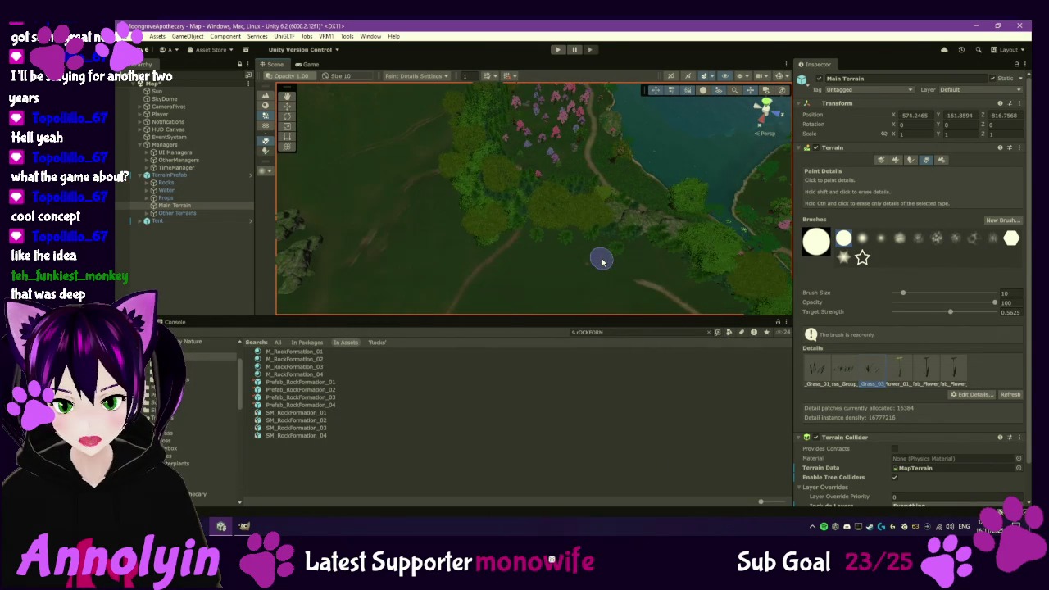
{"action": "left_click_drag", "start_coordinate": [583, 255], "coordinate": [623, 246]}
{"action": "scroll", "coordinate": [632, 246], "scroll_direction": "down", "scroll_amount": 6}
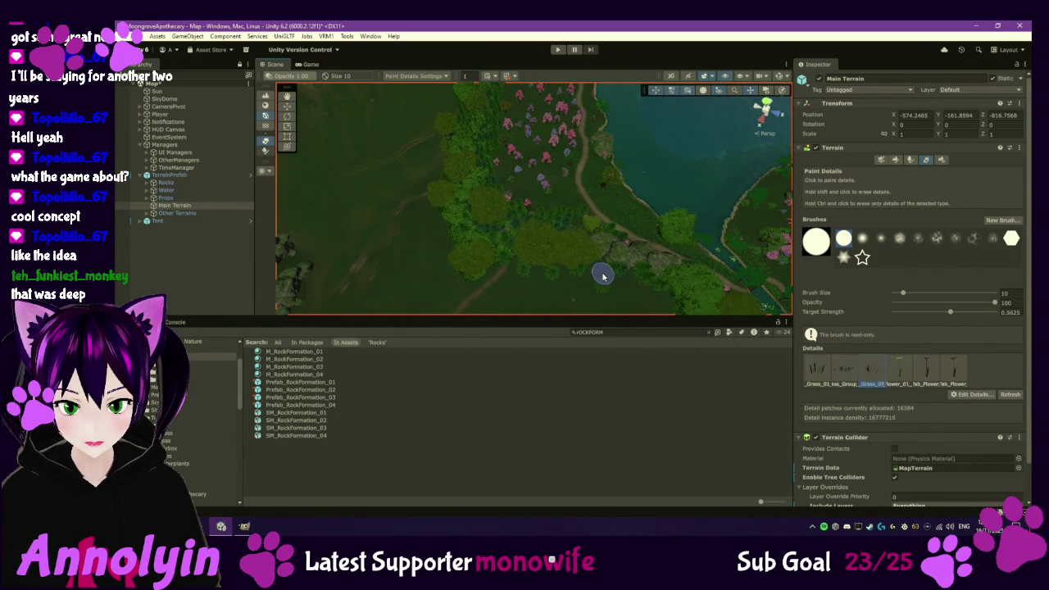
{"action": "scroll", "coordinate": [602, 278], "scroll_direction": "up", "scroll_amount": 5}
{"action": "left_click_drag", "start_coordinate": [636, 276], "coordinate": [638, 259]}
{"action": "scroll", "coordinate": [638, 259], "scroll_direction": "down", "scroll_amount": 3}
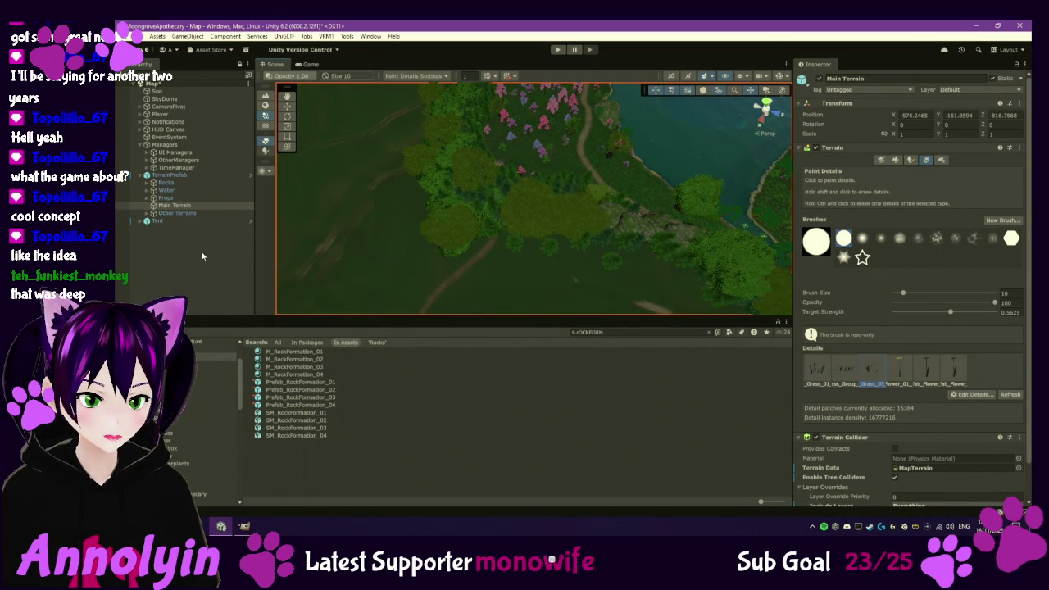
{"action": "left_click", "coordinate": [162, 240]}
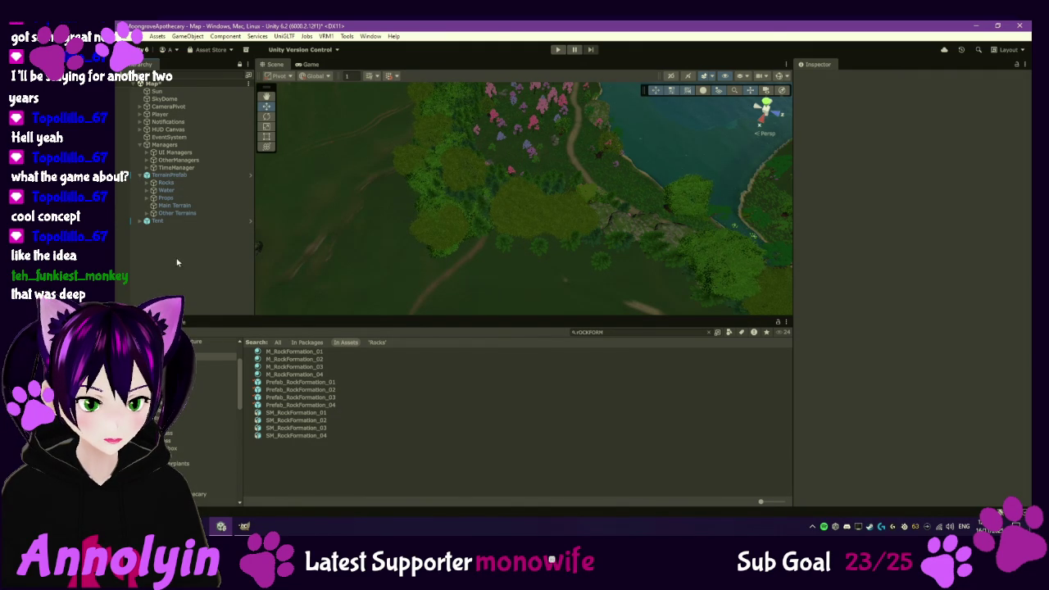
- Add a new Cube under TerrainPrefab and move it to the lower left of the lake
{"action": "right_click", "coordinate": [182, 176]}
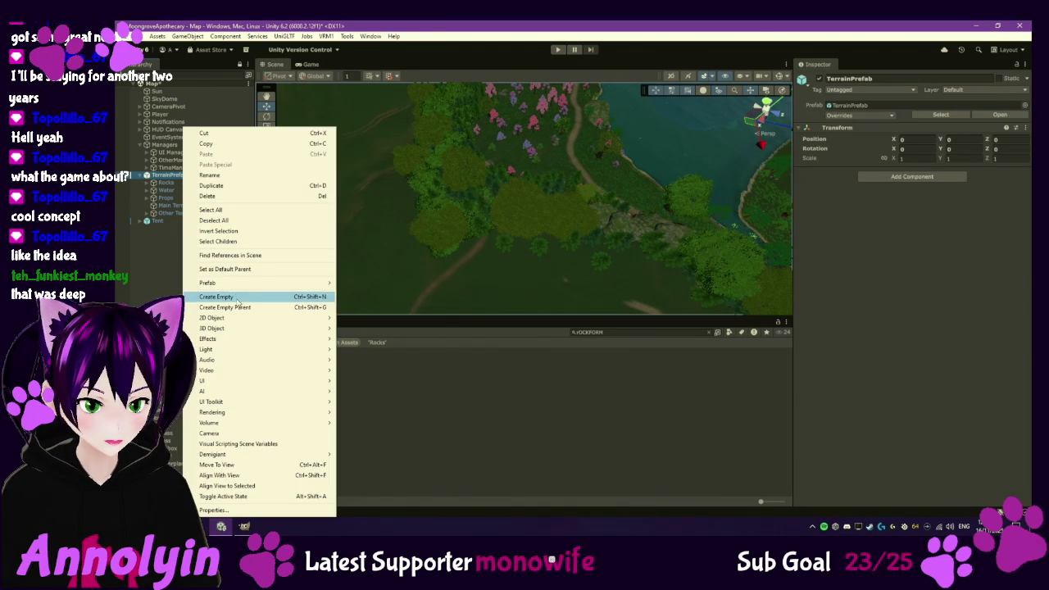
{"action": "mouse_move", "coordinate": [243, 328]}
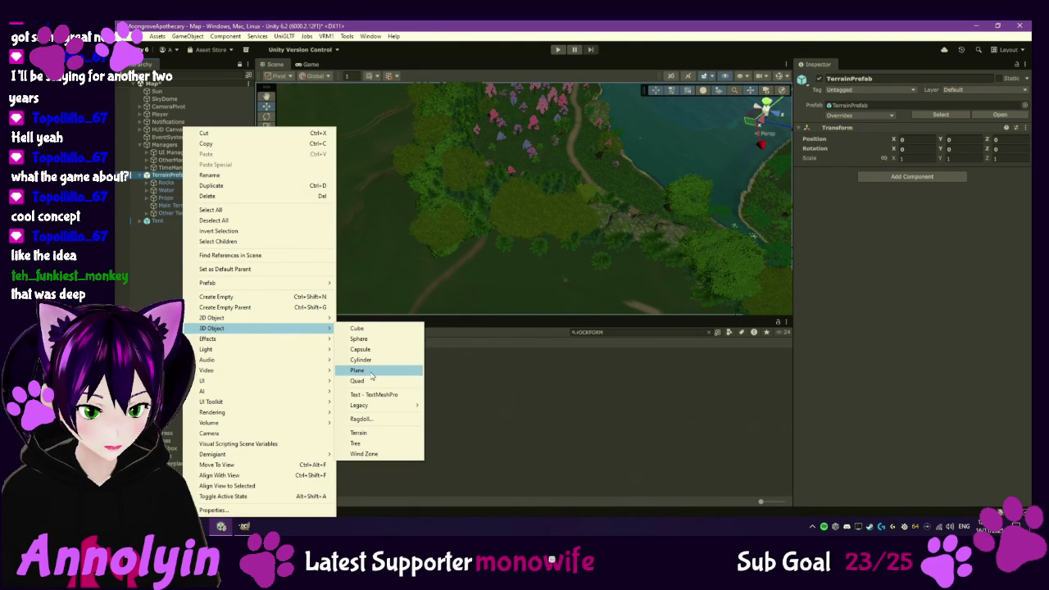
{"action": "left_click", "coordinate": [376, 330]}
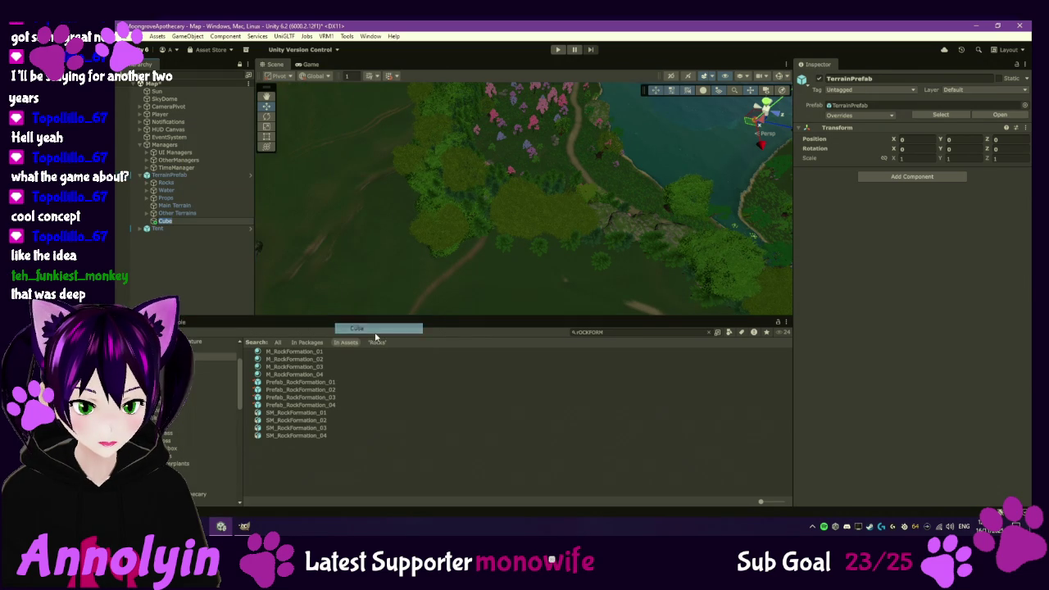
{"action": "double_click", "coordinate": [205, 222]}
{"action": "scroll", "coordinate": [509, 276], "scroll_direction": "down", "scroll_amount": 10}
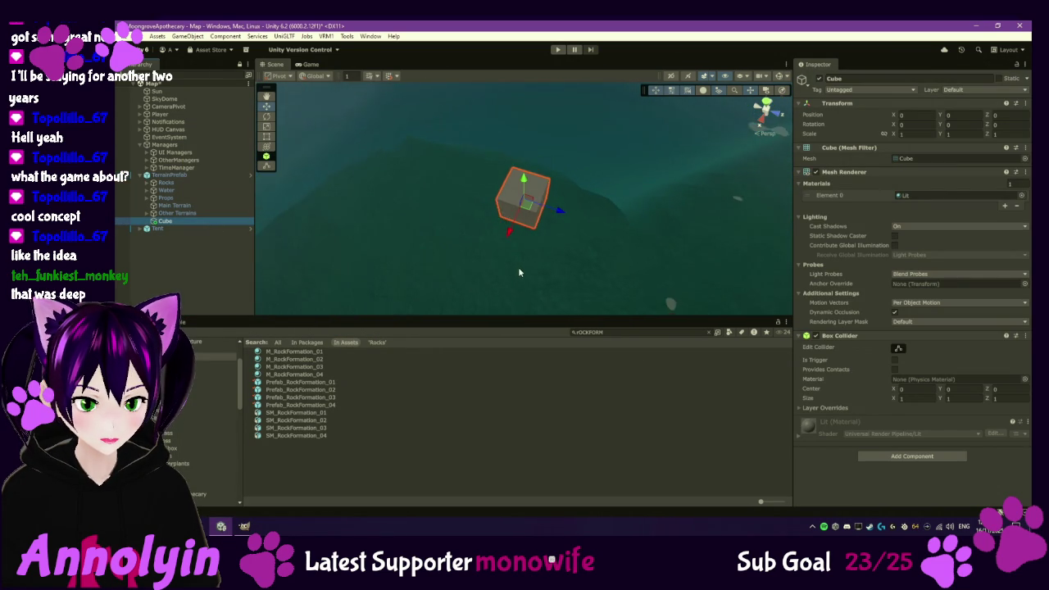
{"action": "scroll", "coordinate": [516, 268], "scroll_direction": "down", "scroll_amount": 10}
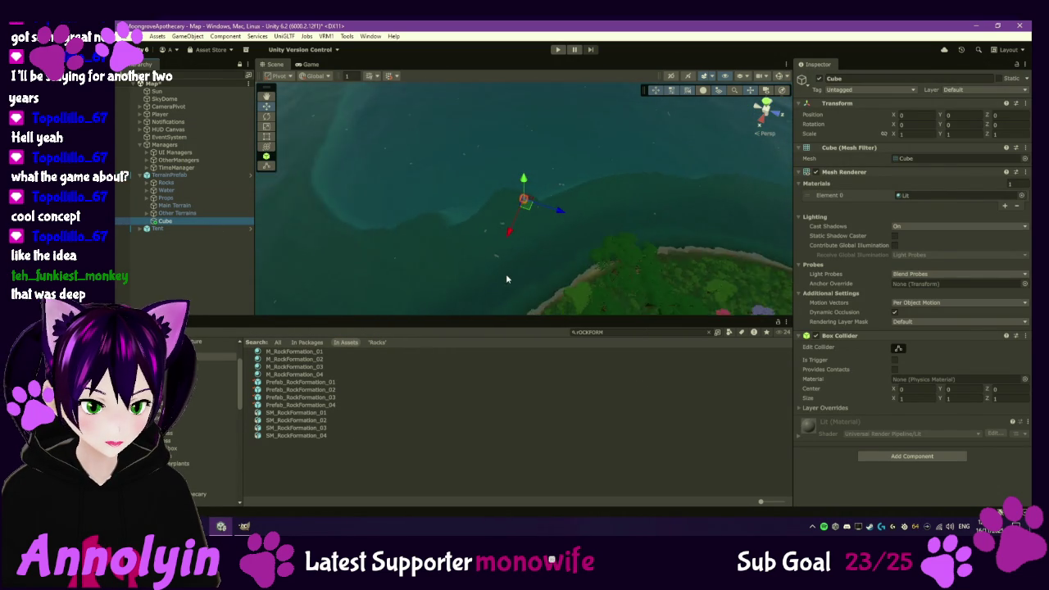
{"action": "scroll", "coordinate": [512, 279], "scroll_direction": "down", "scroll_amount": 3}
{"action": "left_click_drag", "start_coordinate": [529, 208], "coordinate": [340, 314]}
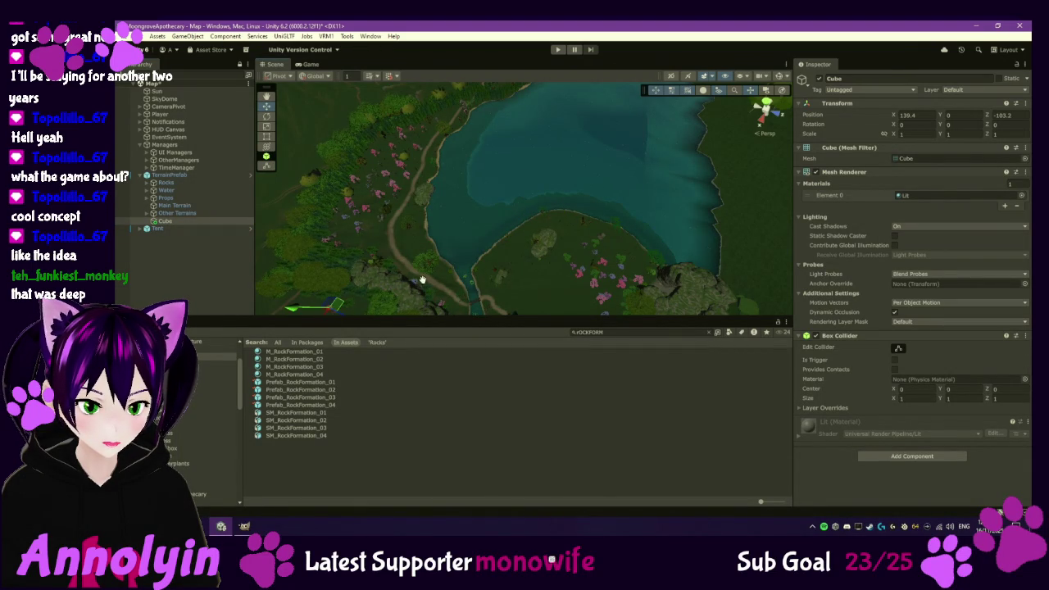
{"action": "left_click_drag", "start_coordinate": [416, 287], "coordinate": [379, 262]}
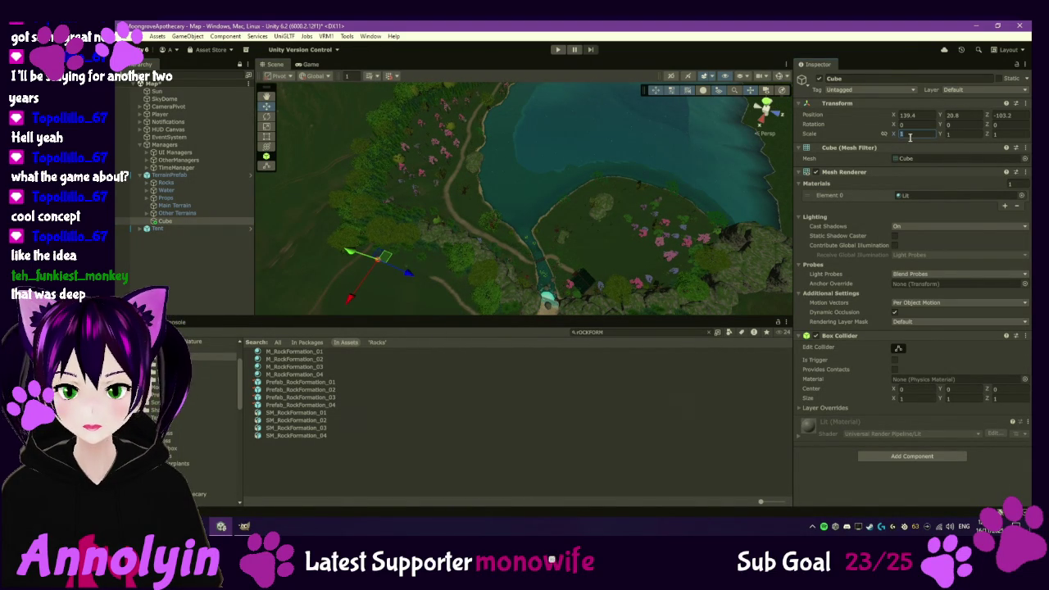
- Stretch the cube into a 500 × 100 × 1 wall and rotate it to about 84.6°
{"action": "type", "text": "100"}
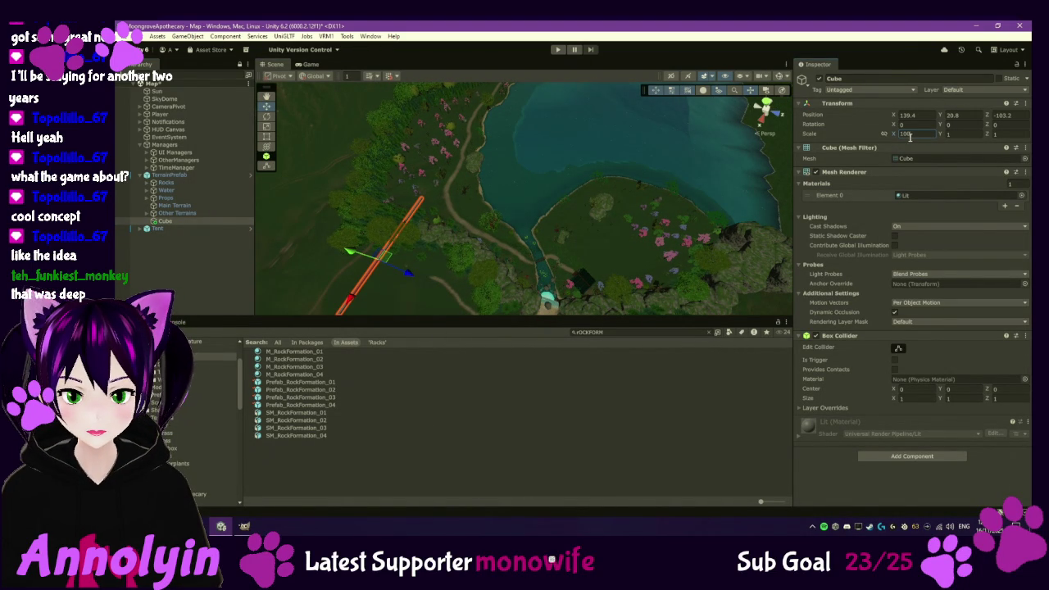
{"action": "type", "text": "100"}
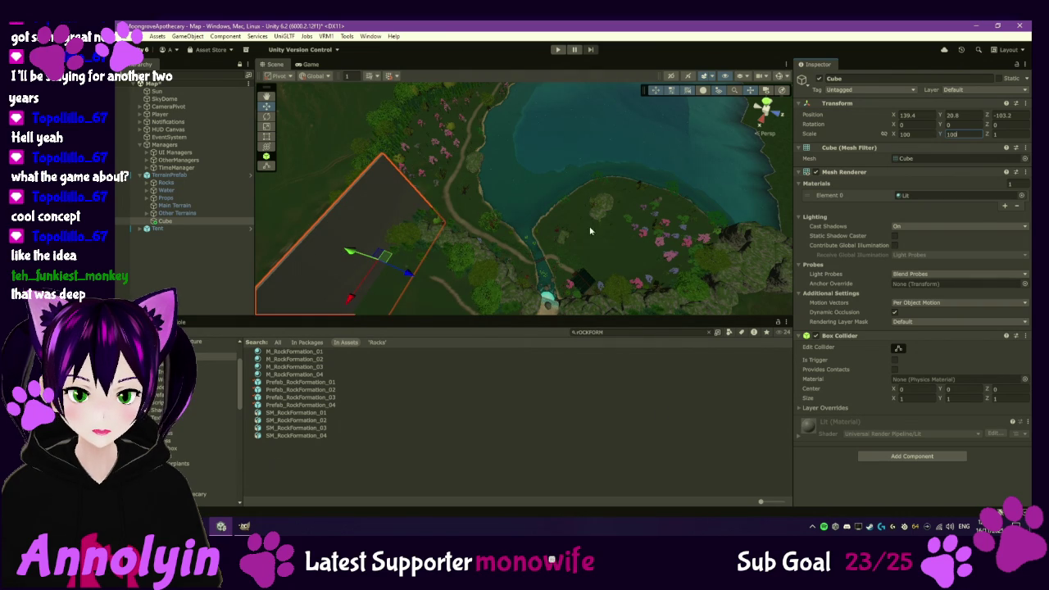
{"action": "left_click_drag", "start_coordinate": [609, 227], "coordinate": [677, 198]}
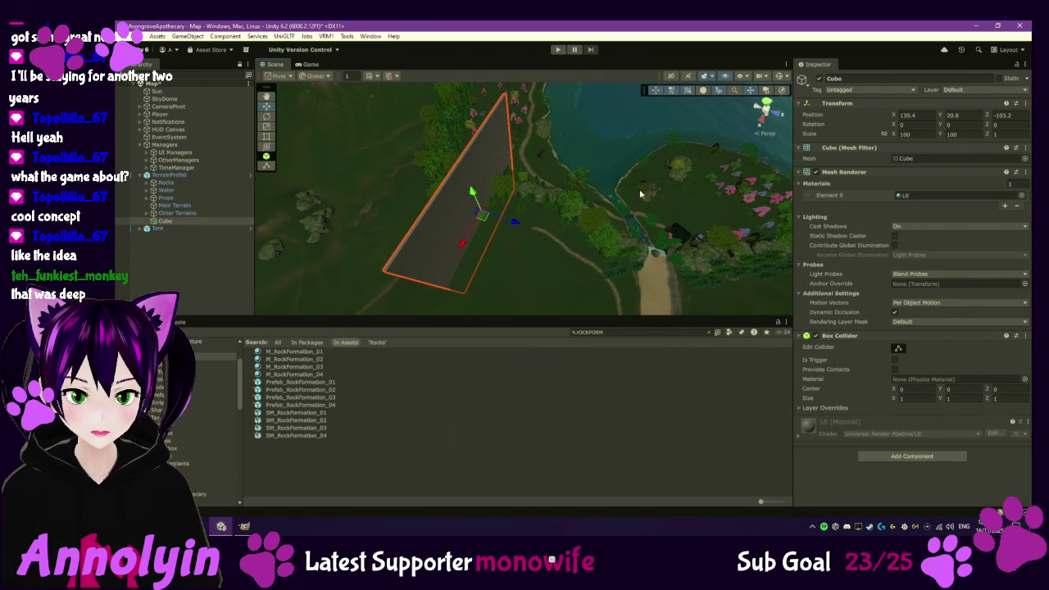
{"action": "left_click", "coordinate": [265, 117]}
{"action": "mouse_move", "coordinate": [512, 239]}
{"action": "left_mouse_down"}
{"action": "mouse_move", "coordinate": [406, 262]}
{"action": "mouse_move", "coordinate": [363, 259]}
{"action": "left_mouse_up"}
{"action": "mouse_move", "coordinate": [642, 218]}
{"action": "left_mouse_down"}
{"action": "mouse_move", "coordinate": [255, 182]}
{"action": "mouse_move", "coordinate": [490, 188]}
{"action": "mouse_move", "coordinate": [481, 189]}
{"action": "mouse_move", "coordinate": [571, 175]}
{"action": "left_mouse_up"}
{"action": "mouse_move", "coordinate": [592, 227]}
{"action": "left_mouse_down"}
{"action": "mouse_move", "coordinate": [582, 237]}
{"action": "mouse_move", "coordinate": [587, 283]}
{"action": "mouse_move", "coordinate": [571, 257]}
{"action": "mouse_move", "coordinate": [581, 280]}
{"action": "left_mouse_up"}
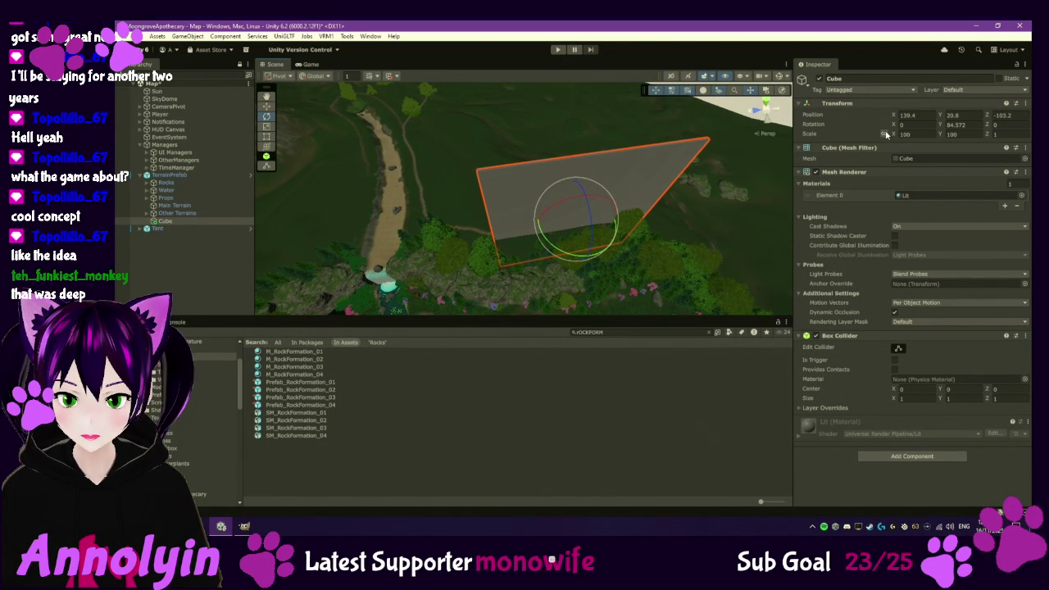
{"action": "type", "text": "99.23"}
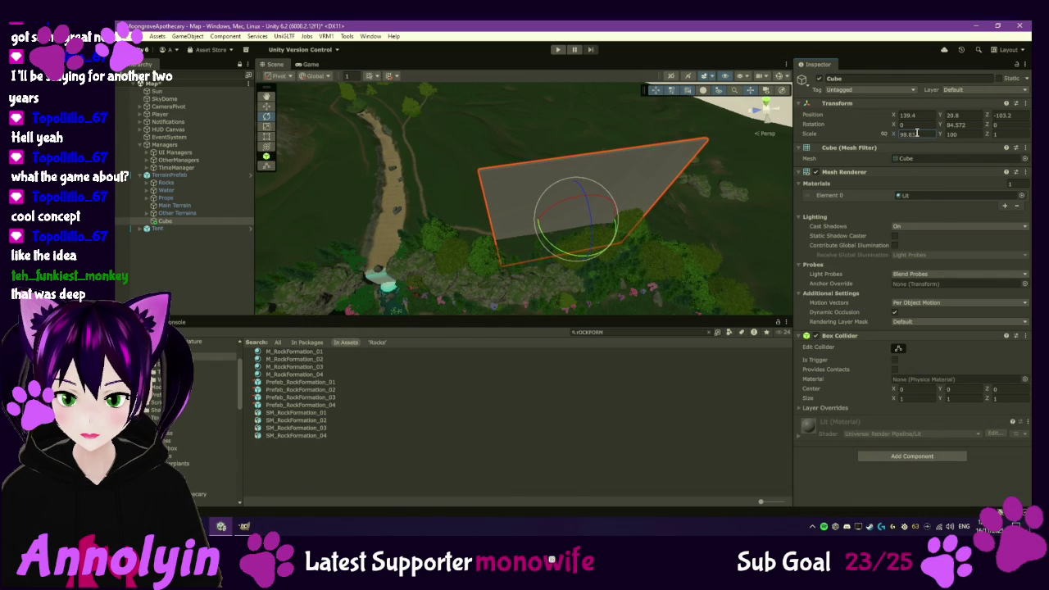
{"action": "type", "text": "500"}
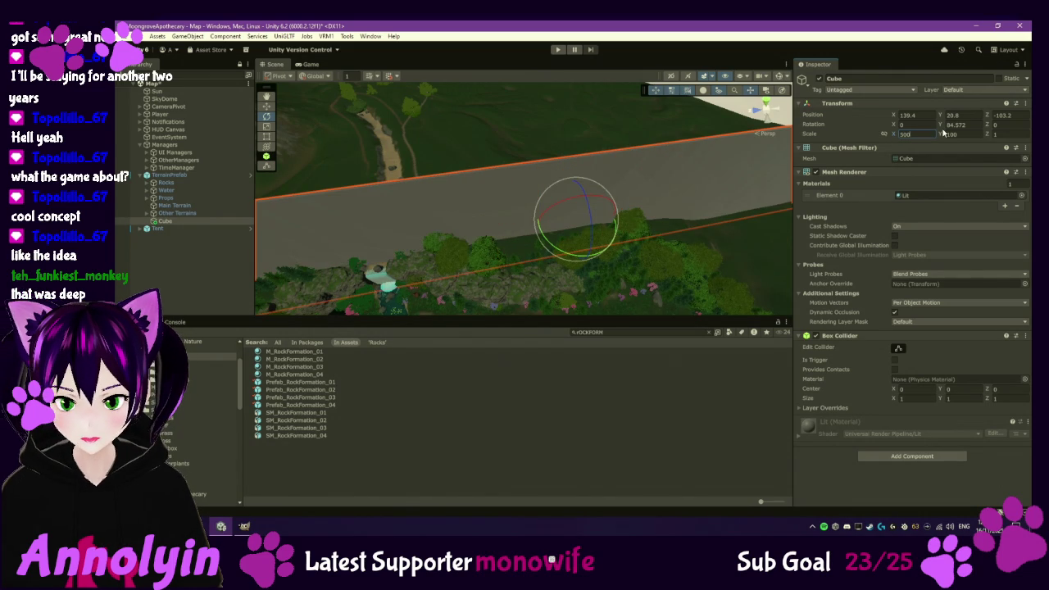
{"action": "mouse_move", "coordinate": [587, 232]}
{"action": "left_mouse_down"}
{"action": "mouse_move", "coordinate": [615, 218]}
{"action": "mouse_move", "coordinate": [533, 206]}
{"action": "mouse_move", "coordinate": [613, 222]}
{"action": "mouse_move", "coordinate": [560, 234]}
{"action": "mouse_move", "coordinate": [440, 206]}
{"action": "left_mouse_up"}
- Slide the wall along X and Z into place along the forest edge
{"action": "key", "text": "w"}
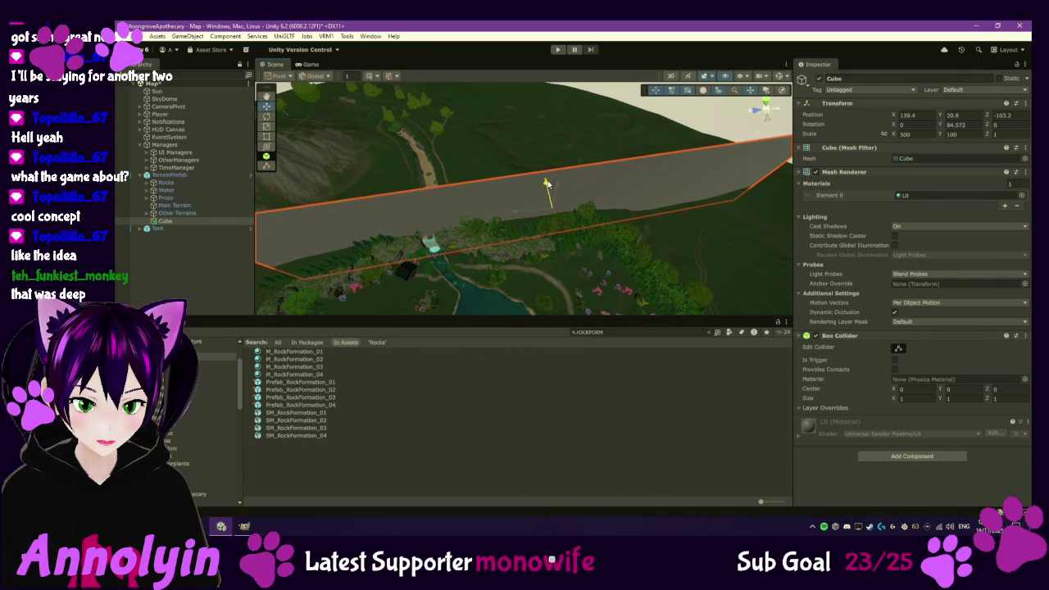
{"action": "left_click_drag", "start_coordinate": [547, 182], "coordinate": [548, 186]}
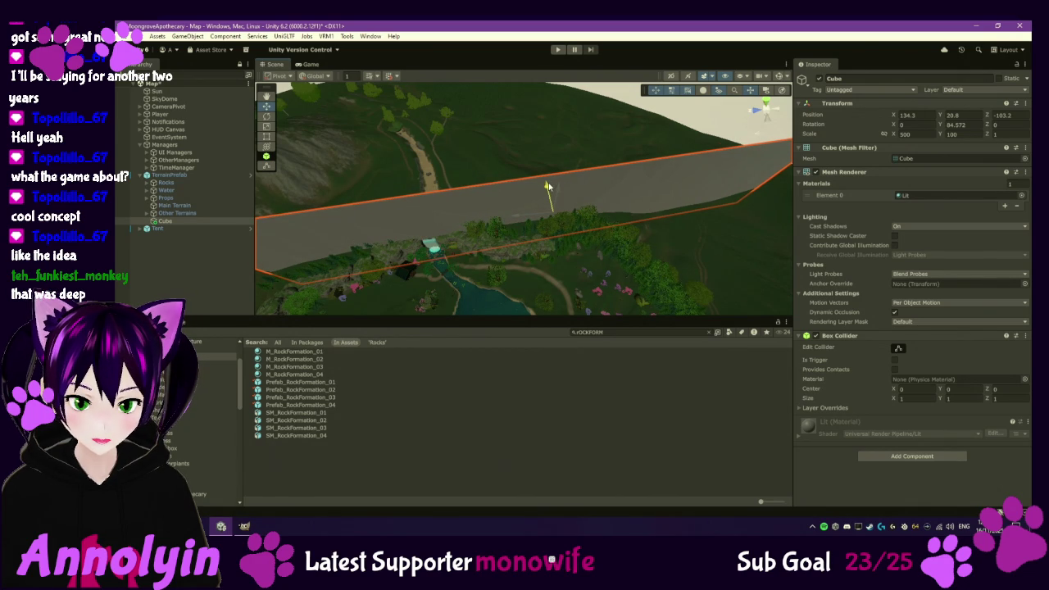
{"action": "mouse_move", "coordinate": [647, 225]}
{"action": "left_mouse_down"}
{"action": "mouse_move", "coordinate": [554, 229]}
{"action": "mouse_move", "coordinate": [708, 223]}
{"action": "left_mouse_up"}
{"action": "mouse_move", "coordinate": [572, 214]}
{"action": "left_mouse_down"}
{"action": "mouse_move", "coordinate": [498, 263]}
{"action": "mouse_move", "coordinate": [532, 225]}
{"action": "mouse_move", "coordinate": [529, 234]}
{"action": "mouse_move", "coordinate": [527, 222]}
{"action": "mouse_move", "coordinate": [533, 234]}
{"action": "mouse_move", "coordinate": [527, 196]}
{"action": "mouse_move", "coordinate": [598, 189]}
{"action": "mouse_move", "coordinate": [620, 169]}
{"action": "mouse_move", "coordinate": [487, 209]}
{"action": "mouse_move", "coordinate": [451, 180]}
{"action": "left_mouse_up"}
- Duplicate the wall as Cube (1), rotate it and set its X scale to 200
{"action": "key", "text": "ctrl+d"}
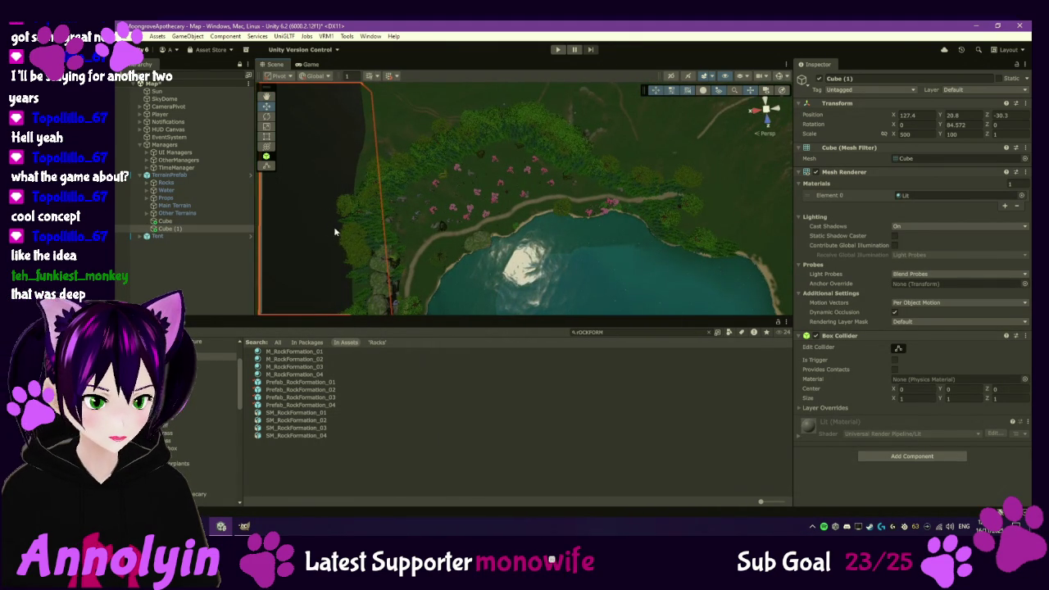
{"action": "left_click_drag", "start_coordinate": [270, 160], "coordinate": [297, 165]}
{"action": "left_click", "coordinate": [266, 115]}
{"action": "mouse_move", "coordinate": [410, 314]}
{"action": "left_mouse_down"}
{"action": "mouse_move", "coordinate": [416, 322]}
{"action": "mouse_move", "coordinate": [362, 329]}
{"action": "left_mouse_up"}
{"action": "left_click", "coordinate": [925, 135]}
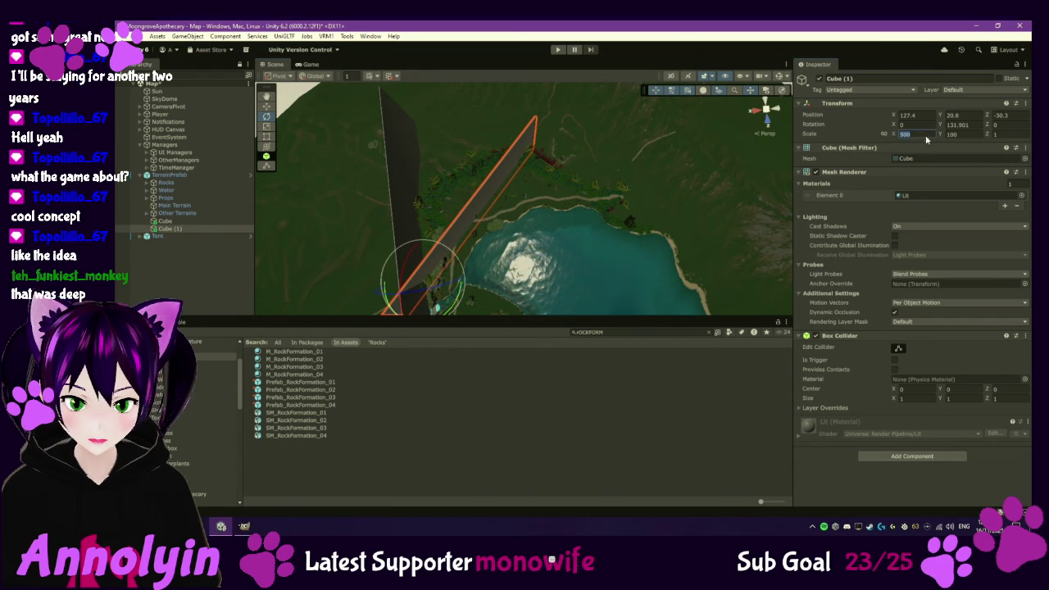
{"action": "type", "text": "200"}
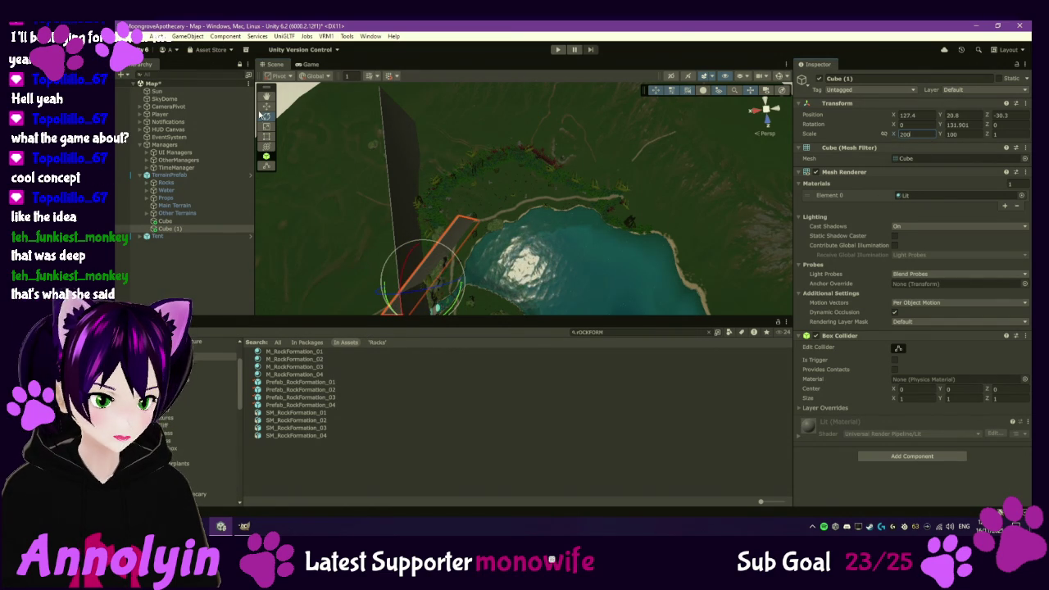
- Move Cube (1) up to the road and rotate it to follow the road
{"action": "left_click", "coordinate": [272, 108]}
{"action": "scroll", "coordinate": [434, 241], "scroll_direction": "up", "scroll_amount": 3}
{"action": "mouse_move", "coordinate": [430, 246]}
{"action": "left_mouse_down"}
{"action": "mouse_move", "coordinate": [445, 136]}
{"action": "mouse_move", "coordinate": [418, 133]}
{"action": "mouse_move", "coordinate": [502, 199]}
{"action": "mouse_move", "coordinate": [494, 175]}
{"action": "mouse_move", "coordinate": [538, 182]}
{"action": "left_mouse_up"}
{"action": "scroll", "coordinate": [503, 200], "scroll_direction": "up", "scroll_amount": 5}
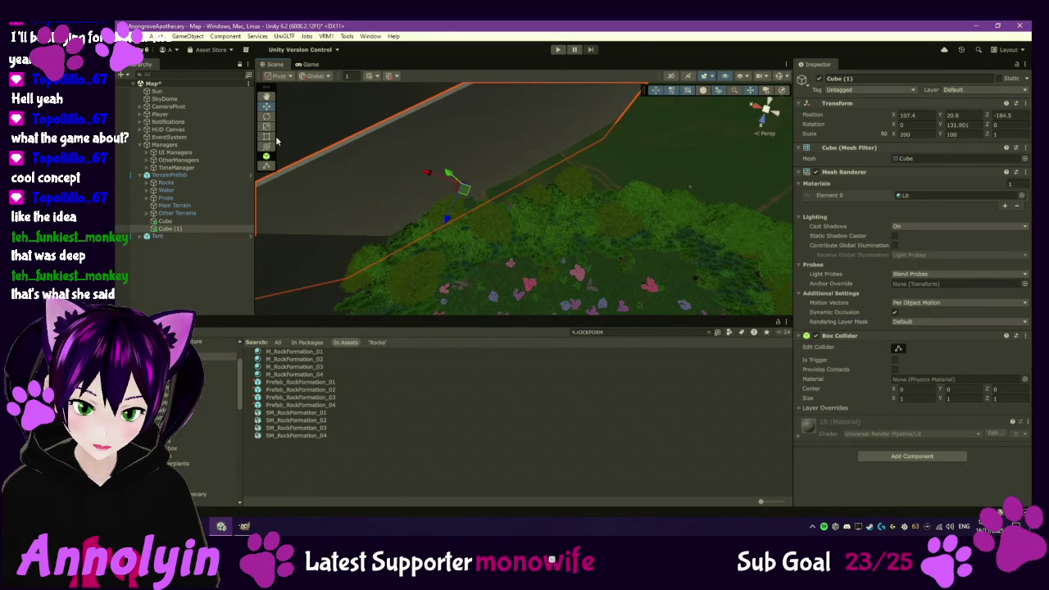
{"action": "mouse_move", "coordinate": [487, 212]}
{"action": "left_mouse_down"}
{"action": "mouse_move", "coordinate": [444, 229]}
{"action": "mouse_move", "coordinate": [433, 211]}
{"action": "mouse_move", "coordinate": [414, 225]}
{"action": "mouse_move", "coordinate": [540, 140]}
{"action": "mouse_move", "coordinate": [555, 175]}
{"action": "mouse_move", "coordinate": [562, 169]}
{"action": "mouse_move", "coordinate": [327, 276]}
{"action": "mouse_move", "coordinate": [351, 281]}
{"action": "mouse_move", "coordinate": [529, 211]}
{"action": "mouse_move", "coordinate": [493, 248]}
{"action": "mouse_move", "coordinate": [585, 182]}
{"action": "mouse_move", "coordinate": [628, 182]}
{"action": "mouse_move", "coordinate": [611, 196]}
{"action": "mouse_move", "coordinate": [612, 239]}
{"action": "mouse_move", "coordinate": [590, 249]}
{"action": "left_mouse_up"}
{"action": "left_click", "coordinate": [267, 107]}
- Duplicate the wall as Cube (2) and turn it to continue the barrier
{"action": "key", "text": "ctrl+d"}
{"action": "left_click", "coordinate": [268, 116]}
{"action": "left_click", "coordinate": [266, 106]}
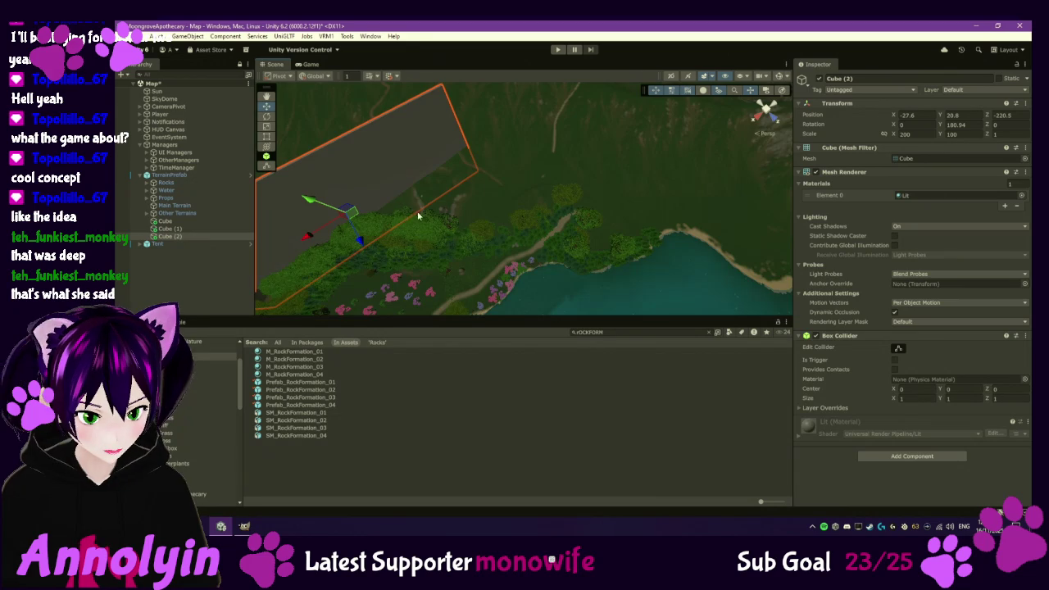
- Shorten Cube (2) to an X scale of 100
{"action": "left_click_drag", "start_coordinate": [418, 215], "coordinate": [475, 216]}
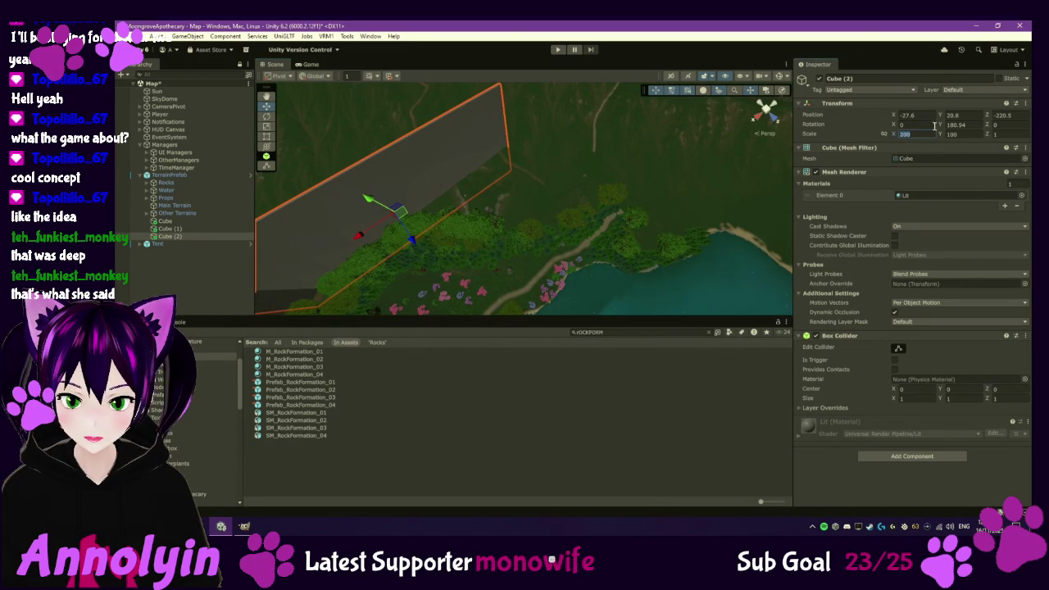
{"action": "type", "text": "100"}
{"action": "left_click_drag", "start_coordinate": [641, 125], "coordinate": [418, 202]}
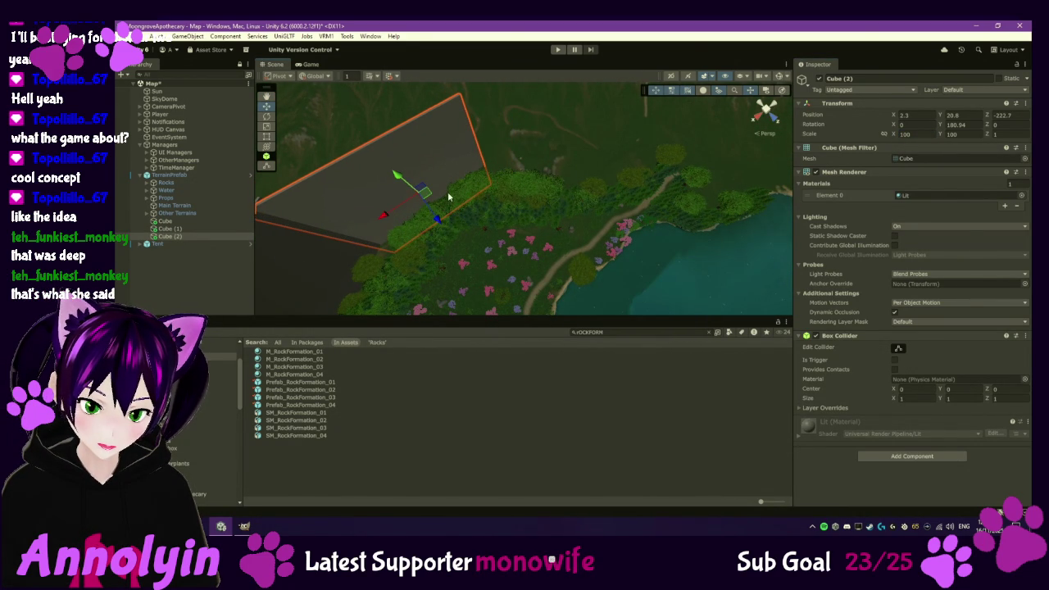
- Duplicate the wall as Cube (3), move it toward the lake shore and rotate it
{"action": "left_click", "coordinate": [373, 293]}
{"action": "key", "text": "ctrl+d"}
{"action": "mouse_move", "coordinate": [371, 264]}
{"action": "left_mouse_down"}
{"action": "mouse_move", "coordinate": [328, 262]}
{"action": "mouse_move", "coordinate": [562, 121]}
{"action": "mouse_move", "coordinate": [613, 125]}
{"action": "mouse_move", "coordinate": [490, 132]}
{"action": "left_mouse_up"}
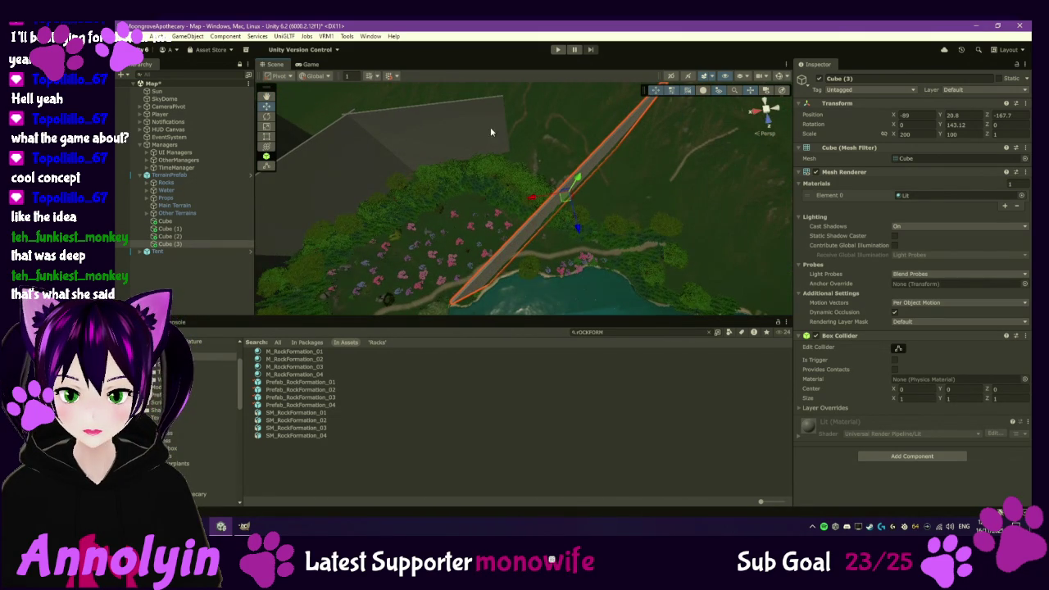
{"action": "left_click", "coordinate": [266, 117]}
{"action": "left_click_drag", "start_coordinate": [586, 230], "coordinate": [473, 234]}
{"action": "left_click_drag", "start_coordinate": [613, 237], "coordinate": [486, 173]}
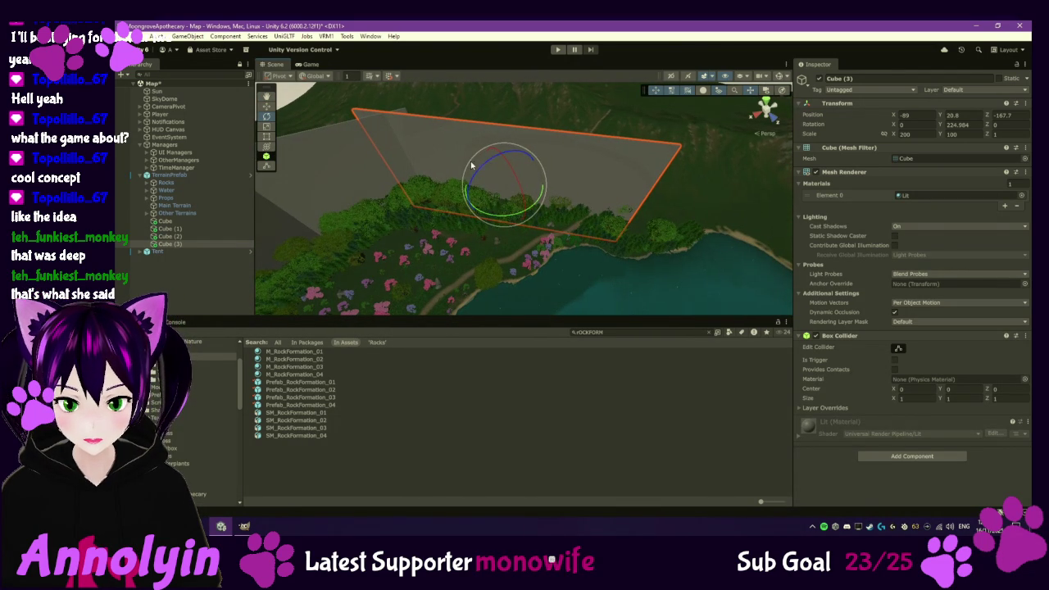
{"action": "left_click", "coordinate": [265, 106]}
{"action": "mouse_move", "coordinate": [526, 210]}
{"action": "left_mouse_down"}
{"action": "mouse_move", "coordinate": [541, 211]}
{"action": "mouse_move", "coordinate": [491, 200]}
{"action": "mouse_move", "coordinate": [521, 204]}
{"action": "mouse_move", "coordinate": [537, 191]}
{"action": "left_mouse_up"}
- Set Cube (3)'s X scale to 300 and fine-tune its angle along the lake shore
{"action": "left_click", "coordinate": [267, 117]}
{"action": "left_click_drag", "start_coordinate": [539, 211], "coordinate": [557, 214]}
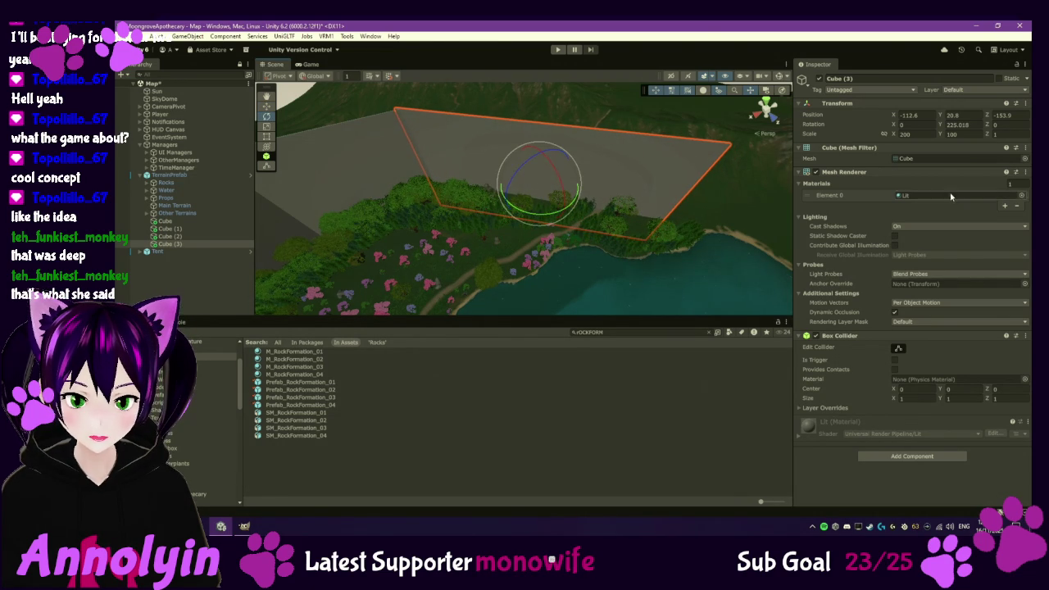
{"action": "type", "text": "300"}
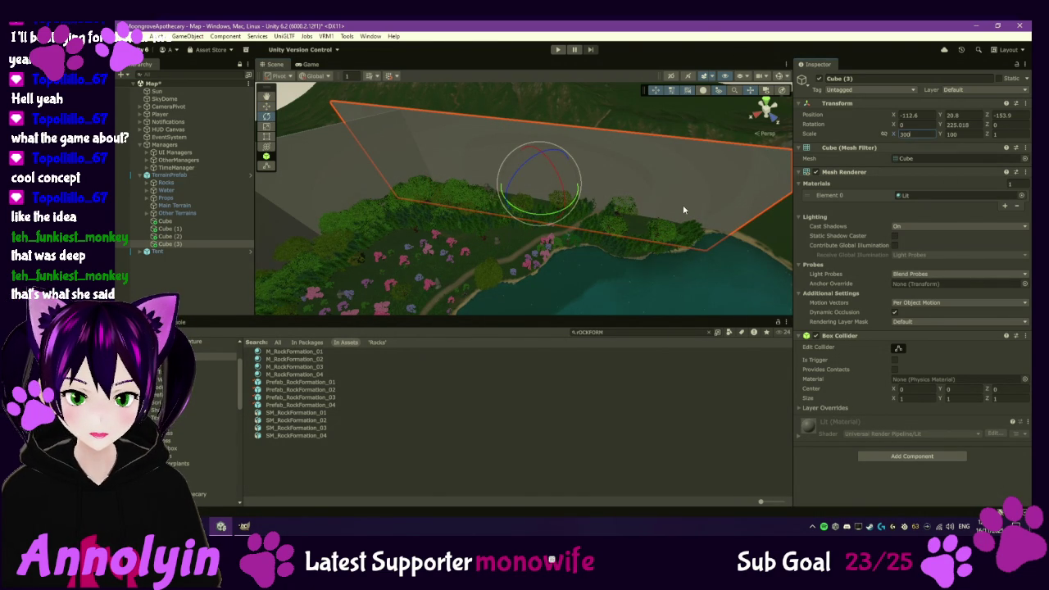
{"action": "mouse_move", "coordinate": [542, 217]}
{"action": "left_mouse_down"}
{"action": "mouse_move", "coordinate": [558, 214]}
{"action": "mouse_move", "coordinate": [541, 194]}
{"action": "mouse_move", "coordinate": [572, 204]}
{"action": "left_mouse_up"}
{"action": "left_click", "coordinate": [266, 106]}
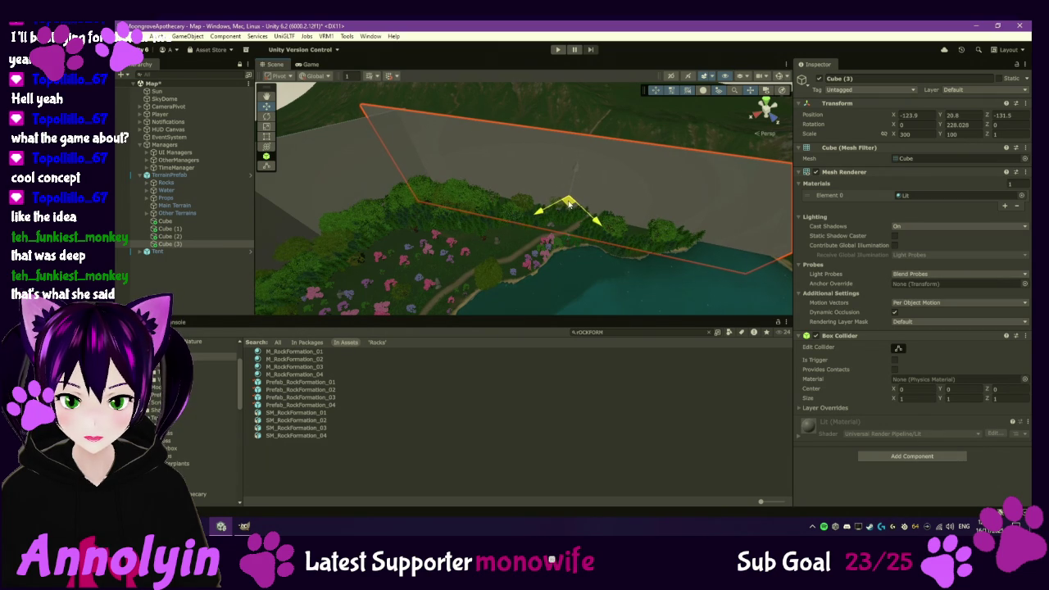
{"action": "mouse_move", "coordinate": [582, 235]}
{"action": "left_mouse_down"}
{"action": "mouse_move", "coordinate": [548, 177]}
{"action": "mouse_move", "coordinate": [571, 229]}
{"action": "mouse_move", "coordinate": [557, 238]}
{"action": "mouse_move", "coordinate": [566, 230]}
{"action": "mouse_move", "coordinate": [538, 215]}
{"action": "mouse_move", "coordinate": [535, 234]}
{"action": "mouse_move", "coordinate": [561, 209]}
{"action": "mouse_move", "coordinate": [632, 266]}
{"action": "left_mouse_up"}
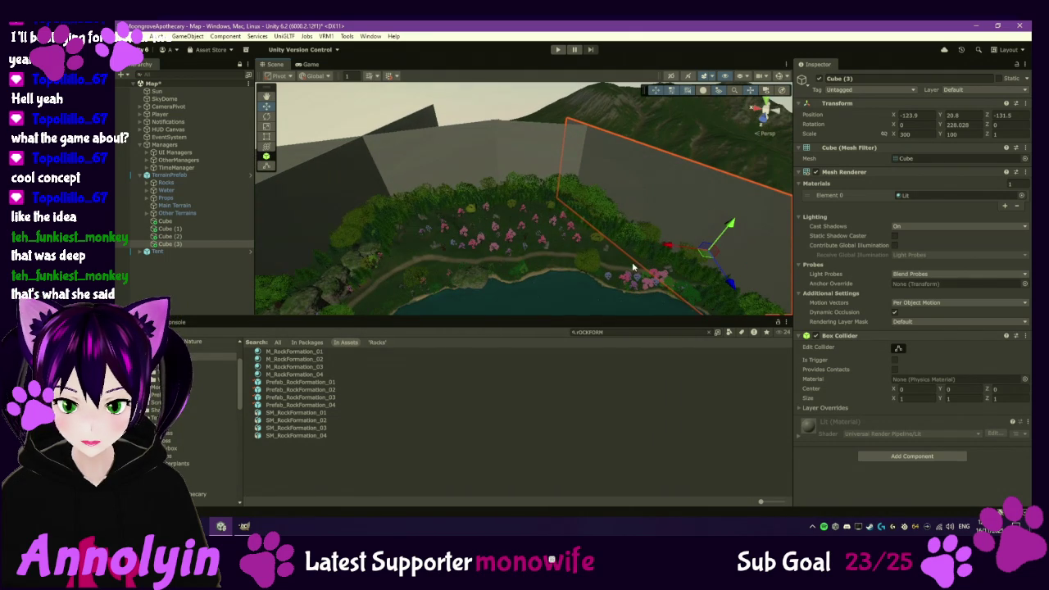
{"action": "mouse_move", "coordinate": [558, 238]}
{"action": "left_mouse_down"}
{"action": "mouse_move", "coordinate": [607, 231]}
{"action": "mouse_move", "coordinate": [548, 265]}
{"action": "mouse_move", "coordinate": [474, 260]}
{"action": "left_mouse_up"}
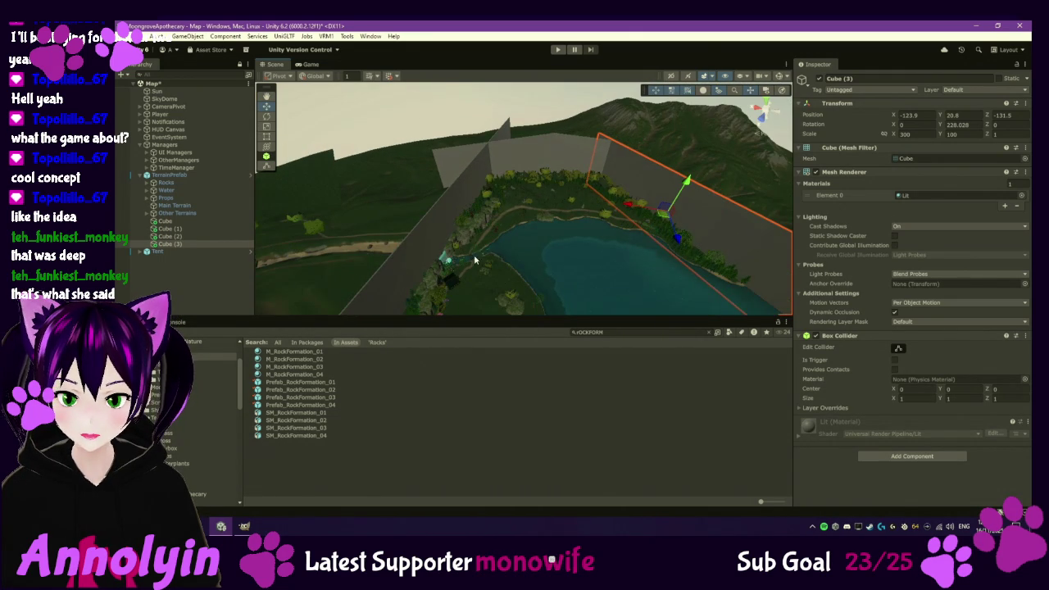
- Select Cube through Cube (3) and rename all four pieces to Walls
{"action": "left_click", "coordinate": [184, 222], "text": "shift"}
{"action": "left_click", "coordinate": [838, 79]}
{"action": "type", "text": "Walls"}
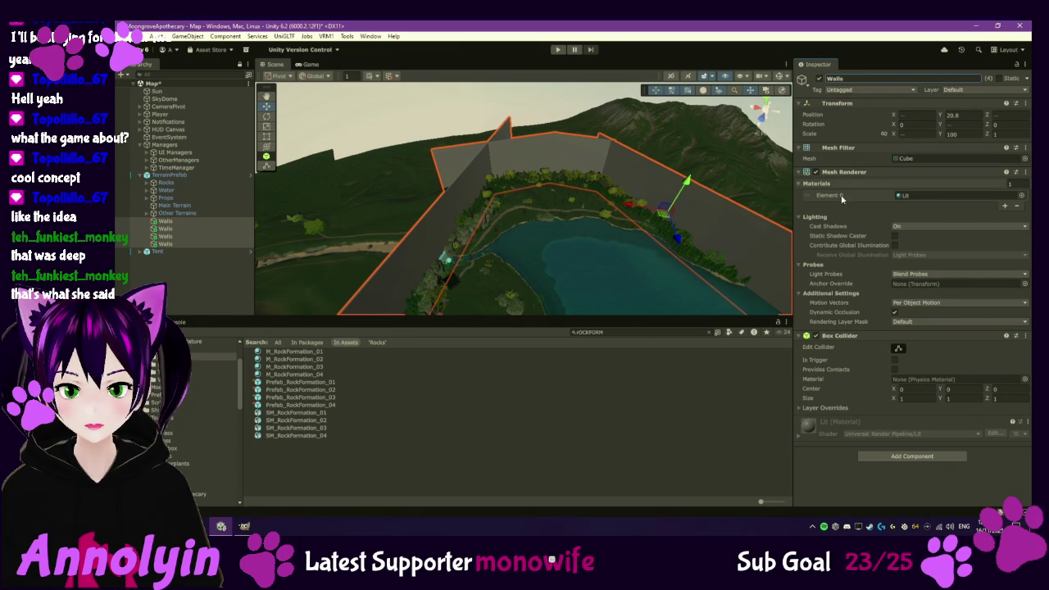
{"action": "double_click", "coordinate": [168, 175]}
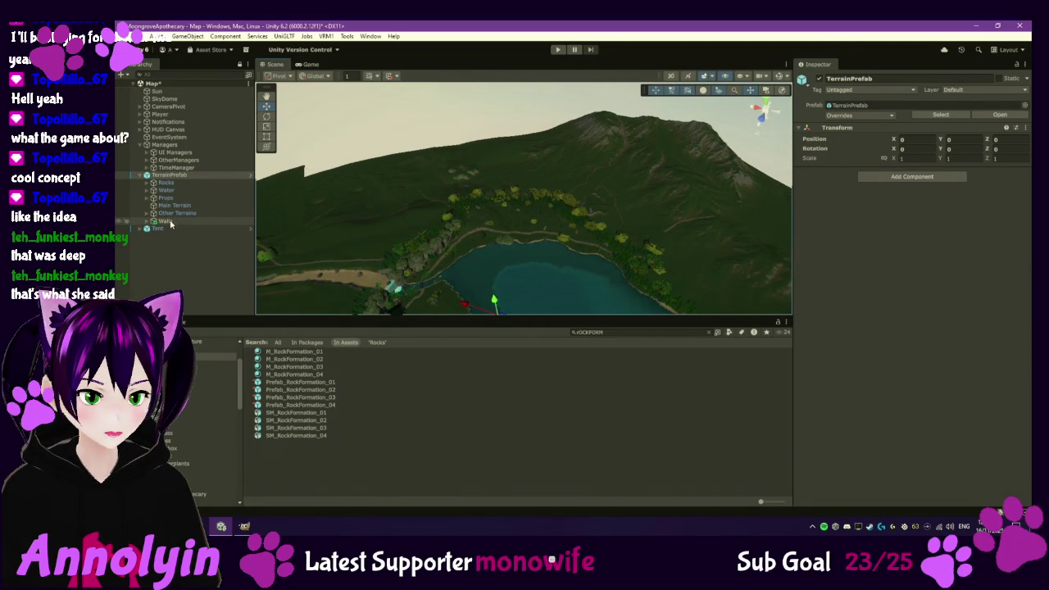
{"action": "scroll", "coordinate": [475, 278], "scroll_direction": "up", "scroll_amount": 5}
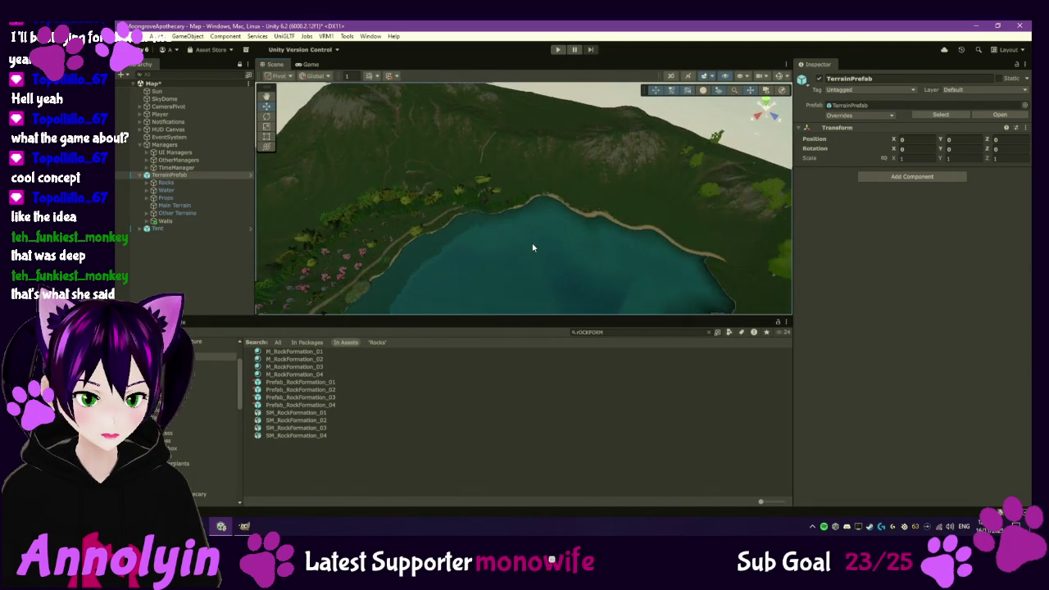
{"action": "mouse_move", "coordinate": [447, 272]}
{"action": "left_mouse_down"}
{"action": "mouse_move", "coordinate": [367, 227]}
{"action": "mouse_move", "coordinate": [635, 233]}
{"action": "mouse_move", "coordinate": [679, 211]}
{"action": "mouse_move", "coordinate": [644, 188]}
{"action": "mouse_move", "coordinate": [664, 195]}
{"action": "mouse_move", "coordinate": [614, 238]}
{"action": "mouse_move", "coordinate": [572, 214]}
{"action": "mouse_move", "coordinate": [545, 222]}
{"action": "left_mouse_up"}
- Group the four wall pieces under the Walls object and collapse it in the Hierarchy
{"action": "left_click", "coordinate": [197, 219]}
{"action": "left_click", "coordinate": [149, 221]}
{"action": "left_click", "coordinate": [182, 230]}
{"action": "left_click", "coordinate": [185, 249], "text": "shift"}
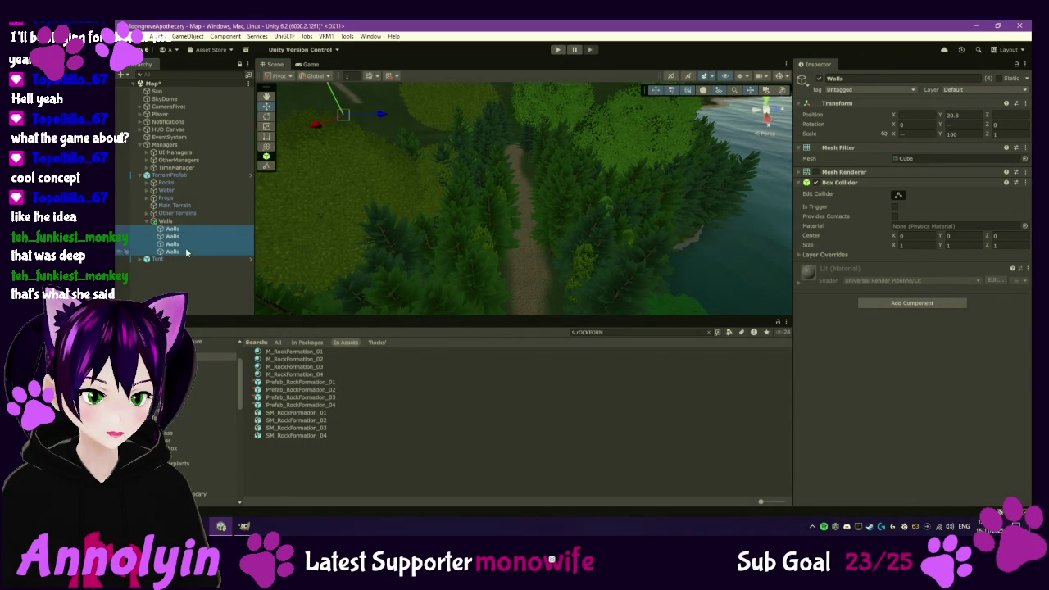
{"action": "mouse_move", "coordinate": [611, 205]}
{"action": "left_mouse_down"}
{"action": "mouse_move", "coordinate": [604, 239]}
{"action": "mouse_move", "coordinate": [590, 235]}
{"action": "left_mouse_up"}
{"action": "mouse_move", "coordinate": [511, 235]}
{"action": "left_mouse_down"}
{"action": "mouse_move", "coordinate": [504, 263]}
{"action": "mouse_move", "coordinate": [495, 270]}
{"action": "mouse_move", "coordinate": [490, 257]}
{"action": "mouse_move", "coordinate": [489, 284]}
{"action": "mouse_move", "coordinate": [518, 235]}
{"action": "left_mouse_up"}
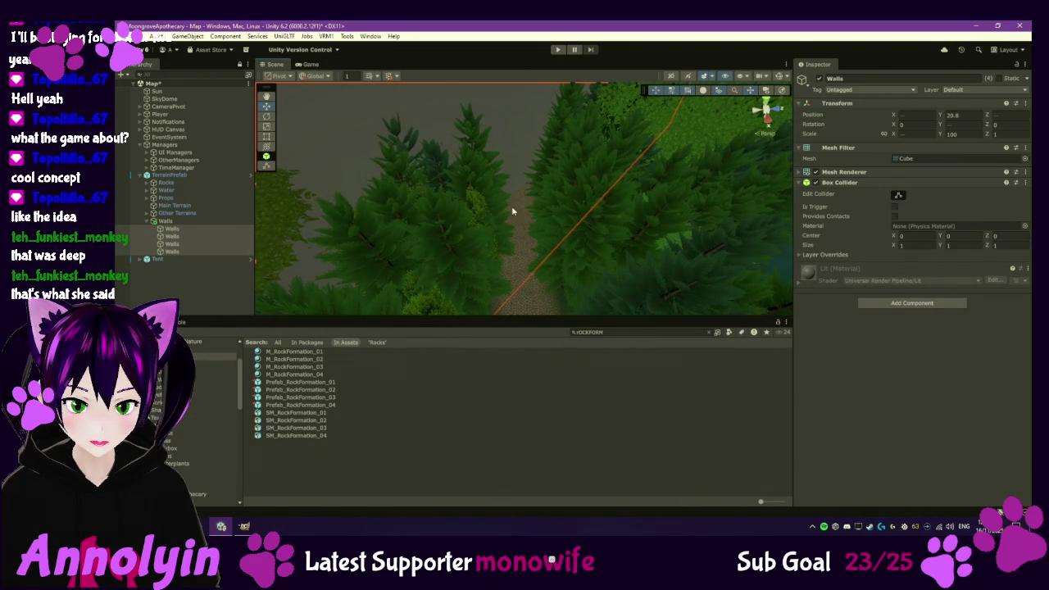
{"action": "mouse_move", "coordinate": [508, 257]}
{"action": "left_mouse_down"}
{"action": "mouse_move", "coordinate": [516, 246]}
{"action": "mouse_move", "coordinate": [511, 254]}
{"action": "left_mouse_up"}
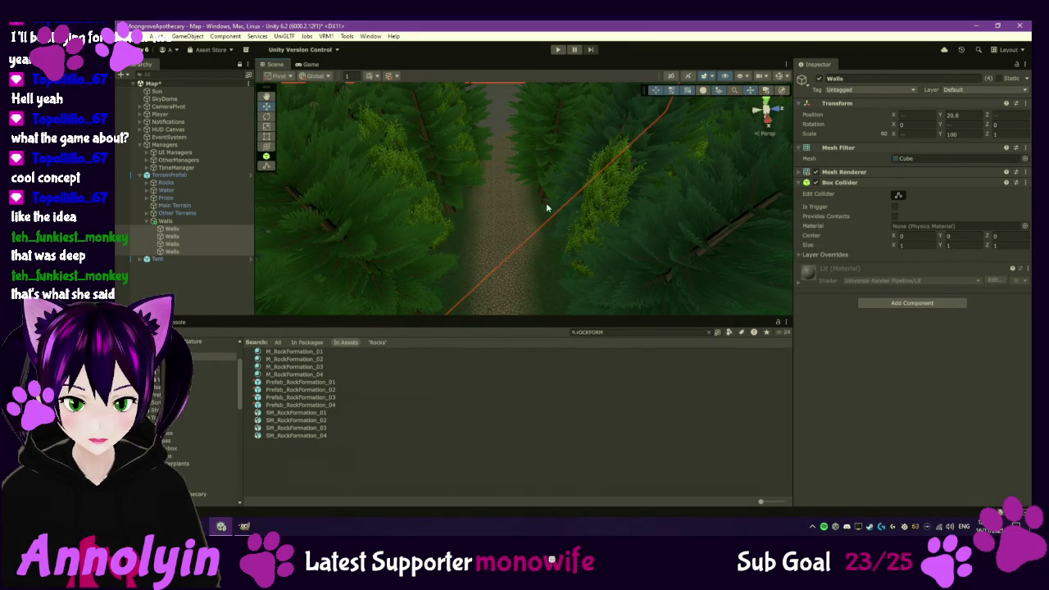
{"action": "left_click", "coordinate": [149, 221]}
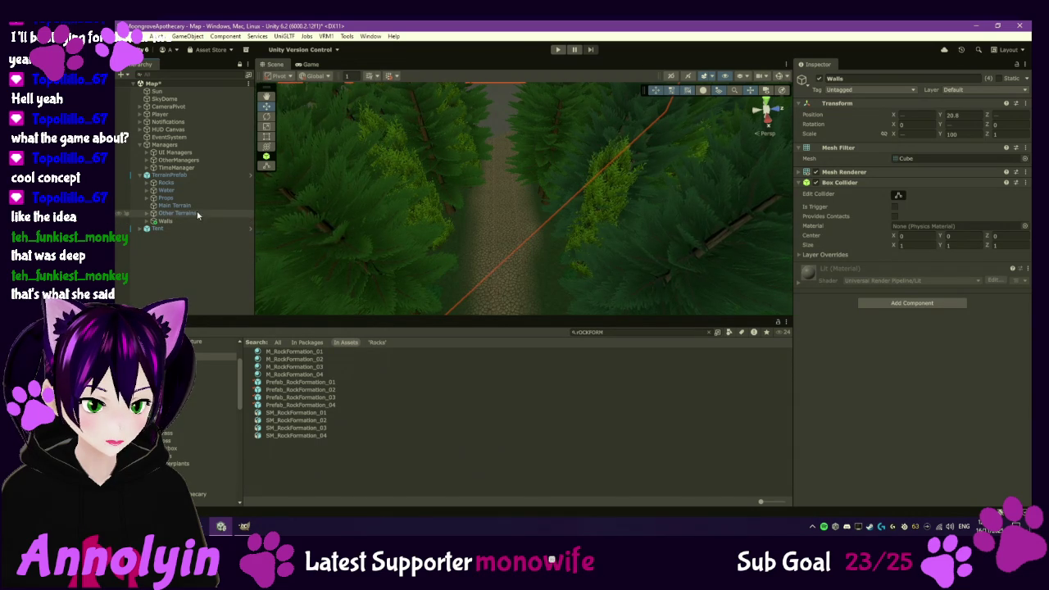
- Select a single wall piece and frame it in the Scene view
{"action": "right_click", "coordinate": [503, 239]}
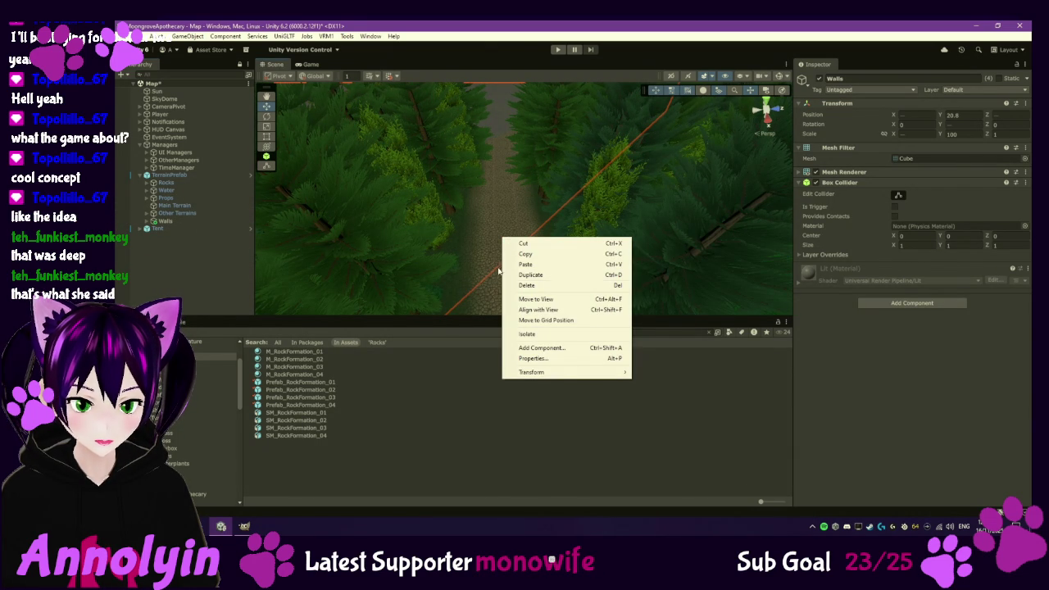
{"action": "left_click", "coordinate": [226, 271]}
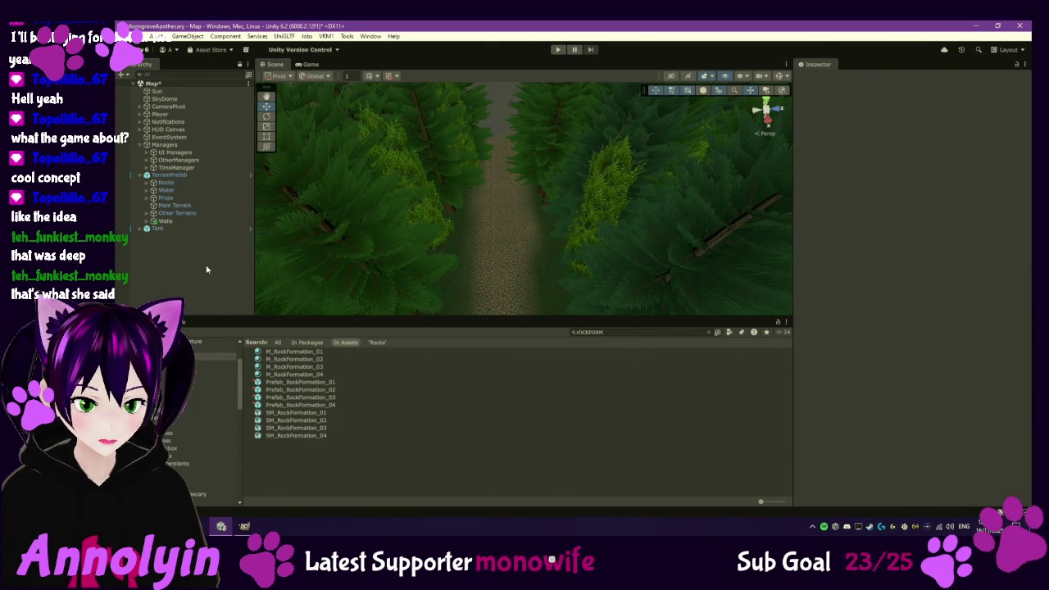
{"action": "left_click", "coordinate": [438, 224]}
{"action": "key", "text": "f"}
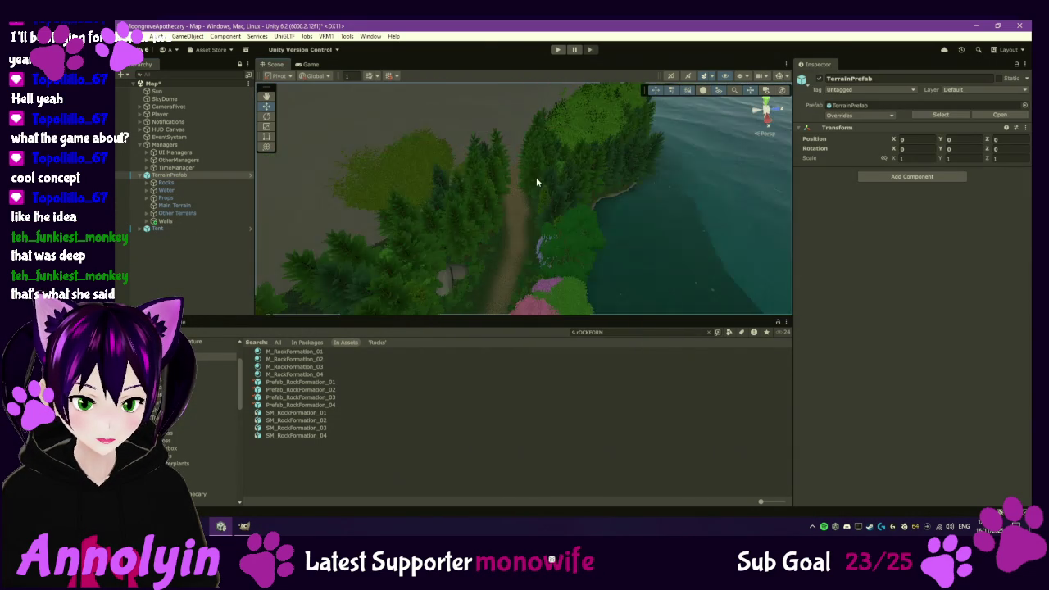
- Duplicate the wall as Walls (1) and set its scale to 20 × 10 × 1
{"action": "key", "text": "ctrl+d"}
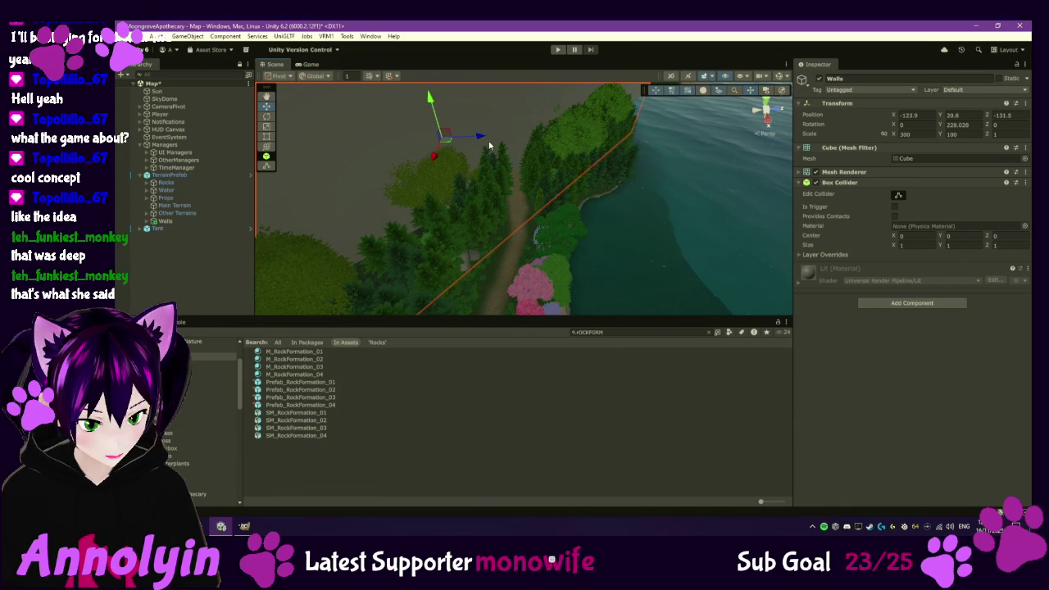
{"action": "left_click_drag", "start_coordinate": [464, 198], "coordinate": [466, 203]}
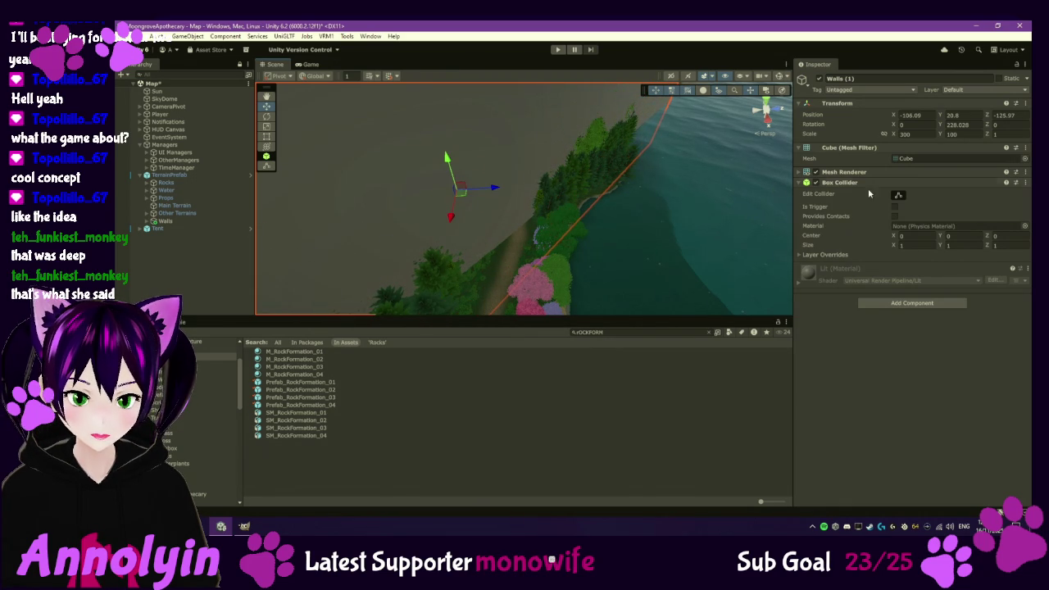
{"action": "left_click", "coordinate": [970, 133]}
{"action": "type", "text": "50"}
{"action": "left_click", "coordinate": [933, 133]}
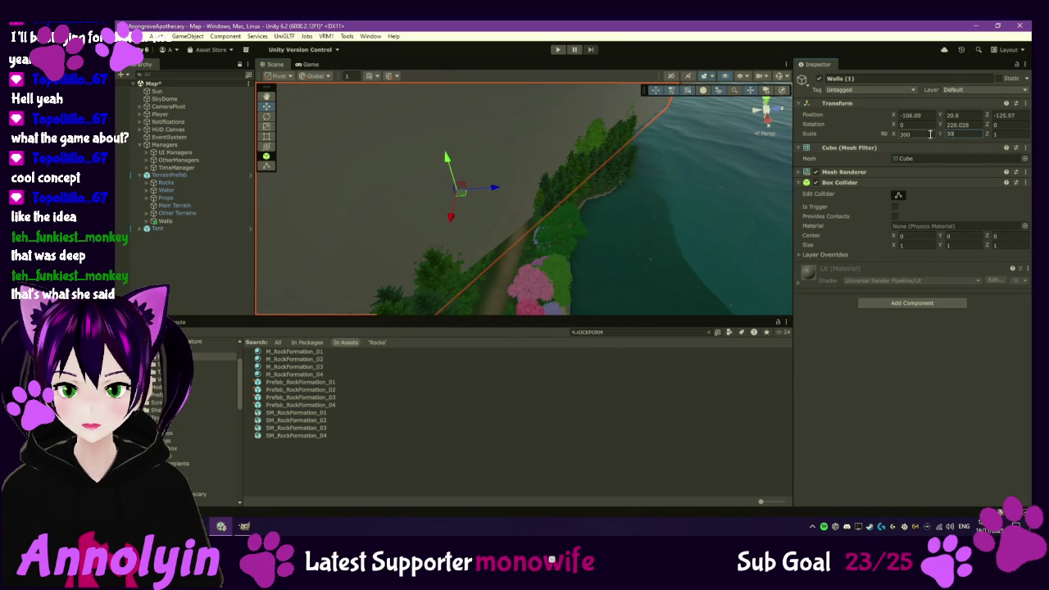
{"action": "type", "text": "50"}
{"action": "mouse_move", "coordinate": [596, 274]}
{"action": "left_mouse_down"}
{"action": "mouse_move", "coordinate": [575, 250]}
{"action": "mouse_move", "coordinate": [571, 209]}
{"action": "left_mouse_up"}
{"action": "left_click", "coordinate": [960, 134]}
{"action": "type", "text": "10"}
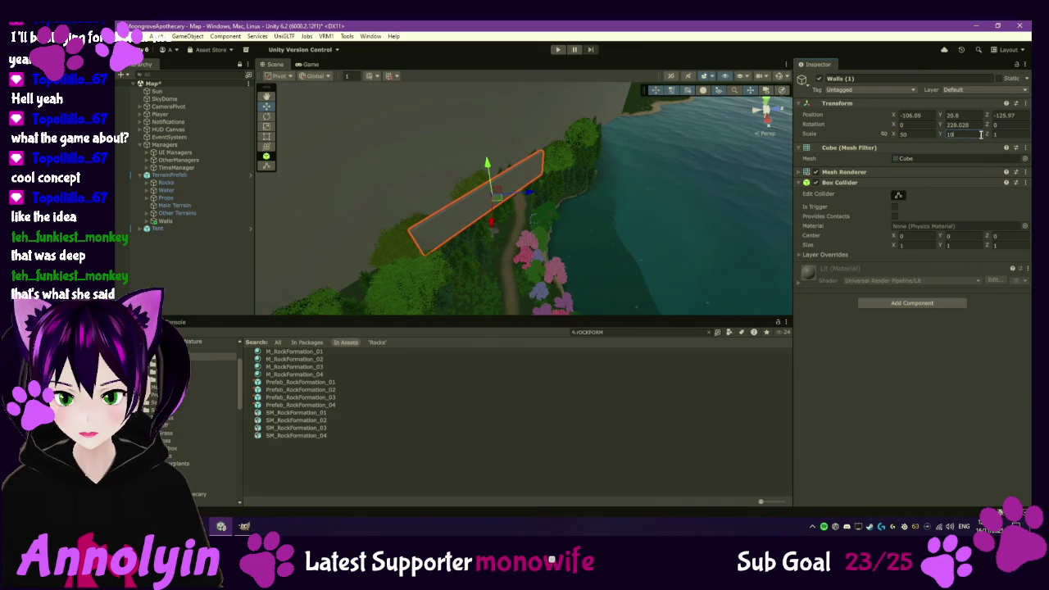
{"action": "left_click", "coordinate": [909, 133]}
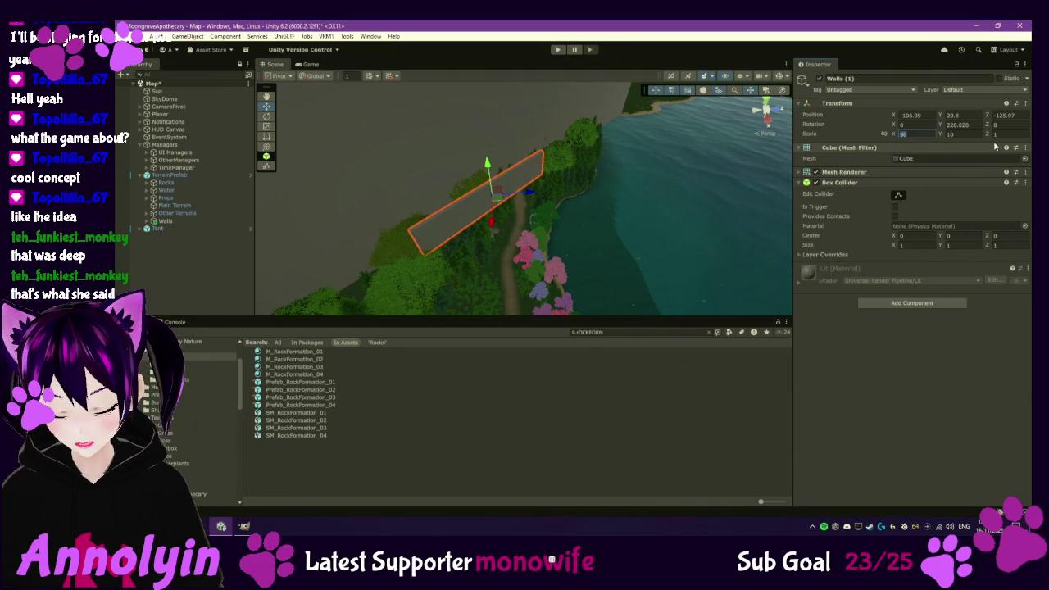
{"action": "type", "text": "20"}
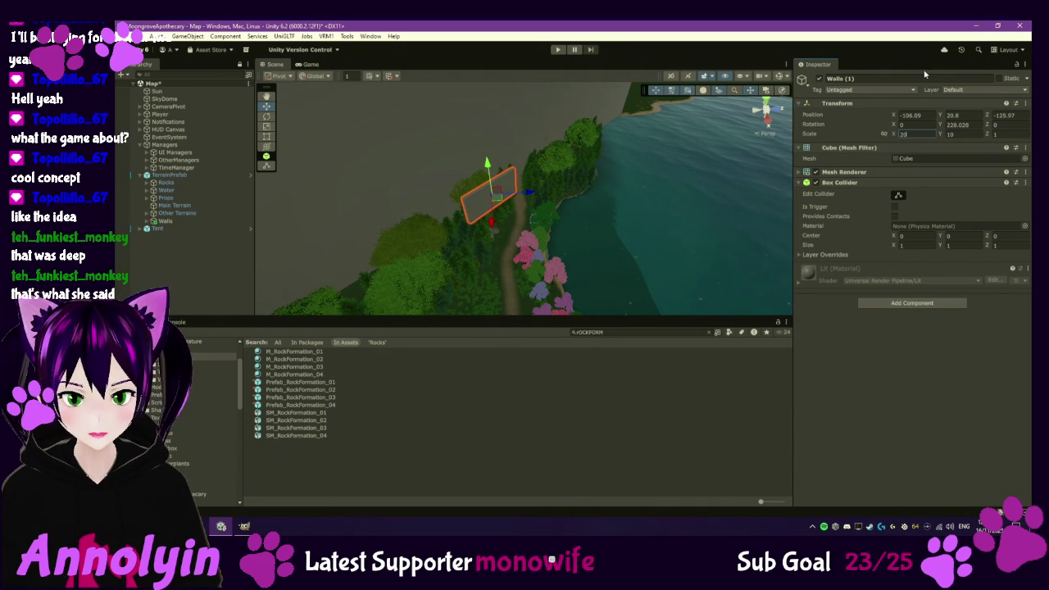
- Lower Walls (1), turn it across the path and move it onto the forest path
{"action": "scroll", "coordinate": [434, 311], "scroll_direction": "up", "scroll_amount": 1}
{"action": "key", "text": "f"}
{"action": "mouse_move", "coordinate": [400, 176]}
{"action": "left_mouse_down"}
{"action": "mouse_move", "coordinate": [430, 237]}
{"action": "mouse_move", "coordinate": [433, 303]}
{"action": "left_mouse_up"}
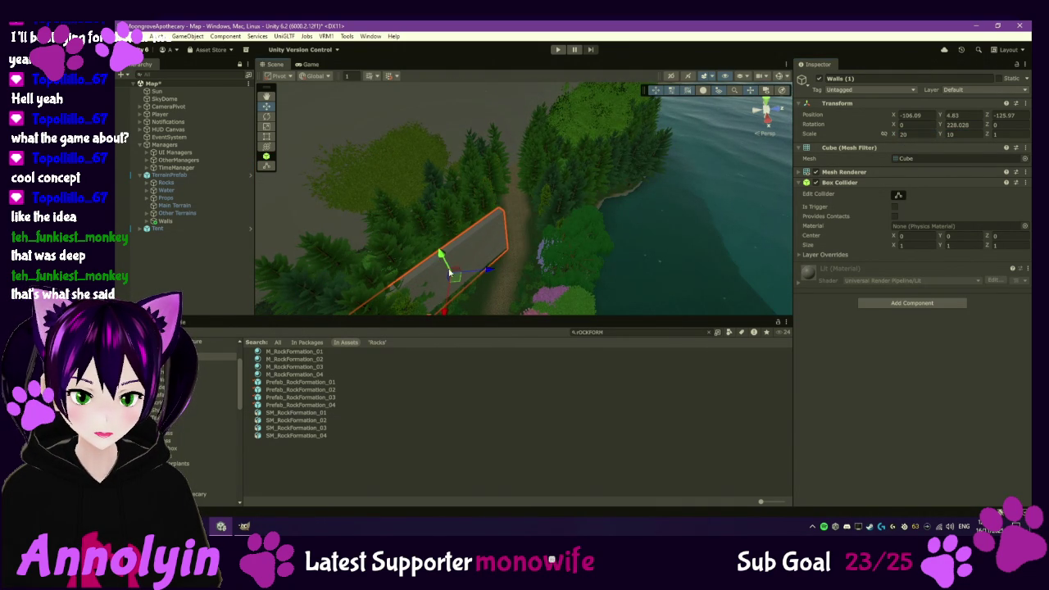
{"action": "key", "text": "e"}
{"action": "mouse_move", "coordinate": [431, 310]}
{"action": "left_mouse_down"}
{"action": "mouse_move", "coordinate": [449, 317]}
{"action": "mouse_move", "coordinate": [402, 324]}
{"action": "mouse_move", "coordinate": [376, 266]}
{"action": "left_mouse_up"}
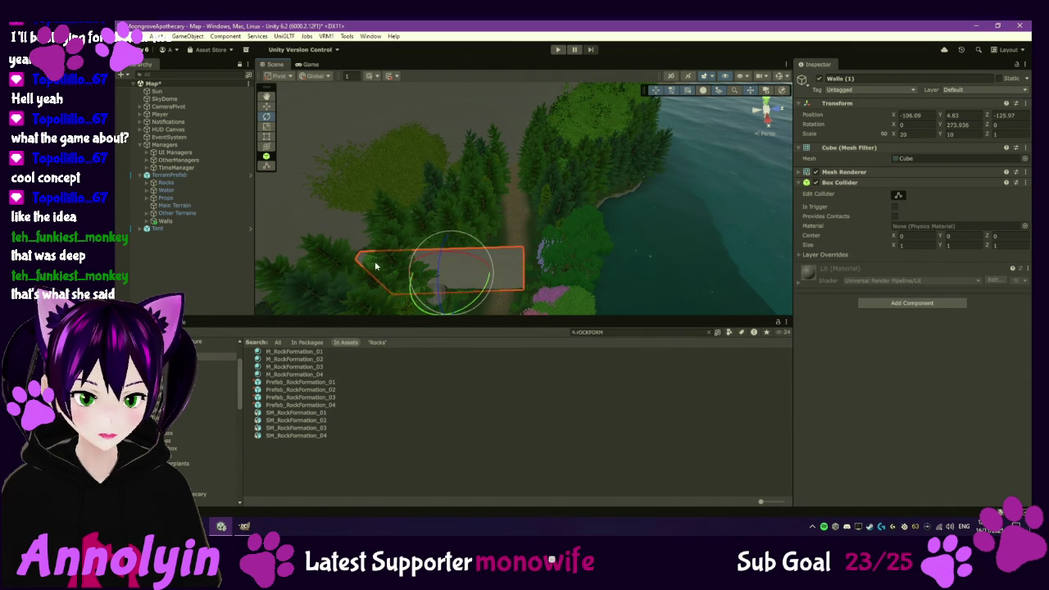
{"action": "left_click", "coordinate": [266, 106]}
{"action": "left_click_drag", "start_coordinate": [458, 270], "coordinate": [523, 188]}
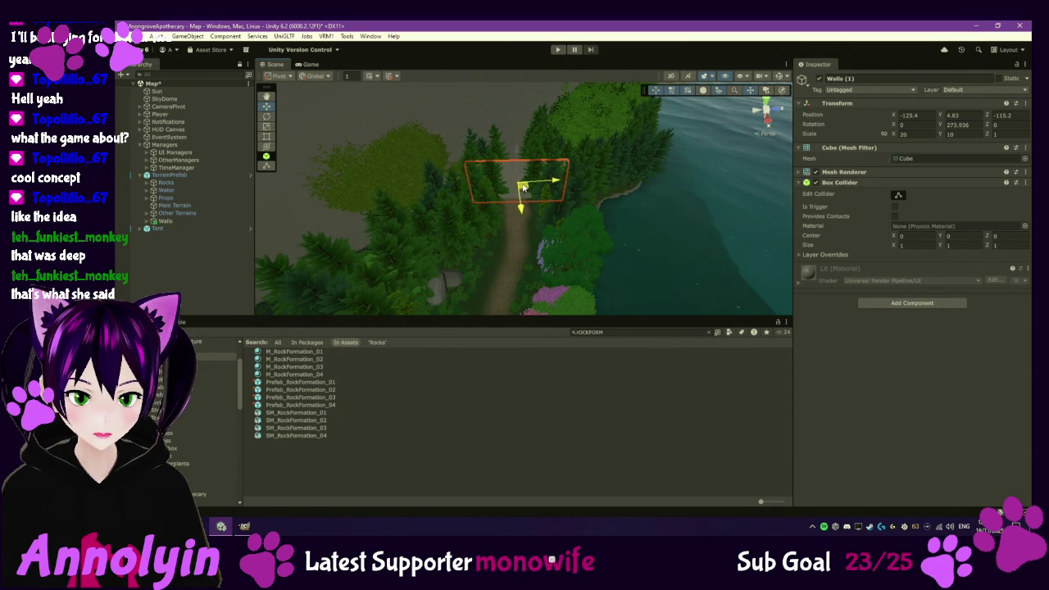
{"action": "left_click_drag", "start_coordinate": [520, 151], "coordinate": [517, 156]}
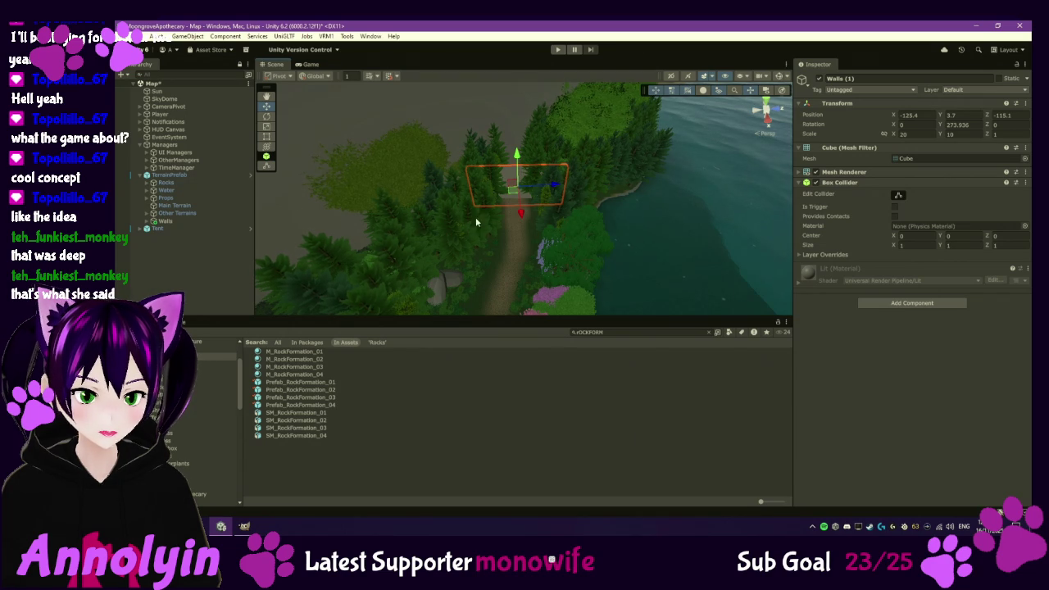
- Slide Walls (1) along X so it spans the forest path
{"action": "scroll", "coordinate": [491, 216], "scroll_direction": "up", "scroll_amount": 2}
{"action": "scroll", "coordinate": [510, 215], "scroll_direction": "up", "scroll_amount": 3}
{"action": "scroll", "coordinate": [510, 215], "scroll_direction": "down", "scroll_amount": 3}
{"action": "scroll", "coordinate": [516, 216], "scroll_direction": "up", "scroll_amount": 3}
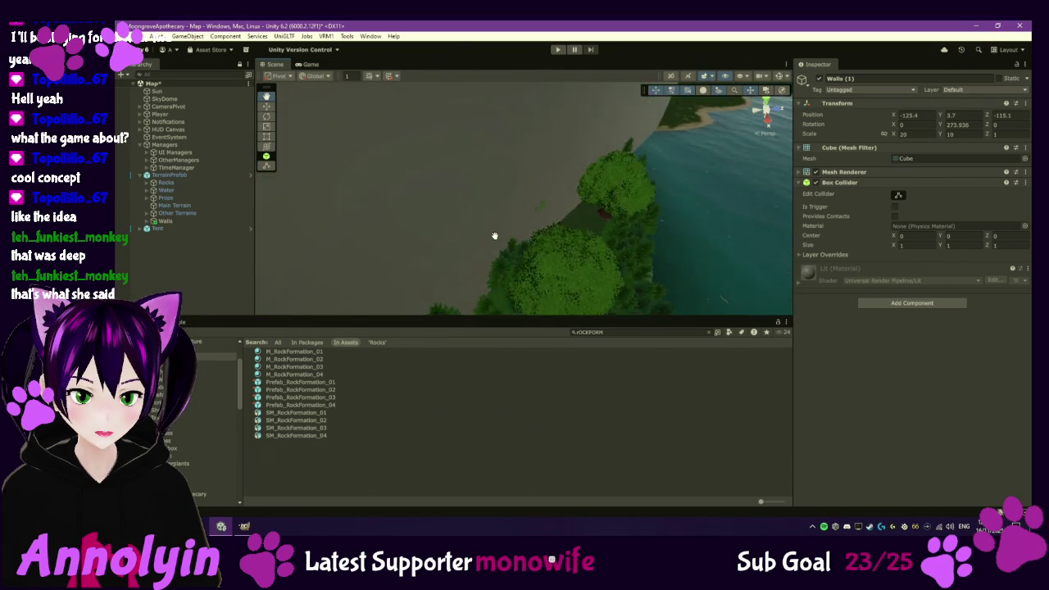
{"action": "scroll", "coordinate": [521, 218], "scroll_direction": "down", "scroll_amount": 3}
{"action": "mouse_move", "coordinate": [544, 234]}
{"action": "left_mouse_down"}
{"action": "mouse_move", "coordinate": [538, 202]}
{"action": "mouse_move", "coordinate": [536, 213]}
{"action": "mouse_move", "coordinate": [576, 239]}
{"action": "mouse_move", "coordinate": [565, 264]}
{"action": "mouse_move", "coordinate": [594, 275]}
{"action": "left_mouse_up"}
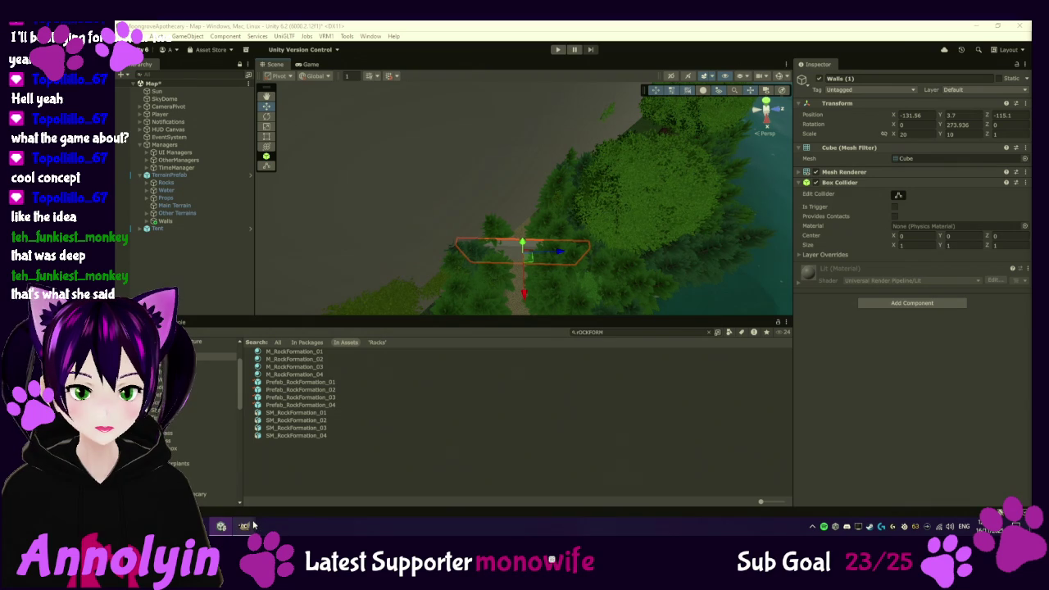
- Dismiss GIMP's About box and quit GIMP, discarding changes to the Tent_02_B image
{"action": "mouse_move", "coordinate": [245, 526]}
{"action": "left_click", "coordinate": [303, 480]}
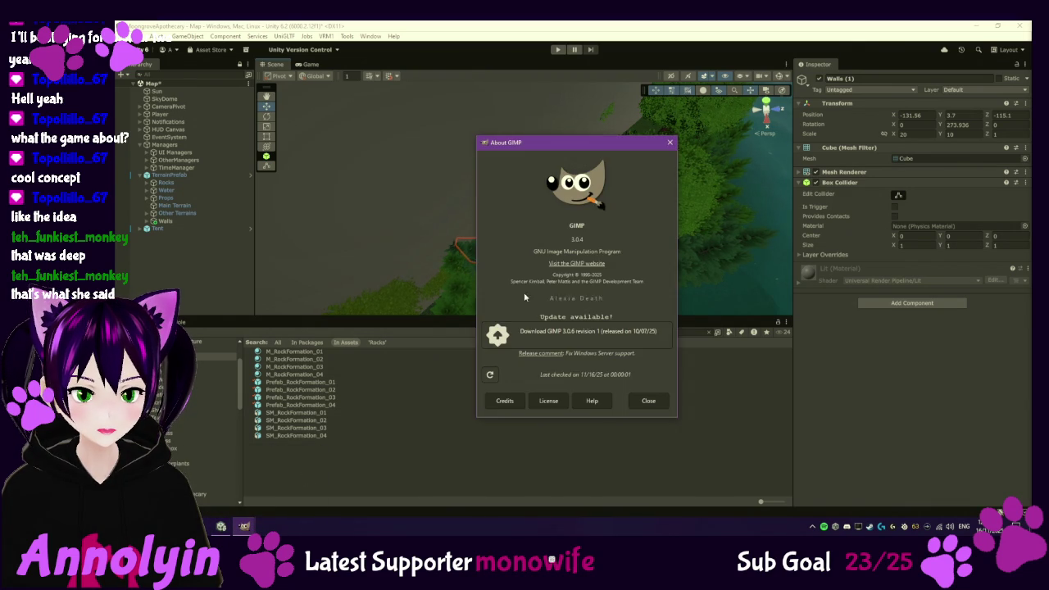
{"action": "left_click", "coordinate": [669, 145]}
{"action": "left_click", "coordinate": [244, 525]}
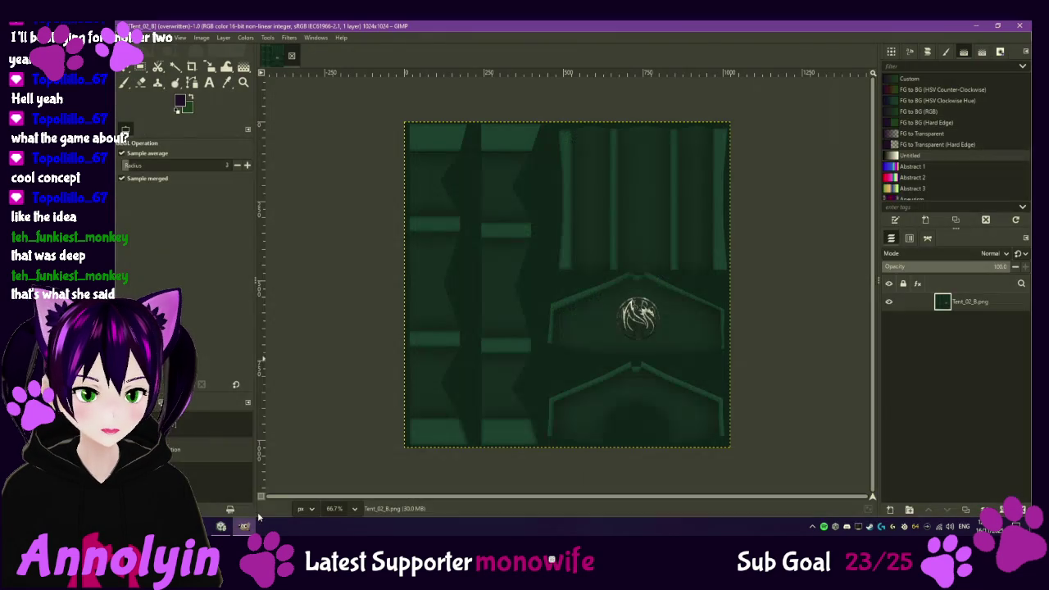
{"action": "left_click", "coordinate": [1019, 25]}
{"action": "left_click", "coordinate": [575, 343]}
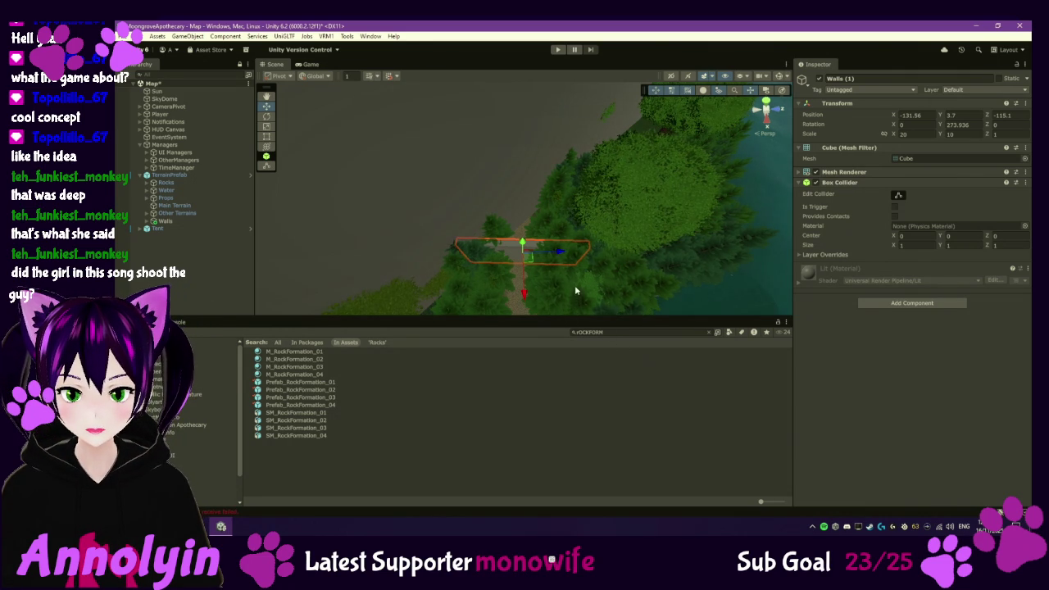
- Frame Walls (1) and inspect it from above along the forest path
{"action": "scroll", "coordinate": [573, 286], "scroll_direction": "up", "scroll_amount": 3}
{"action": "left_click_drag", "start_coordinate": [574, 279], "coordinate": [578, 189]}
{"action": "key", "text": "f"}
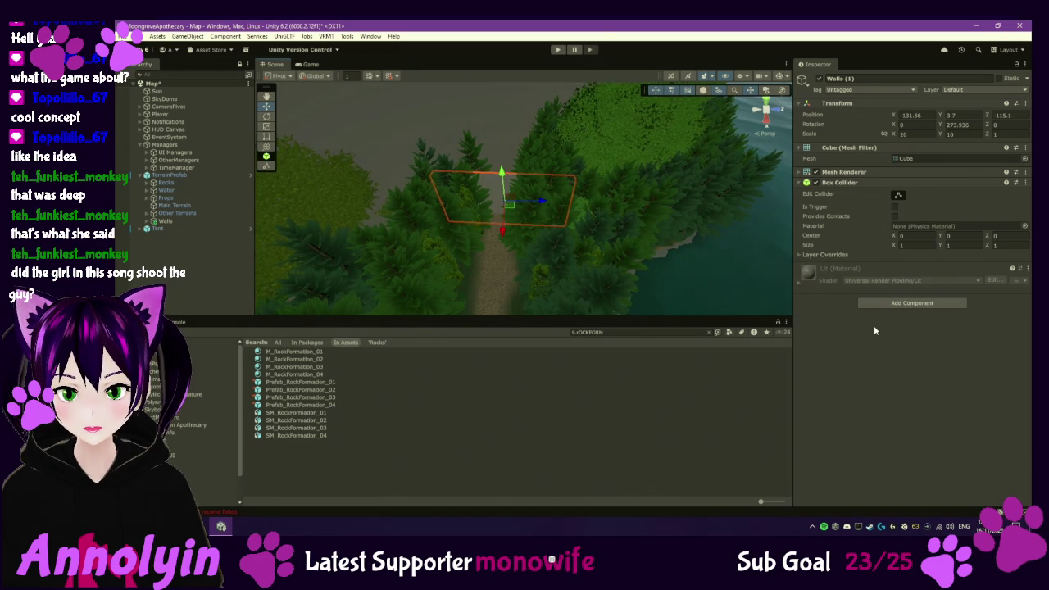
{"action": "left_click_drag", "start_coordinate": [606, 312], "coordinate": [585, 265]}
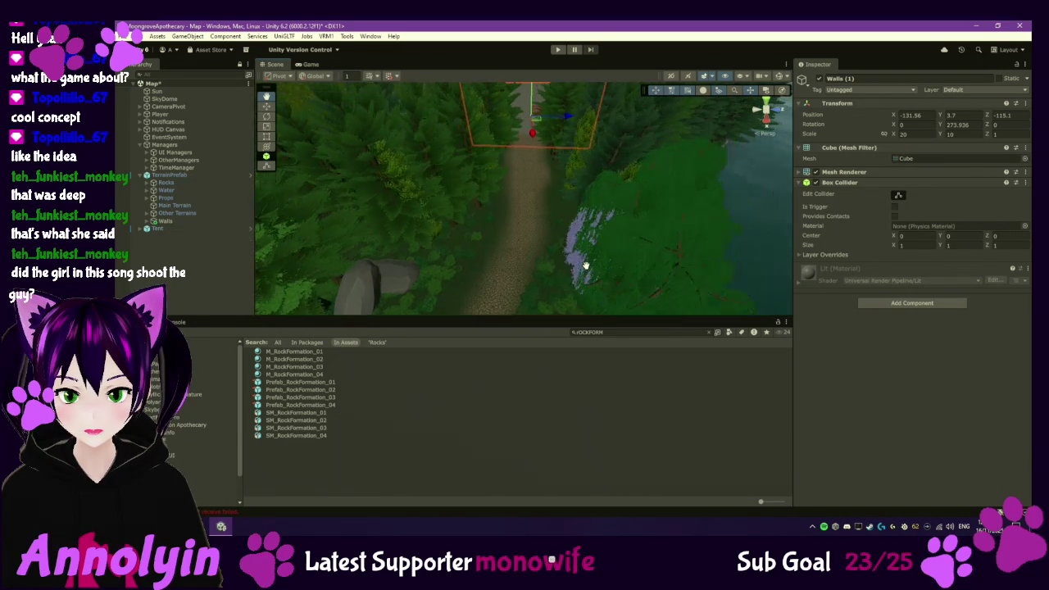
{"action": "key", "text": "f"}
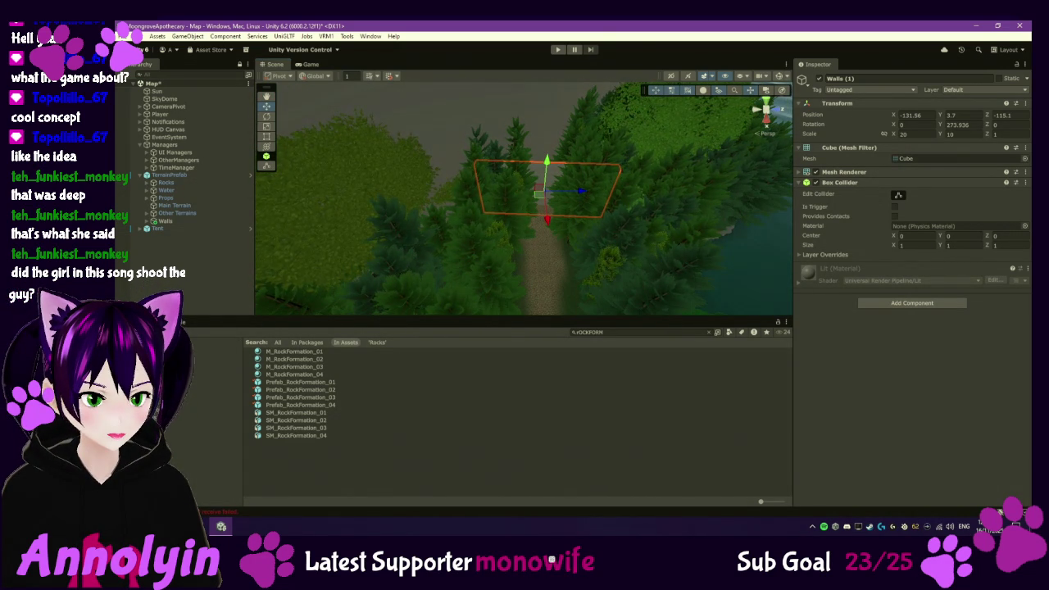
- Show the contents of the Assets > Scripts folder in the Project panel
{"action": "left_click", "coordinate": [205, 423]}
{"action": "scroll", "coordinate": [325, 418], "scroll_direction": "down", "scroll_amount": 5}
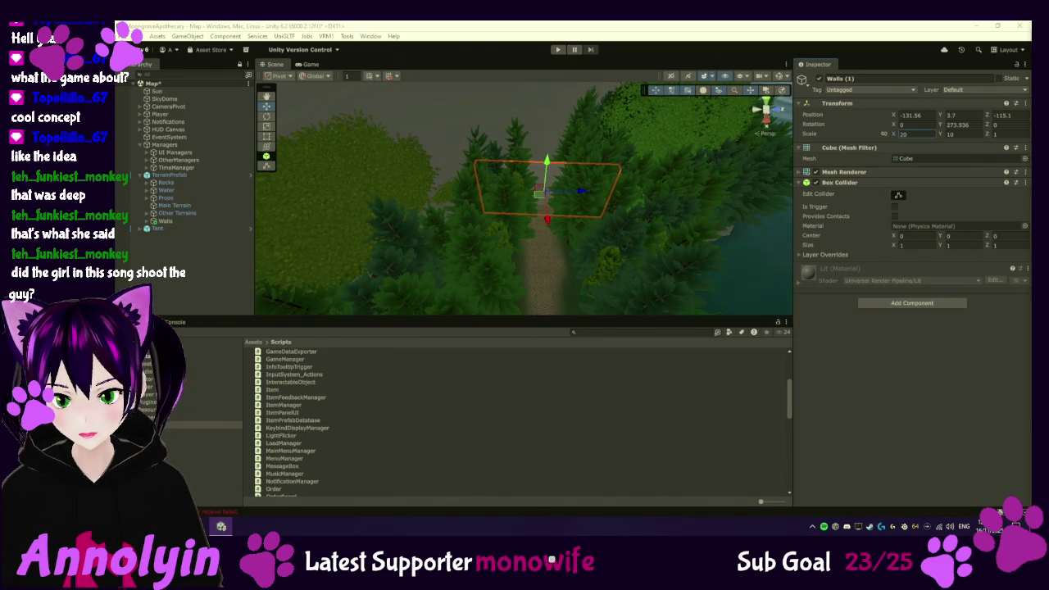
{"action": "scroll", "coordinate": [319, 400], "scroll_direction": "up", "scroll_amount": 1}
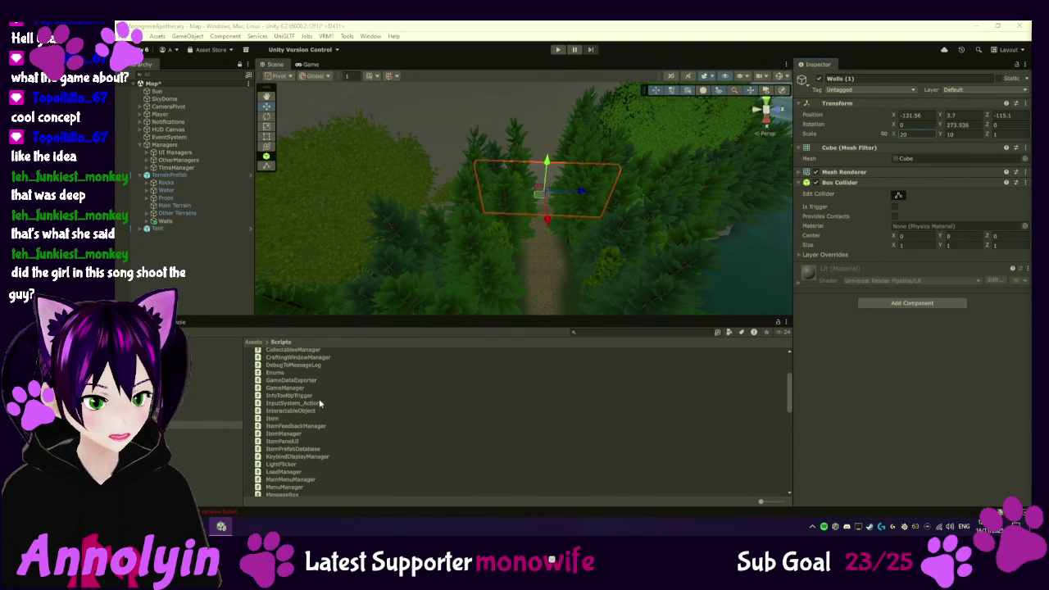
{"action": "left_click", "coordinate": [305, 361]}
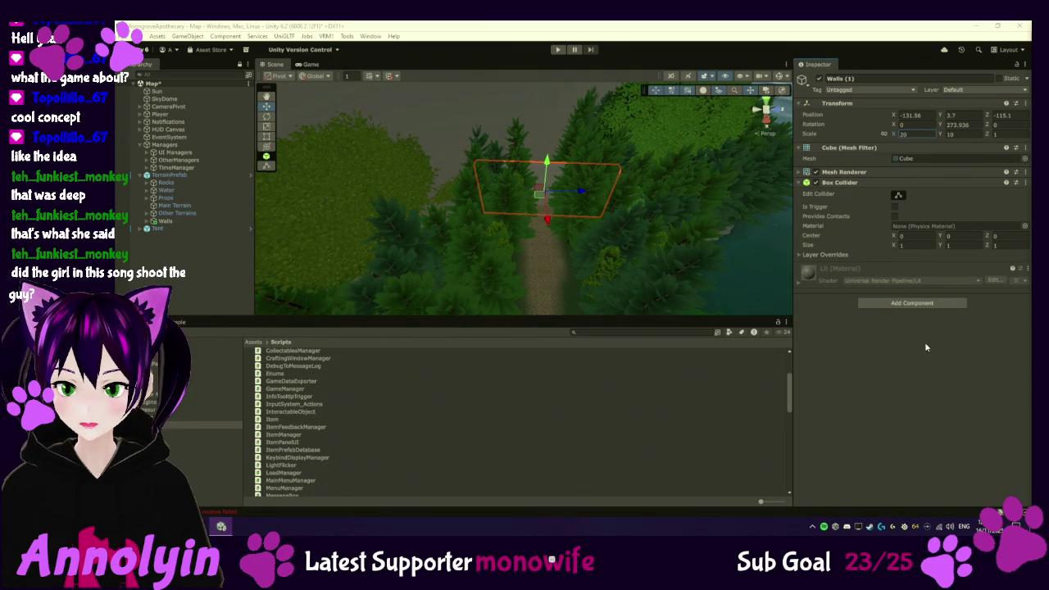
- Refocus Unity and bring up the asset options in the Scripts folder
{"action": "left_click", "coordinate": [411, 517]}
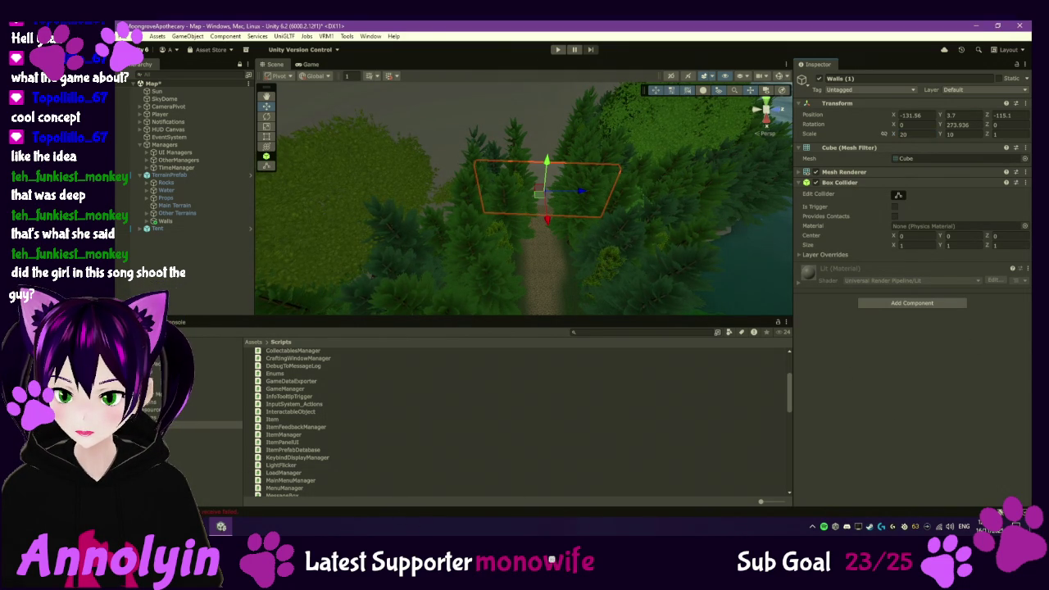
{"action": "right_click", "coordinate": [546, 409]}
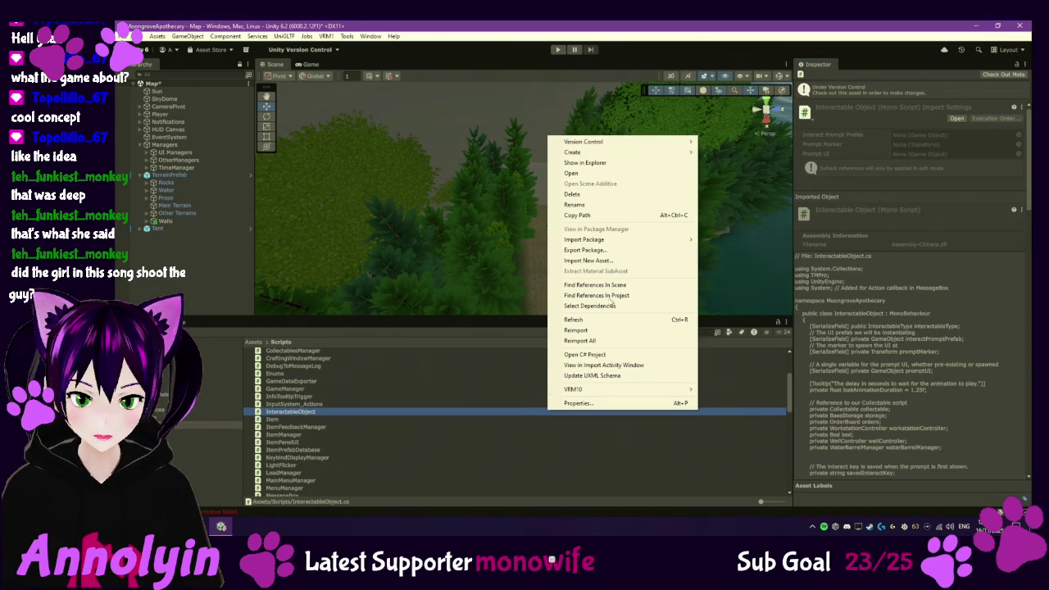
- Create a MonoBehaviour script in Assets/Scripts and name it BoundryTrigger
{"action": "mouse_move", "coordinate": [622, 146]}
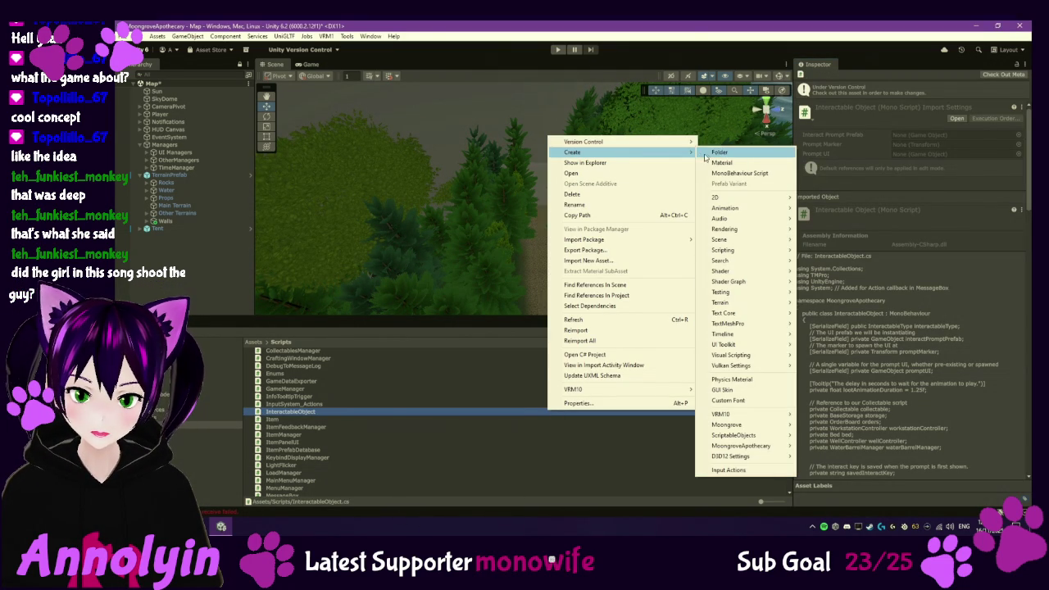
{"action": "left_click", "coordinate": [740, 173]}
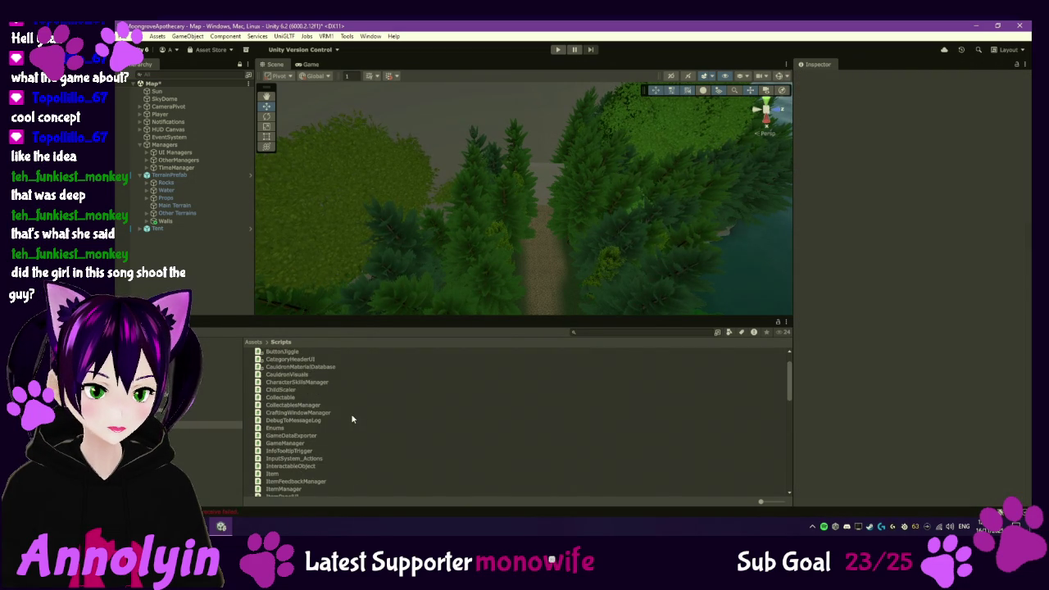
{"action": "scroll", "coordinate": [349, 431], "scroll_direction": "down", "scroll_amount": 5}
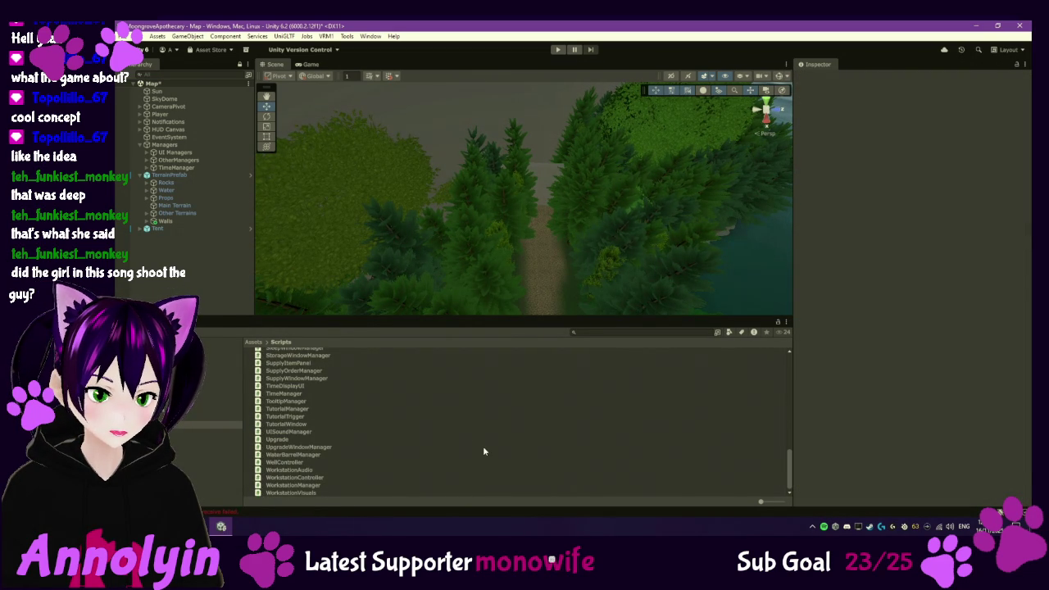
{"action": "right_click", "coordinate": [483, 446]}
{"action": "mouse_move", "coordinate": [541, 189]}
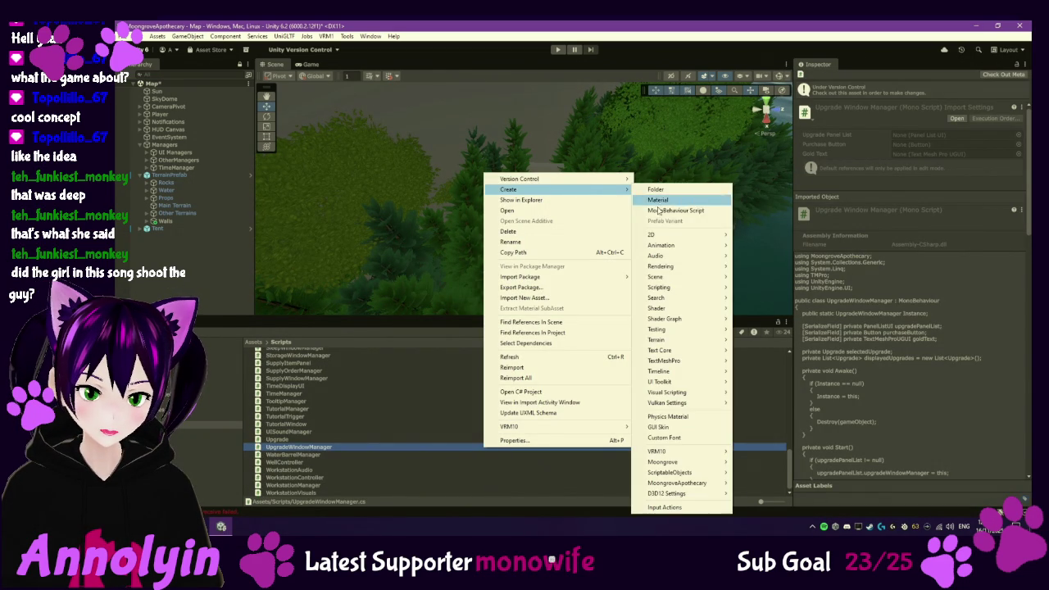
{"action": "left_click", "coordinate": [668, 211]}
{"action": "type", "text": "Bound"}
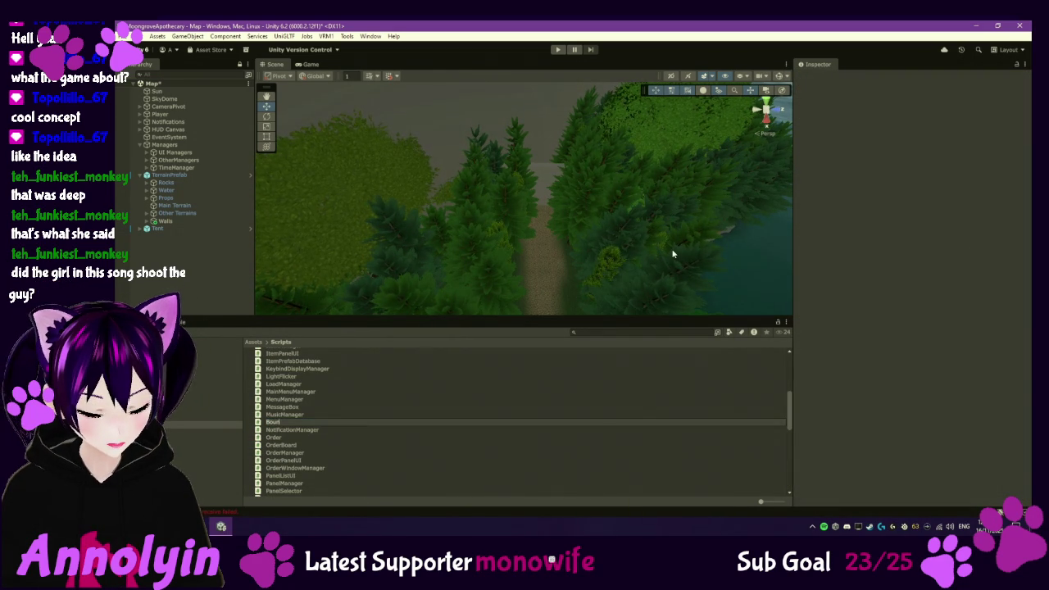
{"action": "type", "text": "ryTrigger"}
{"action": "key", "text": "Return"}
- Give BoundryTrigger the "I can't go this way right now." trigger code in Visual Studio
{"action": "double_click", "coordinate": [324, 384]}
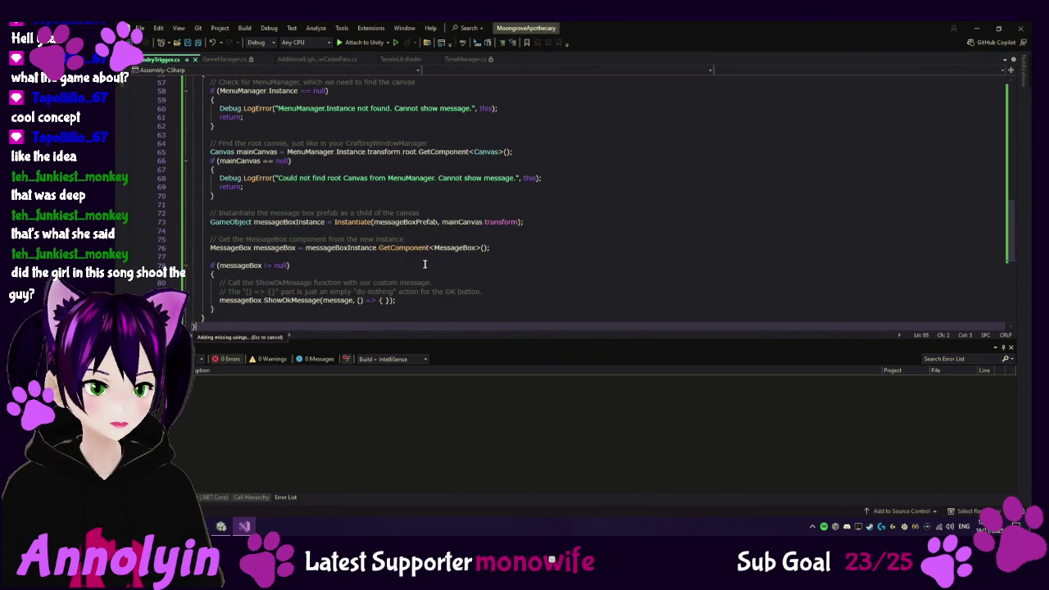
{"action": "left_click", "coordinate": [245, 525]}
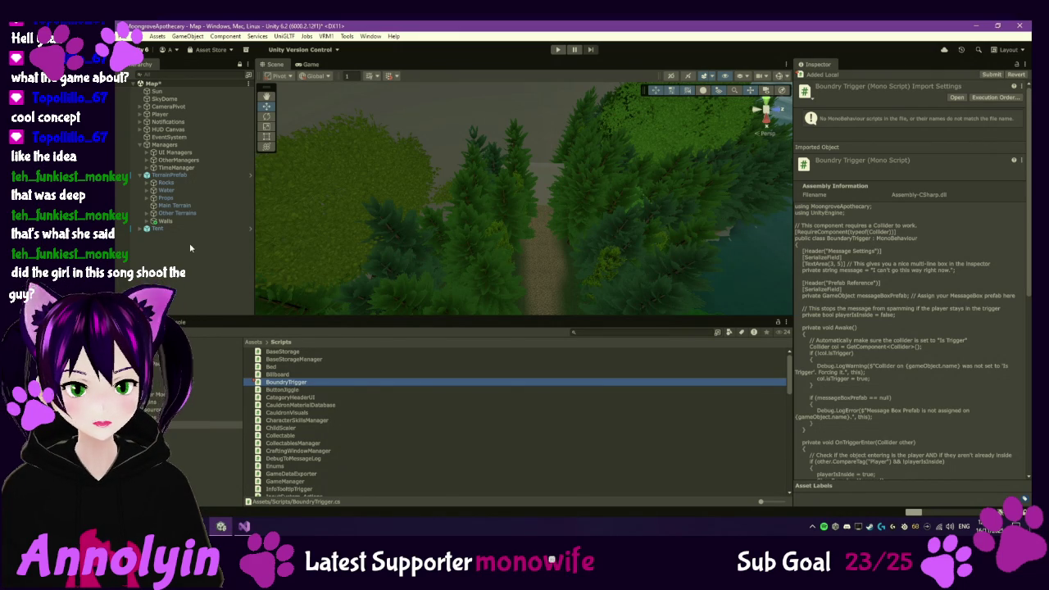
- Give the path wall a BoundryTrigger script, hide its mesh, and set its Message Box Prefab to MessageBox
{"action": "left_click", "coordinate": [546, 174]}
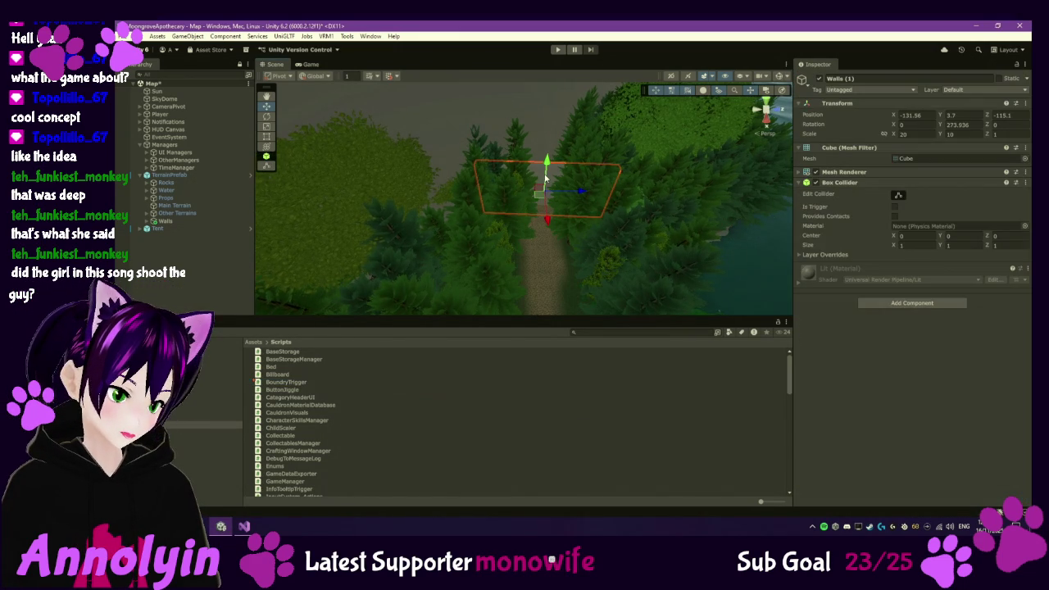
{"action": "mouse_move", "coordinate": [291, 382]}
{"action": "left_mouse_down"}
{"action": "mouse_move", "coordinate": [857, 366]}
{"action": "mouse_move", "coordinate": [879, 349]}
{"action": "left_mouse_up"}
{"action": "left_click", "coordinate": [815, 172]}
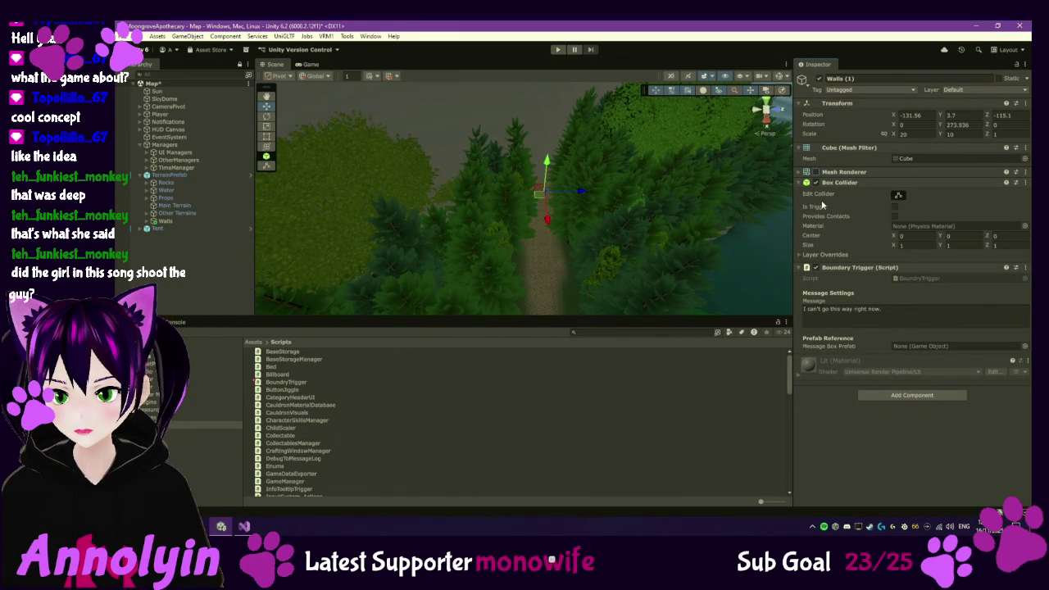
{"action": "left_click", "coordinate": [1024, 346]}
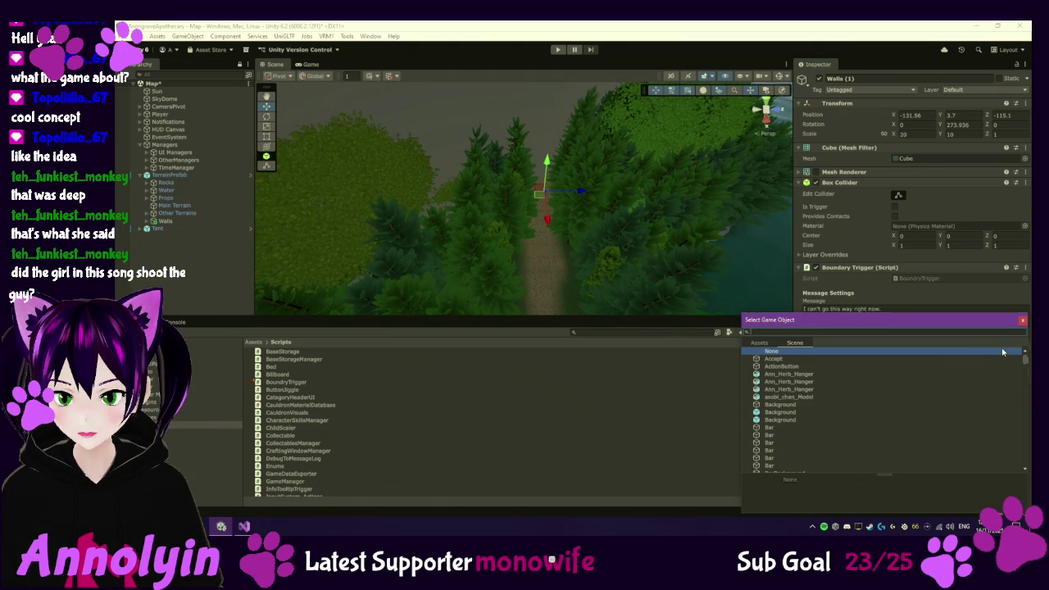
{"action": "type", "text": "Mess"}
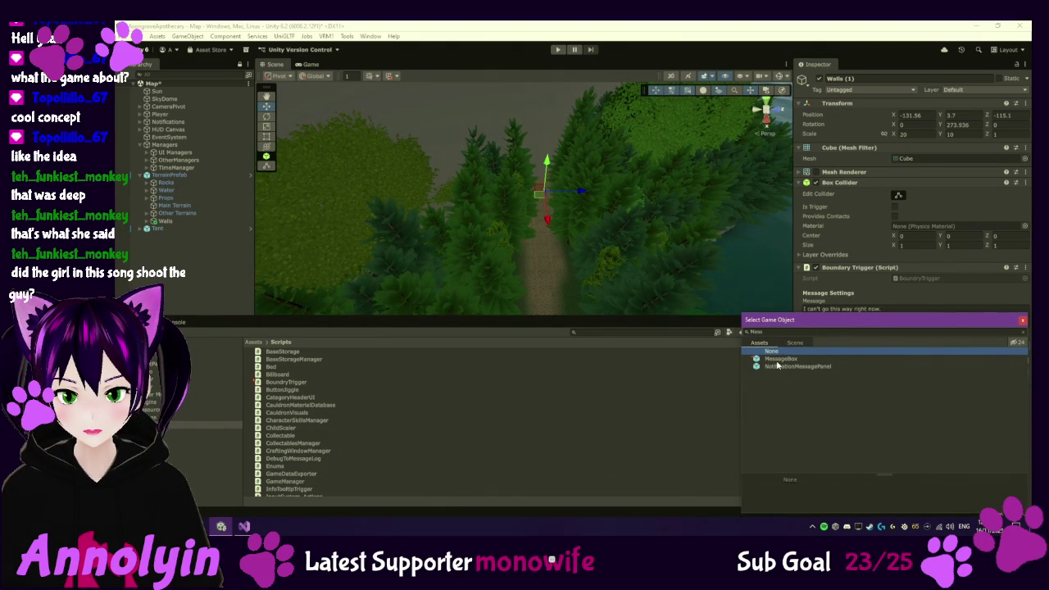
{"action": "double_click", "coordinate": [778, 360]}
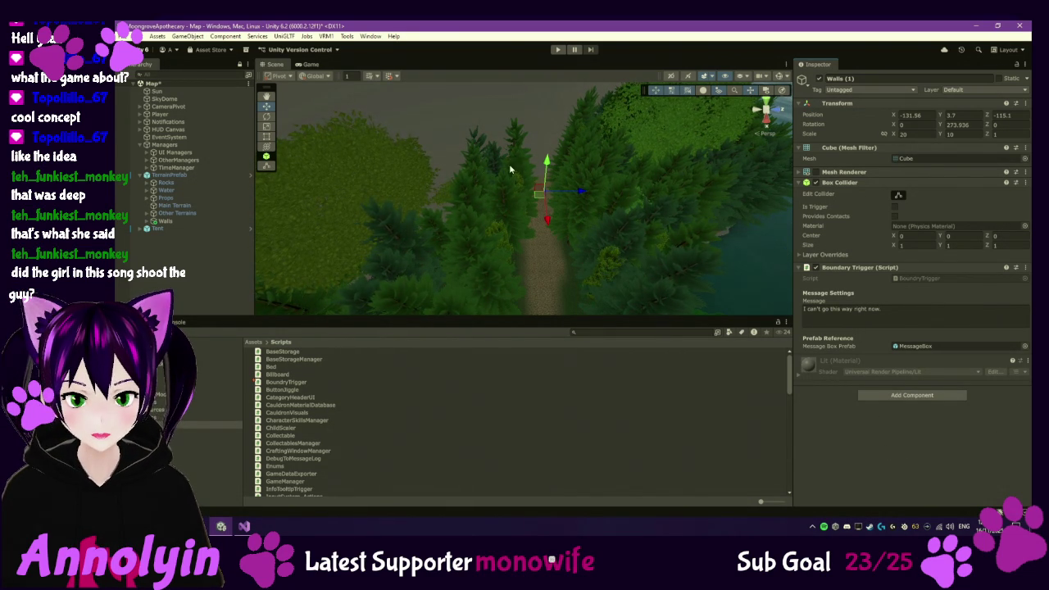
- Enable Mesh Renderer on all five Walls children, collapse Walls, and enter Play mode
{"action": "left_click", "coordinate": [172, 222]}
{"action": "left_click", "coordinate": [150, 221]}
{"action": "left_click", "coordinate": [162, 229]}
{"action": "left_click", "coordinate": [190, 257], "text": "shift"}
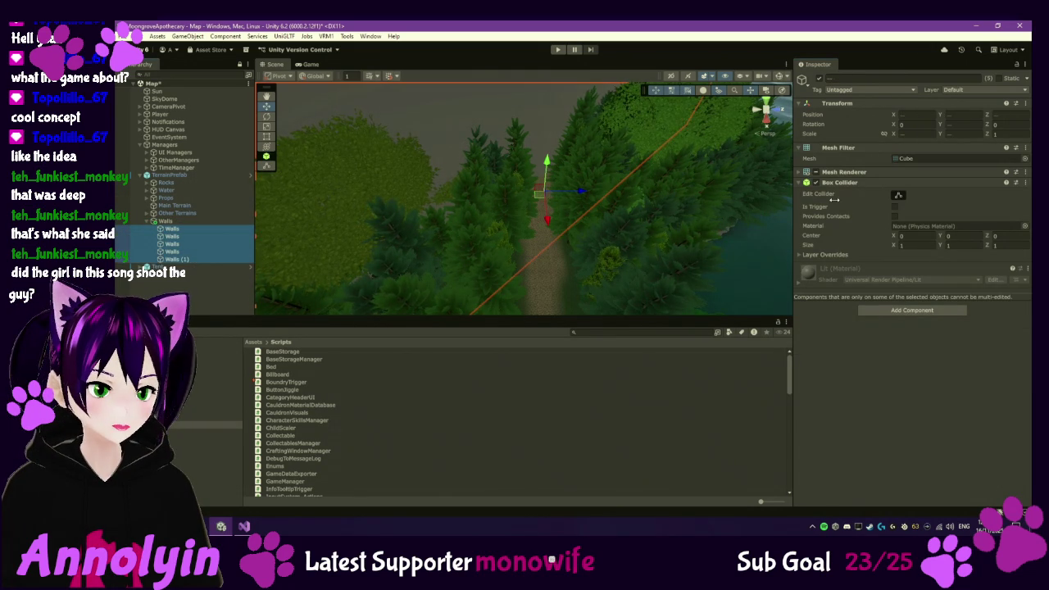
{"action": "left_click", "coordinate": [816, 173]}
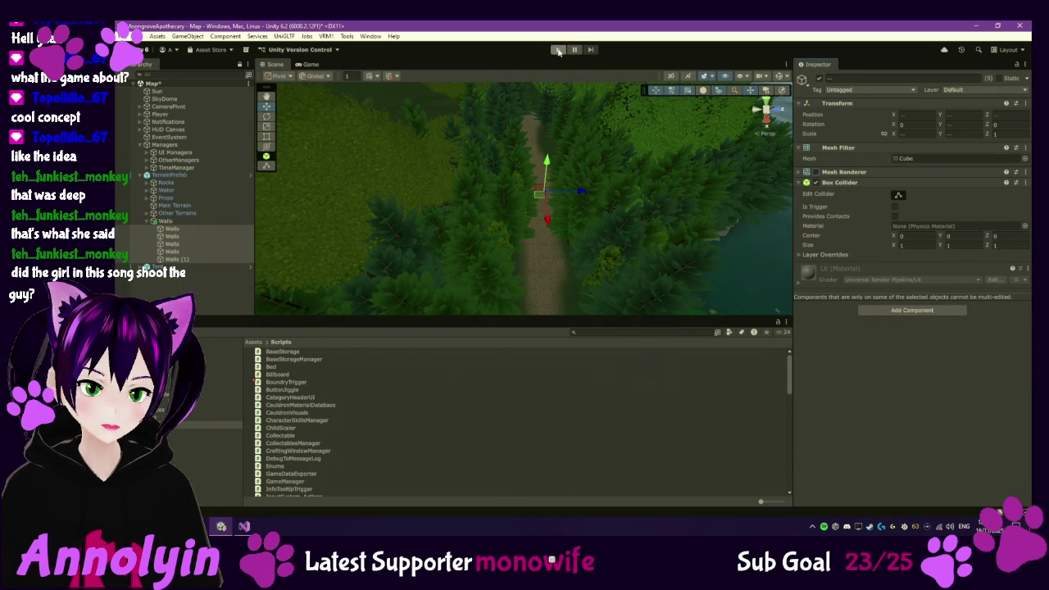
{"action": "left_click", "coordinate": [147, 221]}
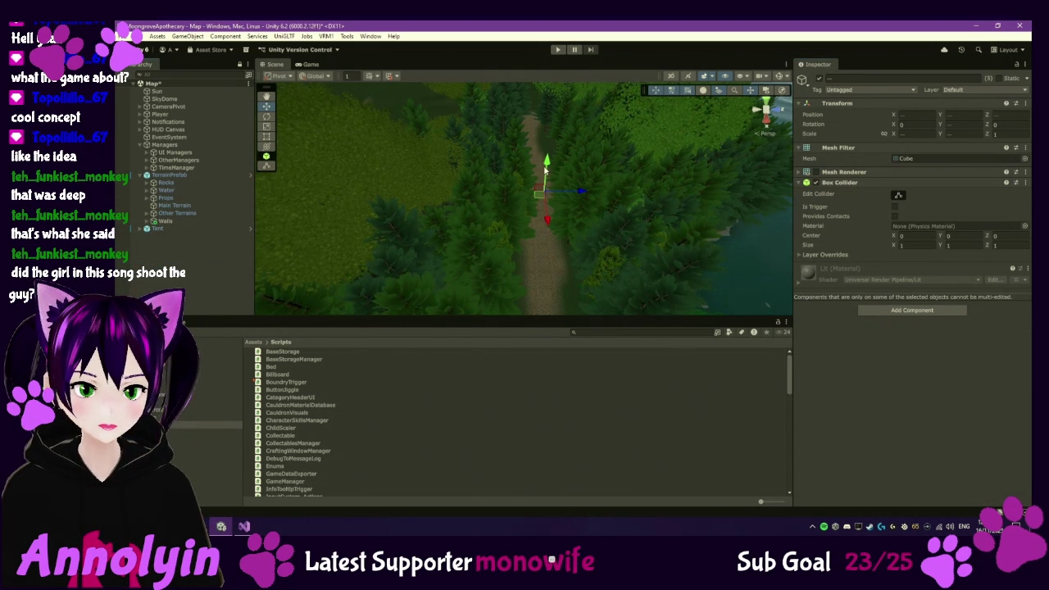
{"action": "left_click", "coordinate": [557, 49]}
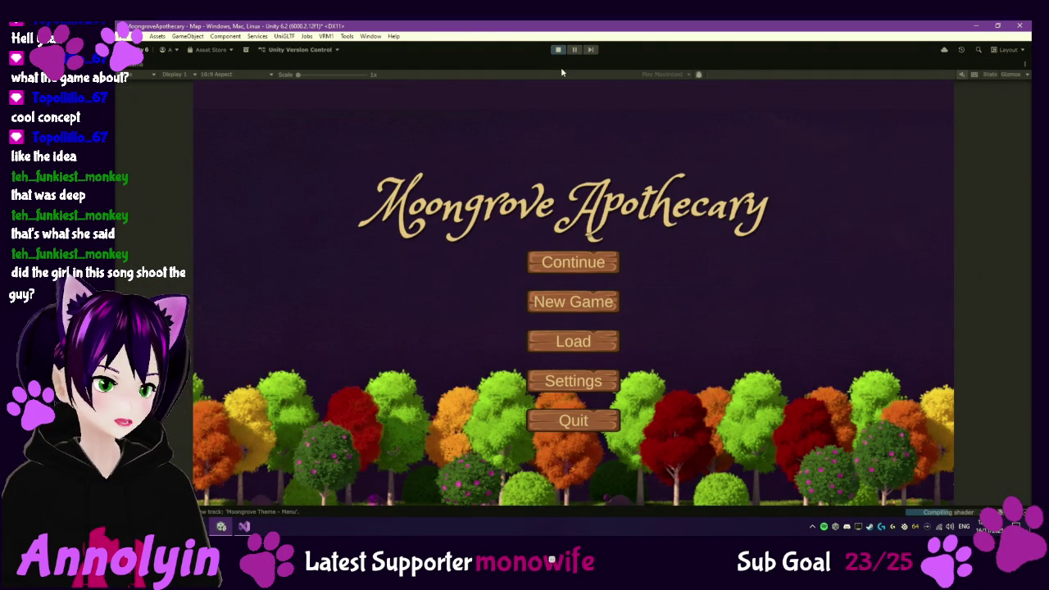
- Continue the saved game and run from the tavern over the pond bridge toward the pink trees
{"action": "left_click", "coordinate": [572, 262]}
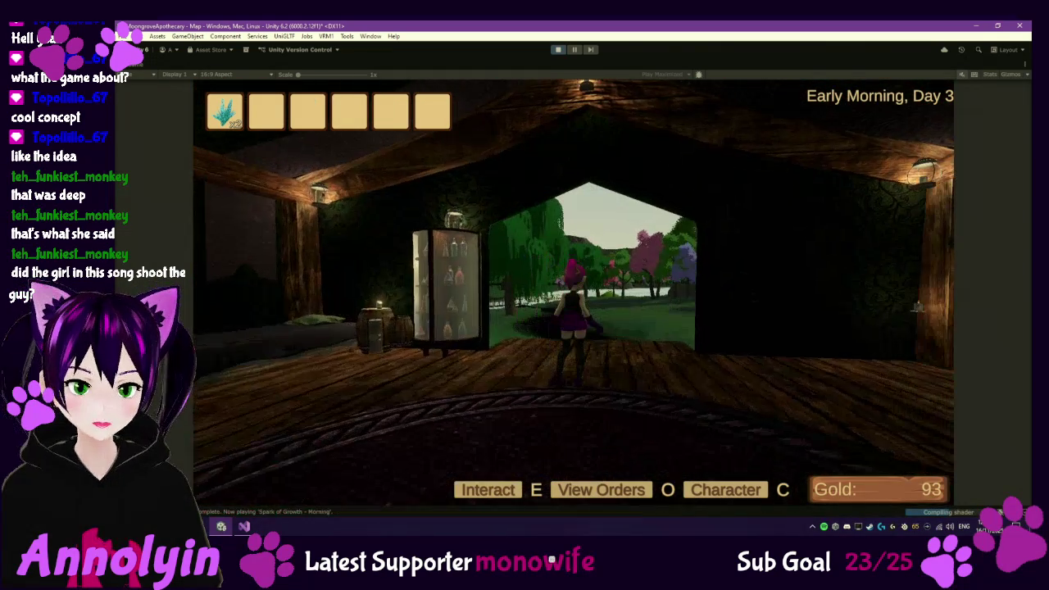
{"action": "key", "text": "w"}
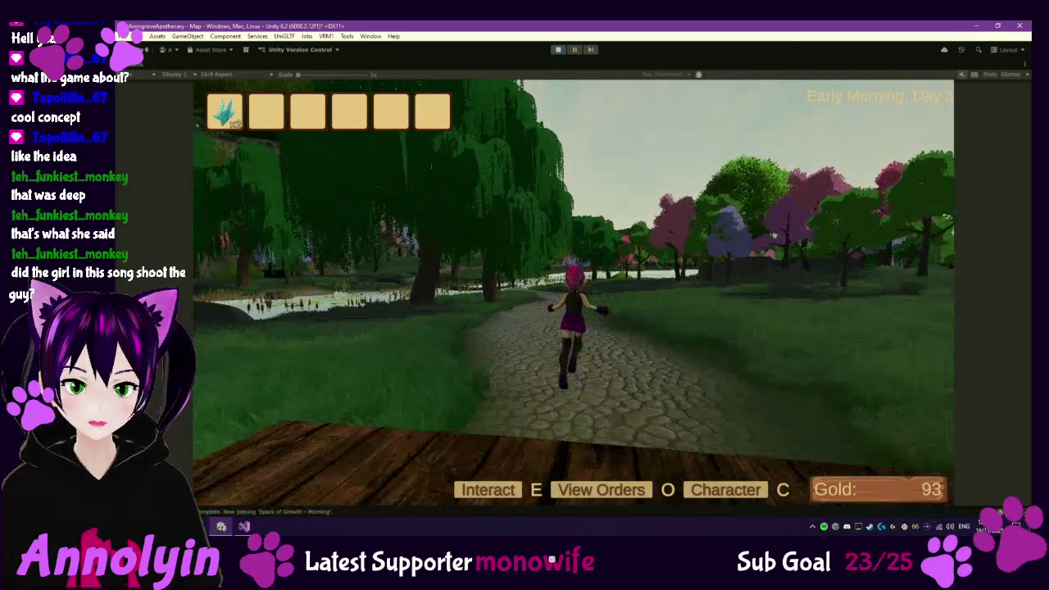
{"action": "key", "text": "w"}
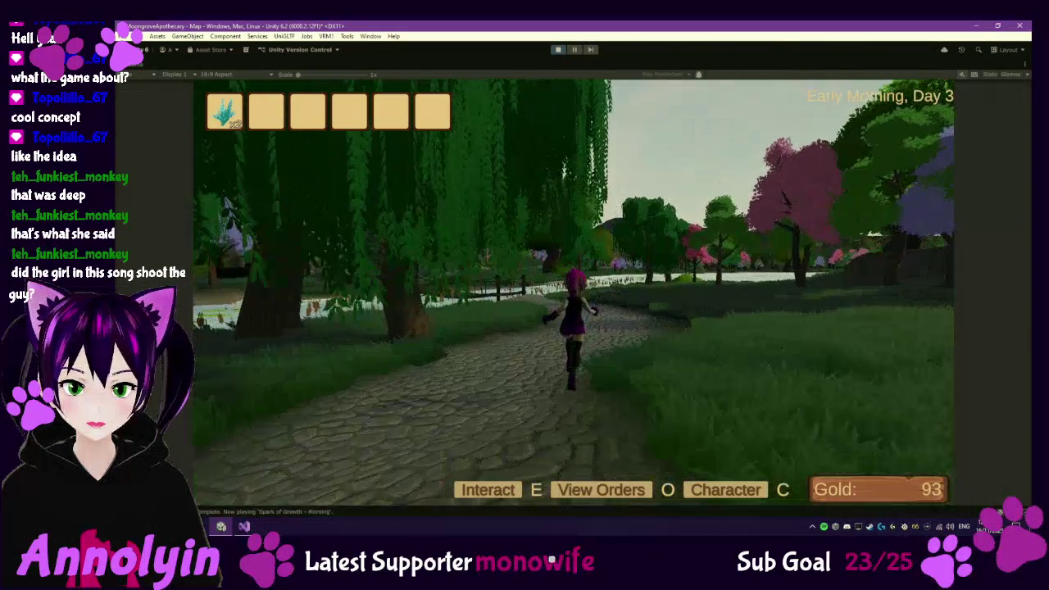
{"action": "key", "text": "a"}
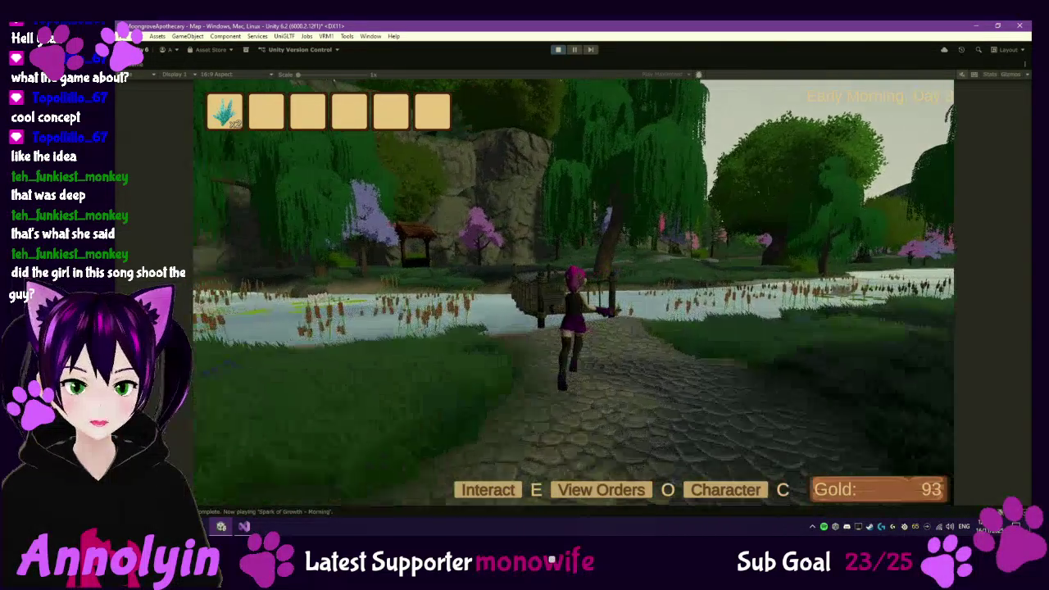
{"action": "key", "text": "w"}
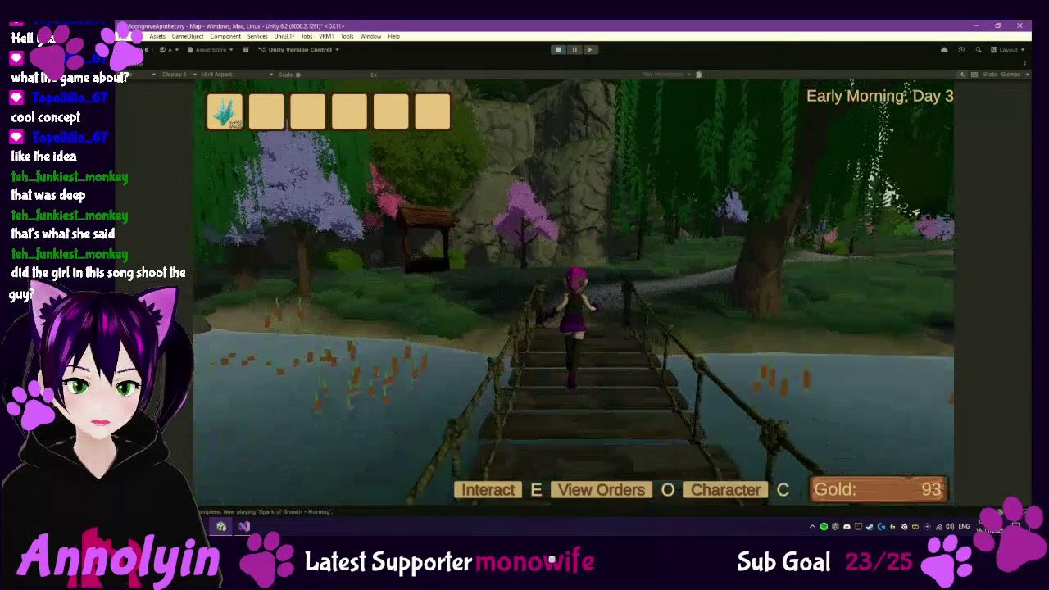
{"action": "key", "text": "w"}
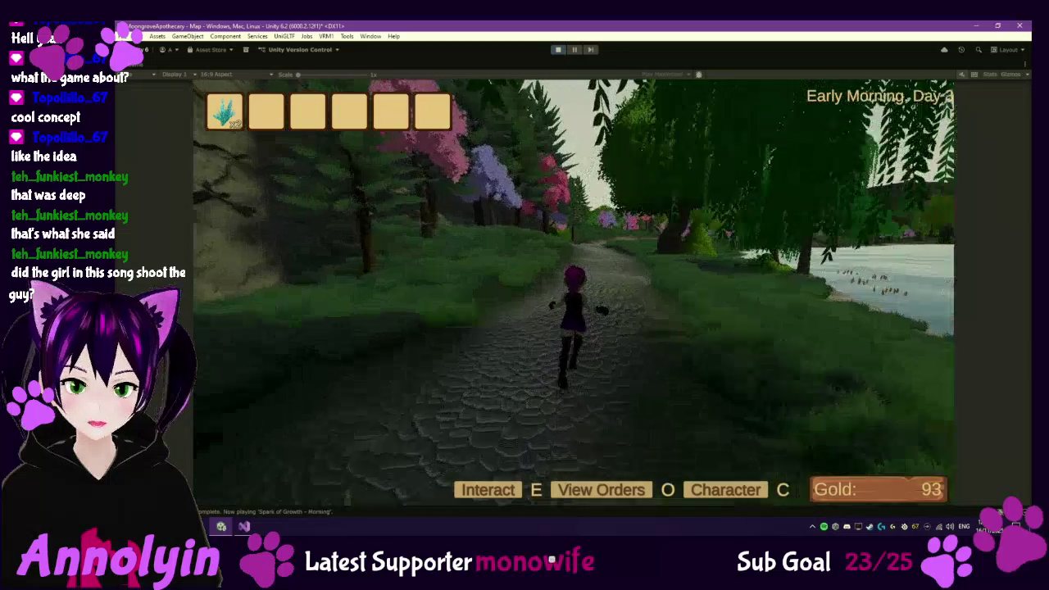
{"action": "key", "text": "w"}
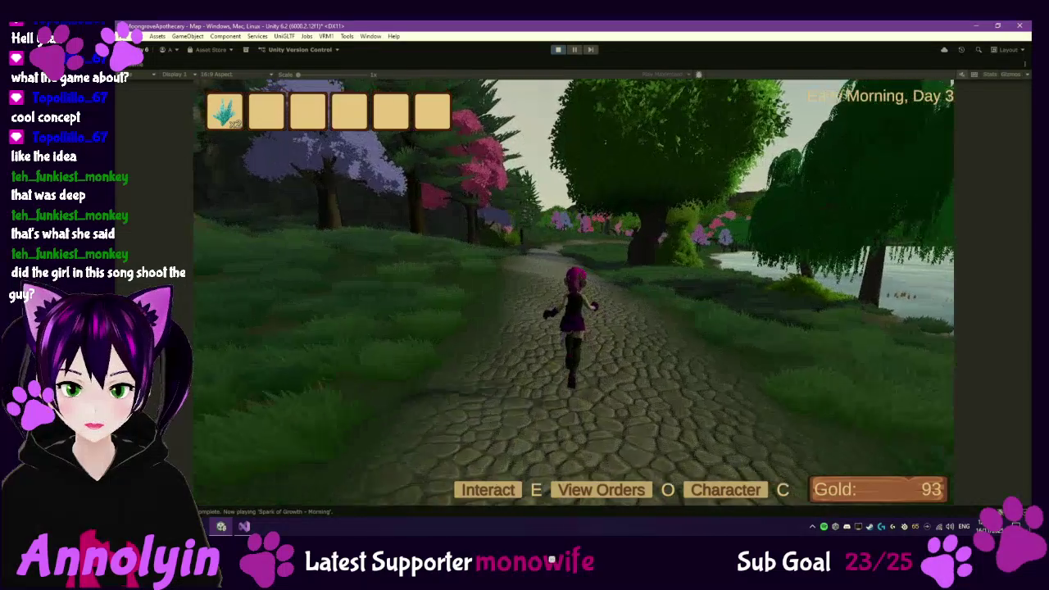
{"action": "key", "text": "w"}
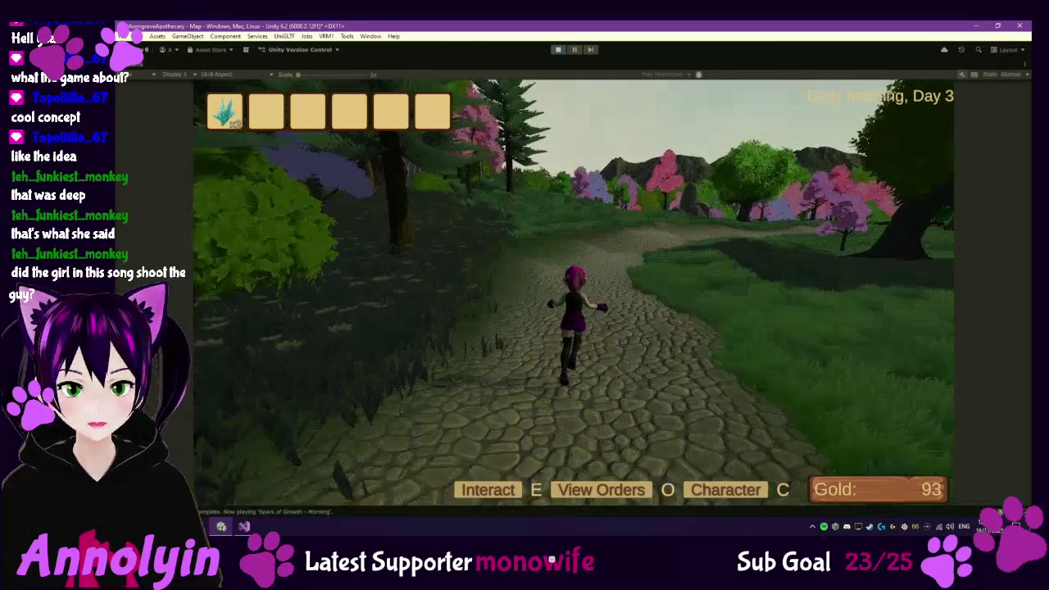
{"action": "key", "text": "w"}
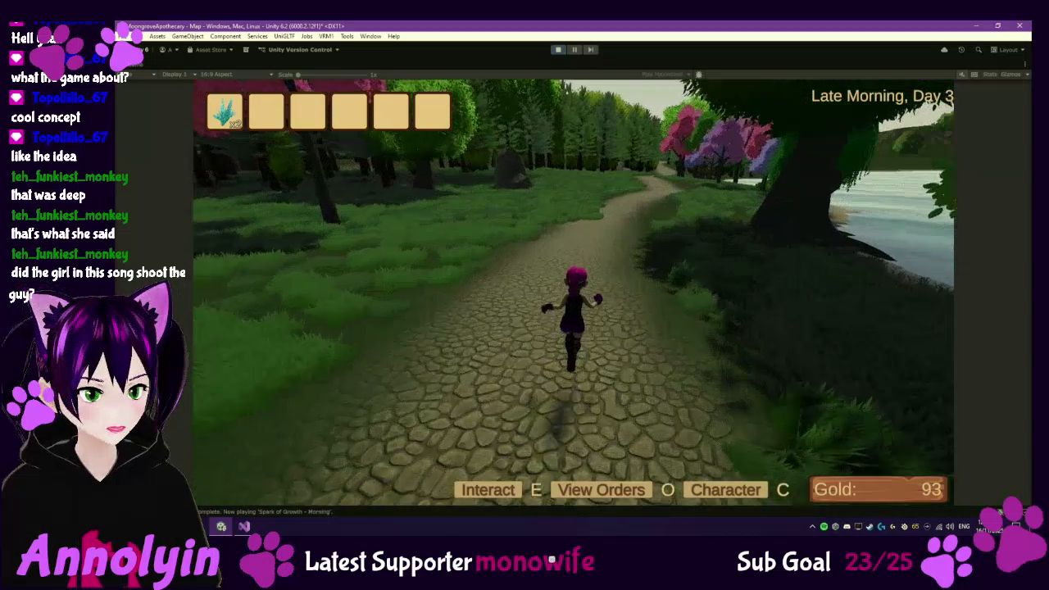
- Run across the tall-grass meadow and through the forest back onto the cobblestone path
{"action": "key", "text": "w"}
{"action": "key", "text": "a"}
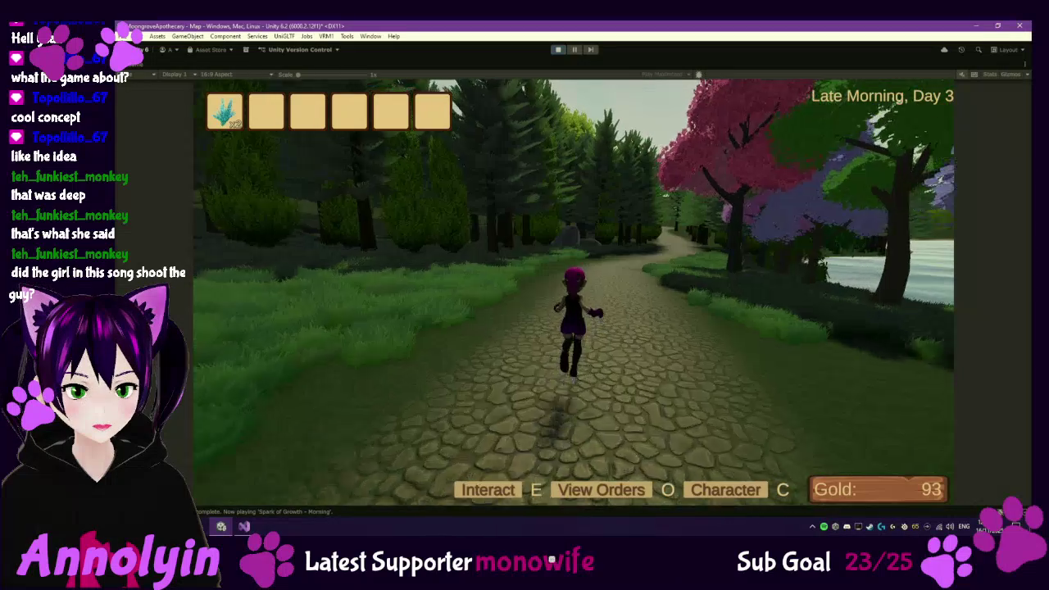
{"action": "key", "text": "a"}
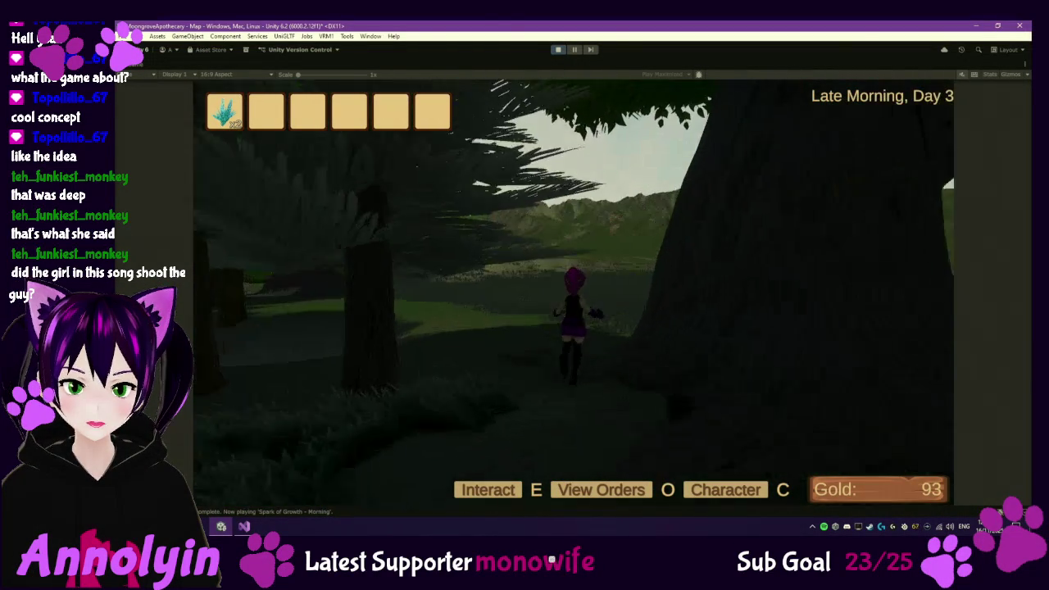
{"action": "key", "text": "w"}
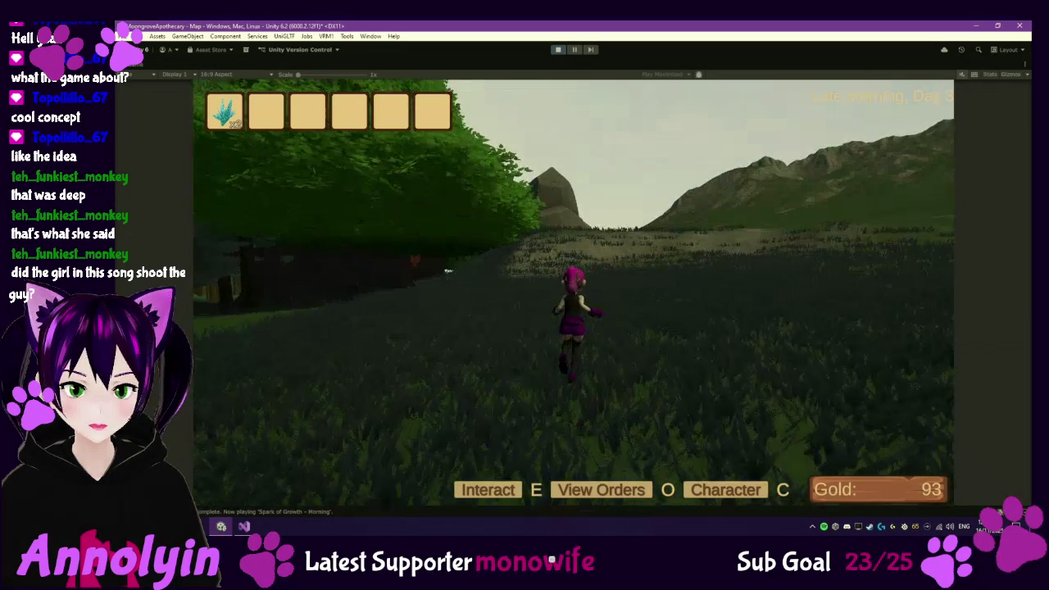
{"action": "key", "text": "d"}
{"action": "key", "text": "w"}
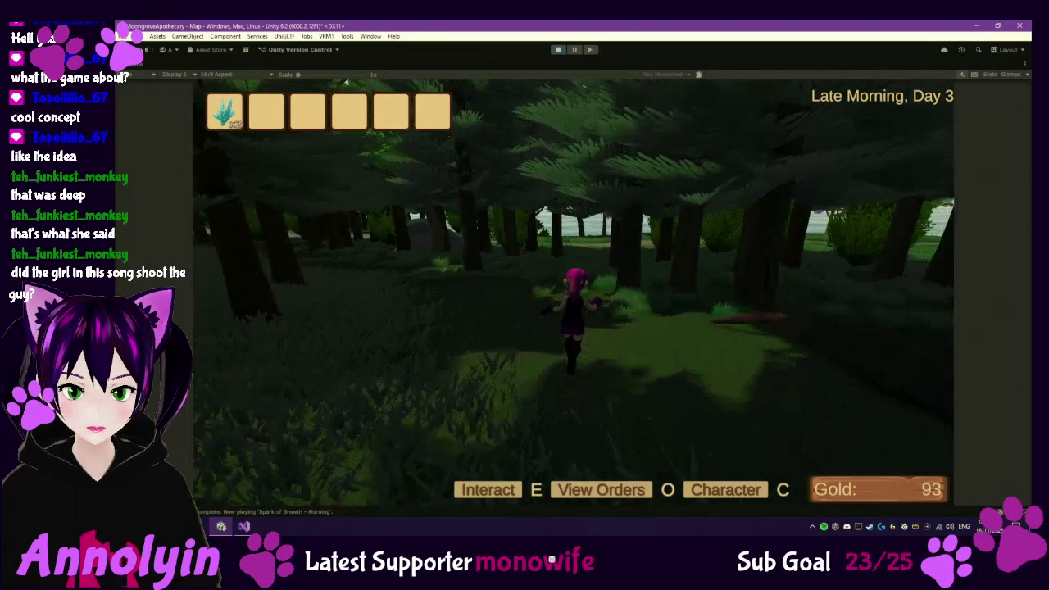
{"action": "key", "text": "w"}
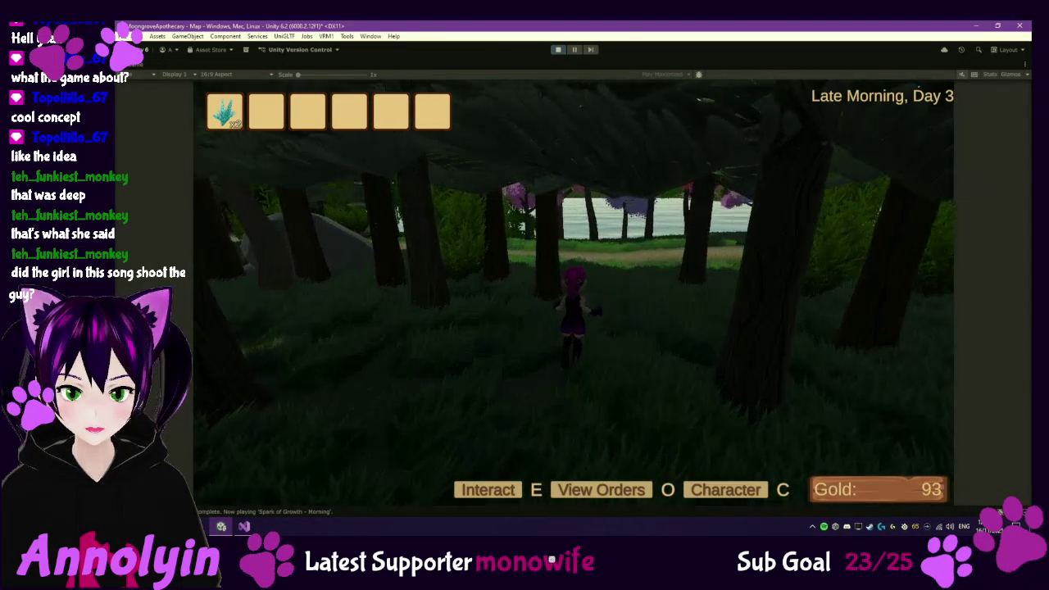
{"action": "key", "text": "w"}
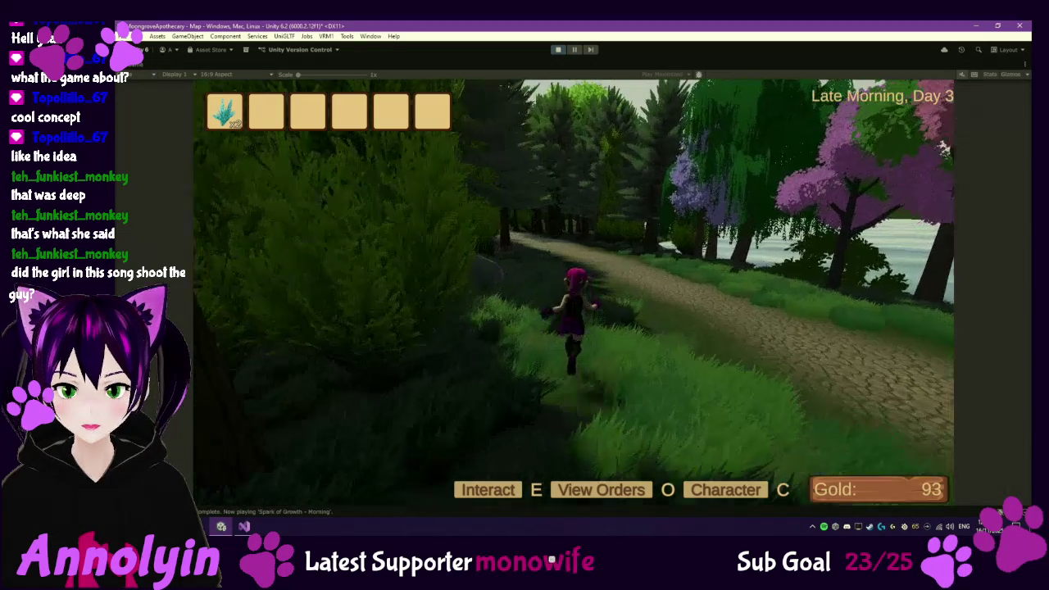
{"action": "key", "text": "w"}
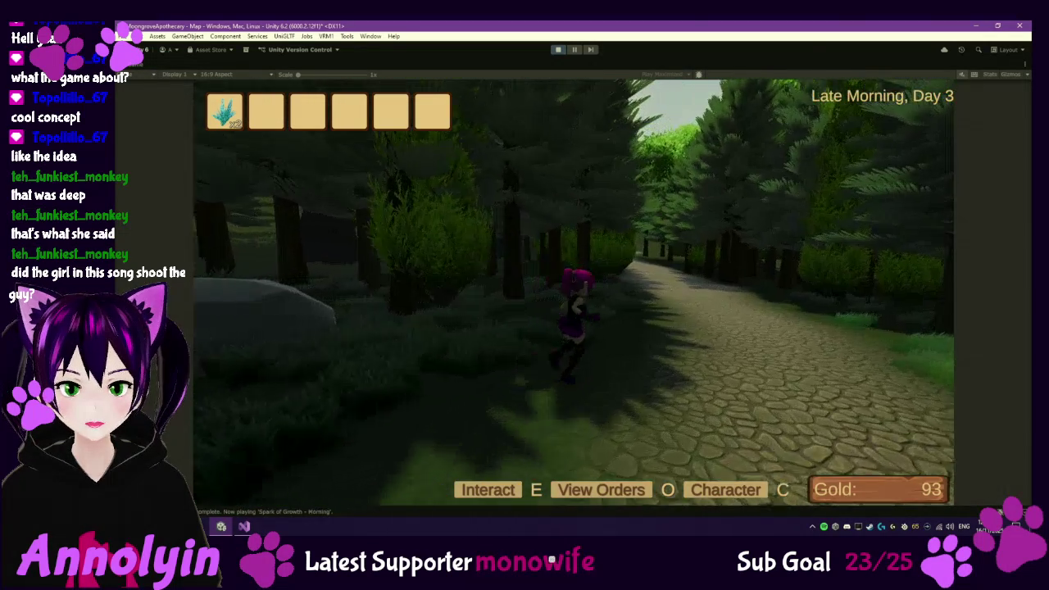
{"action": "key", "text": "w"}
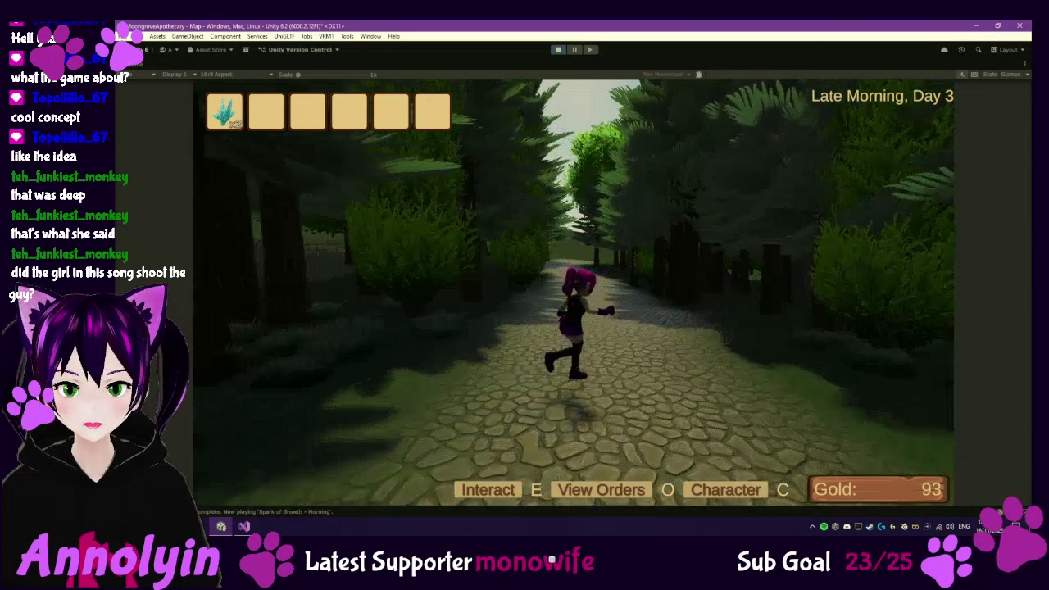
{"action": "key", "text": "w"}
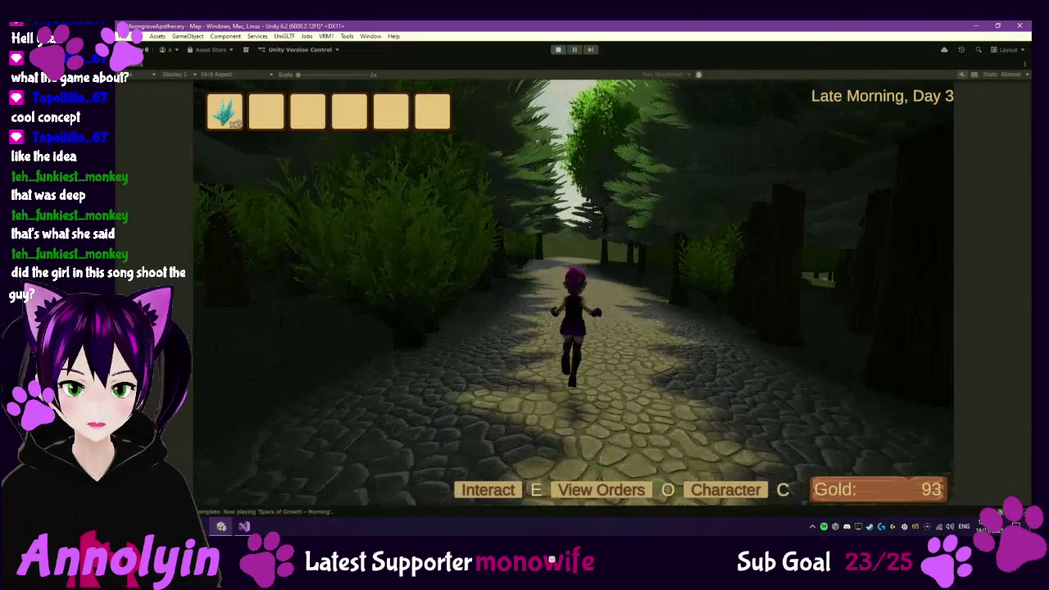
- Run into the wall, dismiss the "I can't go this way right now." message twice, and leave
{"action": "key", "text": "w"}
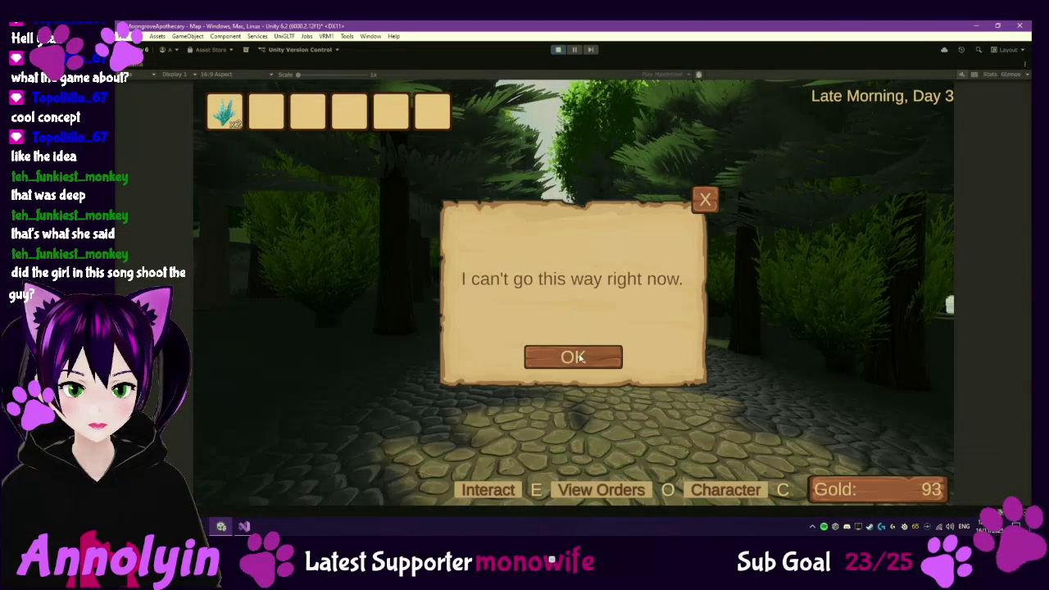
{"action": "left_click", "coordinate": [572, 358]}
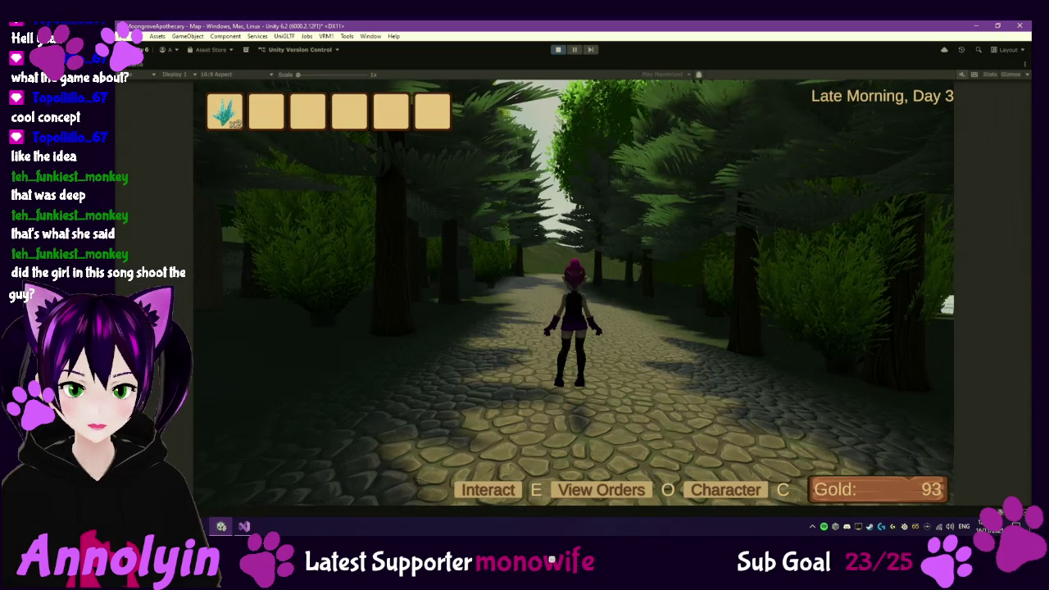
{"action": "key", "text": "w"}
{"action": "key", "text": "w"}
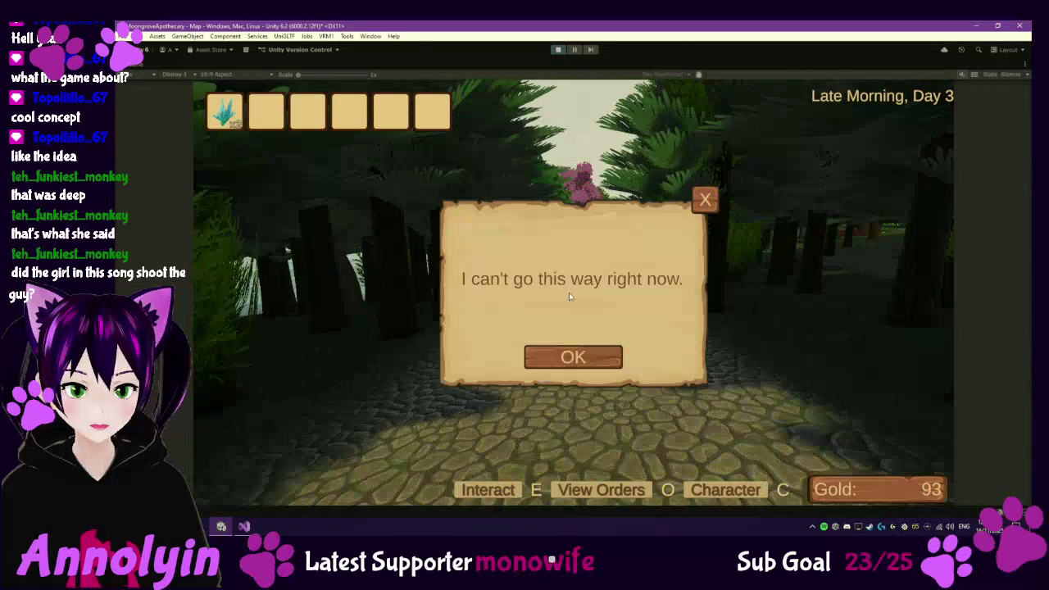
{"action": "left_click", "coordinate": [573, 358]}
{"action": "key", "text": "w"}
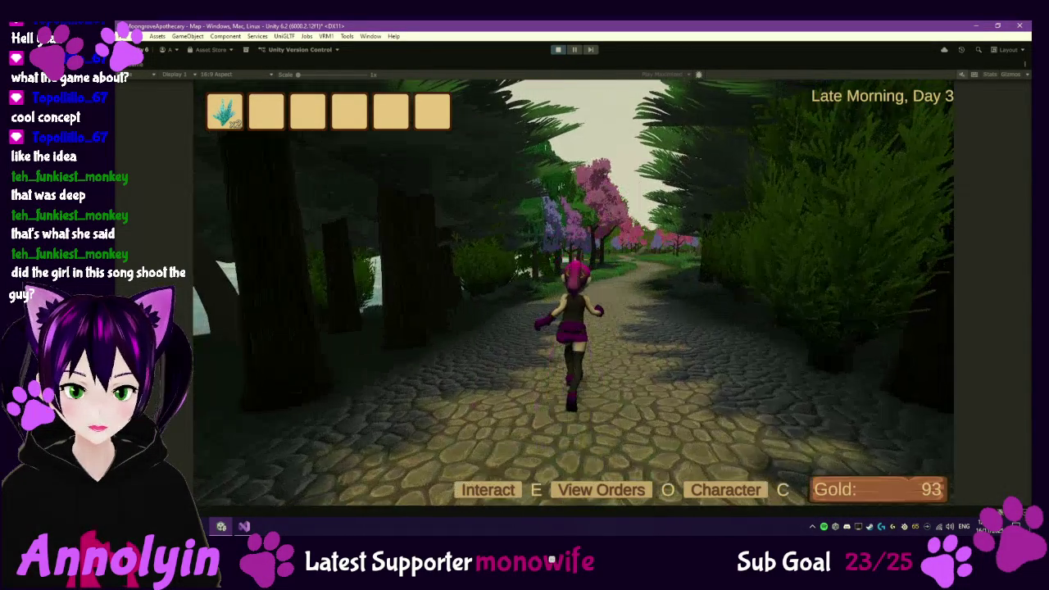
- Run up the cobblestone path, then off it across the grass to the lake shore
{"action": "key", "text": "w"}
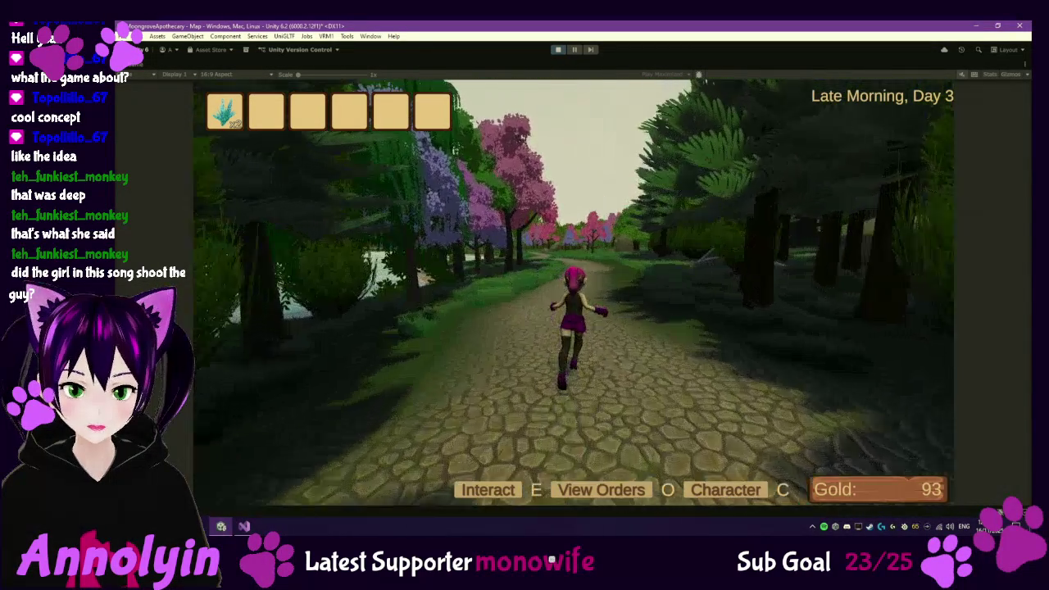
{"action": "key", "text": "w"}
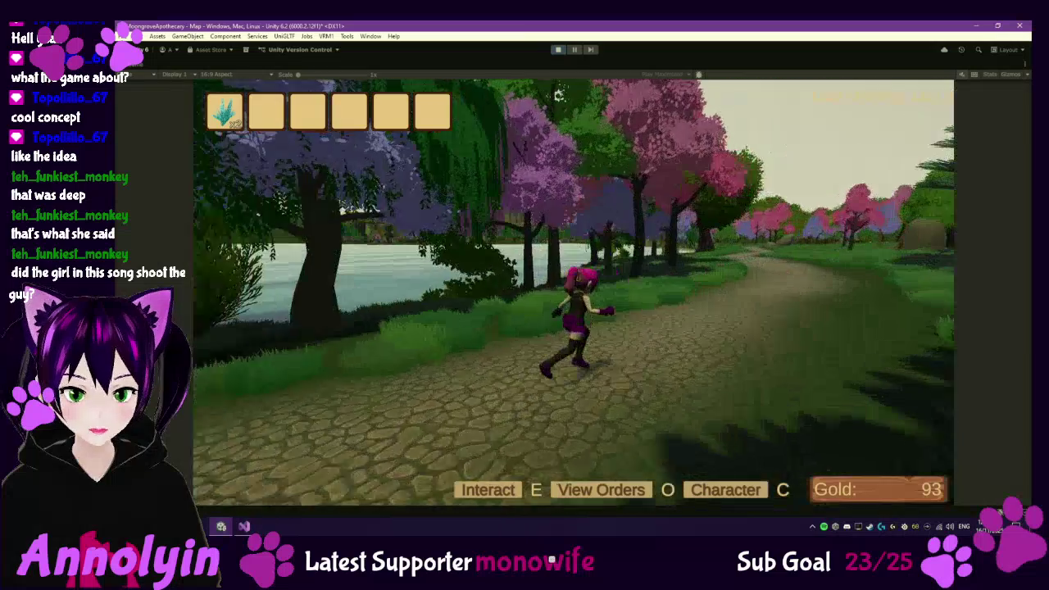
{"action": "key", "text": "w"}
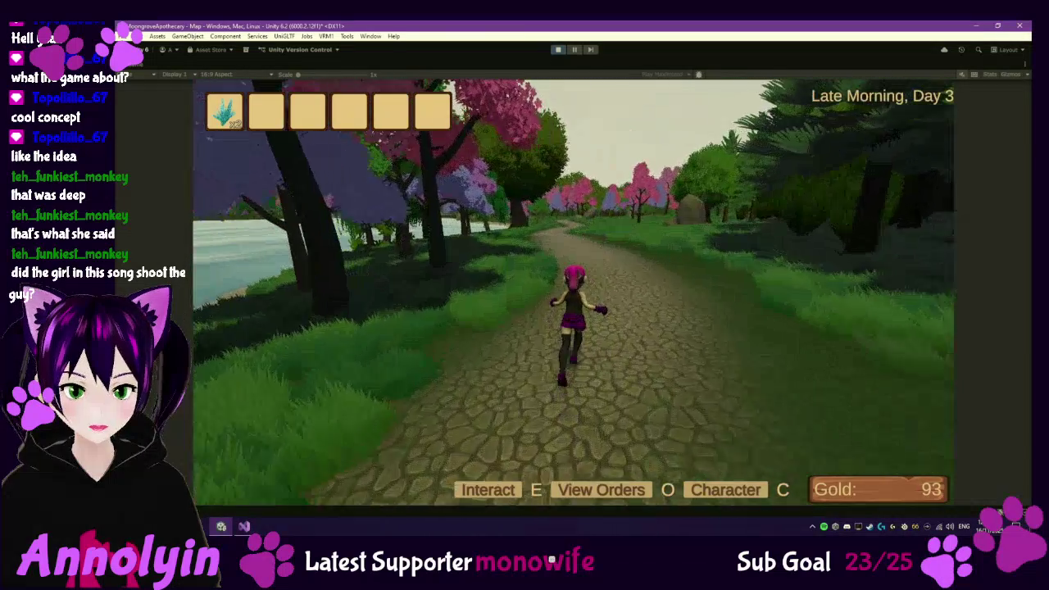
{"action": "key", "text": "w"}
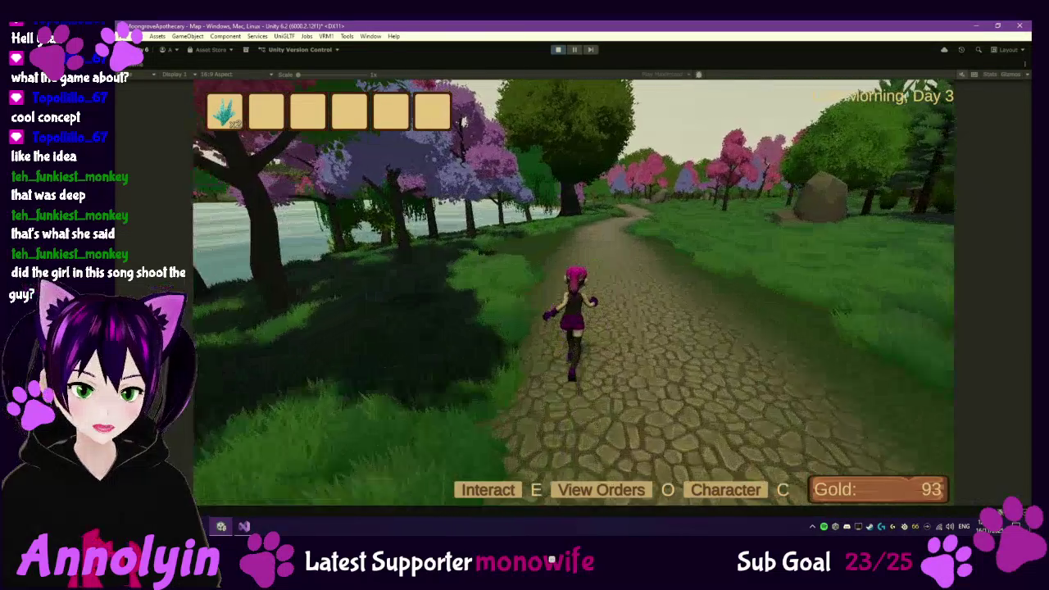
{"action": "key", "text": "w"}
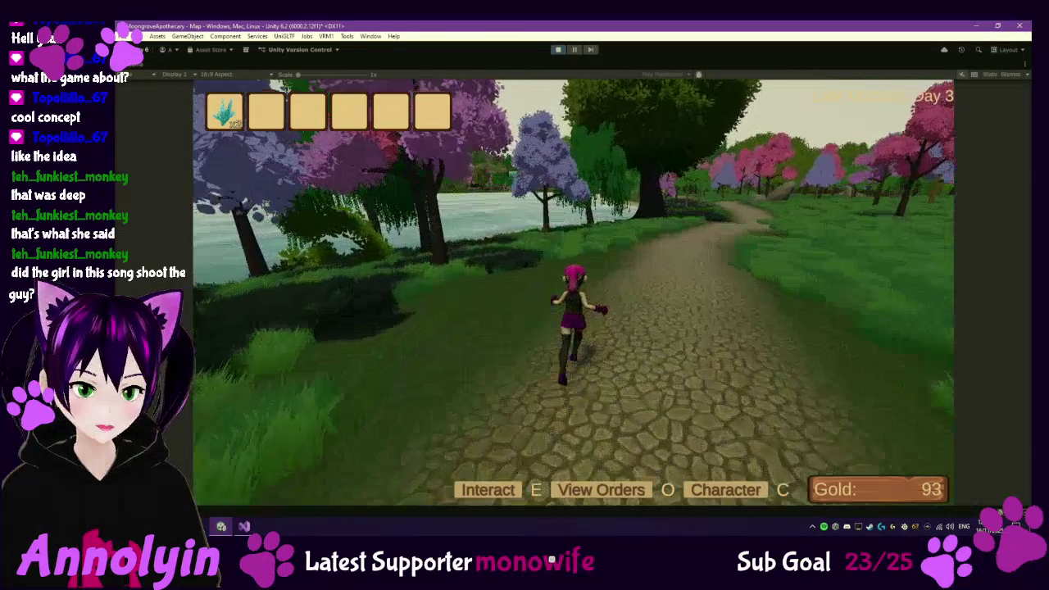
{"action": "key", "text": "w"}
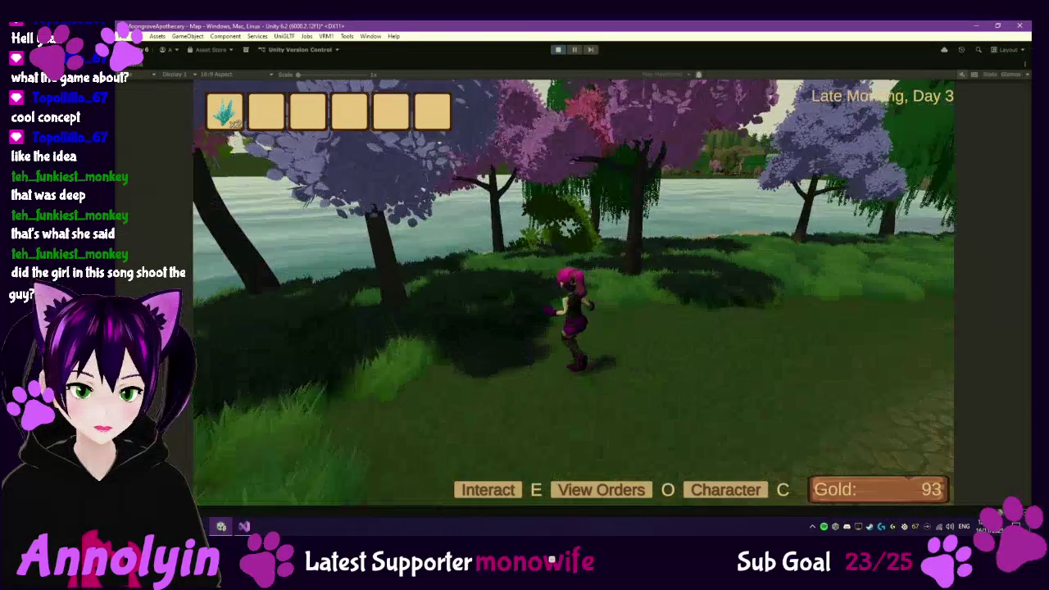
{"action": "key", "text": "w"}
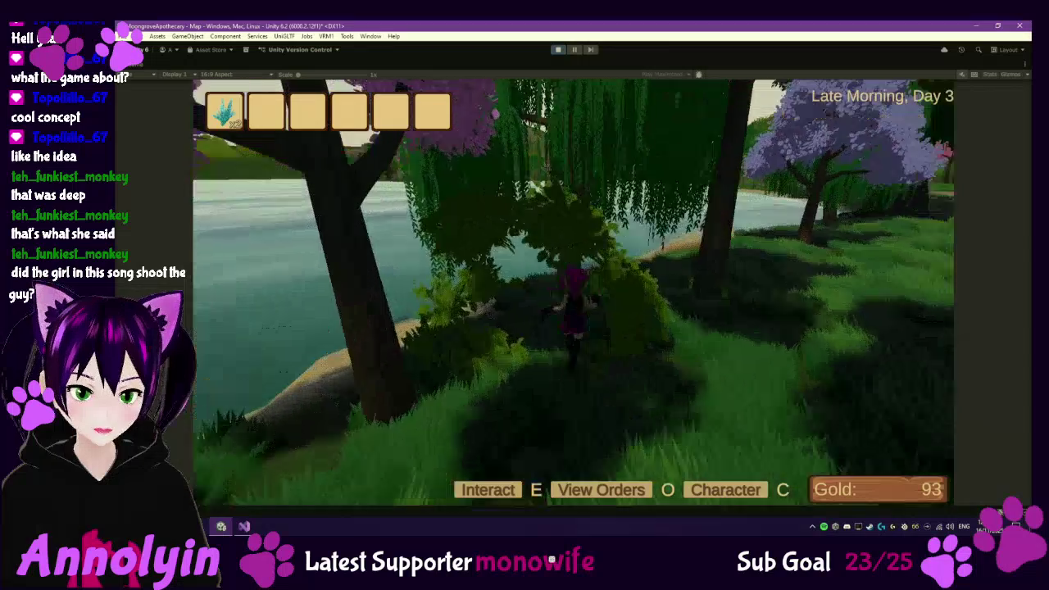
{"action": "key", "text": "w"}
{"action": "key", "text": "w"}
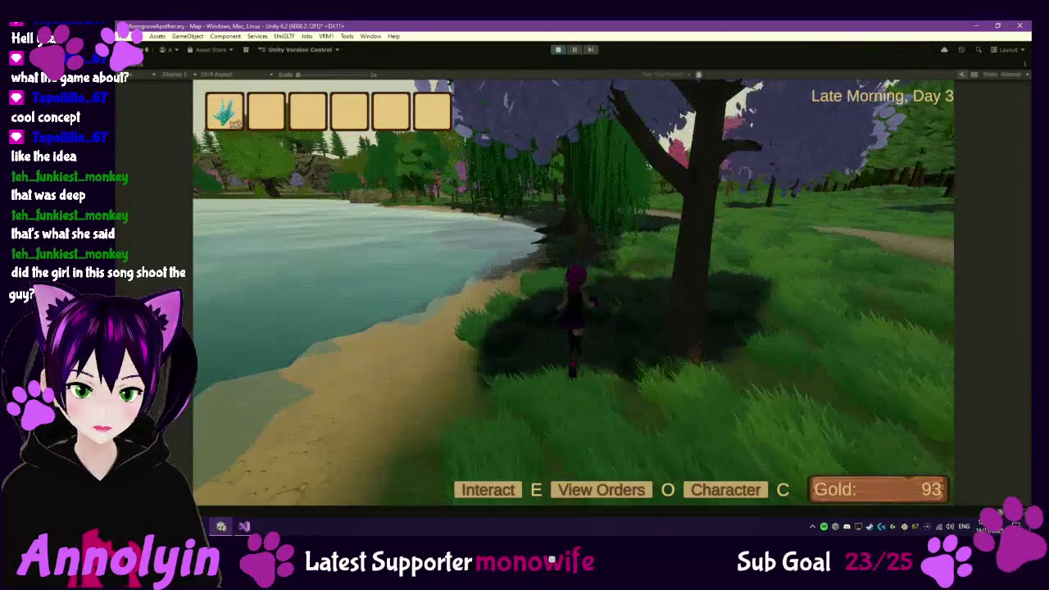
- Run along the sandy lake shore, then through the forest back onto the cobblestone path
{"action": "key", "text": "a"}
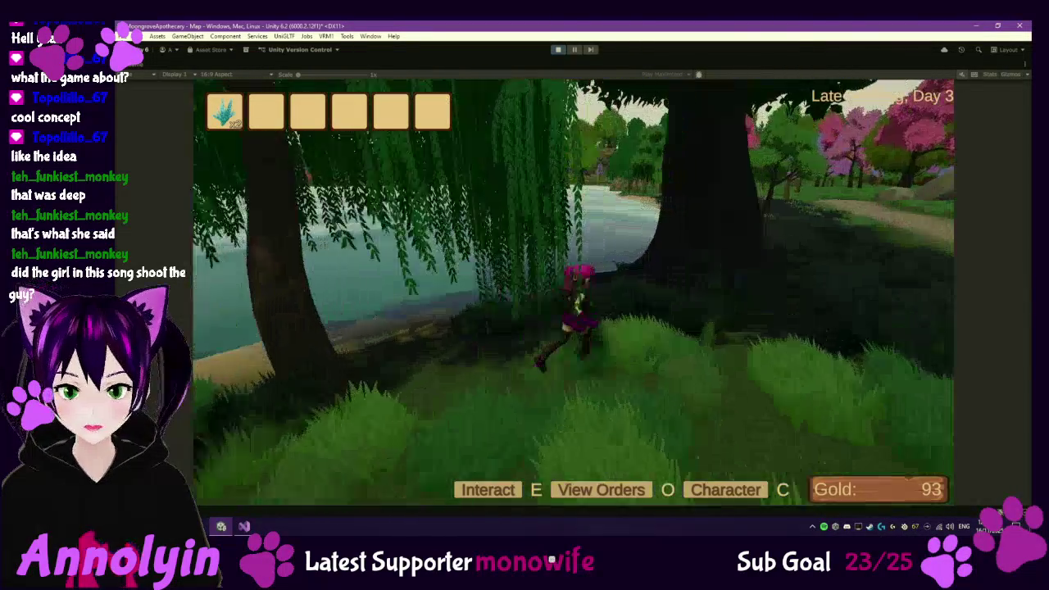
{"action": "key", "text": "w"}
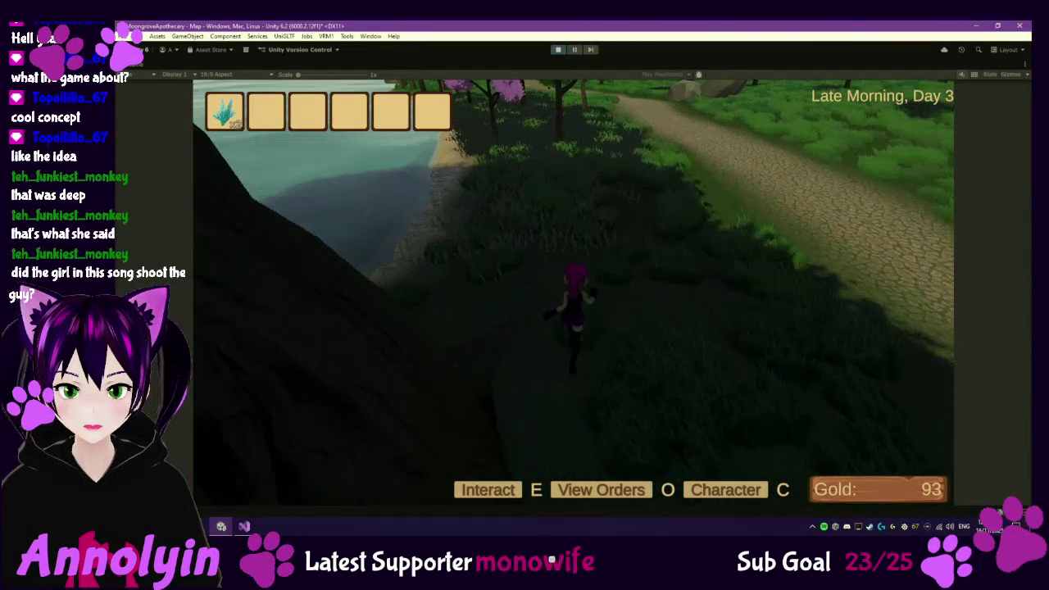
{"action": "key", "text": "a"}
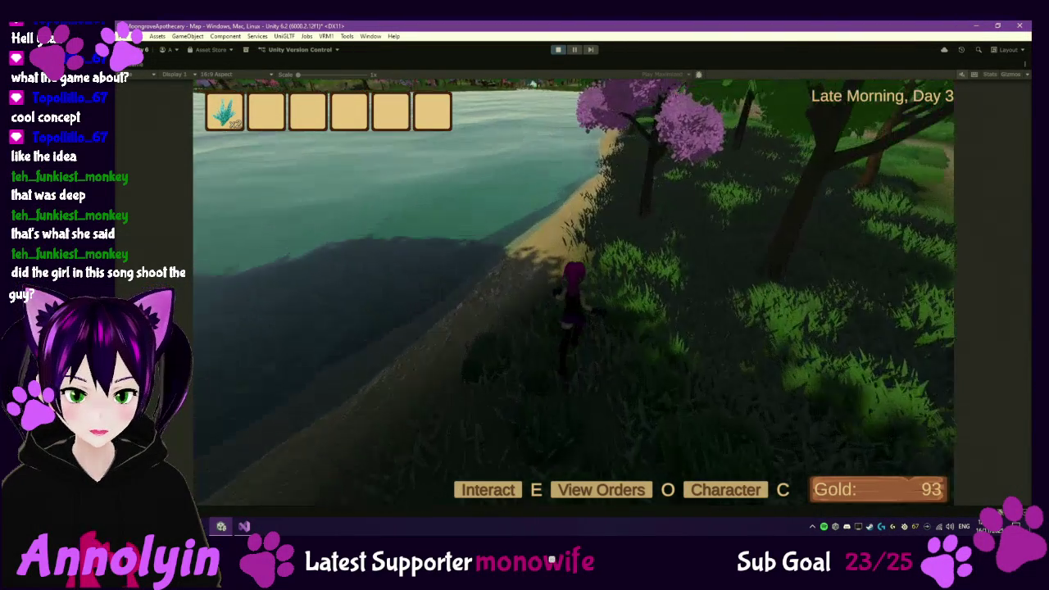
{"action": "key", "text": "a"}
{"action": "key", "text": "w"}
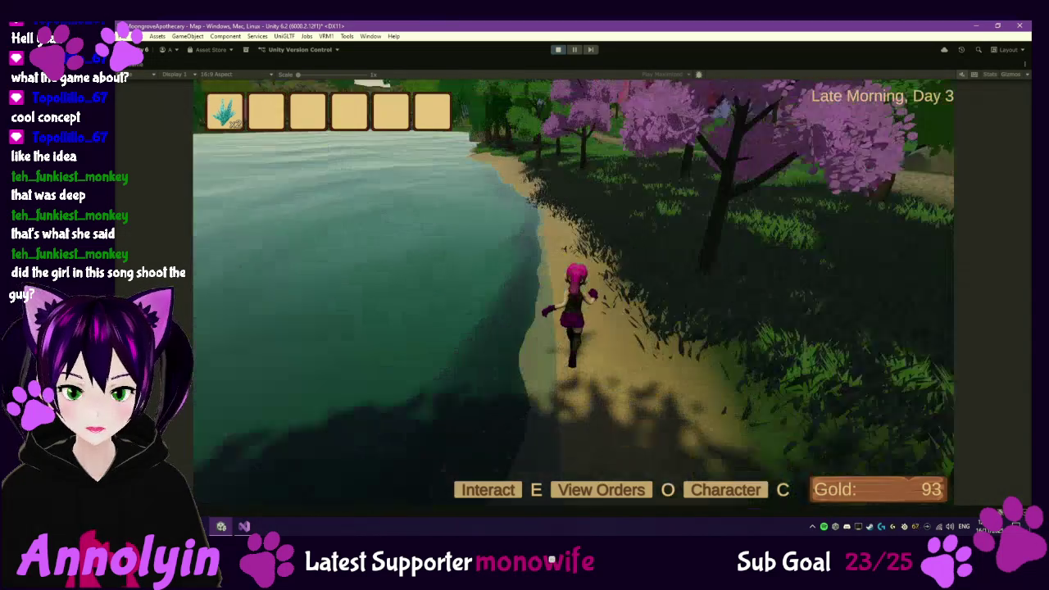
{"action": "key", "text": "d"}
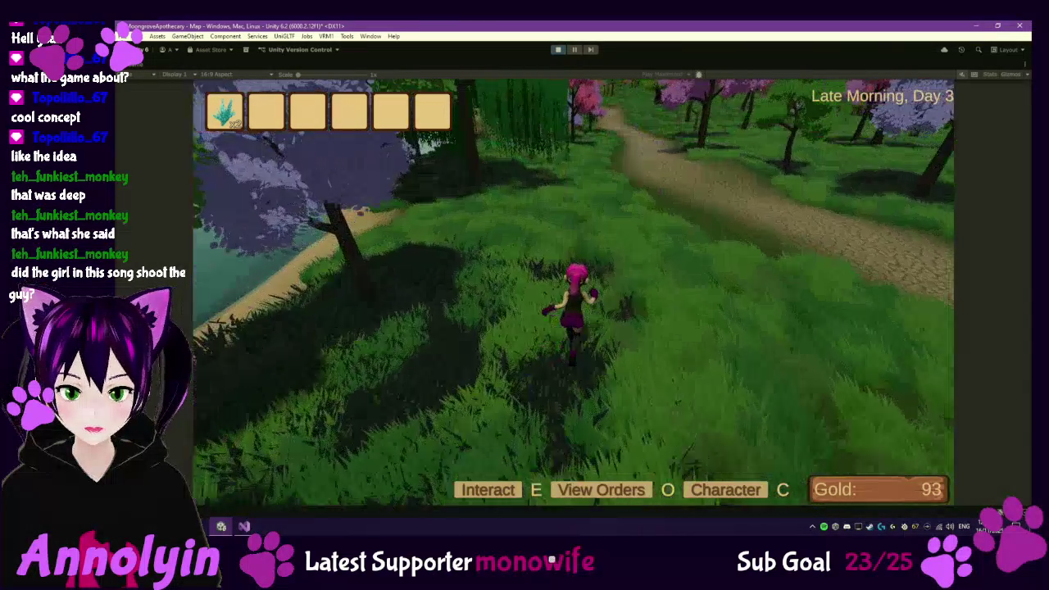
{"action": "key", "text": "a"}
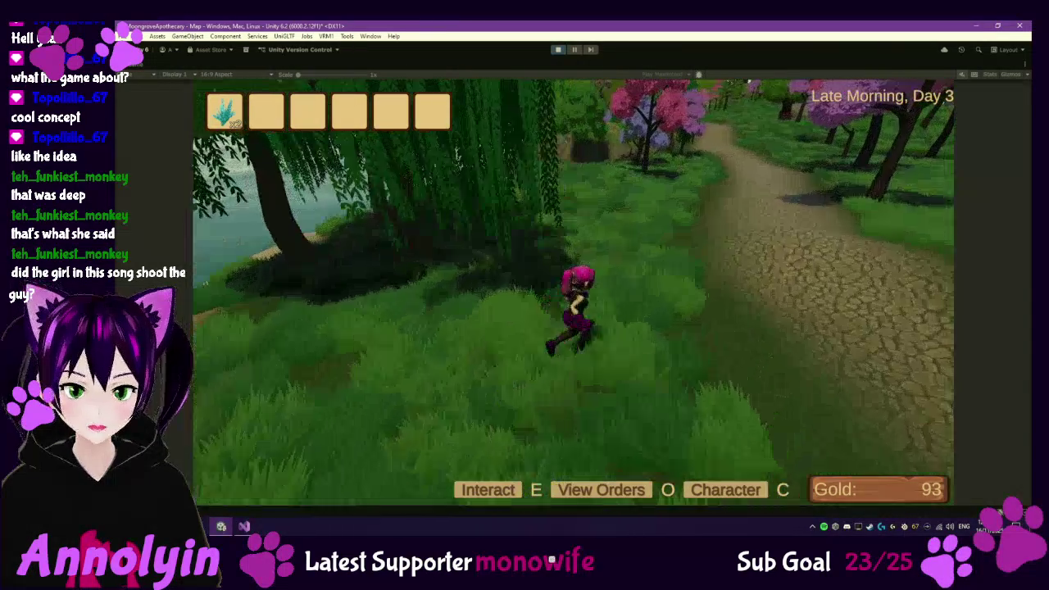
{"action": "key", "text": "a"}
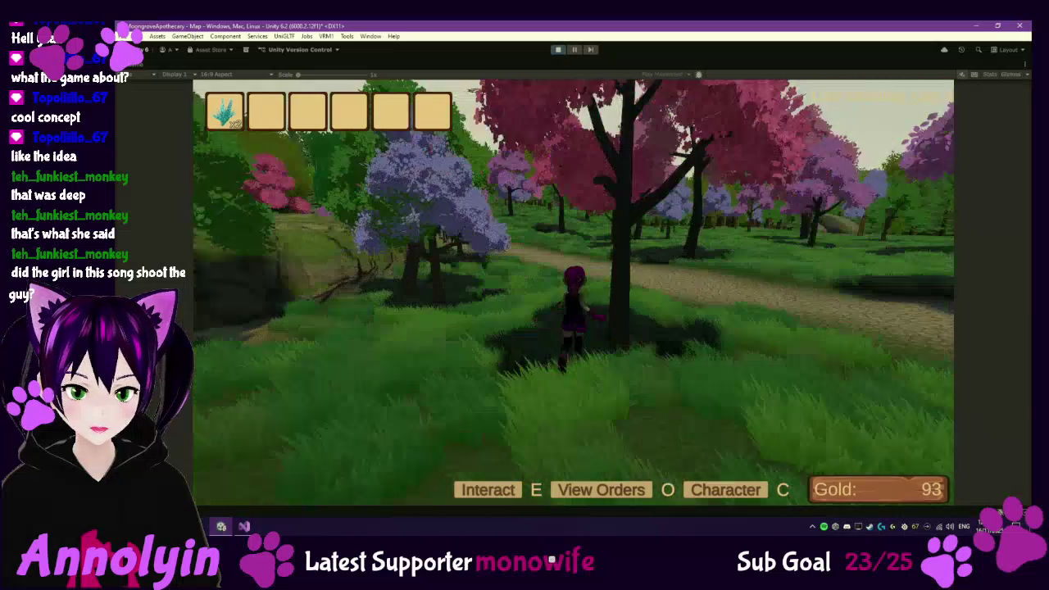
{"action": "key", "text": "d"}
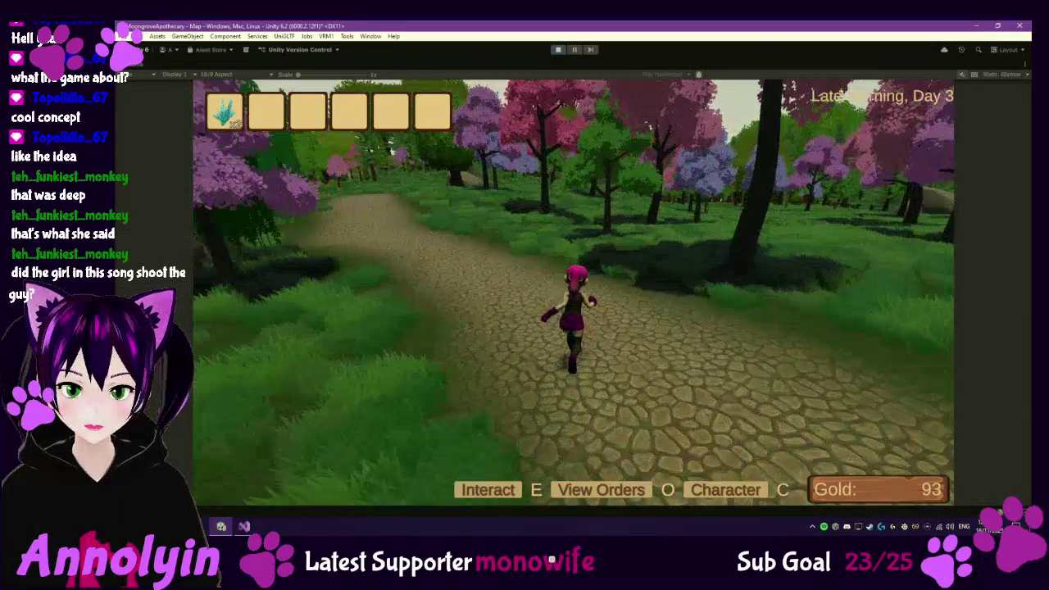
- Follow the cobblestone path as it bends left, running past the rock cliff
{"action": "key", "text": "w"}
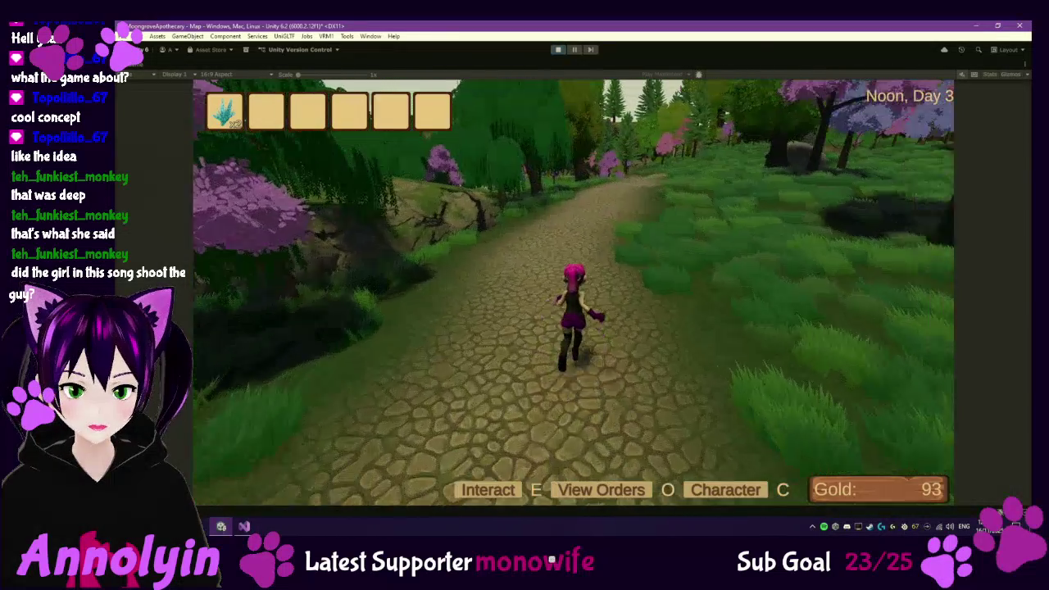
{"action": "key", "text": "w"}
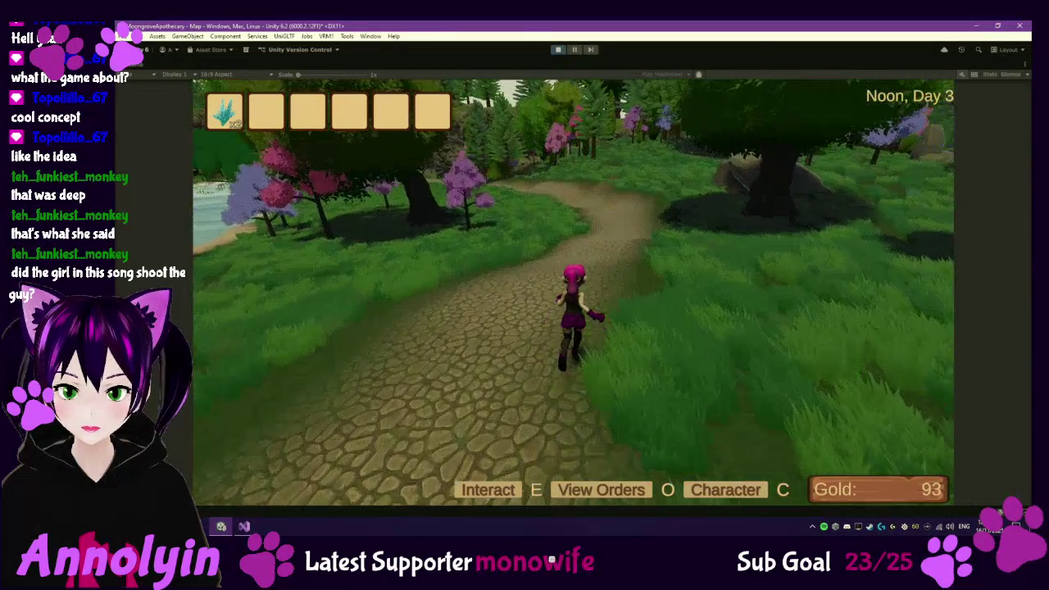
{"action": "key", "text": "w"}
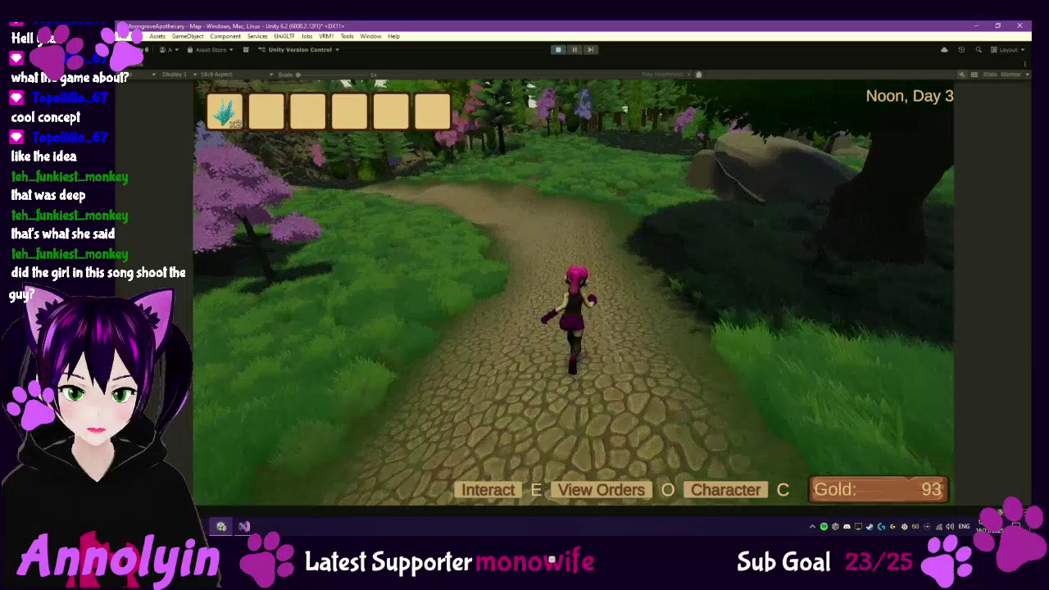
{"action": "key", "text": "w"}
{"action": "key", "text": "w"}
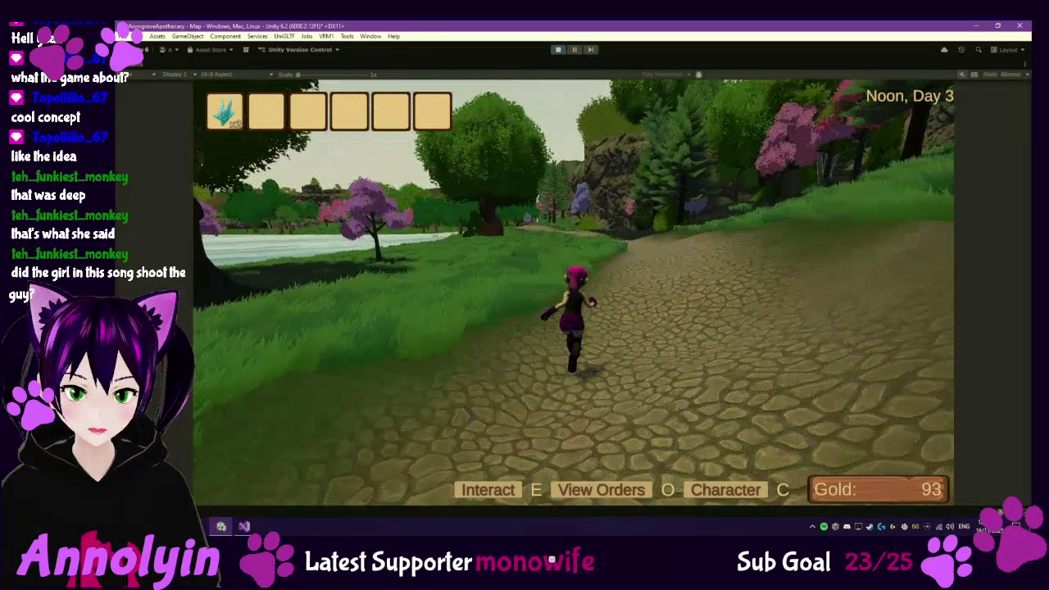
{"action": "key", "text": "w"}
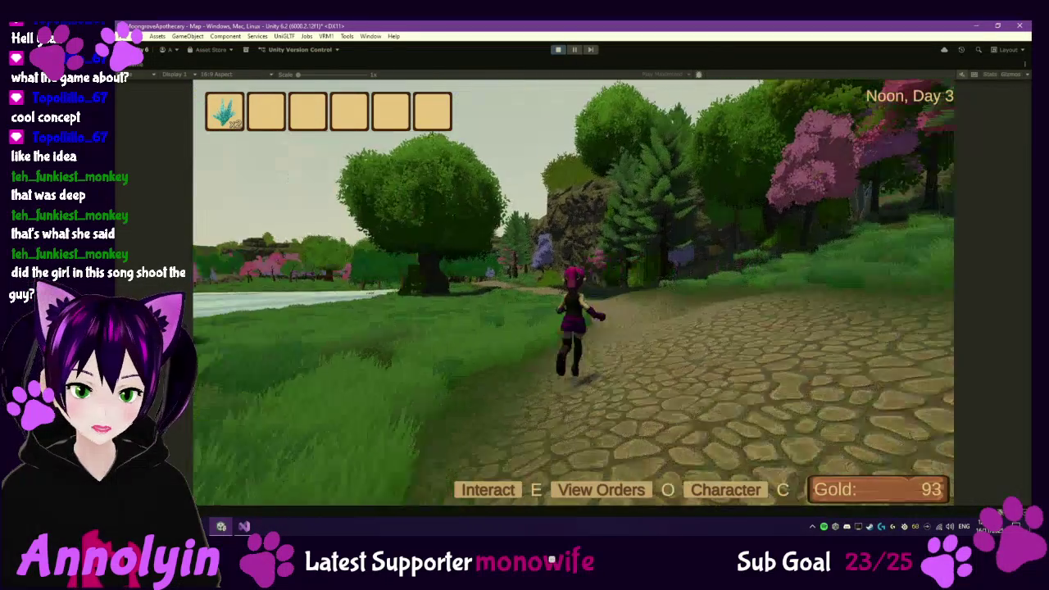
{"action": "key", "text": "w"}
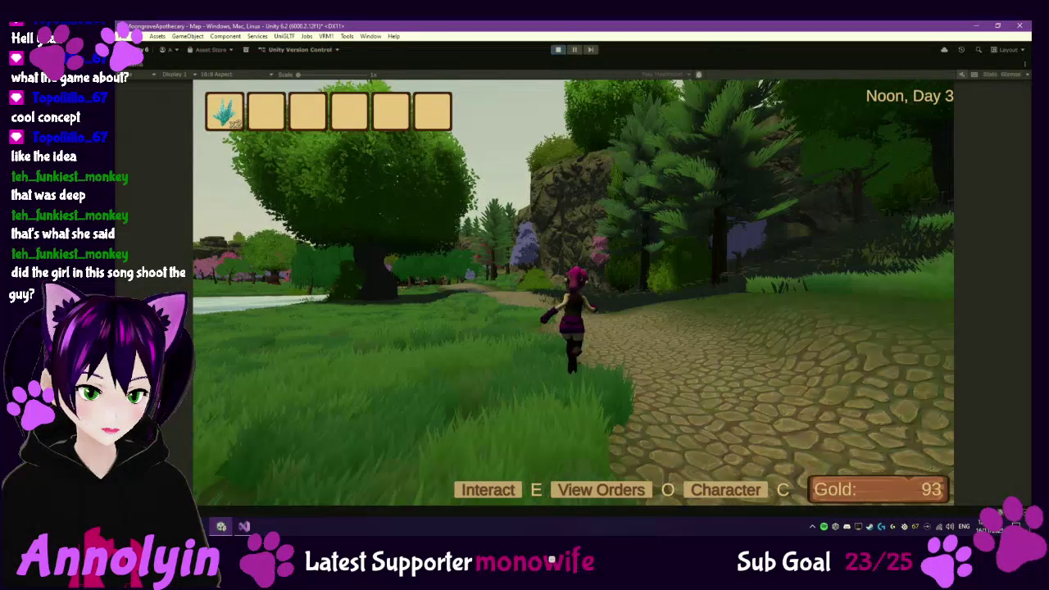
{"action": "key", "text": "w"}
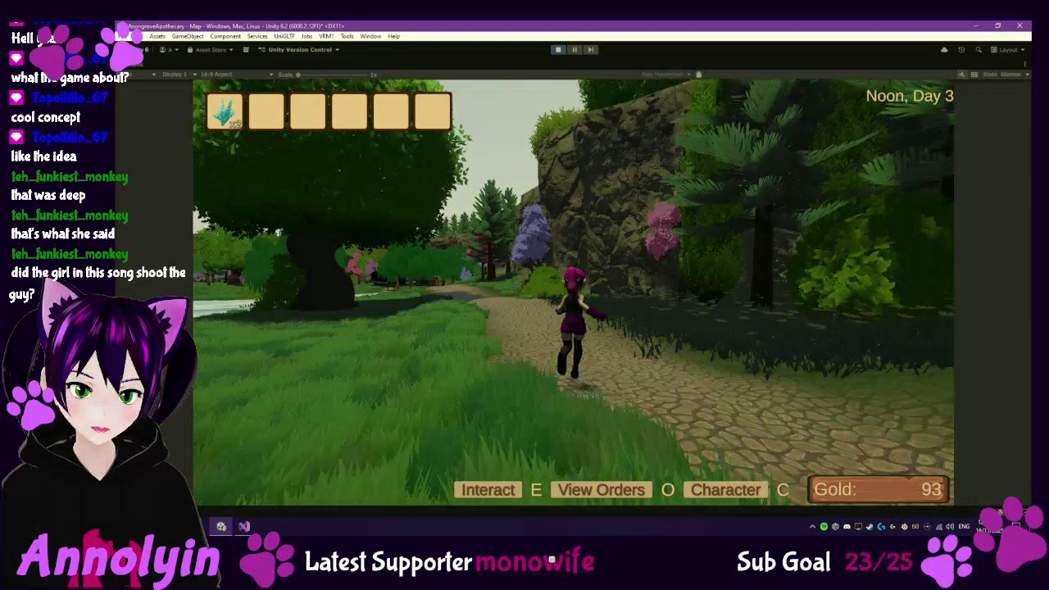
- Keep running past the pink trees toward the wooden bridge over the river
{"action": "key", "text": "w"}
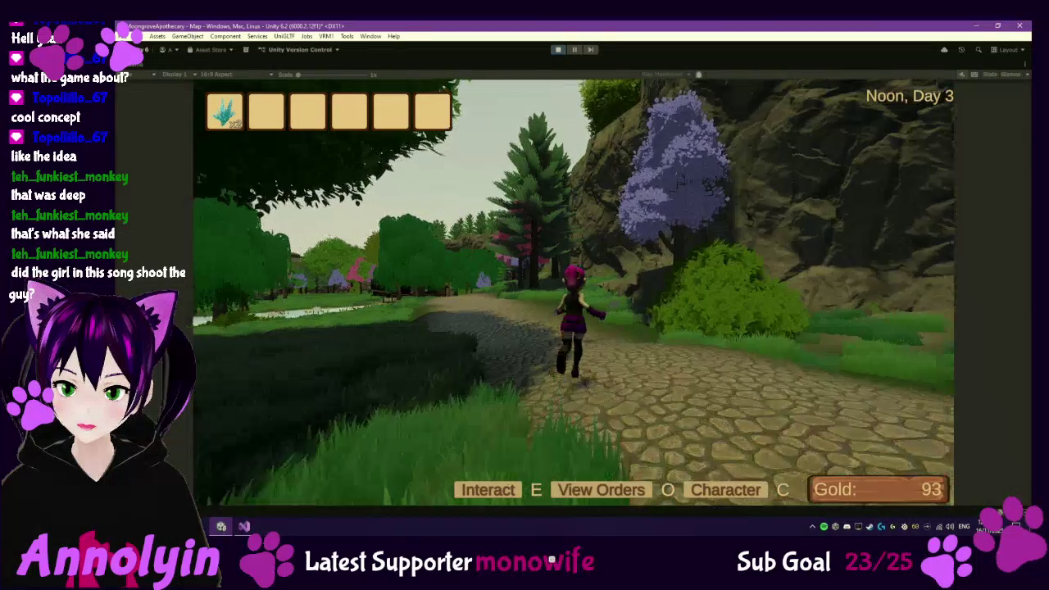
{"action": "key", "text": "w"}
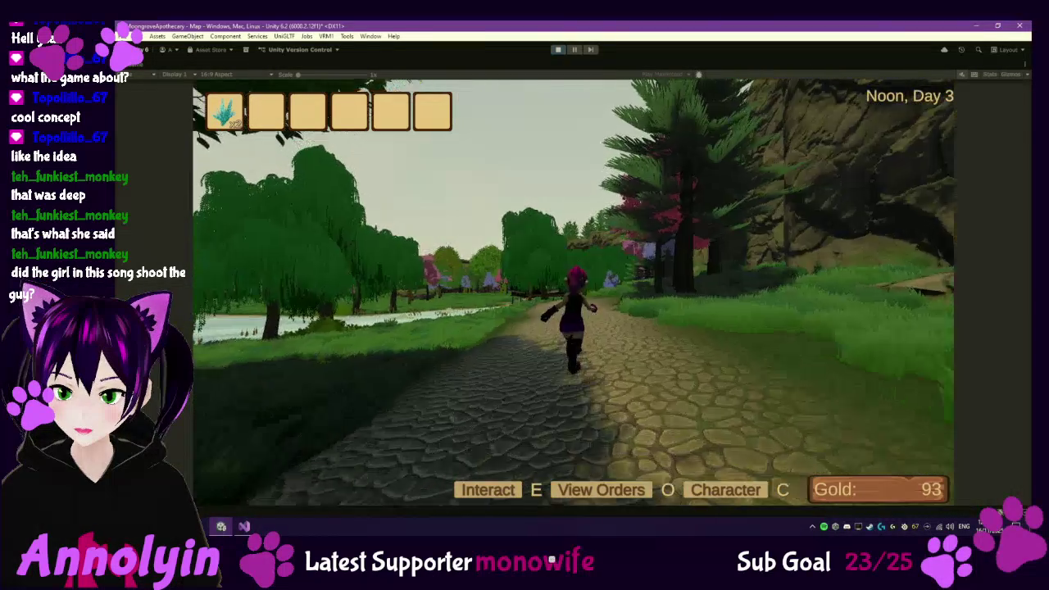
{"action": "key", "text": "w"}
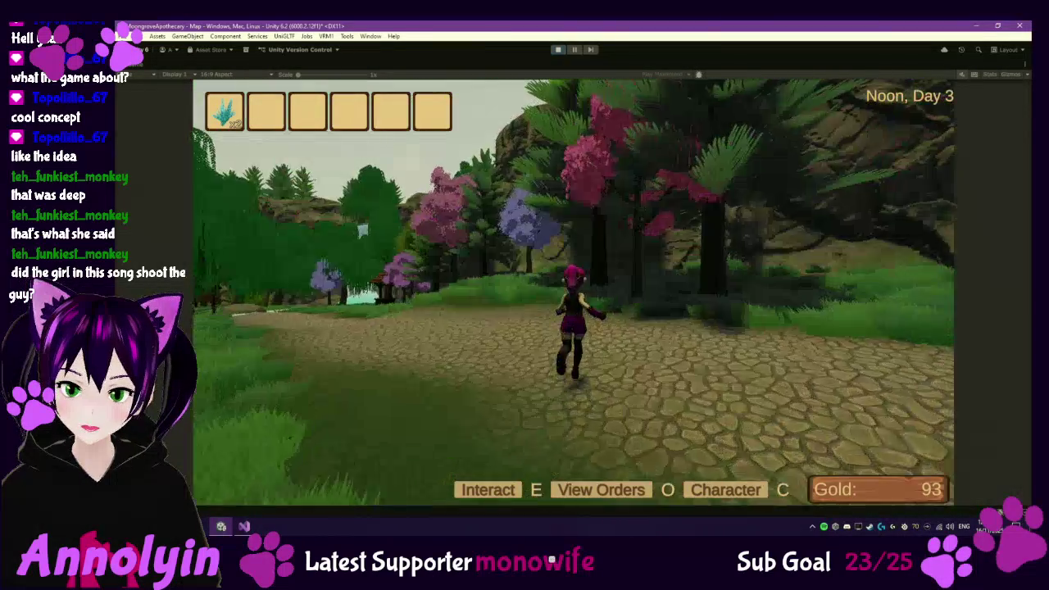
{"action": "key", "text": "w"}
{"action": "key", "text": "w"}
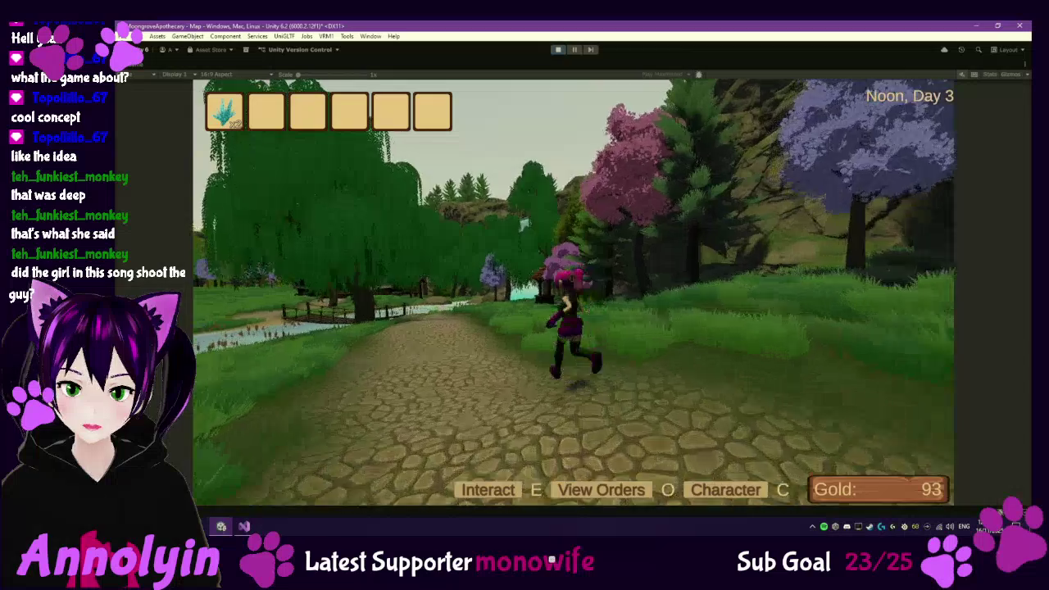
{"action": "key", "text": "w"}
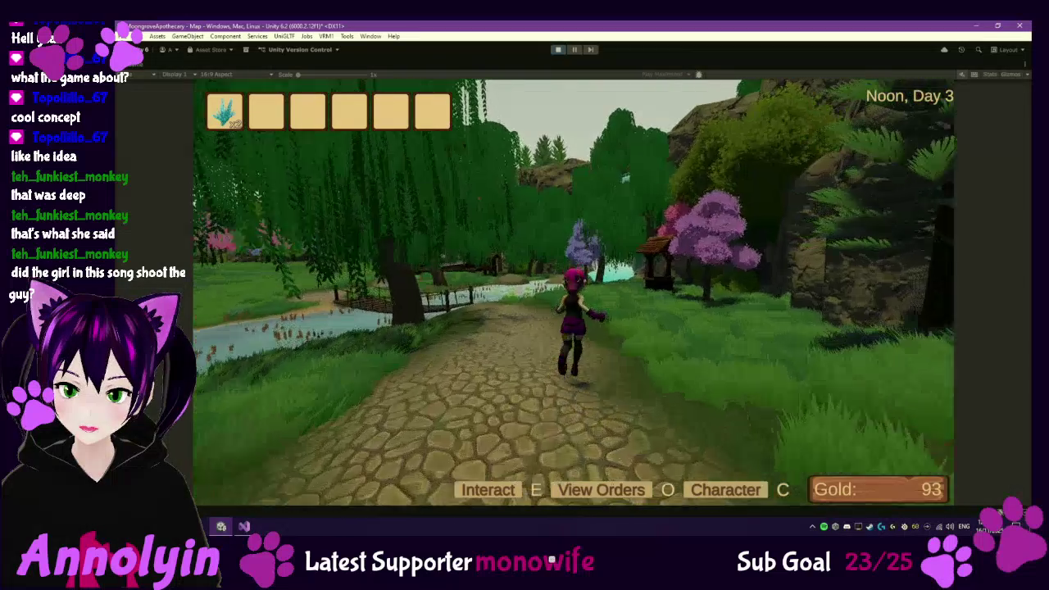
{"action": "key", "text": "w"}
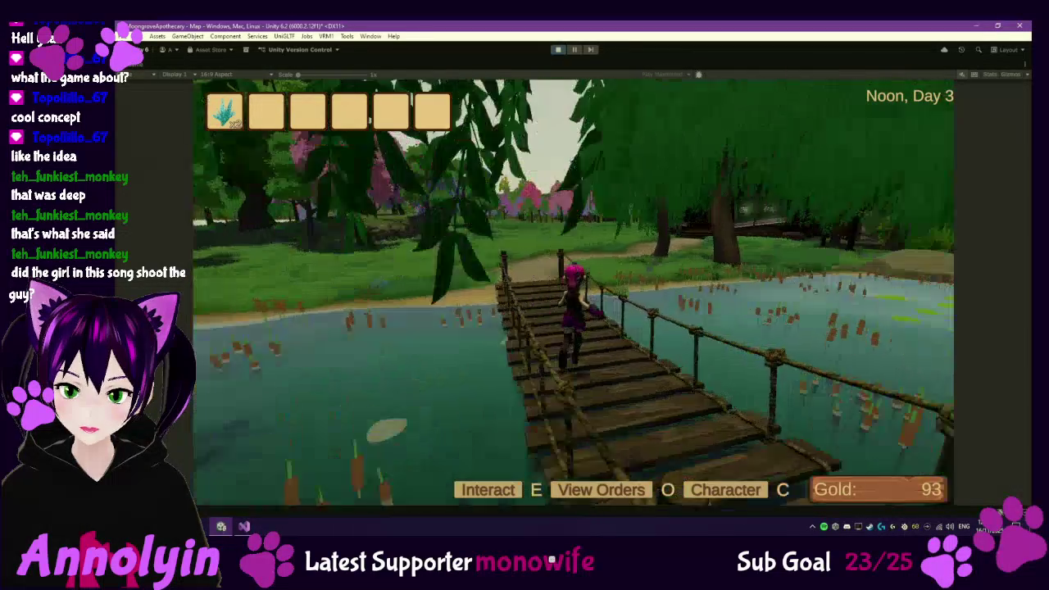
- Cross the wooden bridge and run along the lakeside over the grassy mound into the meadow
{"action": "key", "text": "w"}
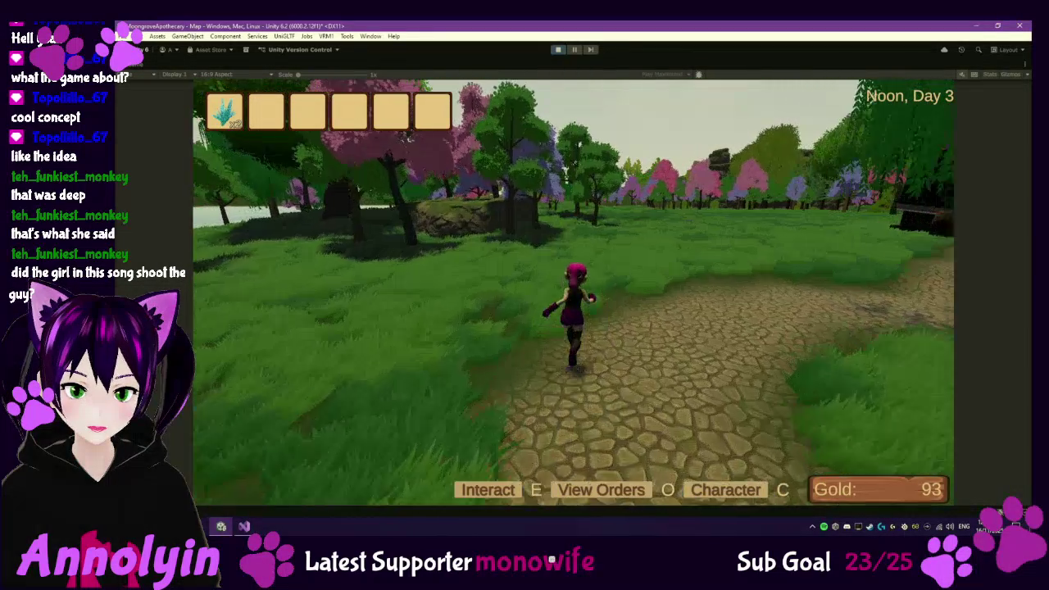
{"action": "key", "text": "a"}
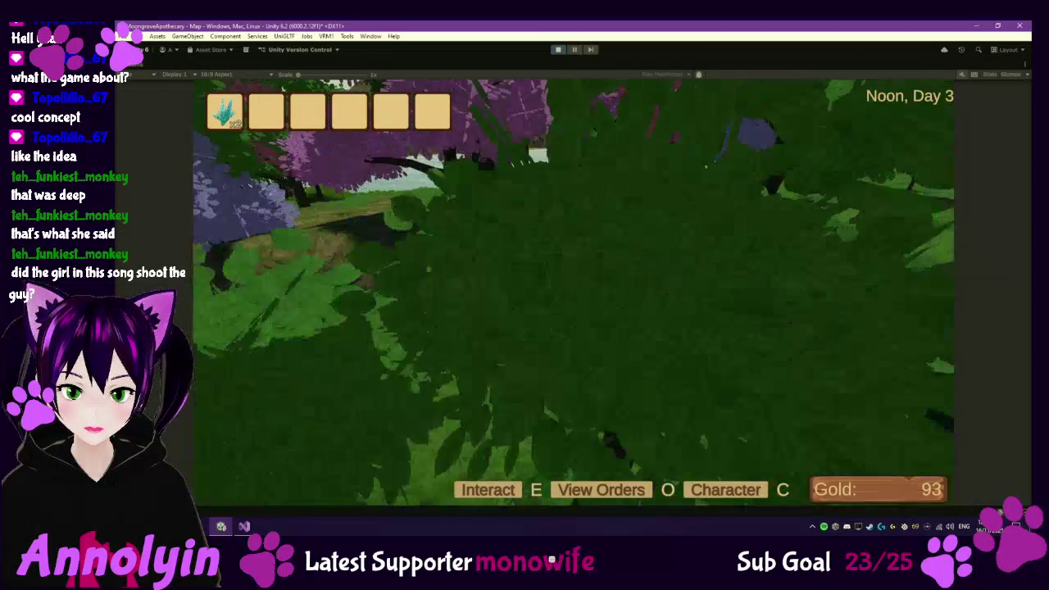
{"action": "key", "text": "w"}
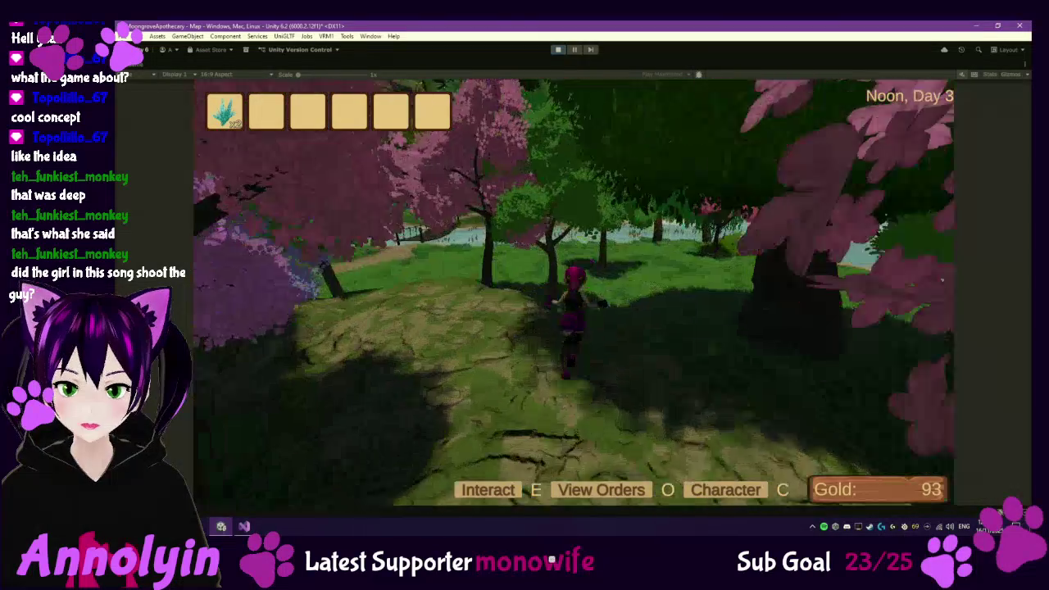
{"action": "key", "text": "a"}
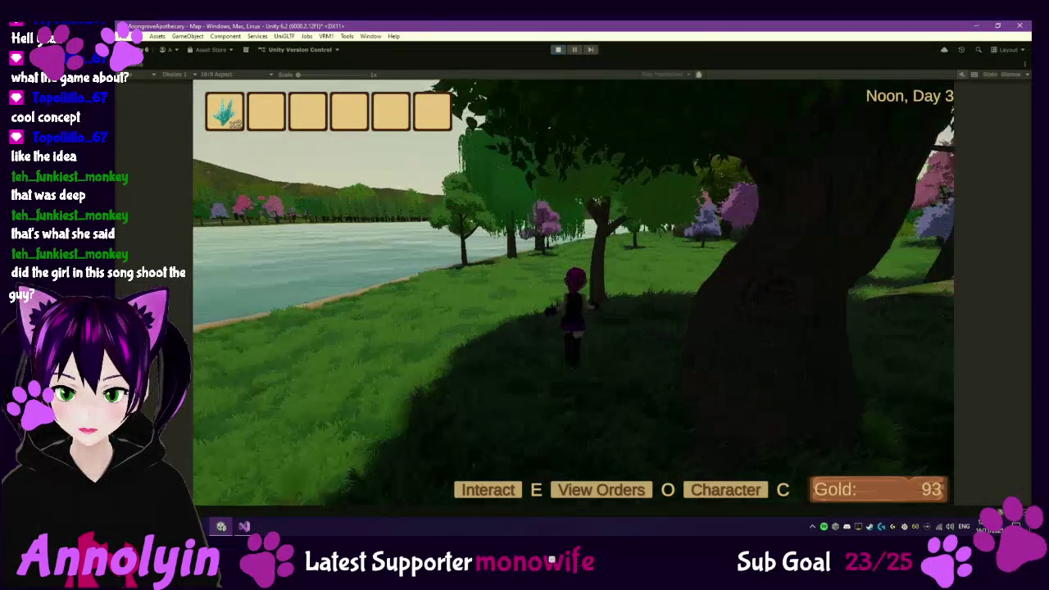
{"action": "key", "text": "w"}
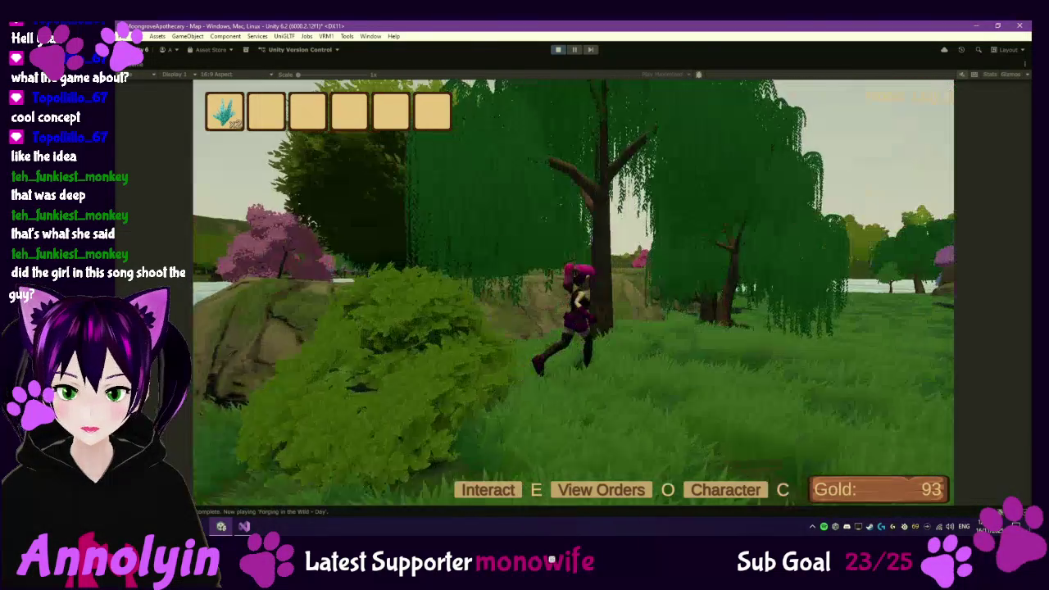
{"action": "key", "text": "w"}
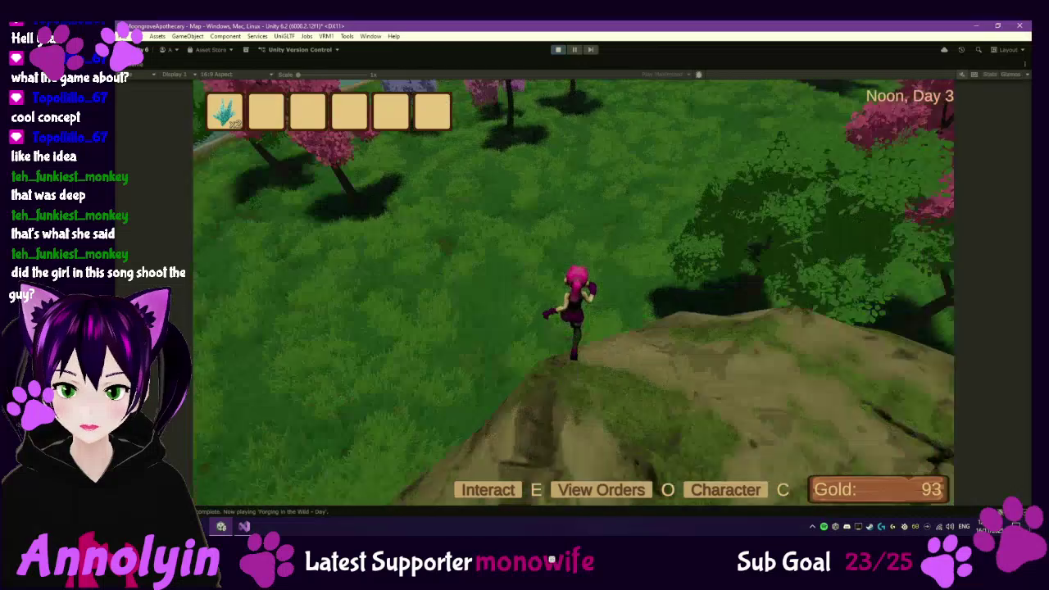
{"action": "key", "text": "w"}
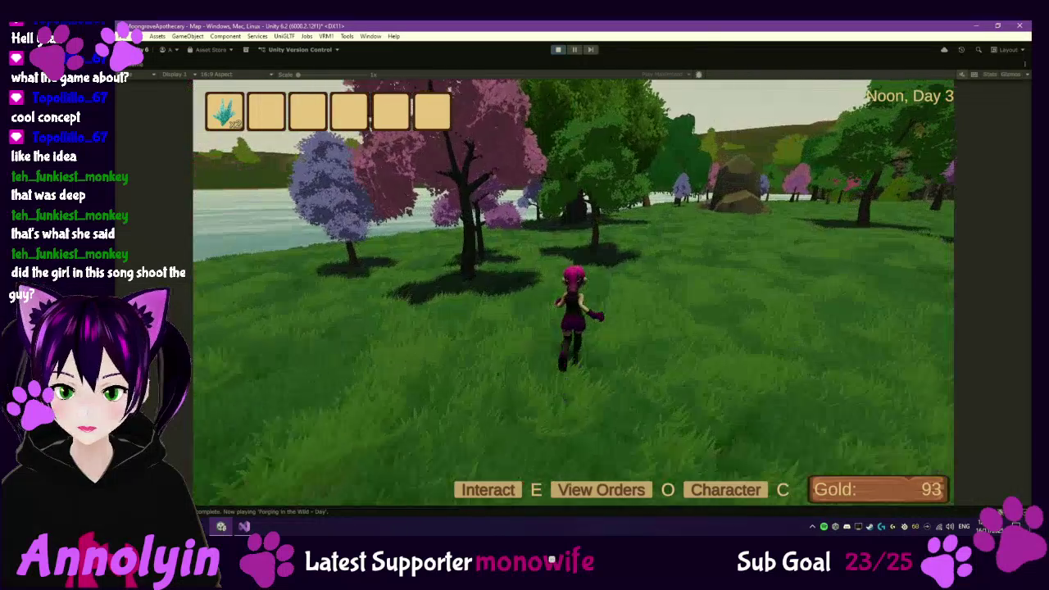
{"action": "key", "text": "w"}
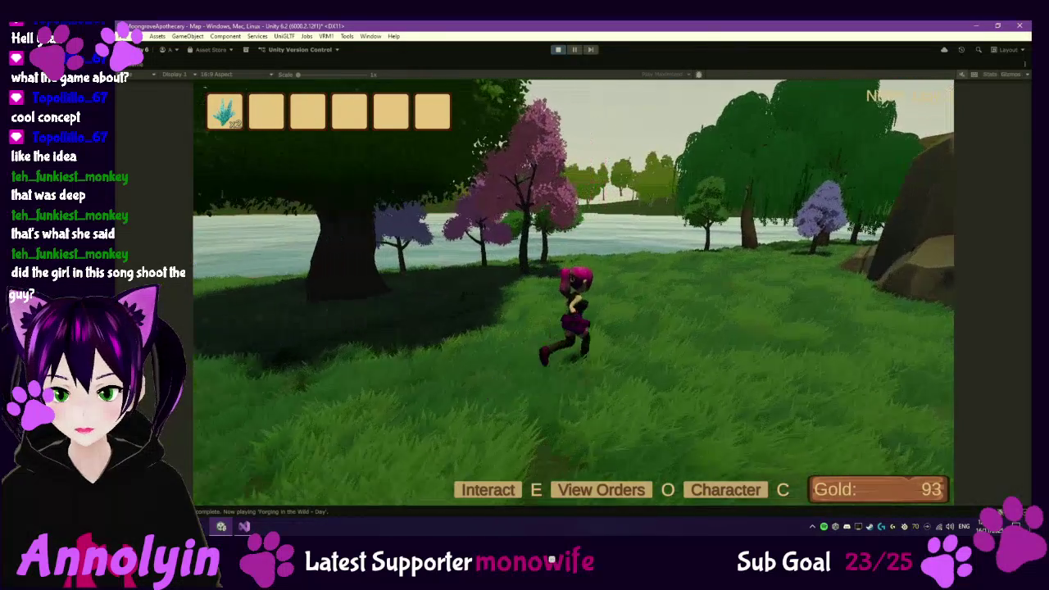
- Run past the big rock and through the rock arch into the shaded canyon
{"action": "key", "text": "d"}
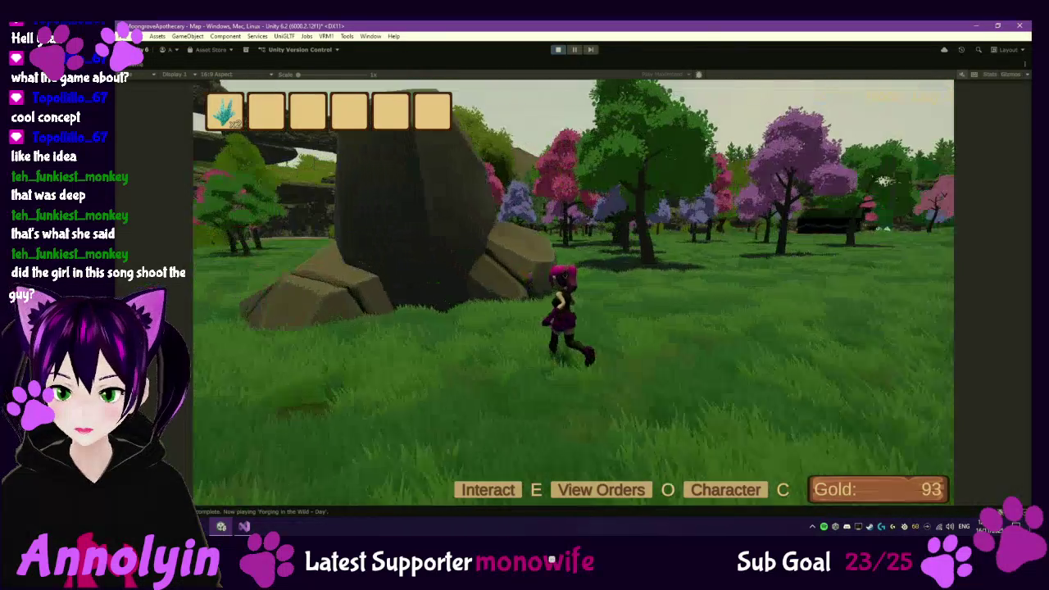
{"action": "key", "text": "a"}
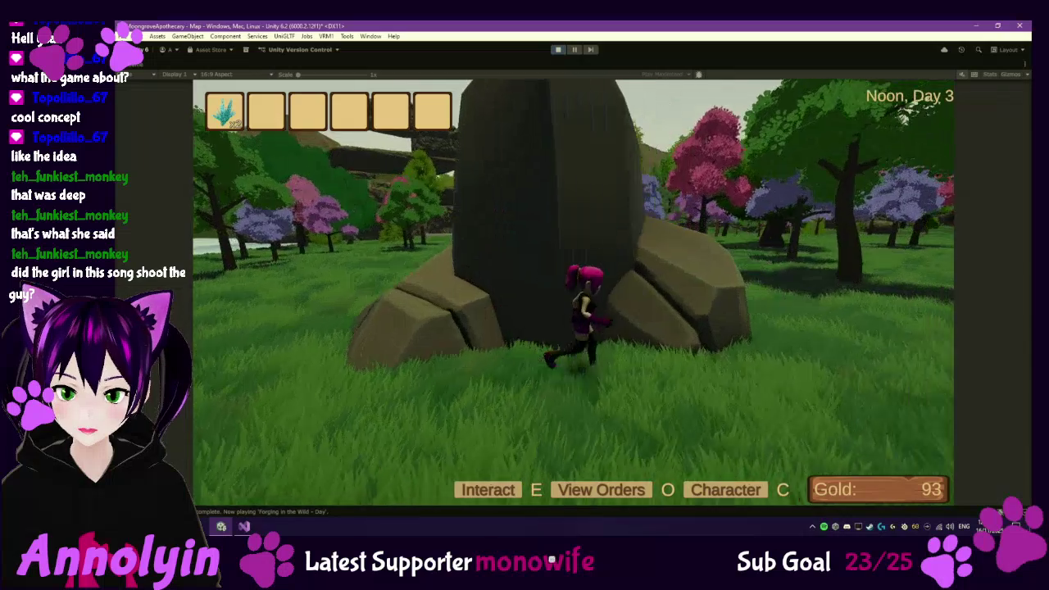
{"action": "key", "text": "d"}
{"action": "key", "text": "d"}
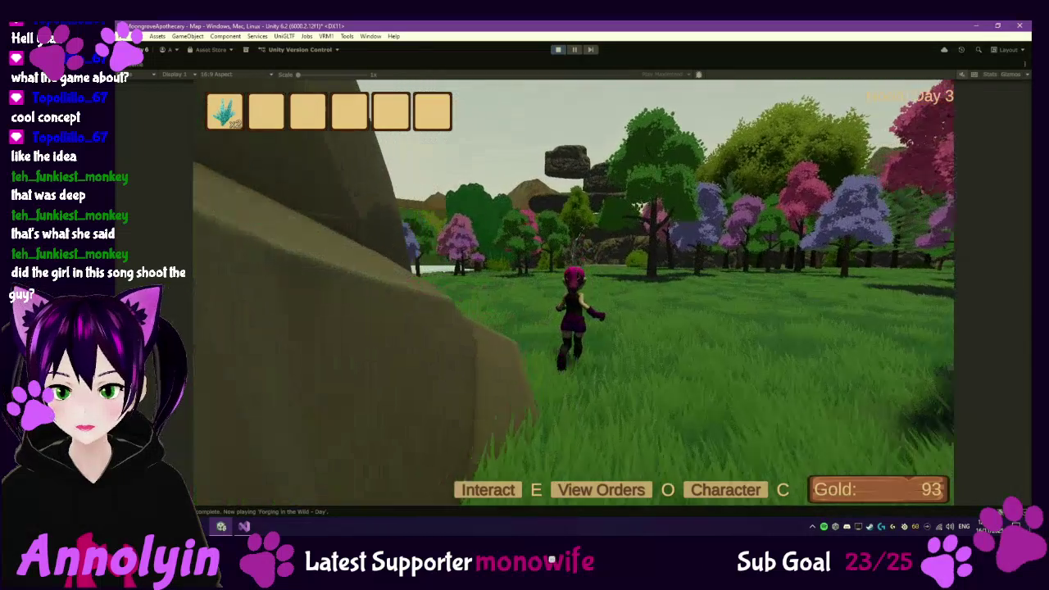
{"action": "key", "text": "w"}
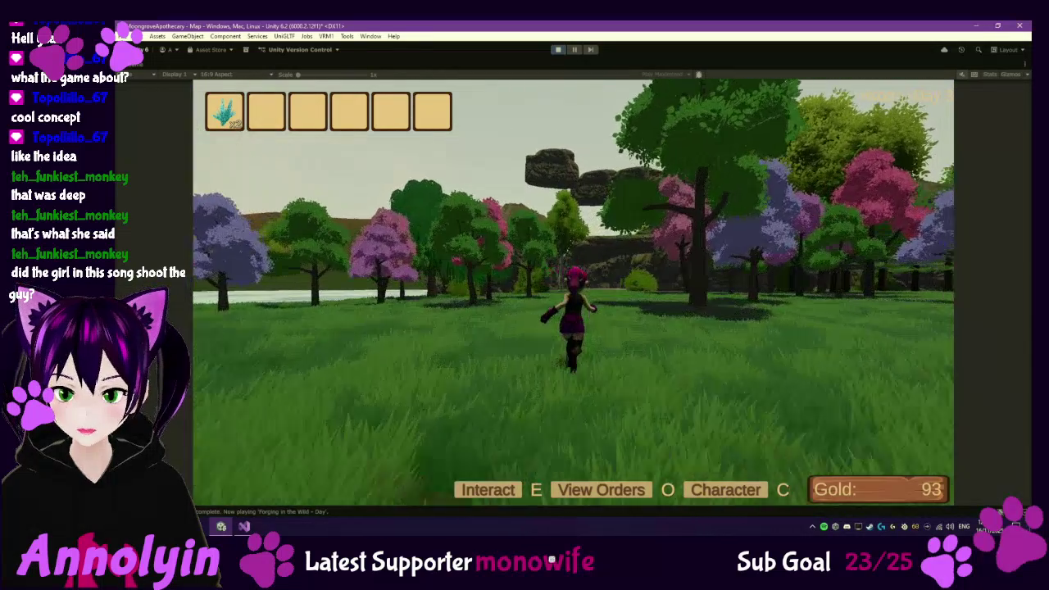
{"action": "key", "text": "w"}
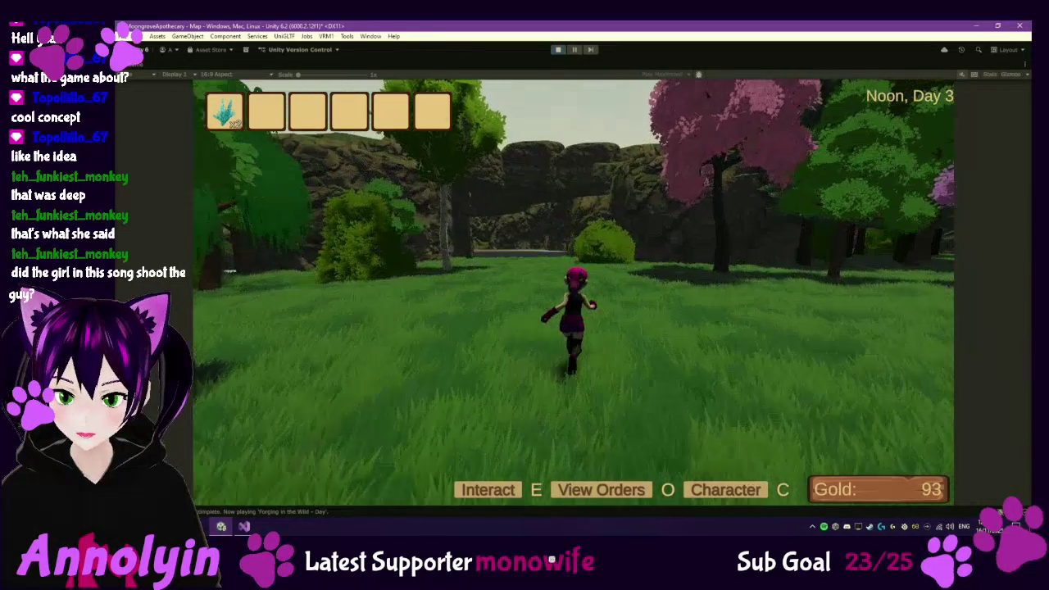
{"action": "key", "text": "a"}
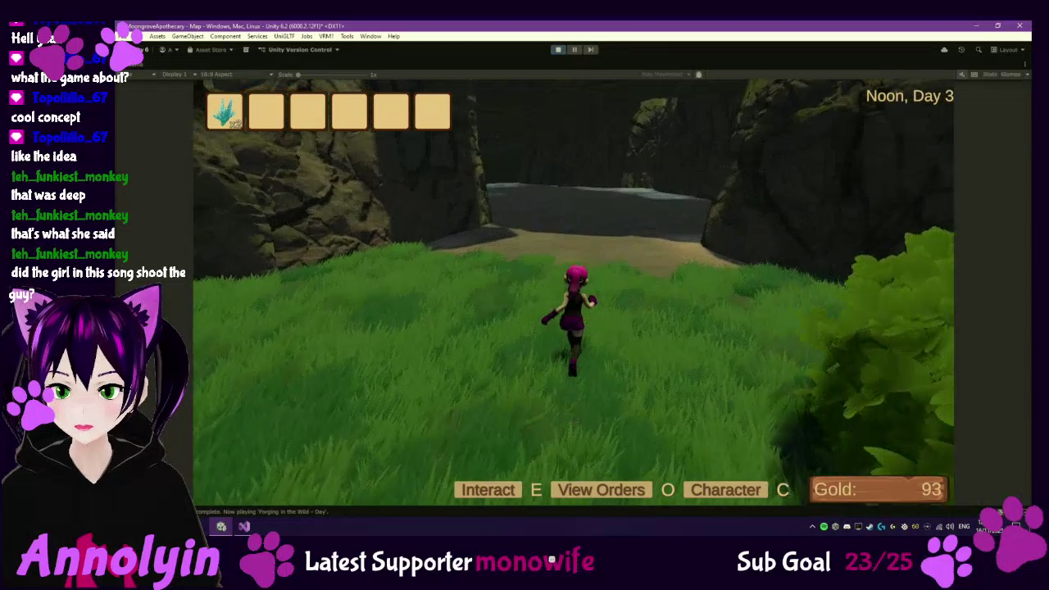
{"action": "key", "text": "w"}
{"action": "key", "text": "w"}
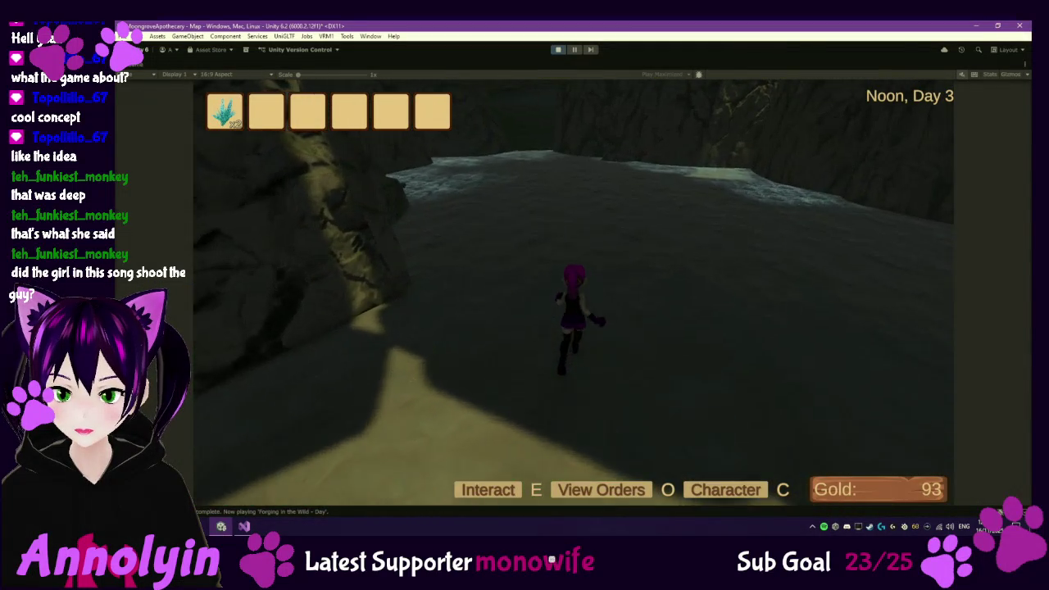
{"action": "key", "text": "w"}
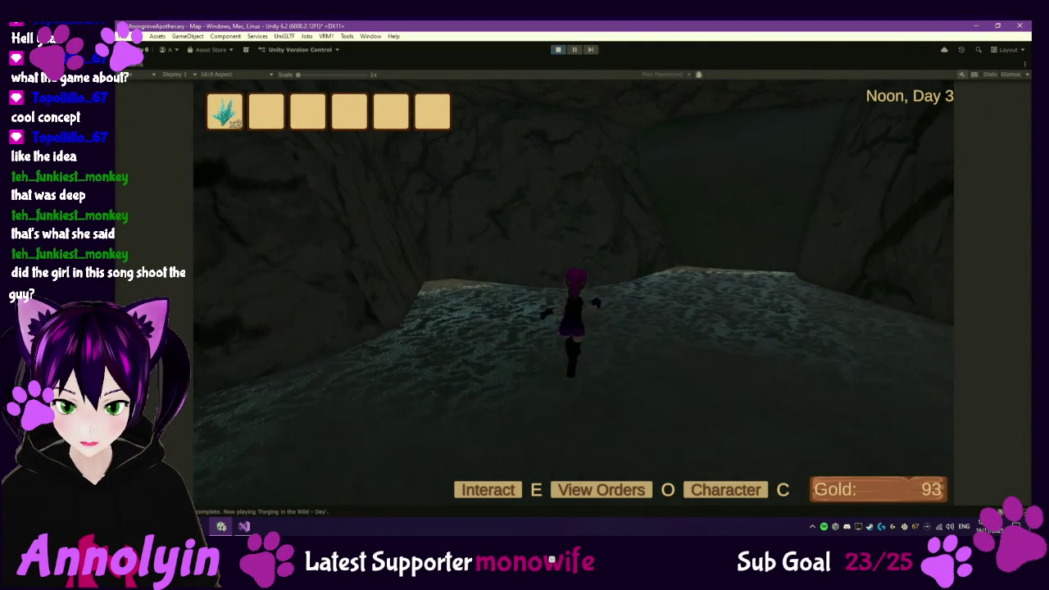
- Run through the cave past the mossy slope and turn to face the lit exit
{"action": "key", "text": "w"}
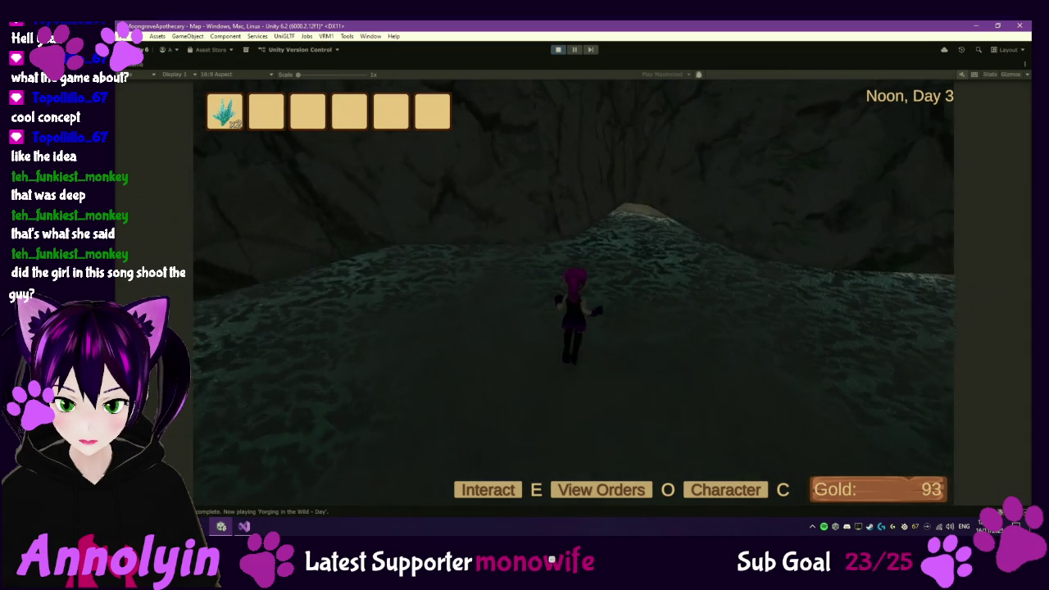
{"action": "key", "text": "w"}
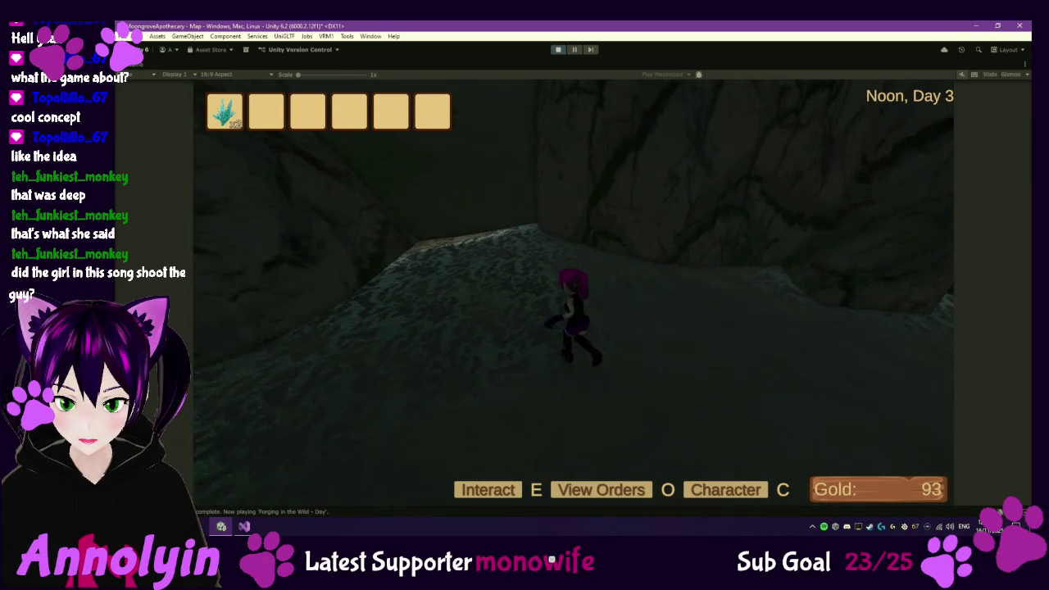
{"action": "key", "text": "w"}
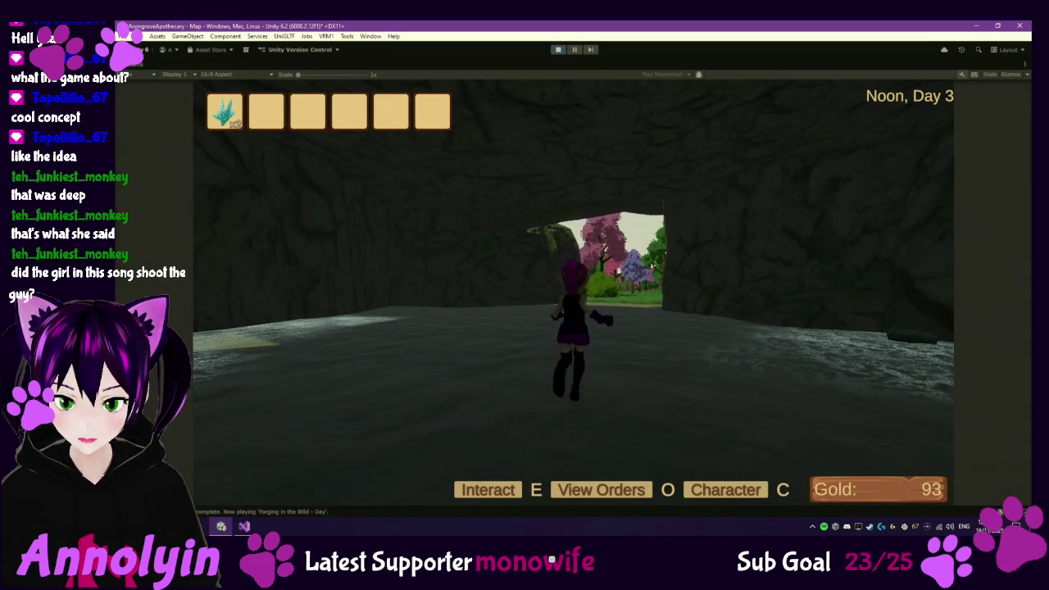
{"action": "key", "text": "w"}
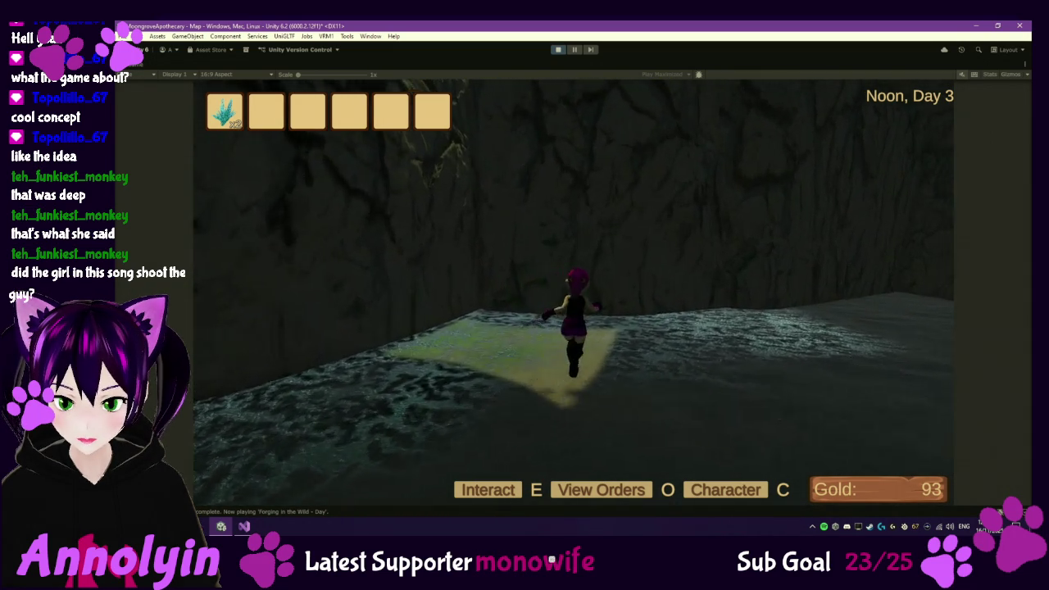
{"action": "key", "text": "w"}
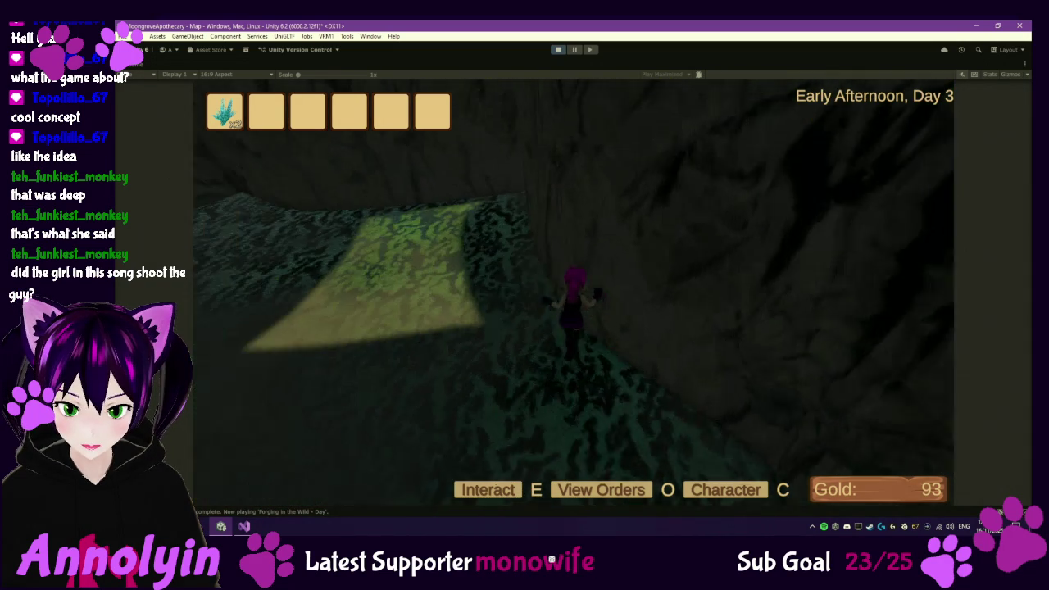
{"action": "key", "text": "w"}
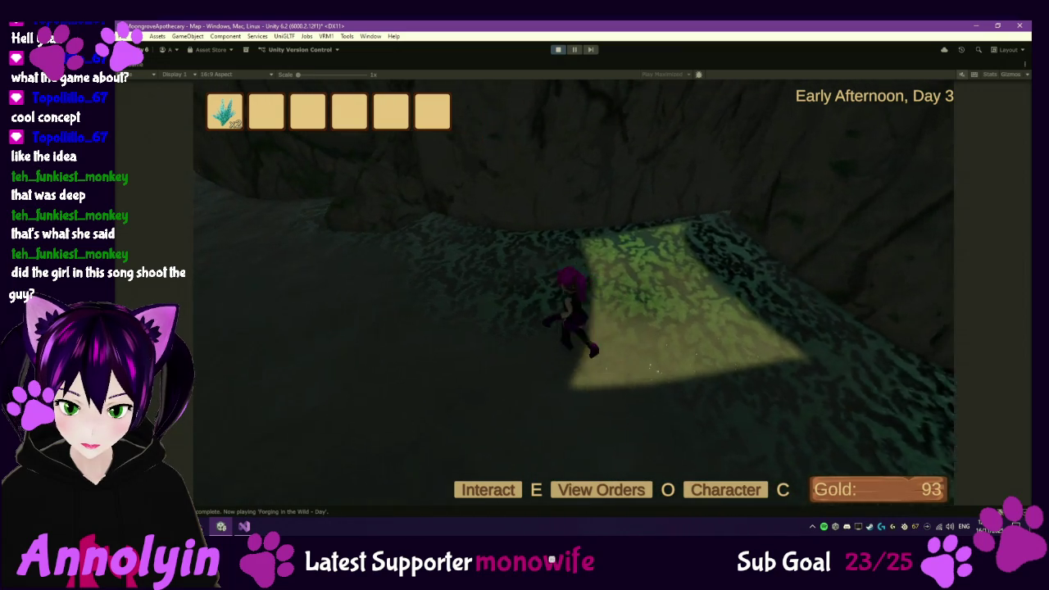
{"action": "key", "text": "w"}
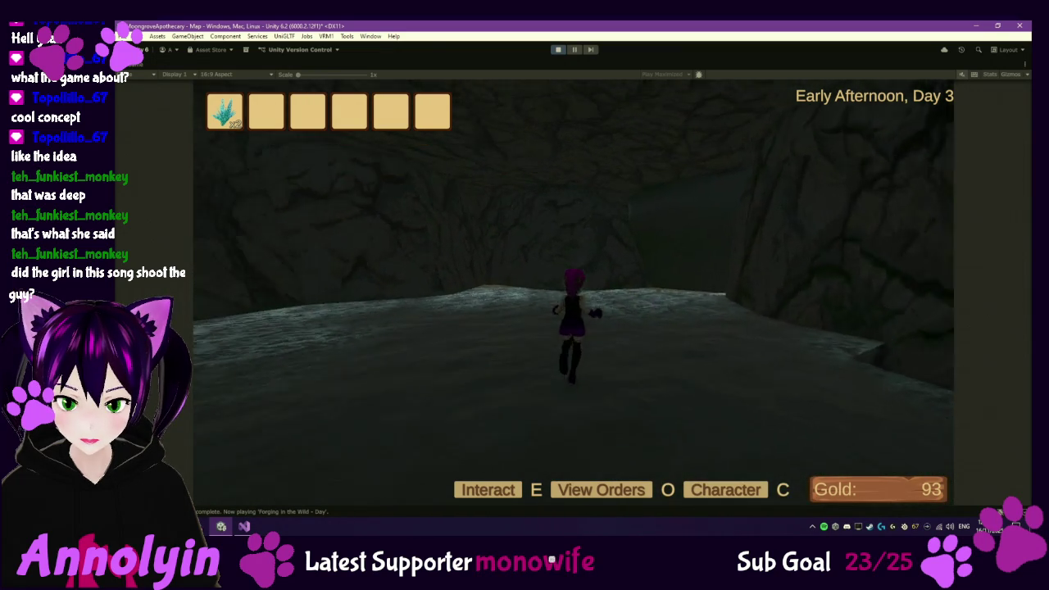
{"action": "key", "text": "w"}
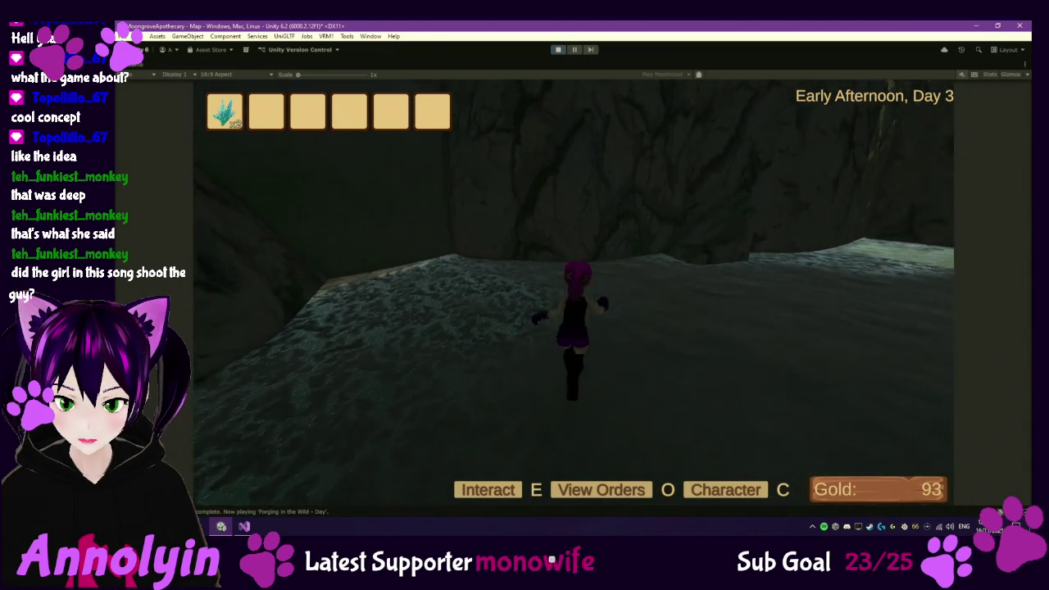
{"action": "key", "text": "w"}
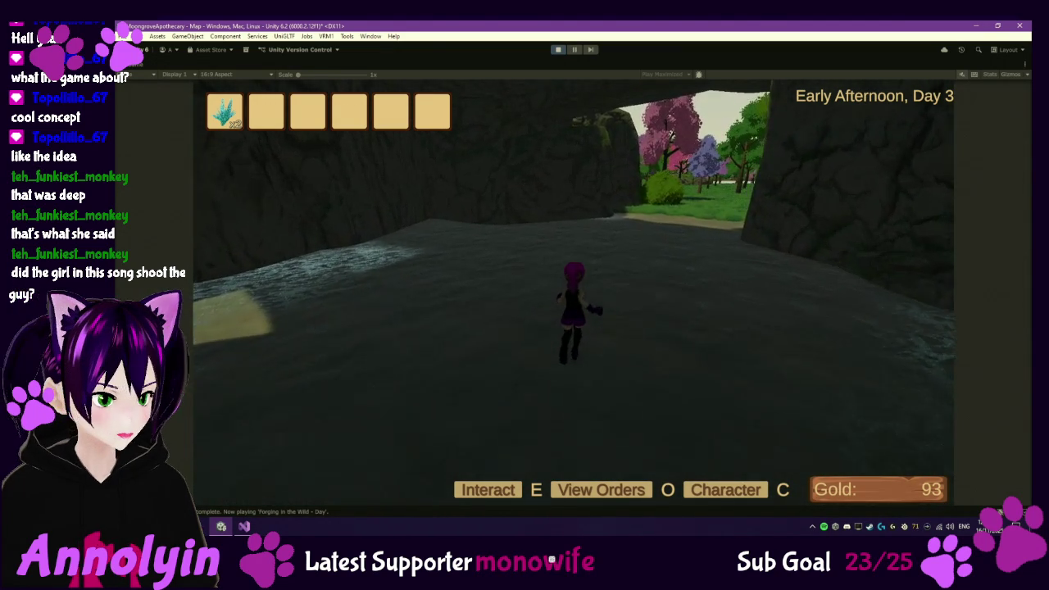
{"action": "key", "text": "w"}
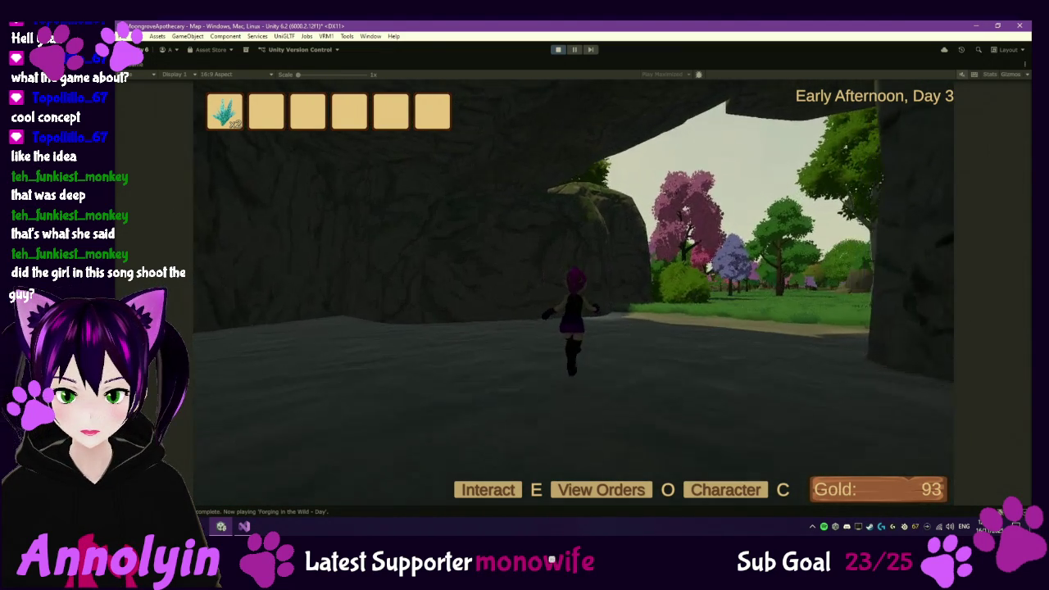
{"action": "key", "text": "w"}
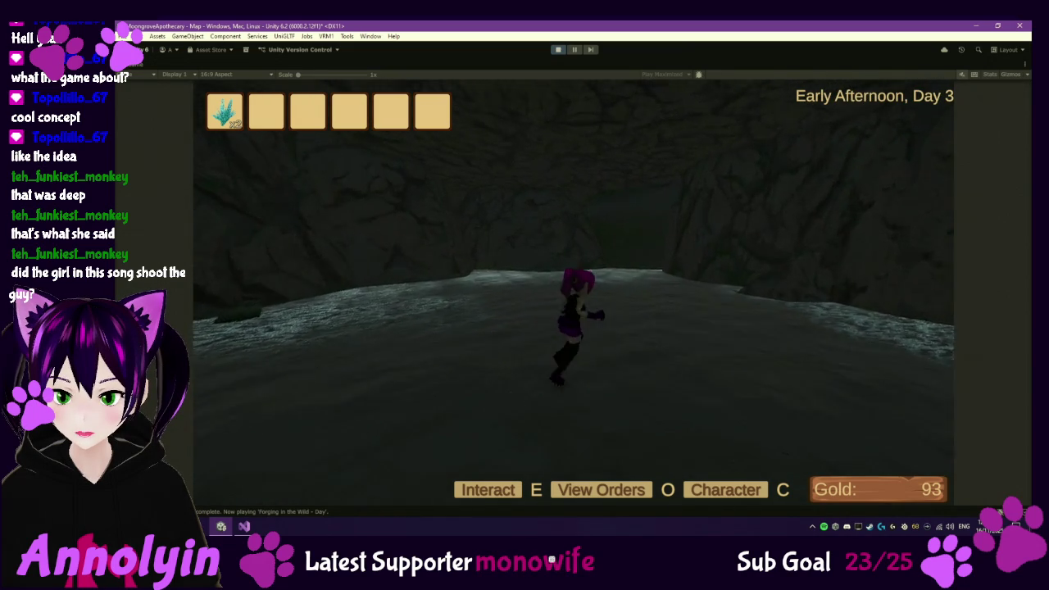
{"action": "key", "text": "w"}
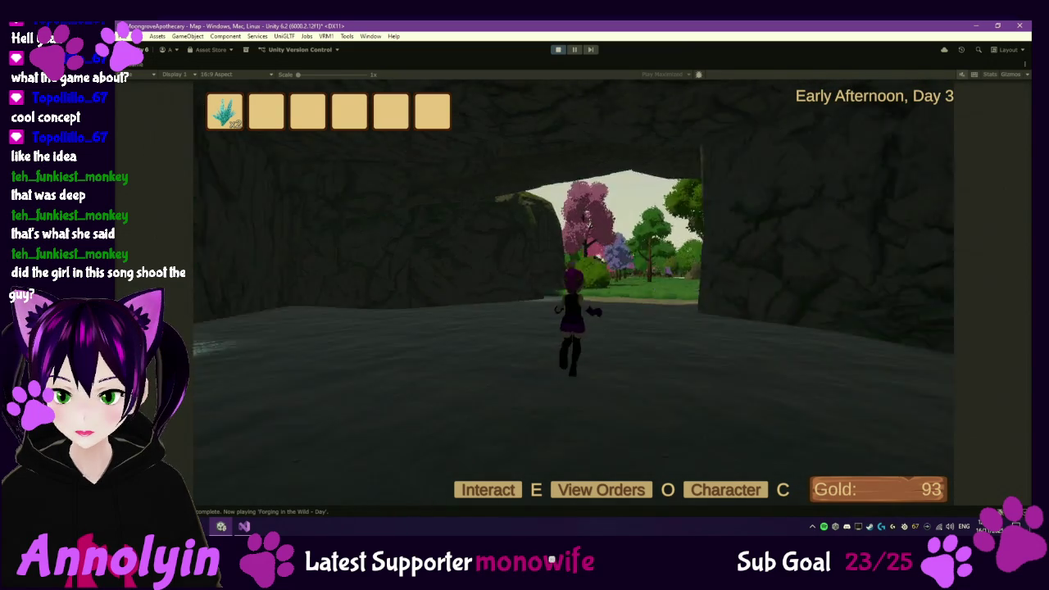
- Leave the cave, run through the trees into the lakeside meadow, and pause the game
{"action": "key", "text": "w"}
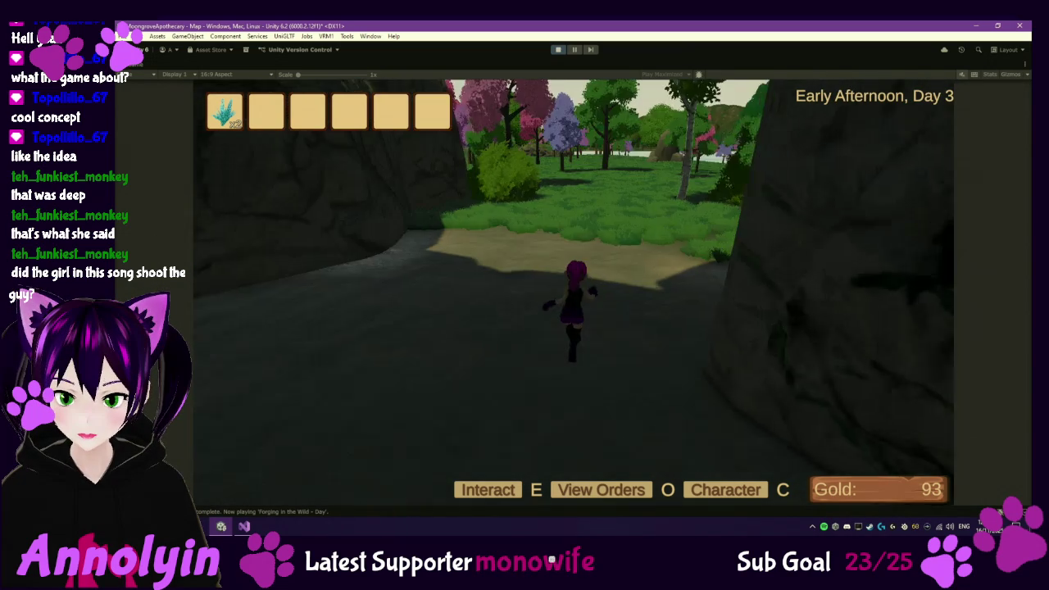
{"action": "key", "text": "w"}
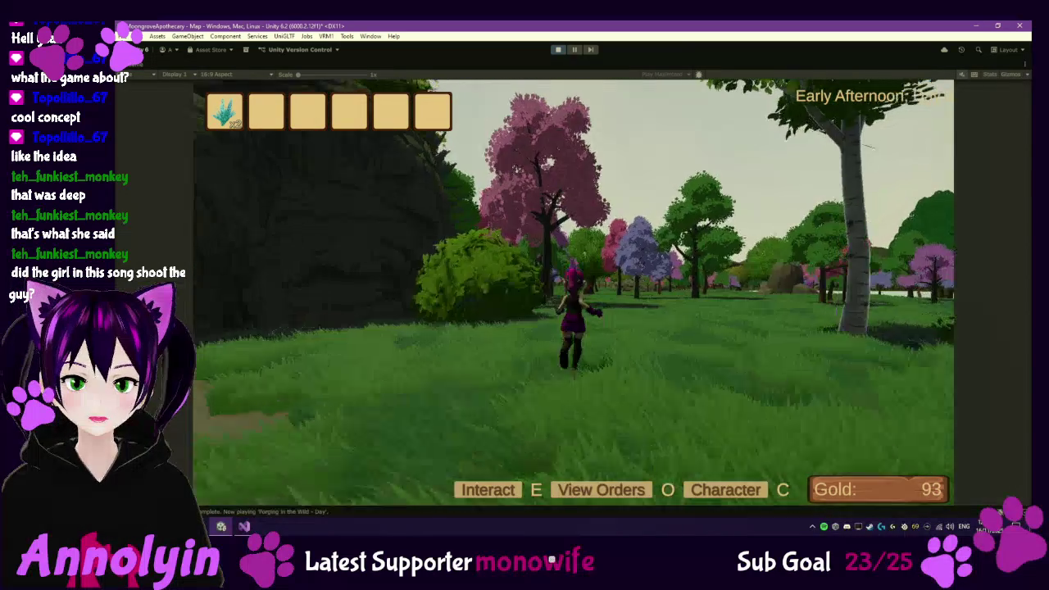
{"action": "key", "text": "w"}
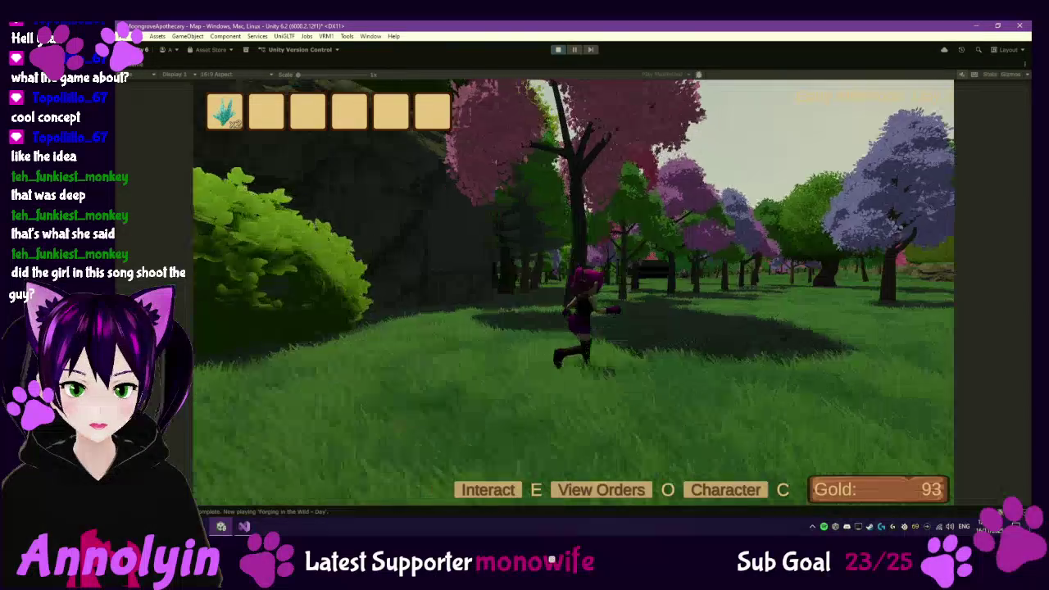
{"action": "key", "text": "w"}
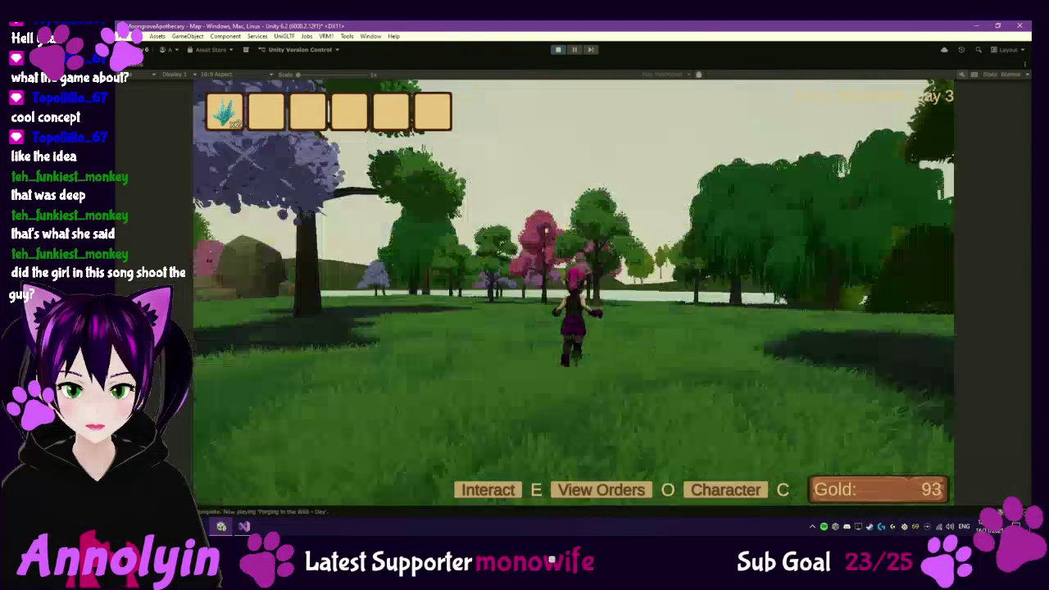
{"action": "key", "text": "w"}
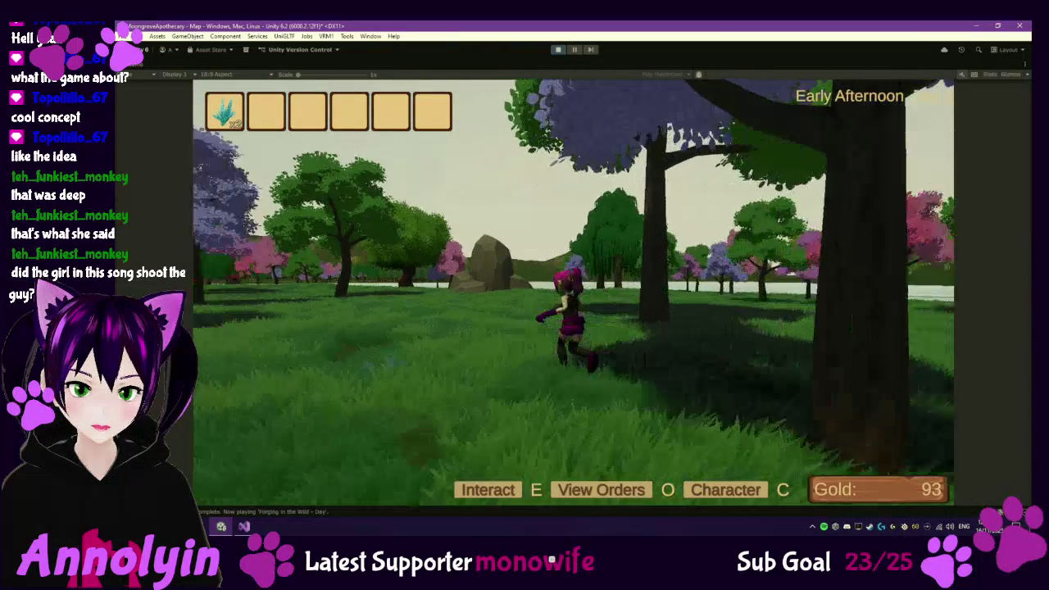
{"action": "key", "text": "w"}
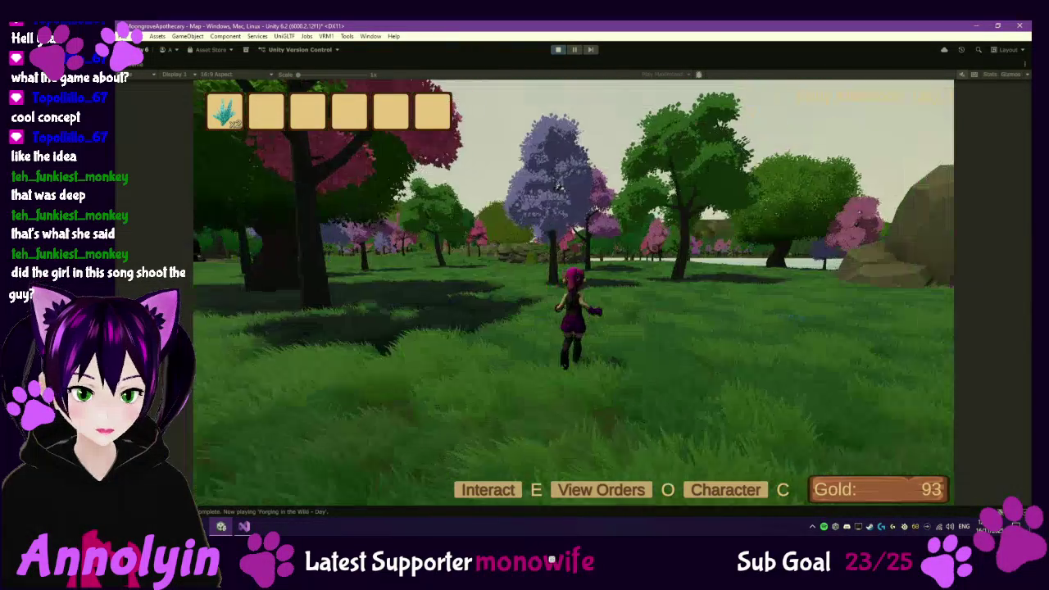
{"action": "key", "text": "w"}
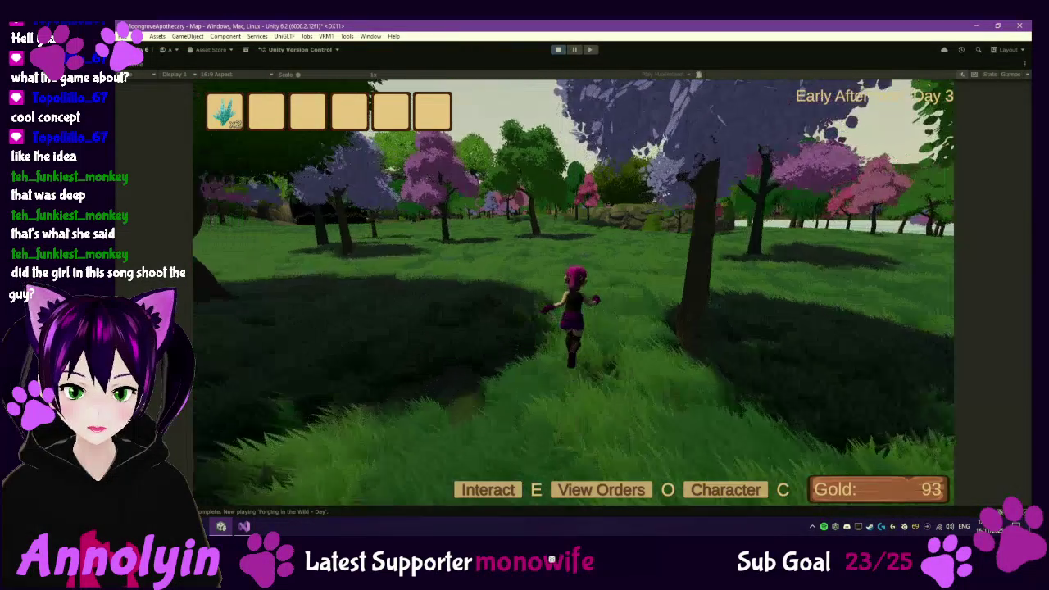
{"action": "key", "text": "w"}
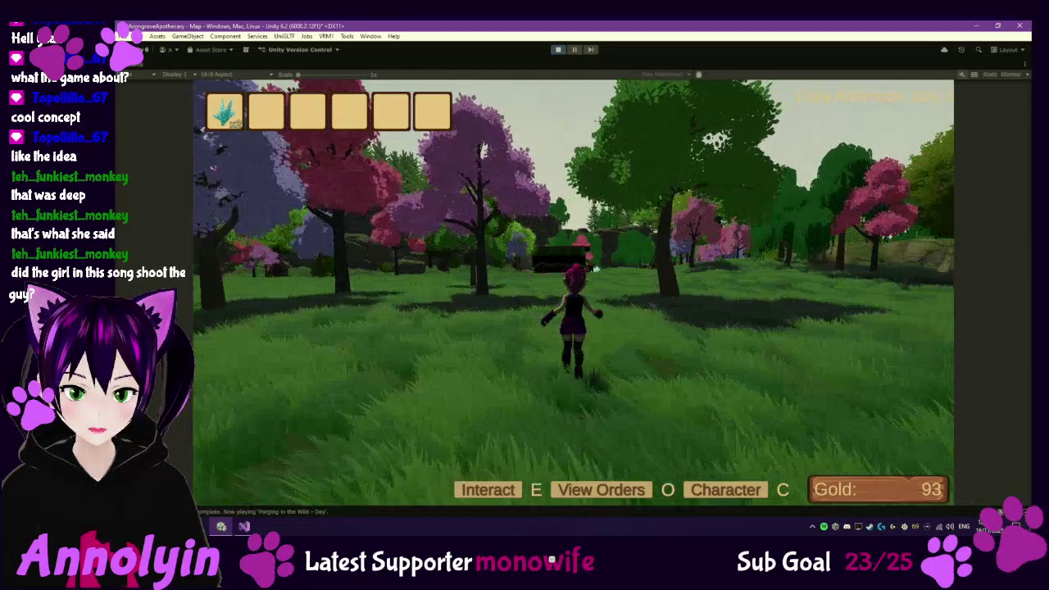
{"action": "key", "text": "Escape"}
- Exit Play mode, frame the forest path by the lake in the Scene view, and select Main Terrain
{"action": "left_click", "coordinate": [557, 50]}
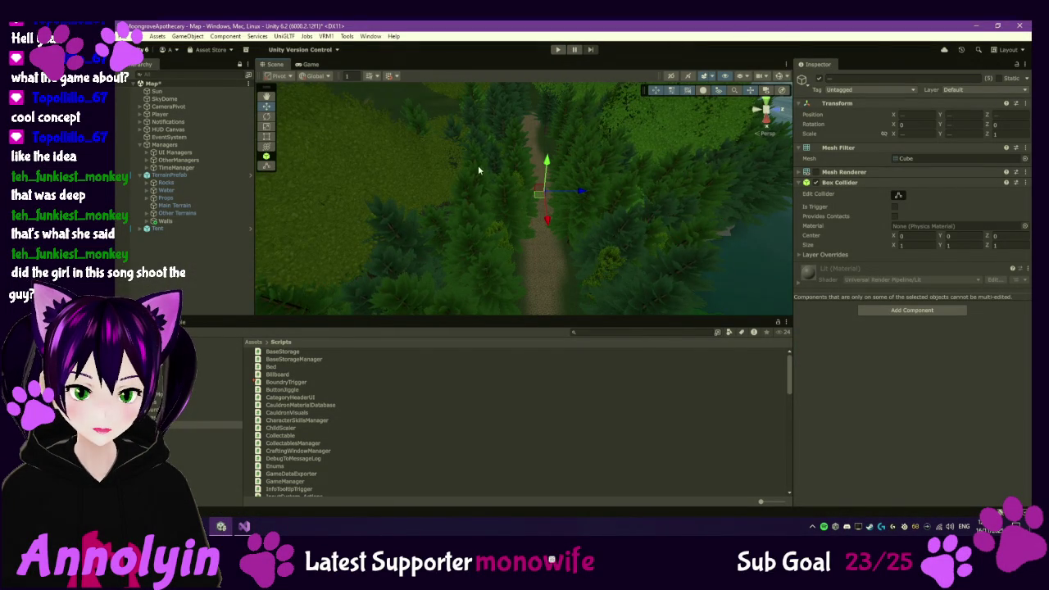
{"action": "mouse_move", "coordinate": [369, 195]}
{"action": "left_mouse_down"}
{"action": "mouse_move", "coordinate": [602, 240]}
{"action": "mouse_move", "coordinate": [593, 206]}
{"action": "mouse_move", "coordinate": [550, 268]}
{"action": "mouse_move", "coordinate": [538, 237]}
{"action": "mouse_move", "coordinate": [563, 227]}
{"action": "mouse_move", "coordinate": [532, 227]}
{"action": "mouse_move", "coordinate": [531, 218]}
{"action": "mouse_move", "coordinate": [529, 230]}
{"action": "mouse_move", "coordinate": [416, 176]}
{"action": "mouse_move", "coordinate": [428, 188]}
{"action": "left_mouse_up"}
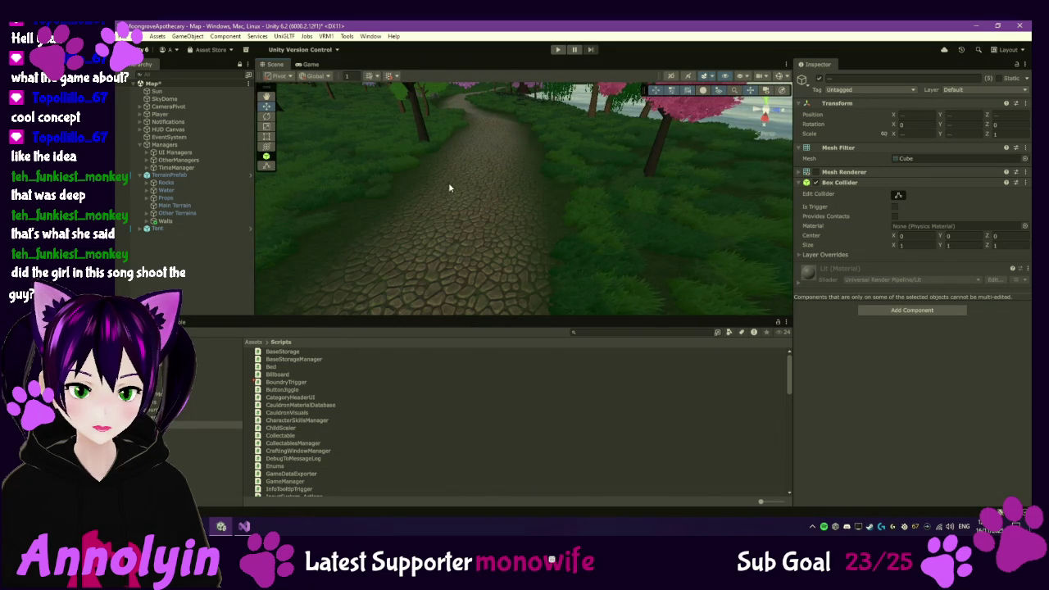
{"action": "scroll", "coordinate": [458, 163], "scroll_direction": "down", "scroll_amount": 3}
{"action": "scroll", "coordinate": [459, 162], "scroll_direction": "down", "scroll_amount": 3}
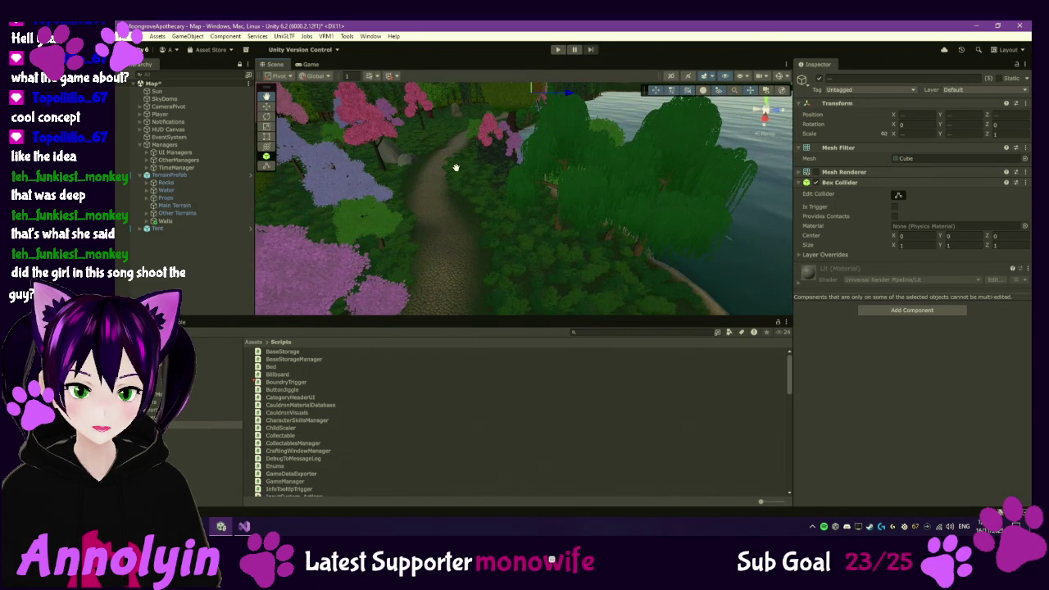
{"action": "scroll", "coordinate": [448, 199], "scroll_direction": "down", "scroll_amount": 3}
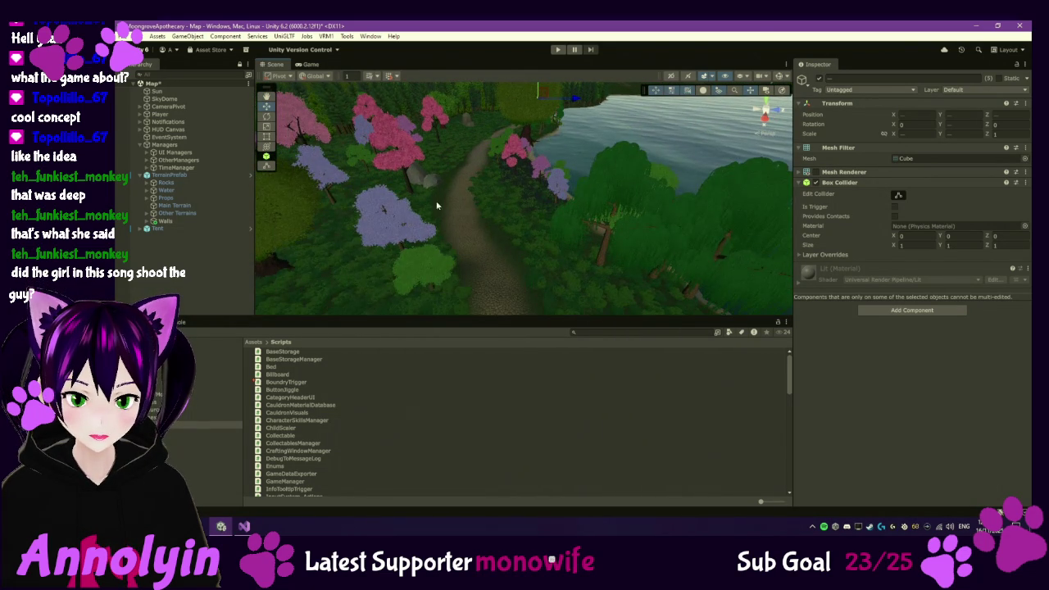
{"action": "left_click", "coordinate": [160, 206]}
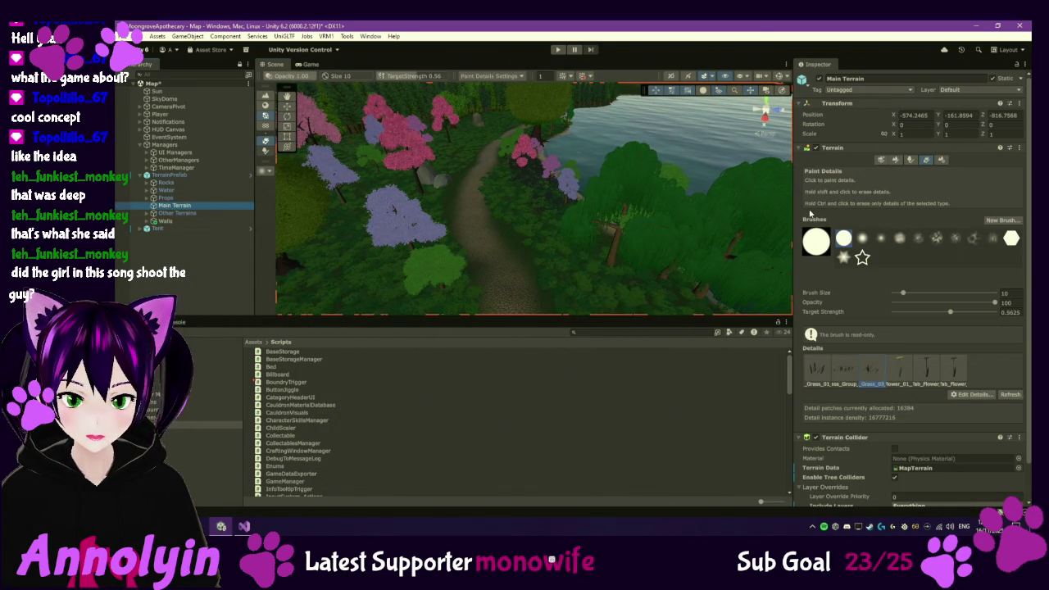
- Switch Main Terrain to Paint Trees with a tree brush size of 5
{"action": "left_click", "coordinate": [910, 160]}
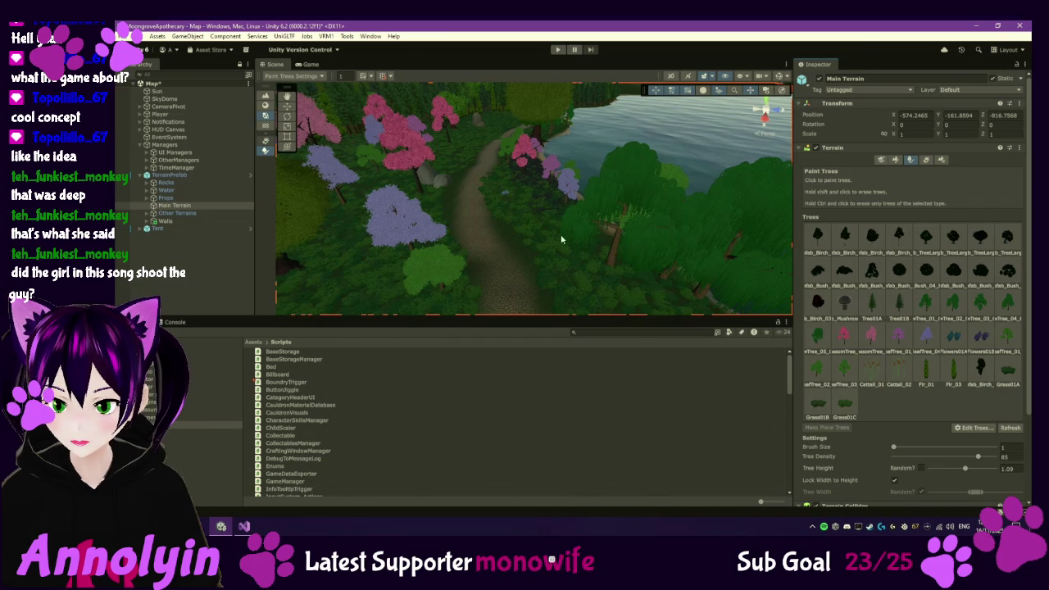
{"action": "left_click_drag", "start_coordinate": [896, 446], "coordinate": [905, 447]}
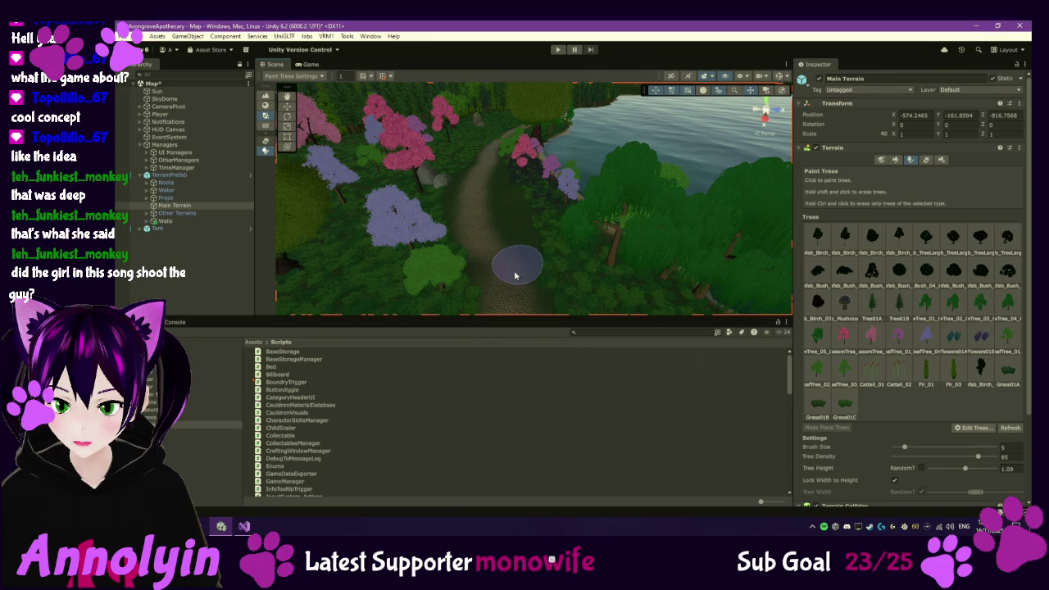
{"action": "left_click", "coordinate": [885, 161]}
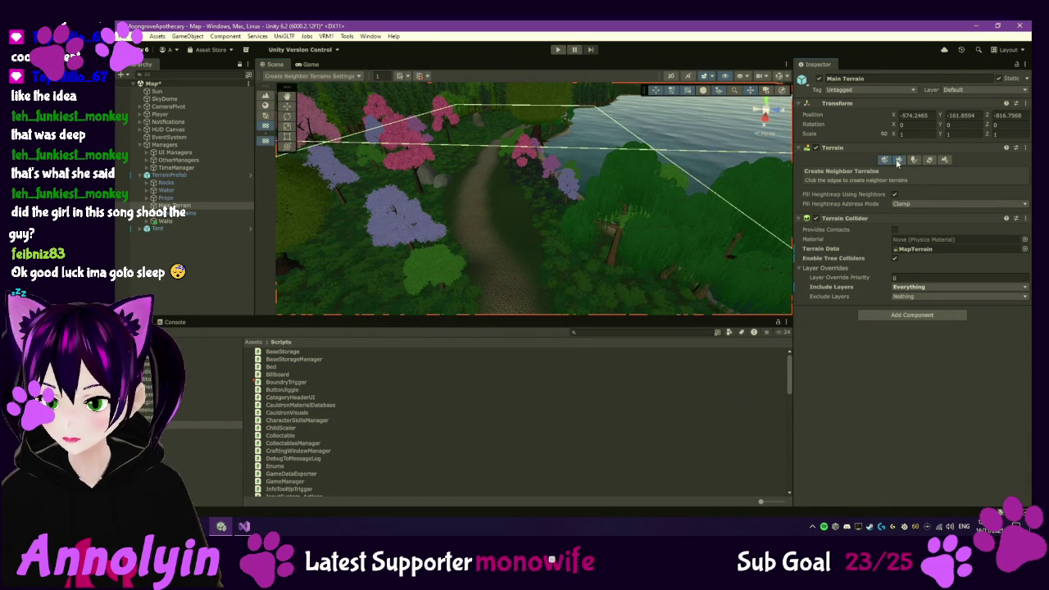
- Paint Layer_Cobblestone up the dirt path with a size-5 texture brush
{"action": "left_click", "coordinate": [896, 160]}
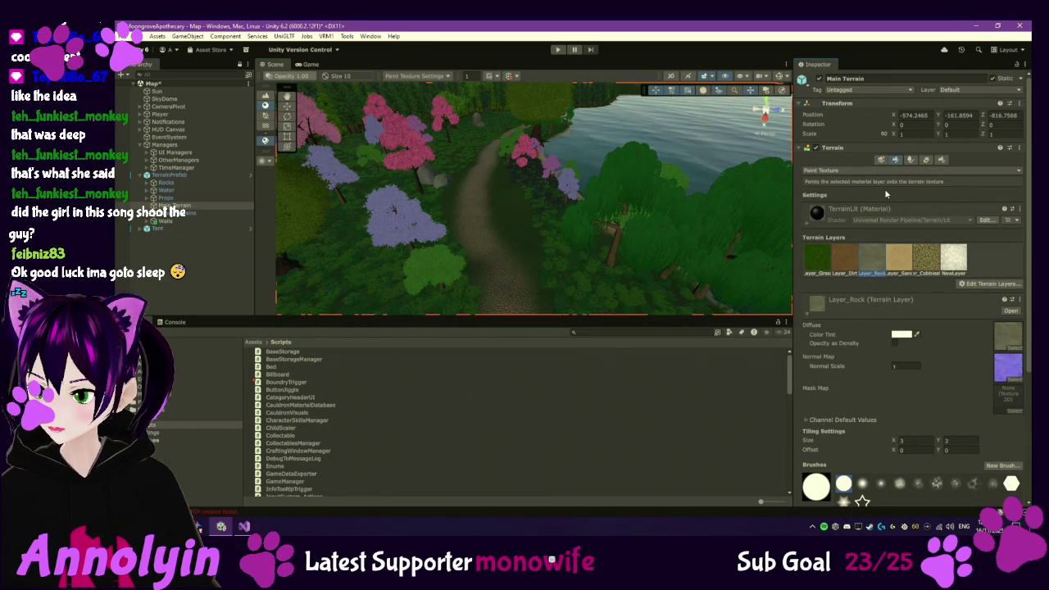
{"action": "left_click", "coordinate": [931, 262]}
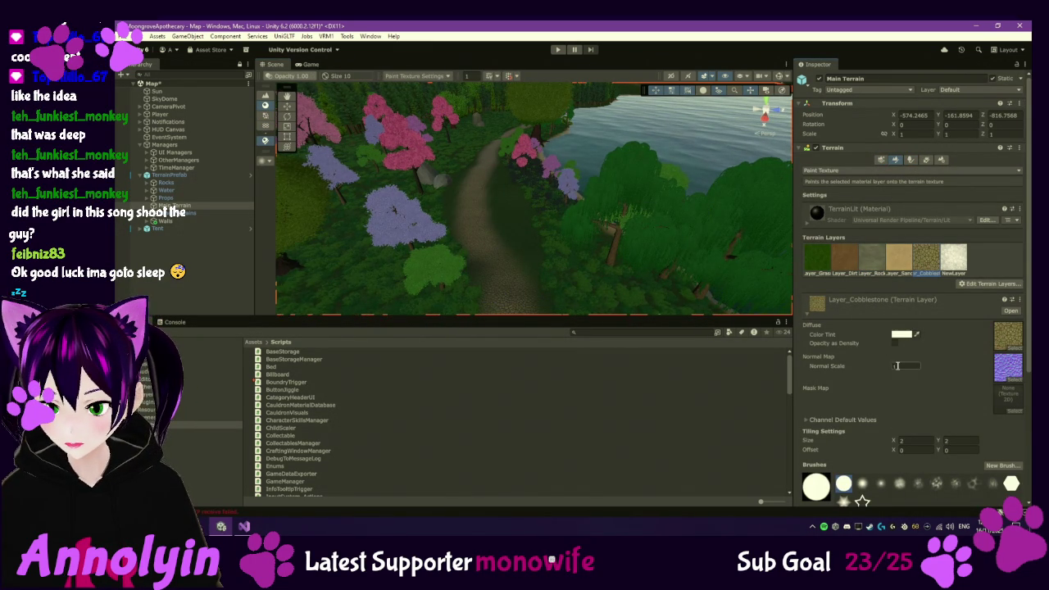
{"action": "scroll", "coordinate": [896, 366], "scroll_direction": "down", "scroll_amount": 2}
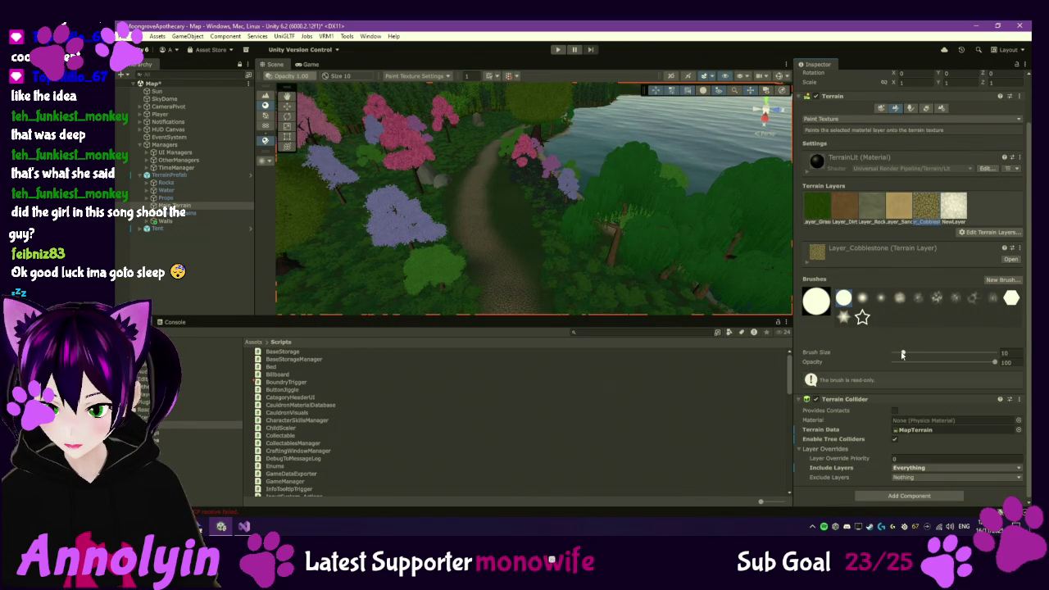
{"action": "left_click_drag", "start_coordinate": [900, 354], "coordinate": [902, 354]}
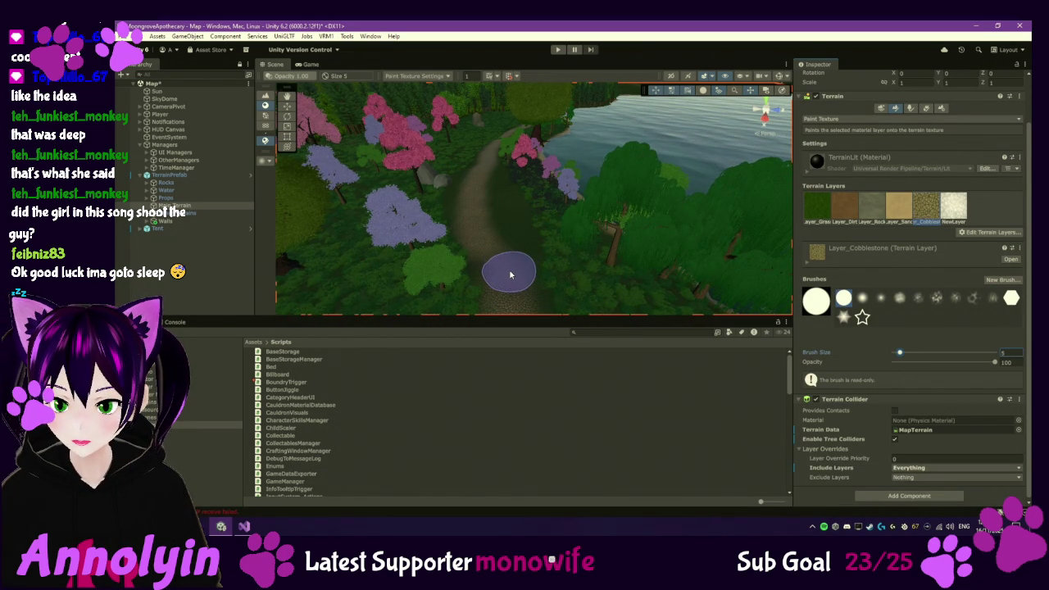
{"action": "left_click_drag", "start_coordinate": [510, 275], "coordinate": [505, 186]}
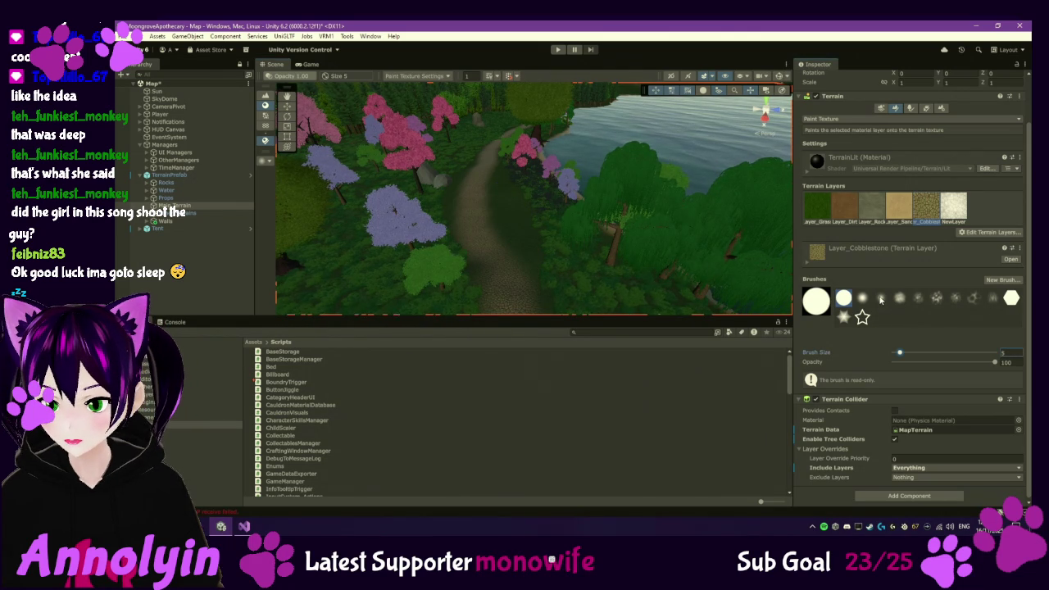
- Switch to a soft brush, paint more cobblestone, then paint a Layer_Grass stripe over the path
{"action": "left_click", "coordinate": [880, 298]}
{"action": "left_click", "coordinate": [899, 297]}
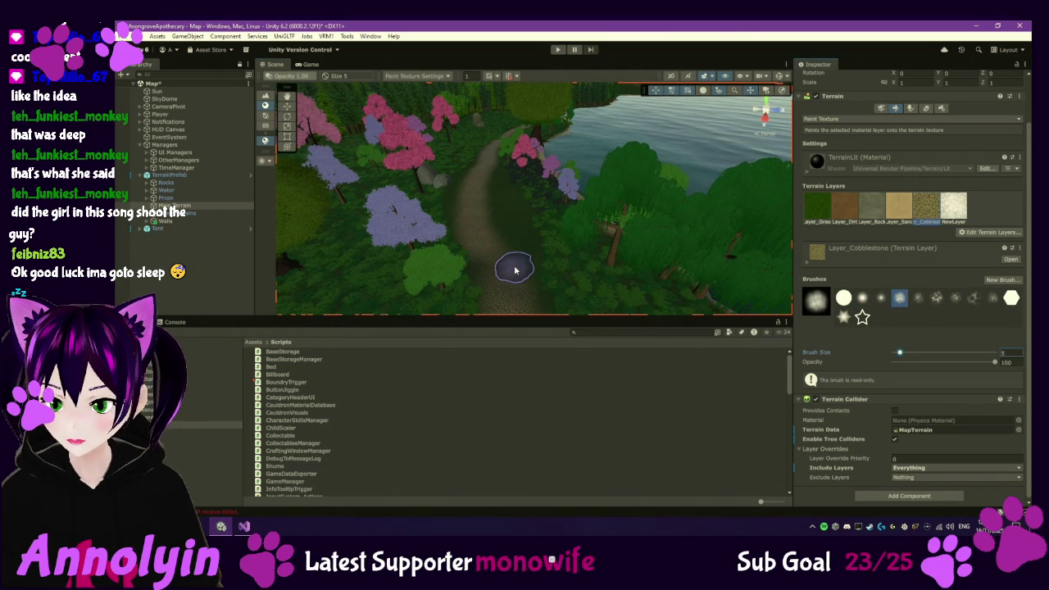
{"action": "left_click_drag", "start_coordinate": [522, 262], "coordinate": [521, 216]}
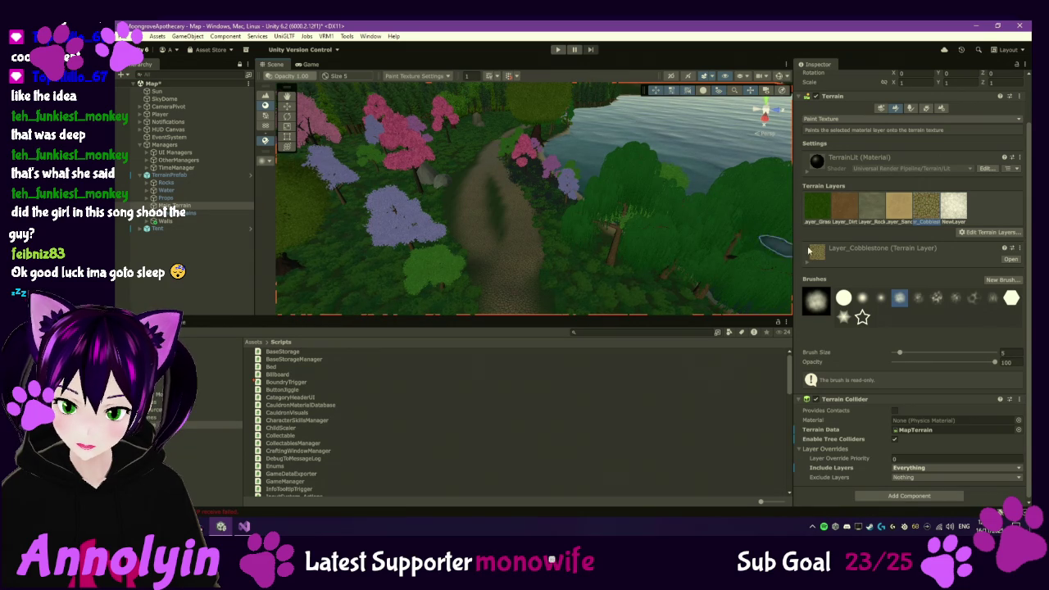
{"action": "left_click", "coordinate": [817, 205]}
{"action": "mouse_move", "coordinate": [485, 231]}
{"action": "left_mouse_down"}
{"action": "mouse_move", "coordinate": [468, 270]}
{"action": "mouse_move", "coordinate": [486, 190]}
{"action": "mouse_move", "coordinate": [468, 206]}
{"action": "mouse_move", "coordinate": [480, 227]}
{"action": "mouse_move", "coordinate": [485, 199]}
{"action": "left_mouse_up"}
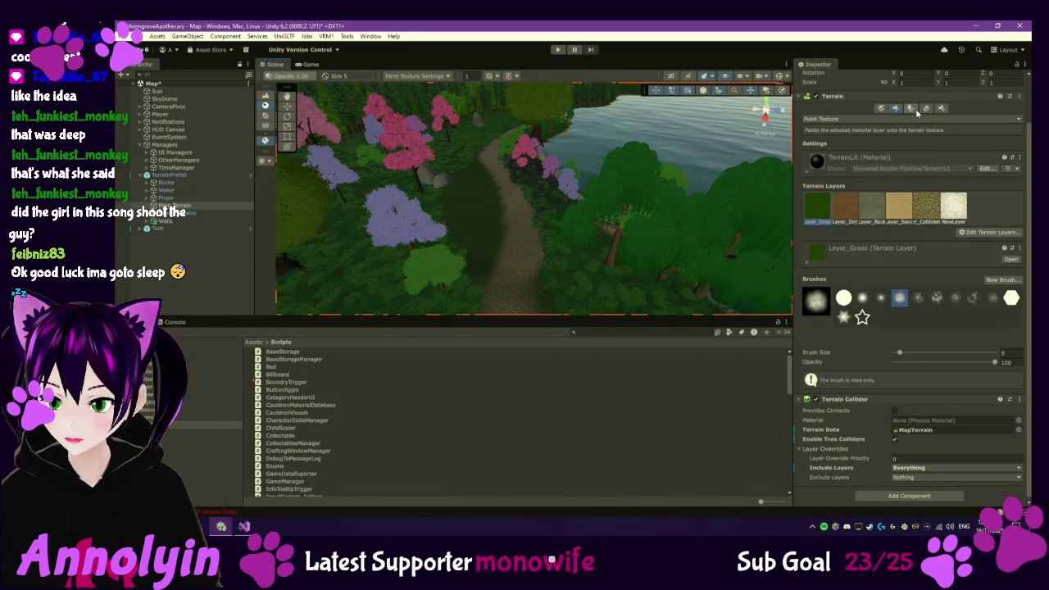
- Return the Main Terrain to Paint Trees mode and pick a grass prototype
{"action": "left_click", "coordinate": [913, 110]}
{"action": "left_click", "coordinate": [848, 363]}
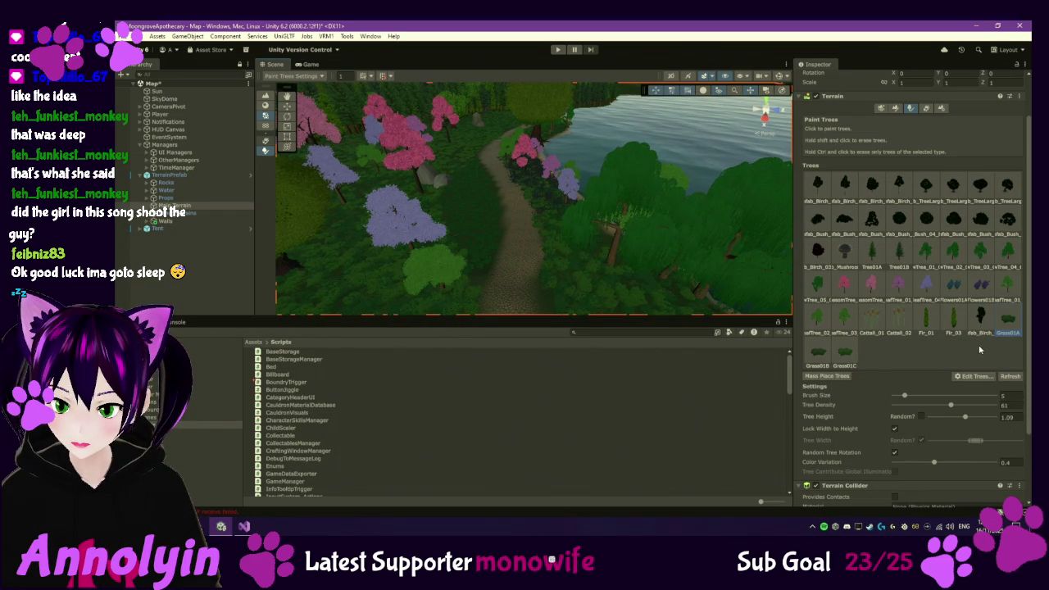
- Select Grass01B, raise Tree Density from 61 to 73, then switch to Grass01C
{"action": "left_click", "coordinate": [822, 360]}
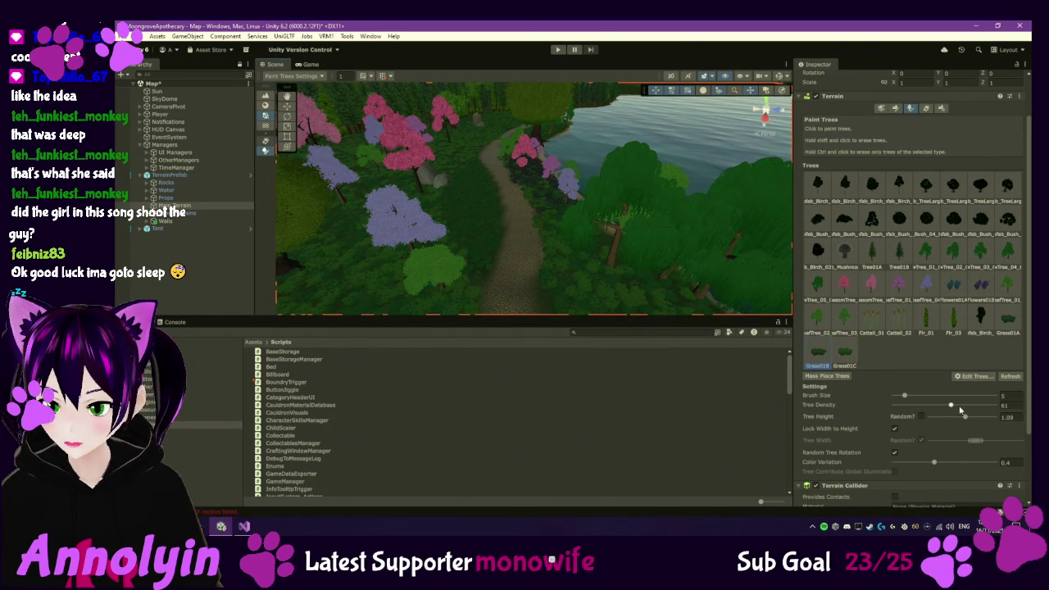
{"action": "left_click_drag", "start_coordinate": [955, 405], "coordinate": [965, 406]}
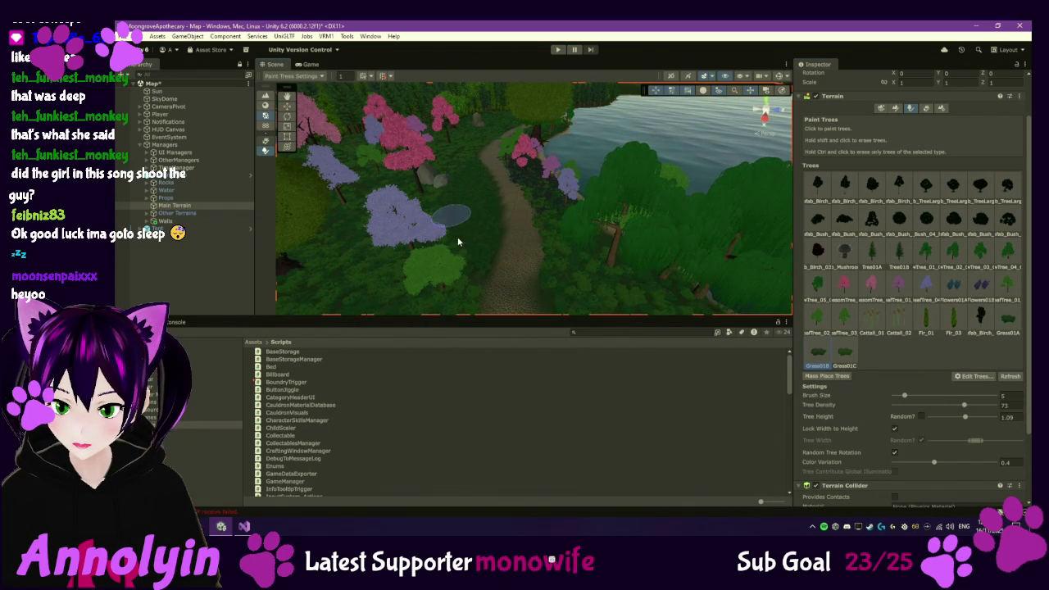
{"action": "left_click", "coordinate": [844, 354]}
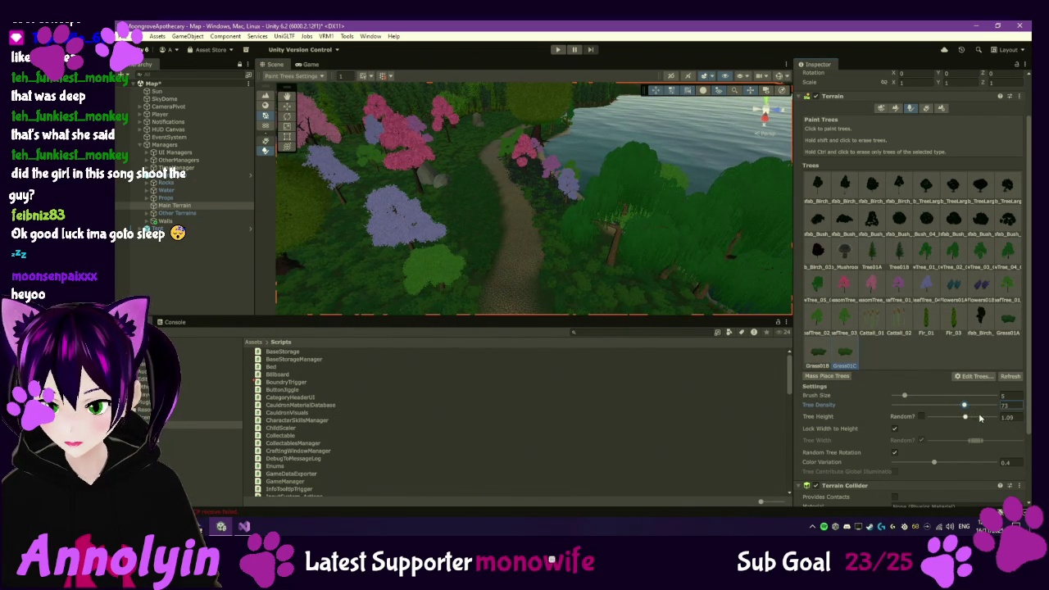